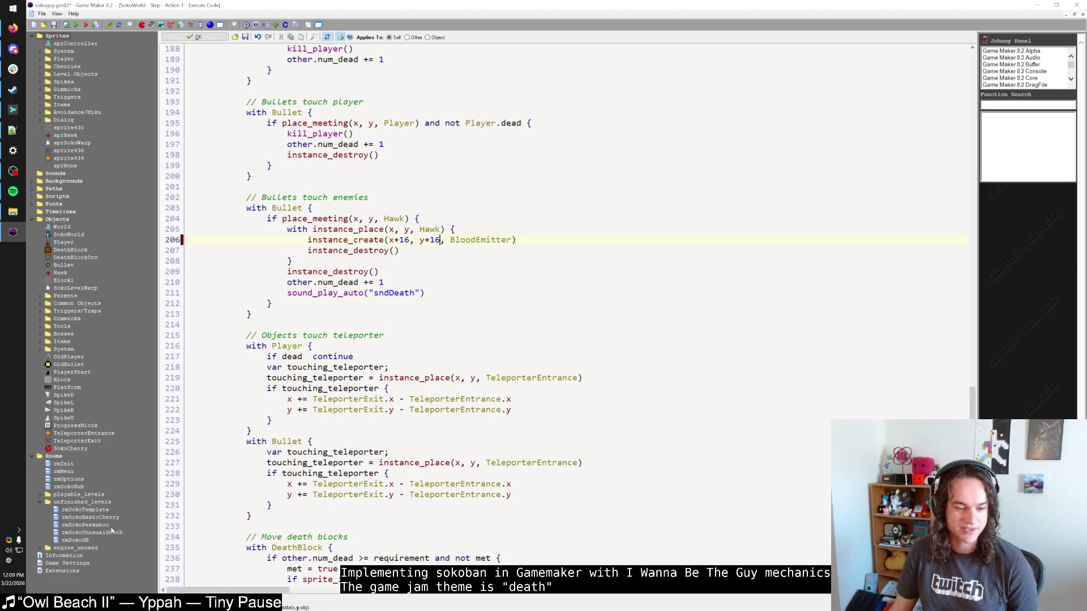
Delete the upper chamber's cherry and rework the wall blocks on its left side.
key(F5)
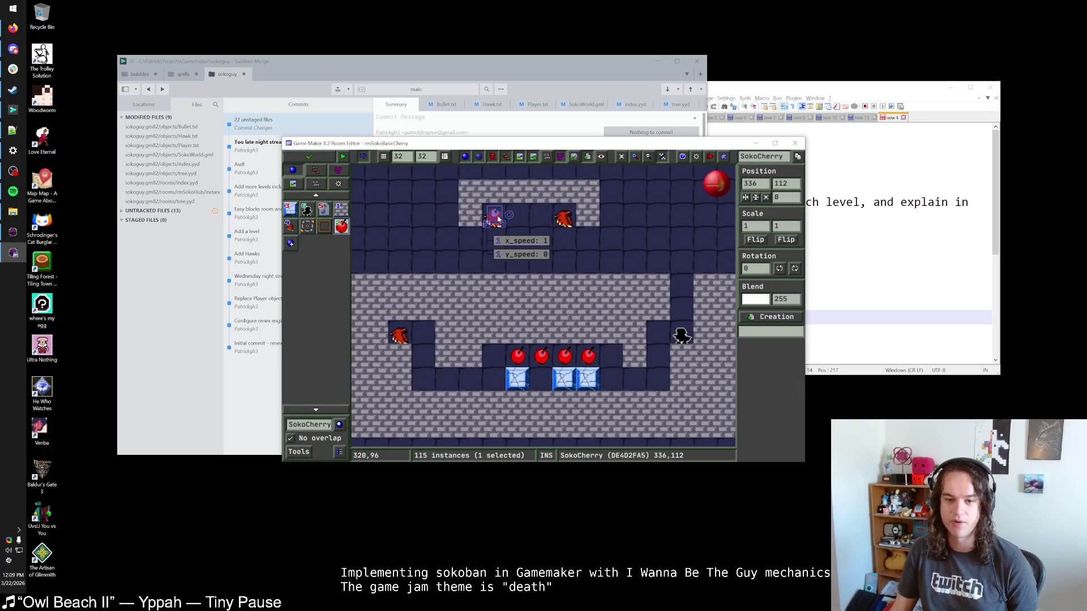
right_click(494, 217)
click(339, 209)
click(493, 215)
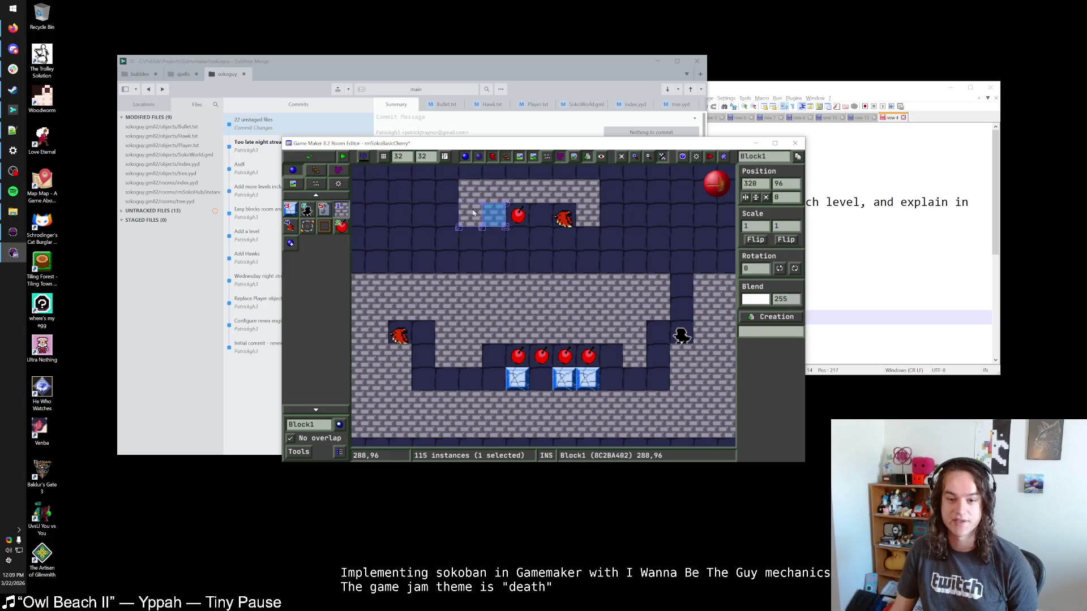
right_click(470, 193)
right_click(470, 215)
scroll(542, 251, down, 1)
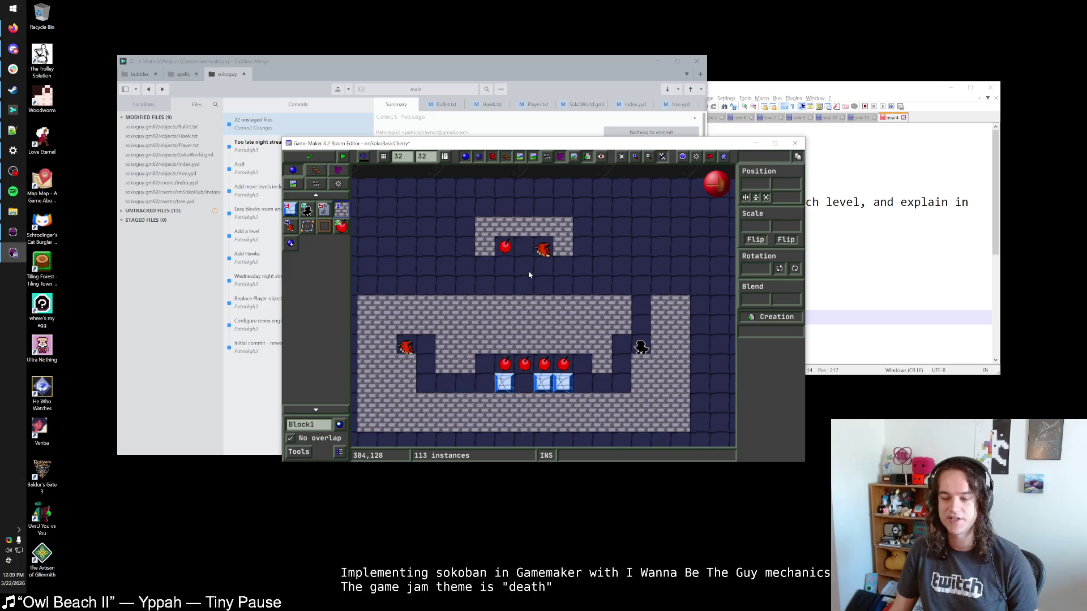
scroll(521, 266, up, 1)
Move the hawk left of the cherry and raise the chamber's top wall by one row.
click(546, 248)
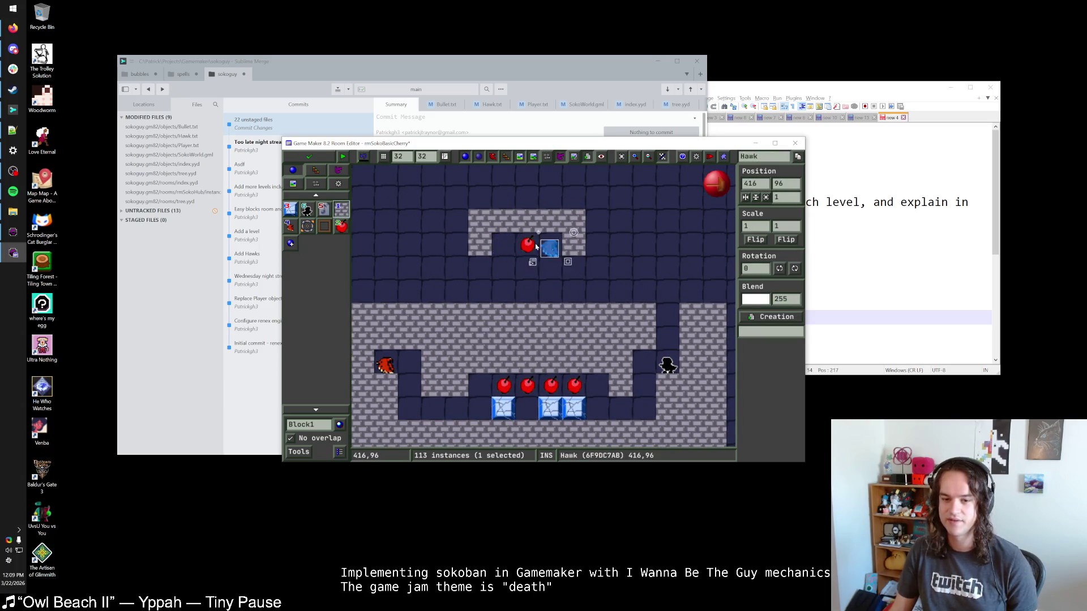
mouse_move(536, 246)
mouse_down()
mouse_move(489, 246)
mouse_move(550, 245)
mouse_up()
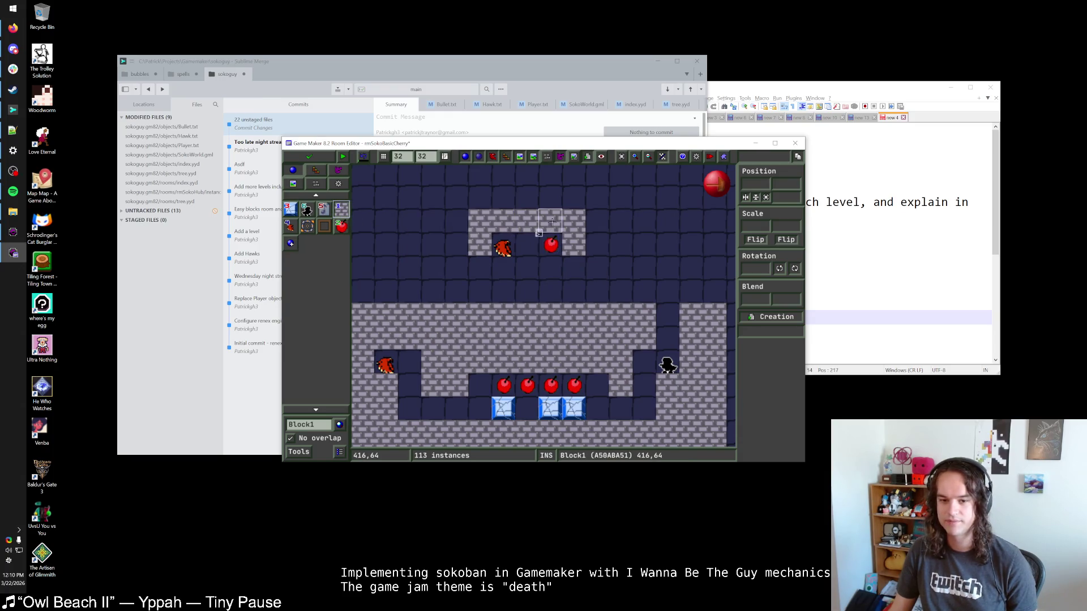
right_click(549, 221)
right_click(526, 221)
right_click(503, 221)
click(480, 198)
click(509, 199)
click(526, 198)
click(549, 198)
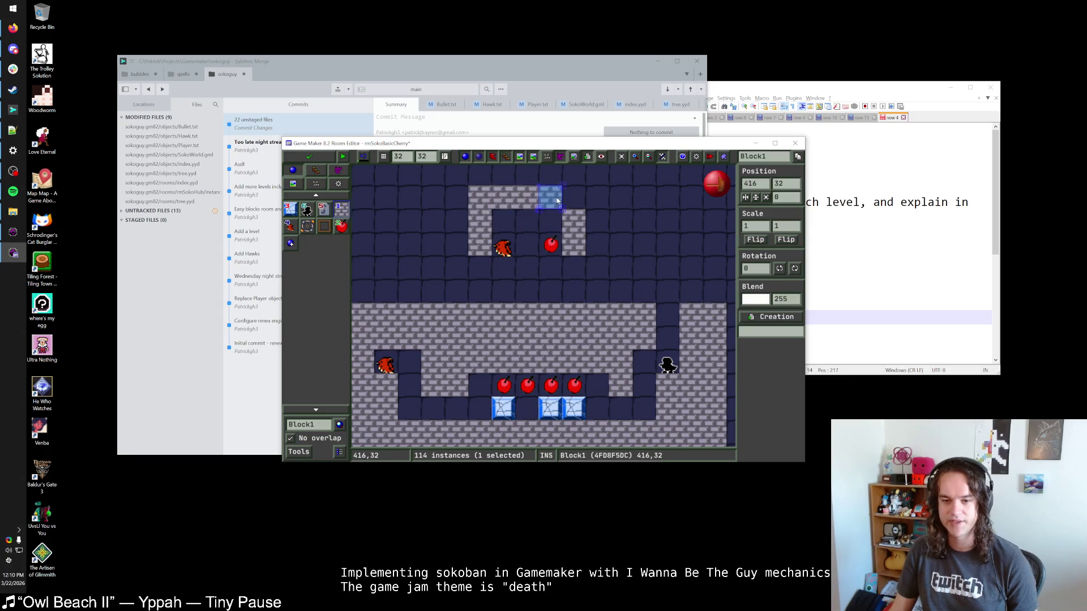
click(573, 198)
Shift the chamber's right wall one column outward.
right_click(573, 220)
right_click(573, 243)
click(597, 198)
click(597, 221)
click(597, 243)
Move the cherry to the right column, stack a second cherry above it, and raise the hawk a tile.
drag(551, 245, 574, 244)
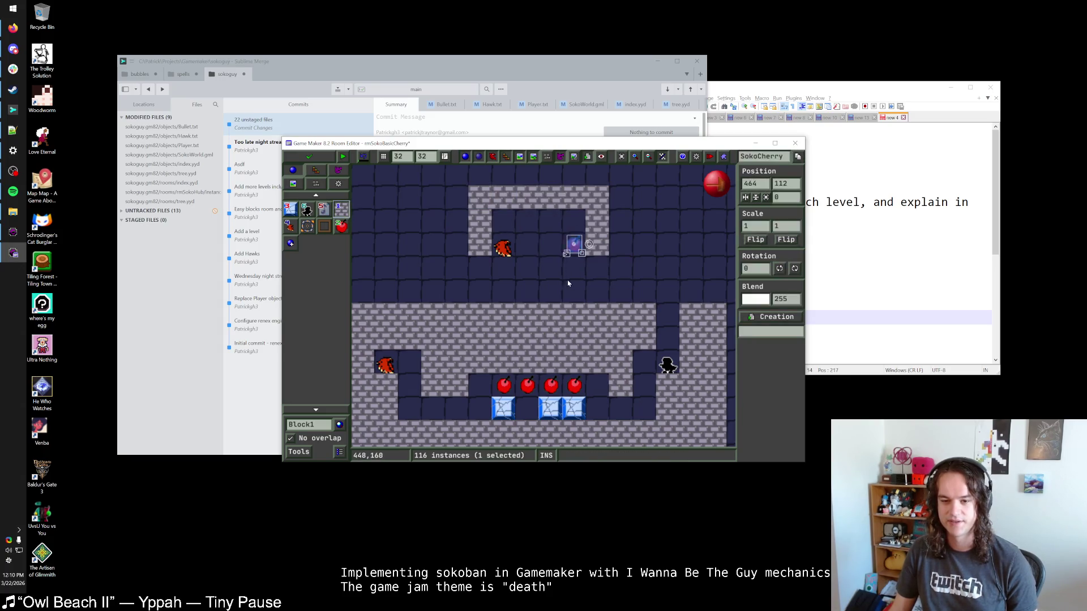
right_click(574, 245)
click(594, 270)
click(575, 221)
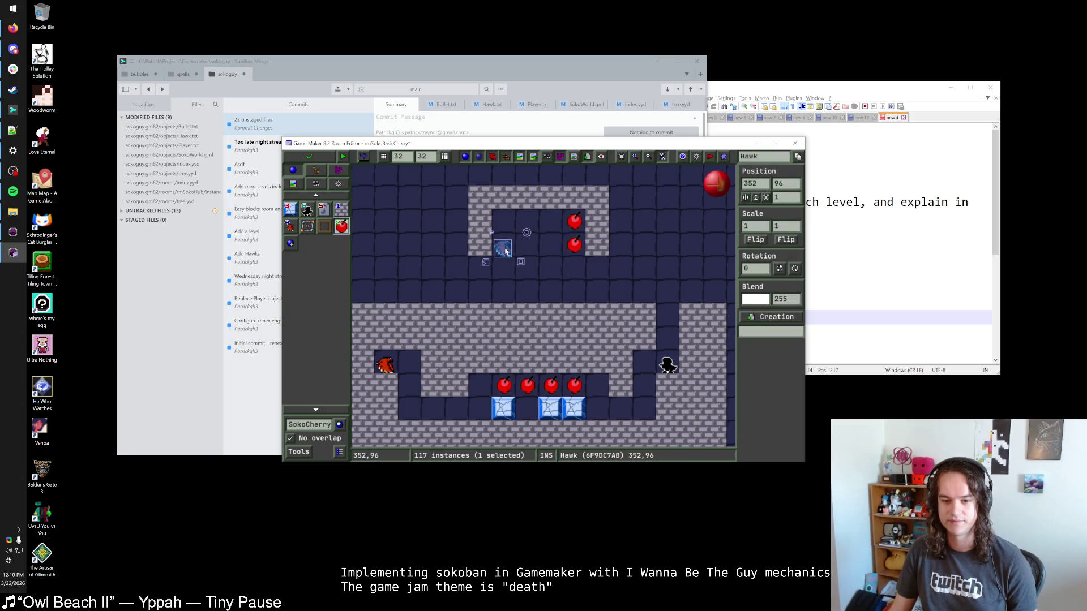
mouse_move(502, 247)
mouse_down()
mouse_move(504, 225)
mouse_move(574, 225)
mouse_up()
click(503, 224)
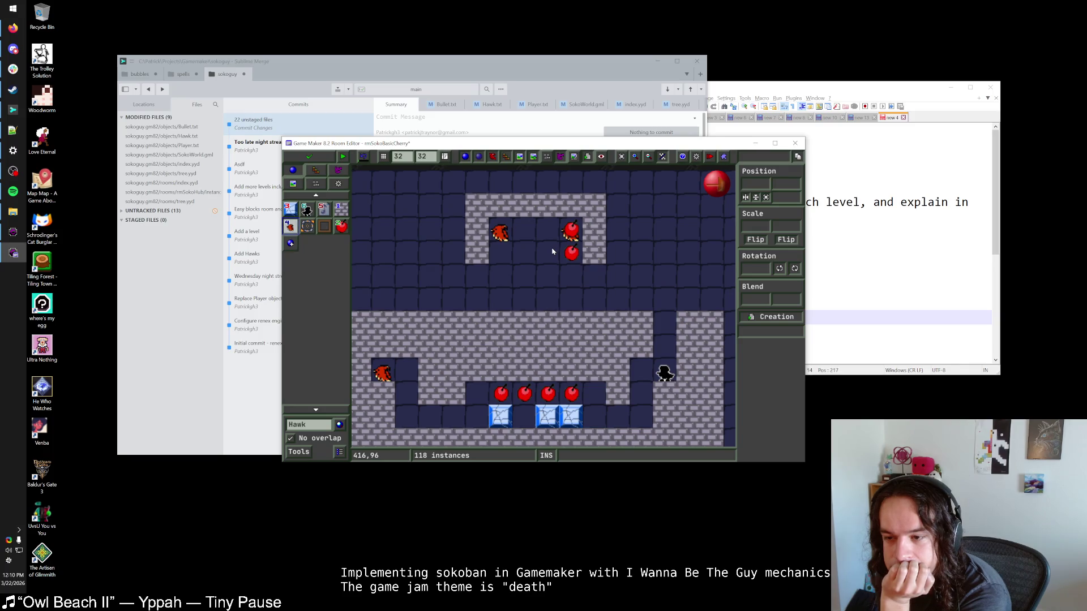
Paste a three-block left wall, shift the upper hawk left, and save the room.
right_click(477, 229)
right_click(478, 253)
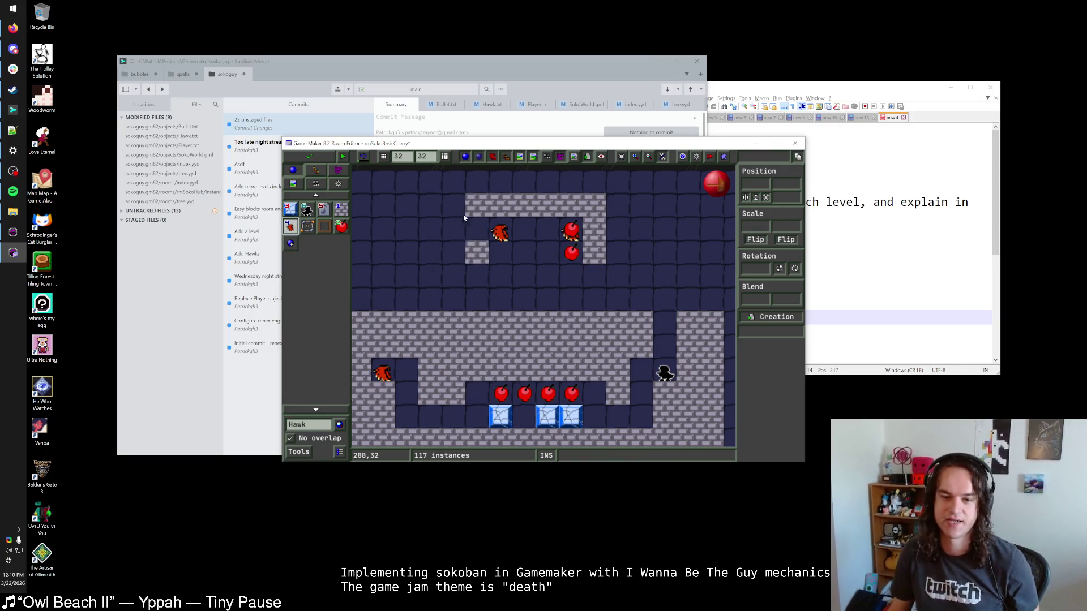
key(ctrl+v)
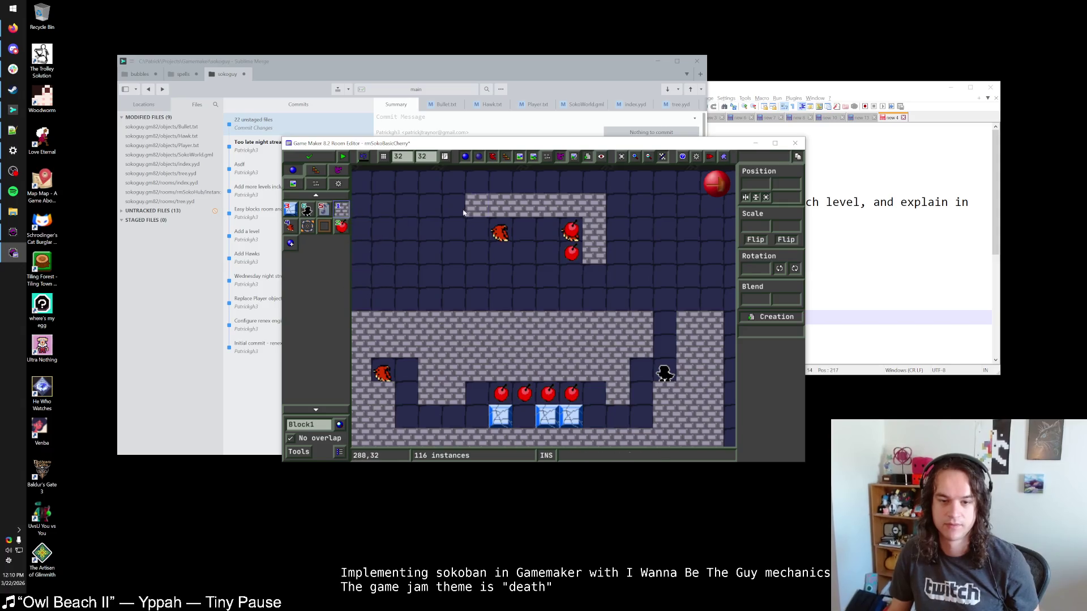
click(492, 264)
drag(500, 232, 475, 232)
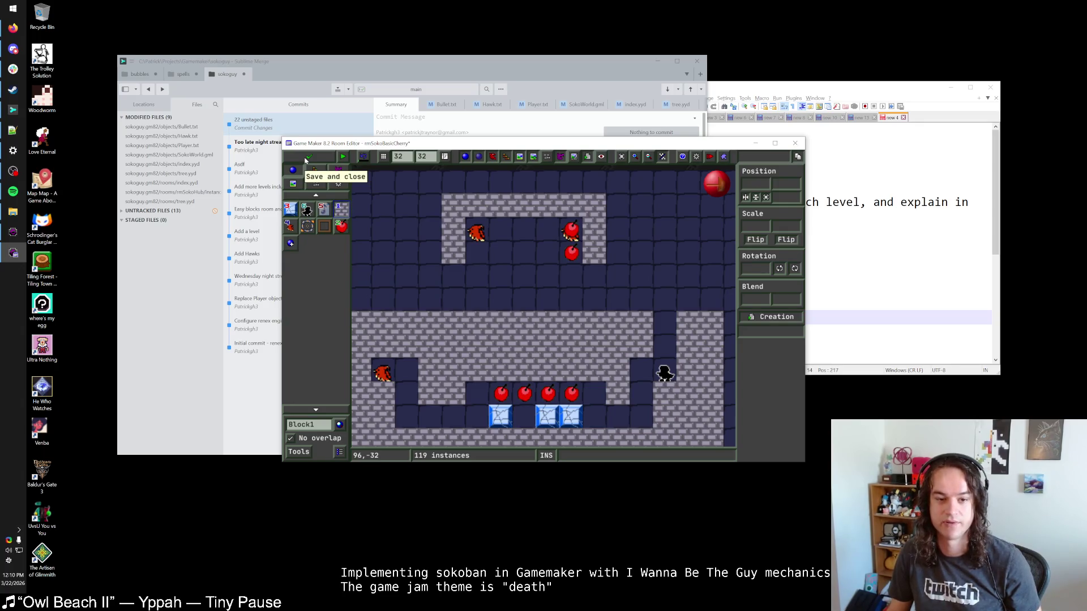
click(307, 158)
click(77, 26)
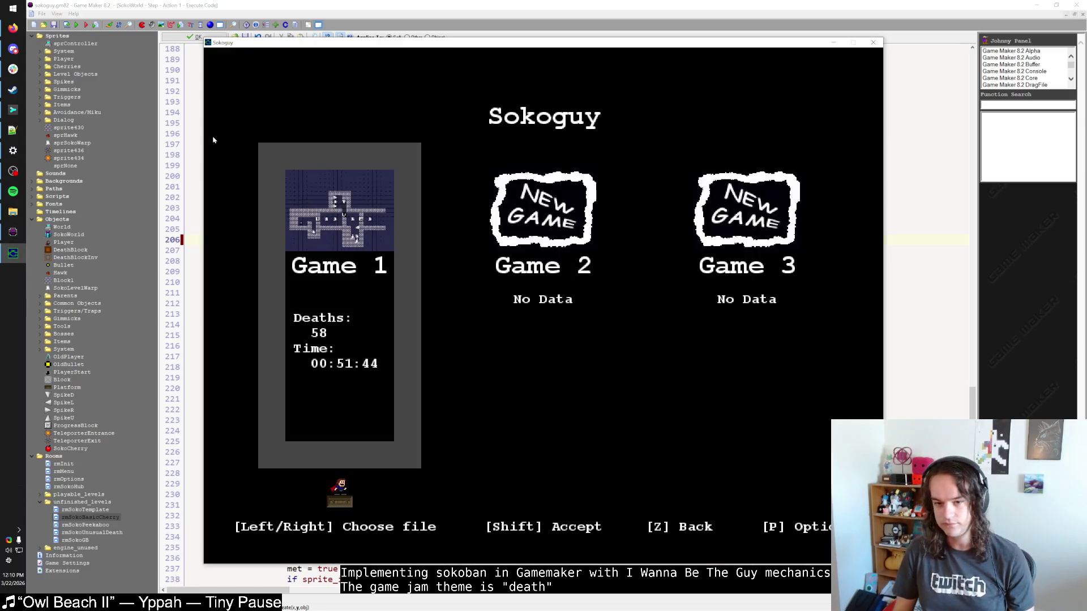
key(shift)
key(Up)
key(Up)
key(Left)
key(Left)
key(Left)
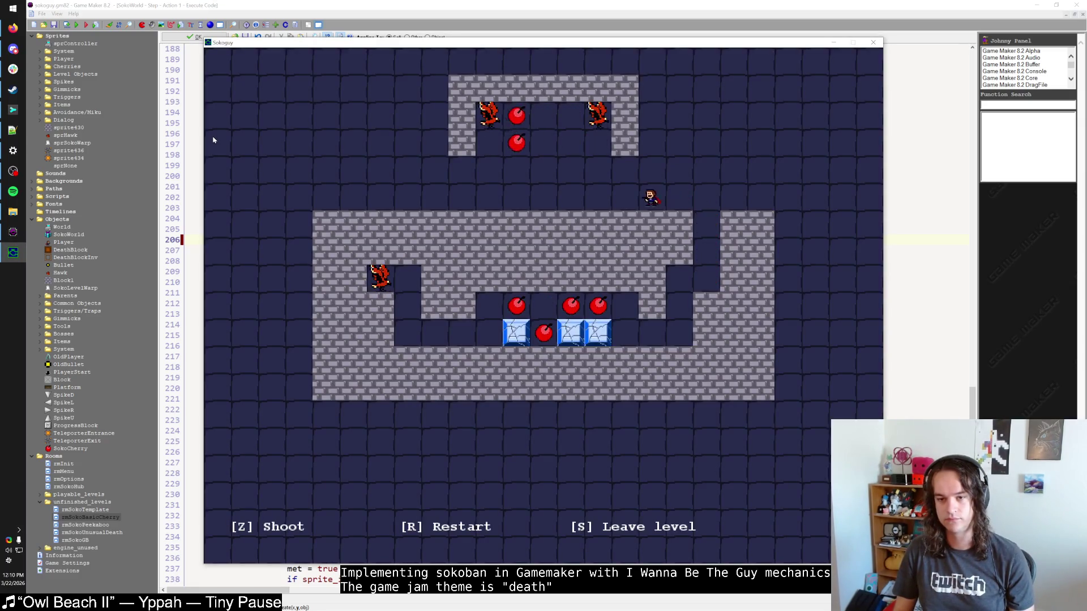
key(Up)
key(Up)
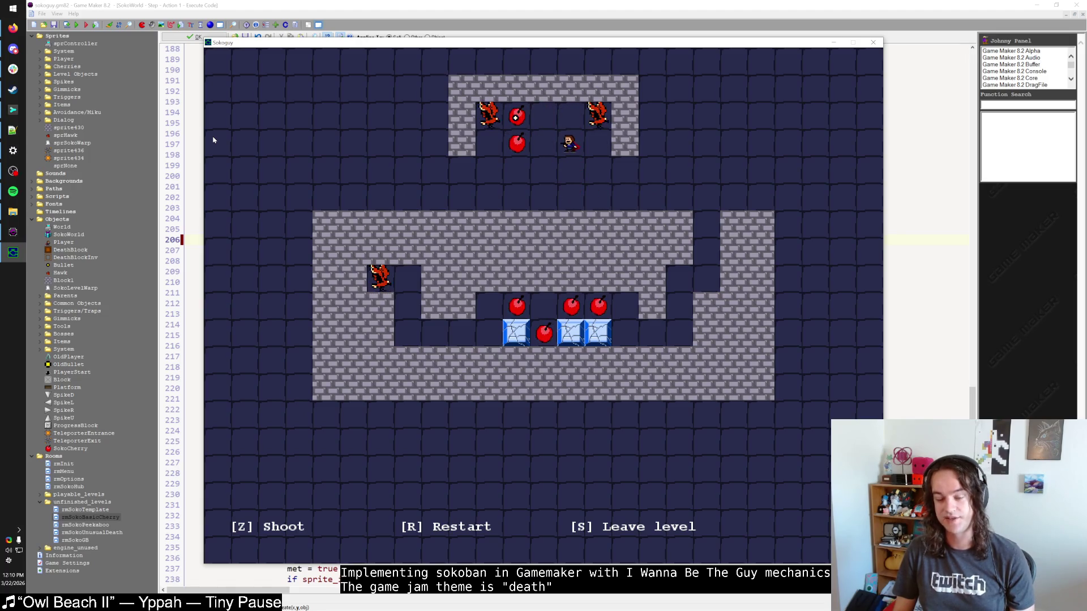
key(Down)
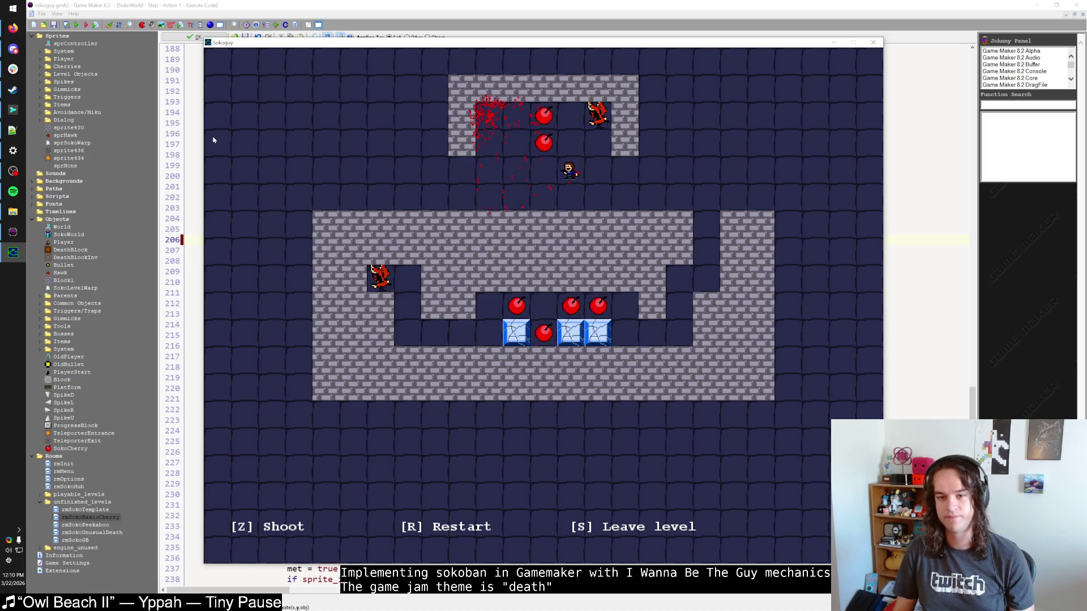
key(r)
click(873, 43)
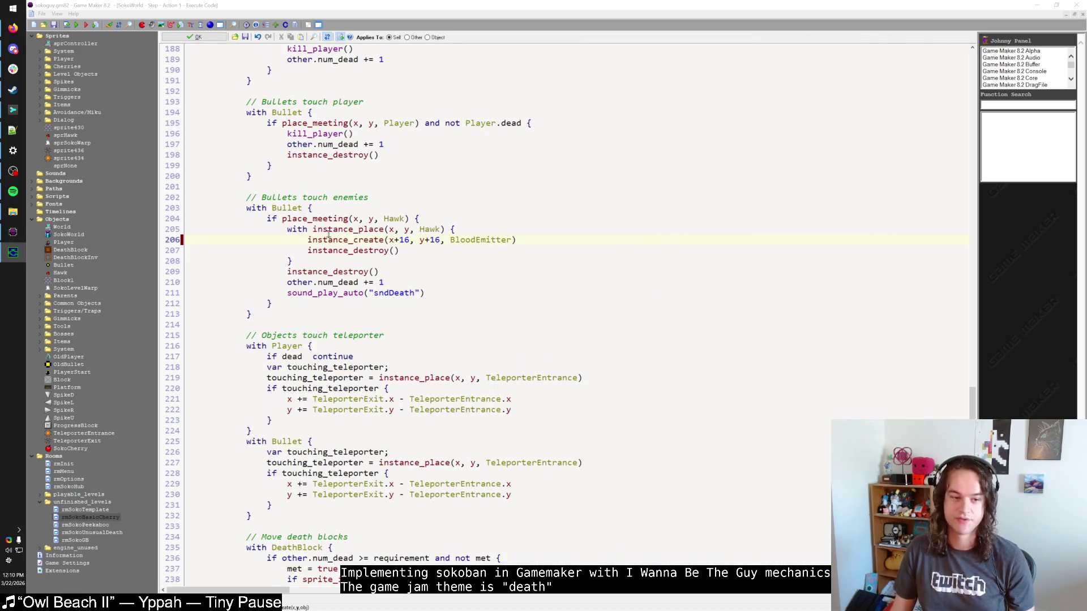
Put a Block1 wall in the upper chamber's left floor cell, save the room, and run the game.
key(alt+Tab)
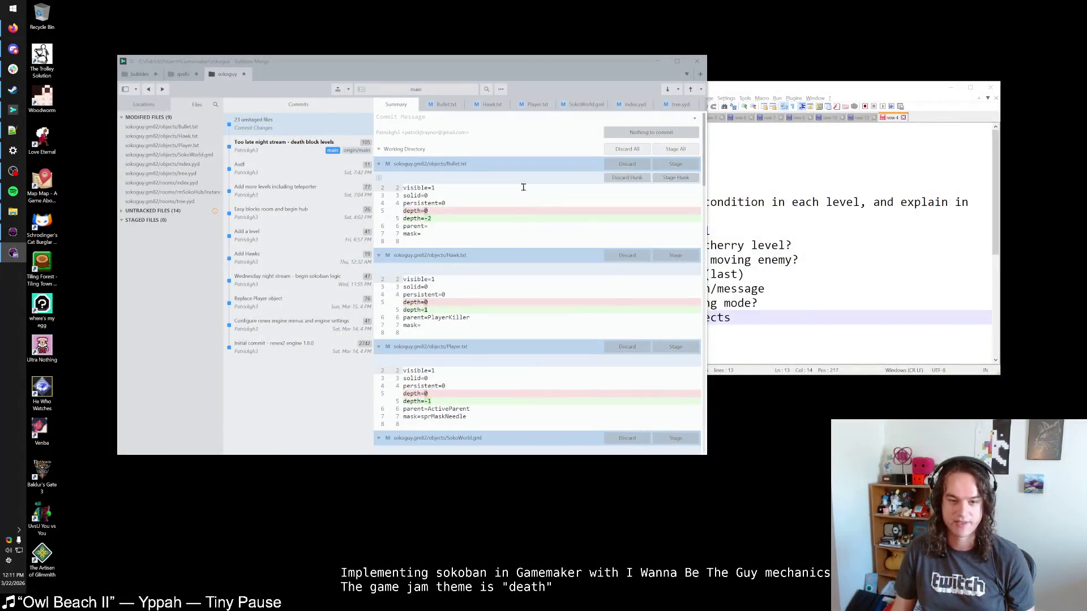
key(alt+Tab)
click(525, 214)
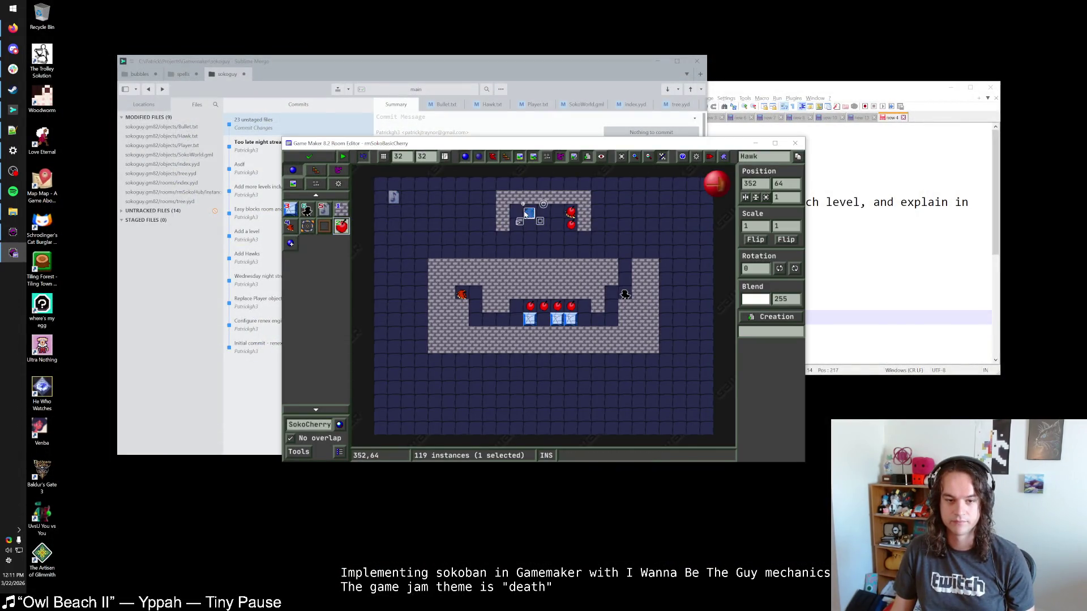
click(340, 208)
click(504, 206)
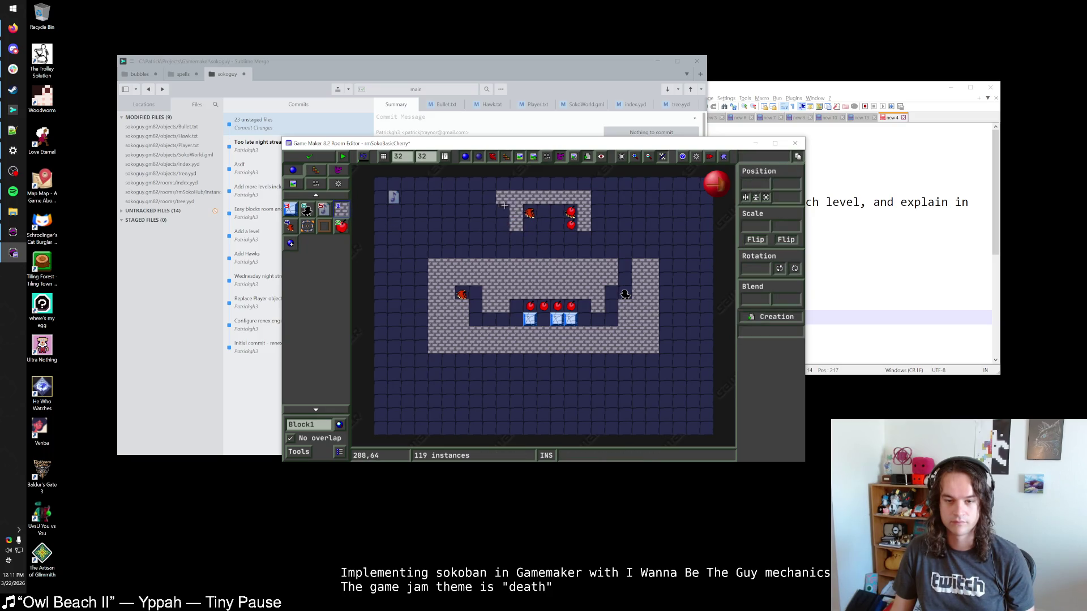
click(308, 156)
click(76, 26)
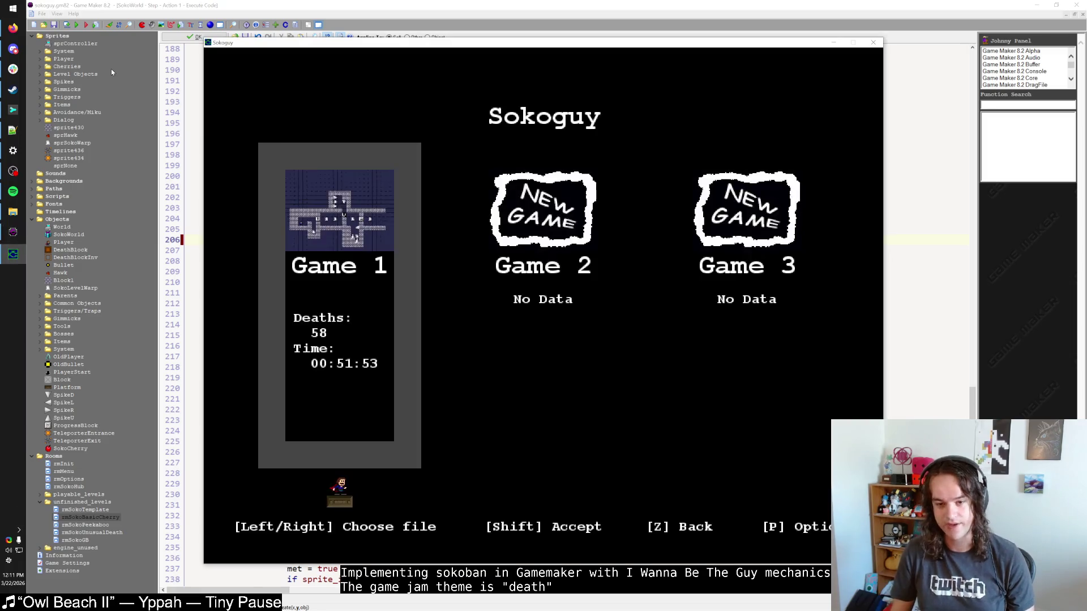
Load Game 1's save, walk toward the upper chamber firing left, and restart after dying.
key(shift)
key(Up)
key(Up)
key(Left)
key(Left)
key(Left)
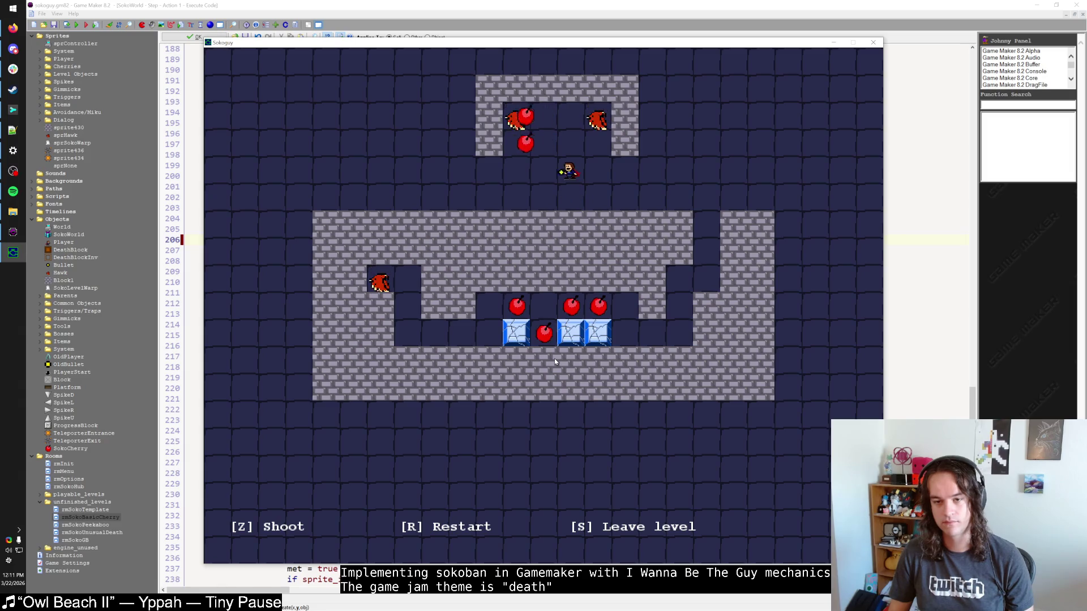
key(z)
key(z)
key(z)
key(Up)
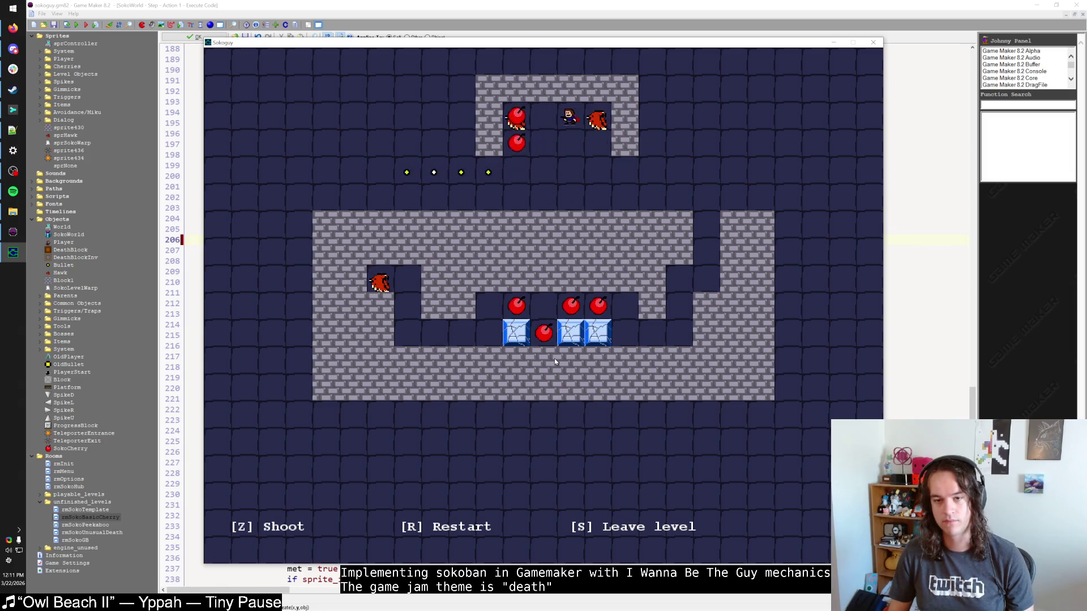
key(Left)
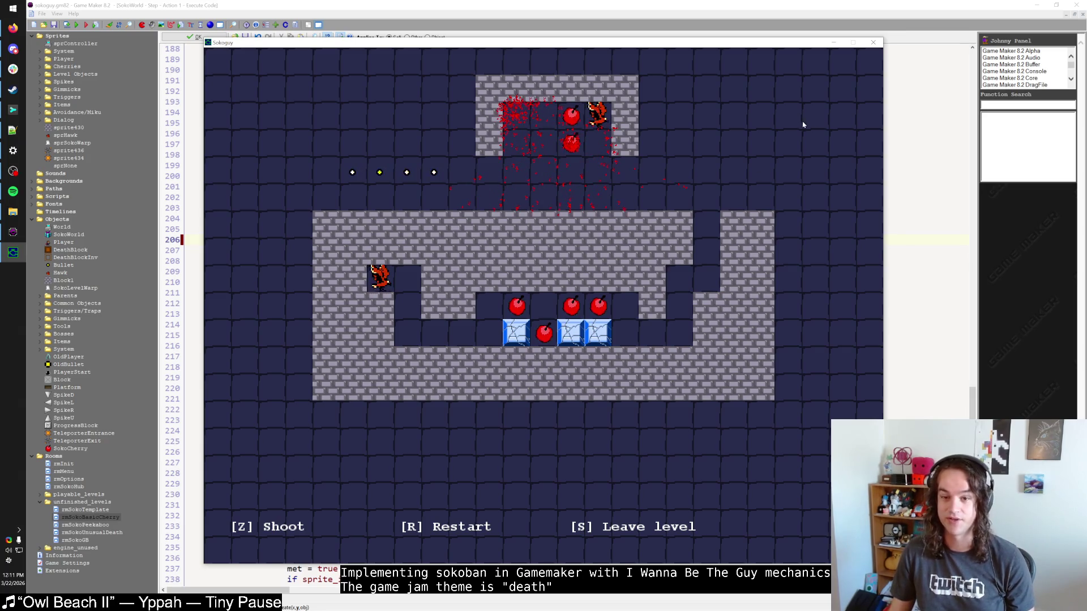
key(r)
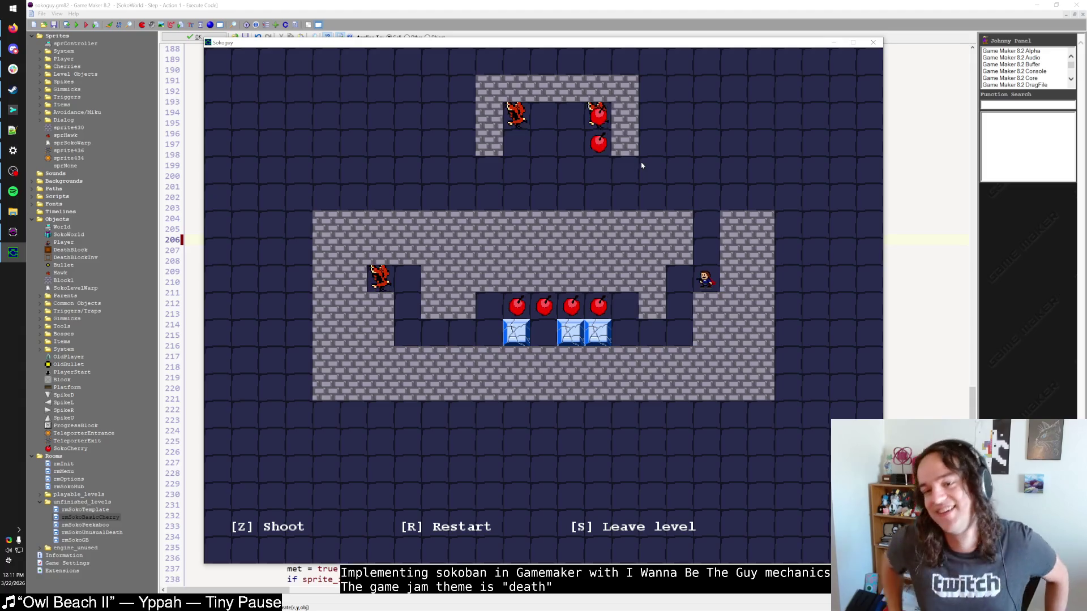
Make a second run up and left into the chamber, shooting left, then restart the level.
key(Up)
key(Up)
key(Up)
key(Left)
key(Left)
key(Left)
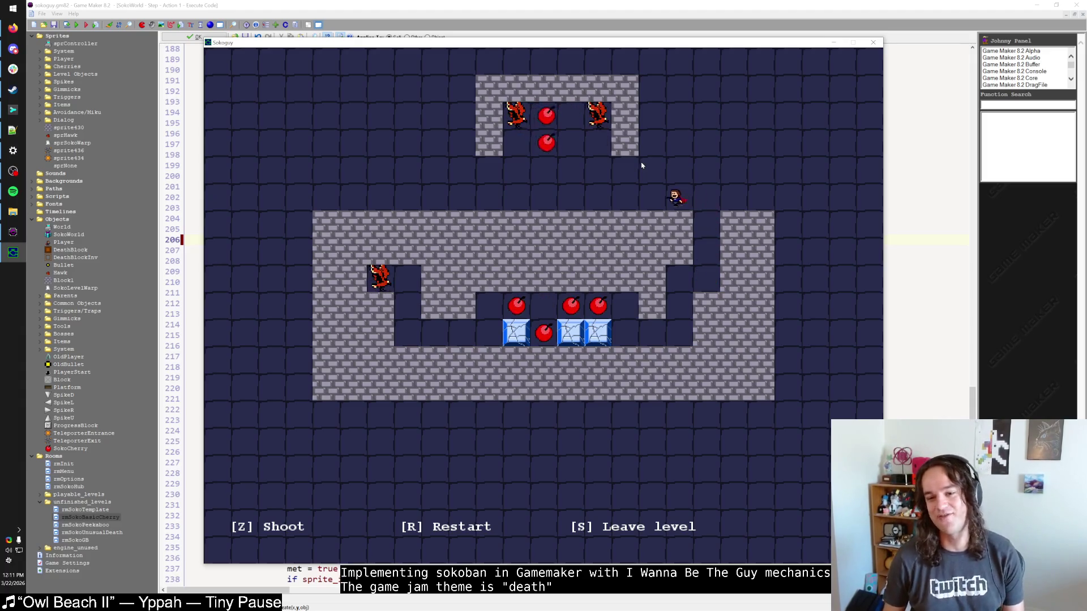
key(Up)
key(z)
key(z)
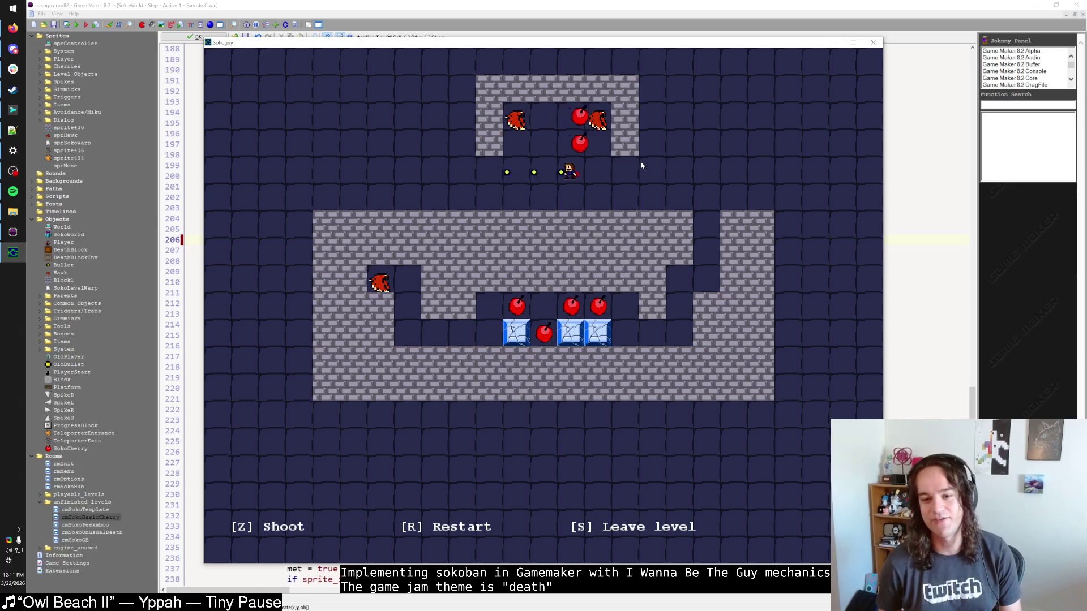
key(z)
key(z)
key(Up)
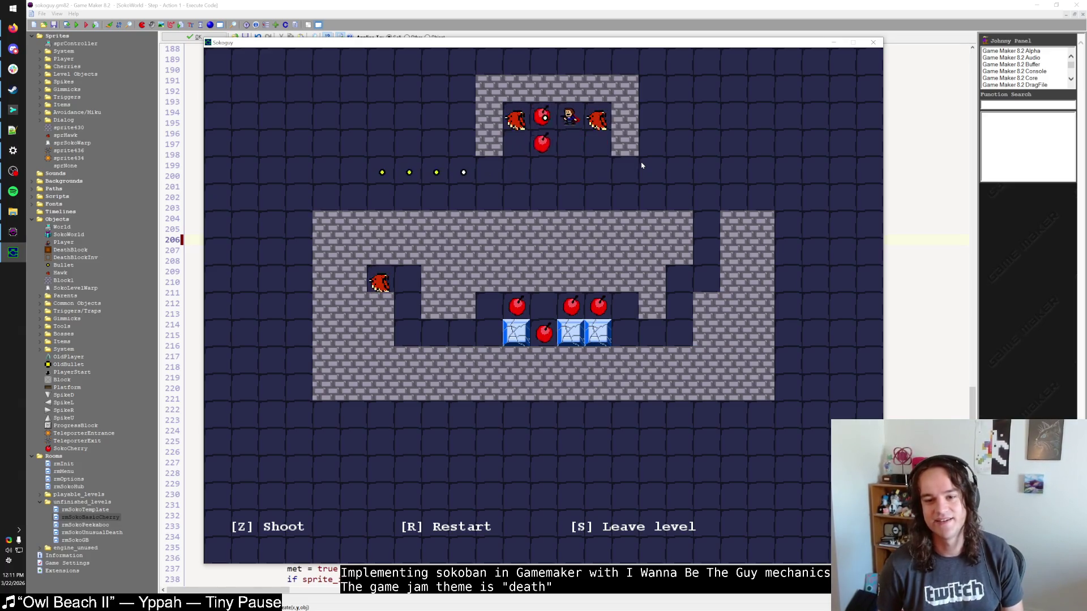
key(Up)
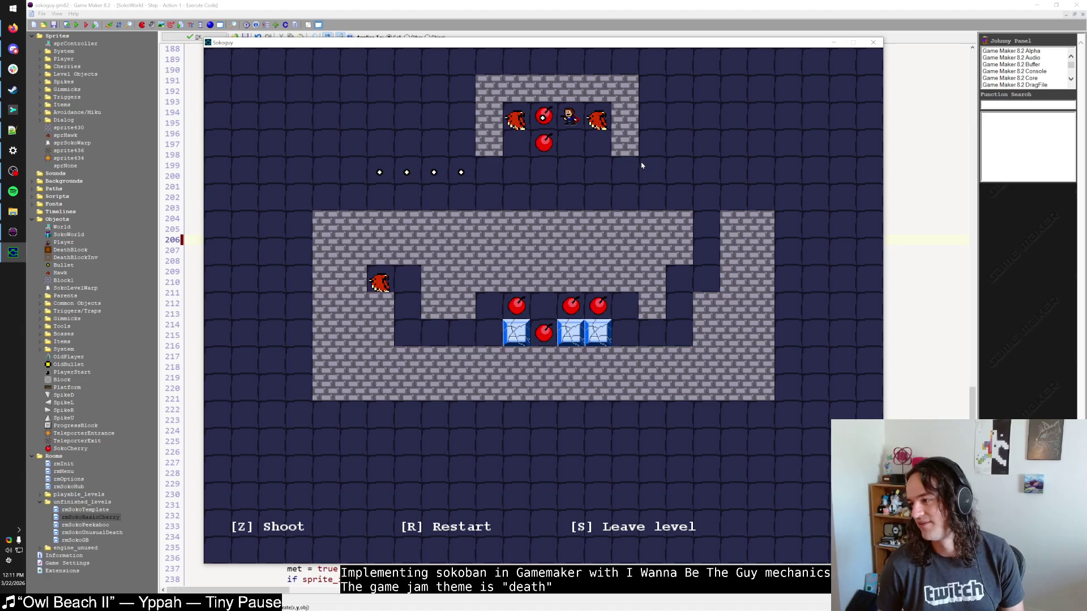
key(Left)
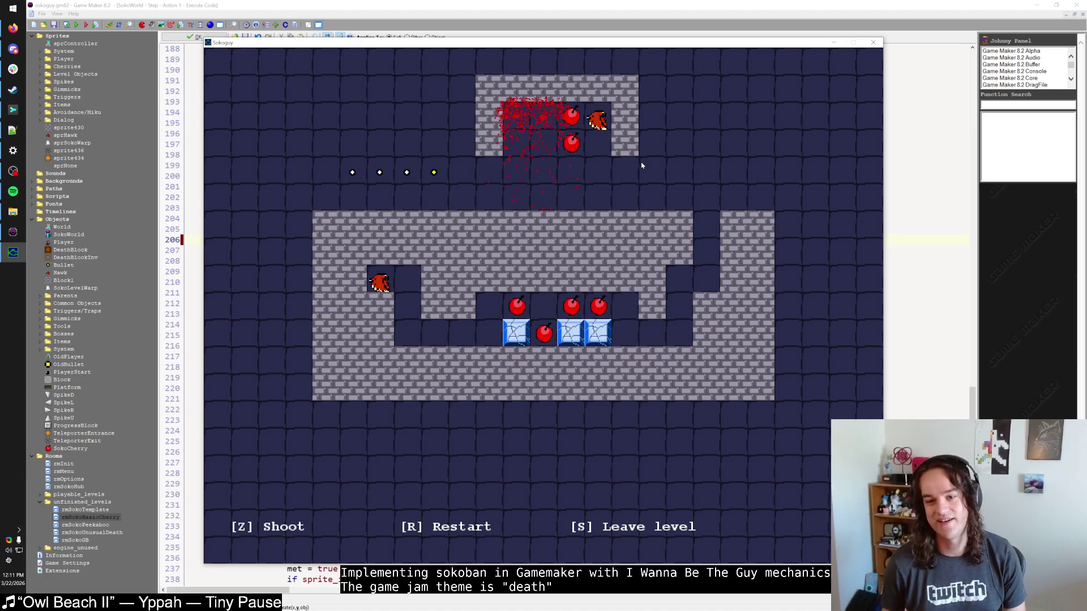
key(r)
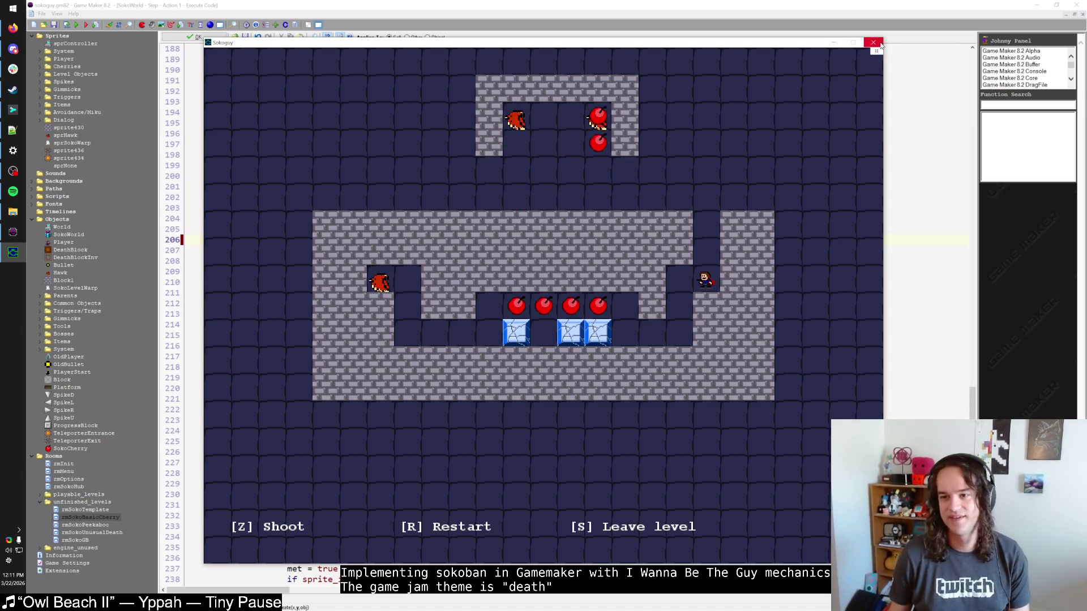
Stop the test, add a hawk to the upper chamber, and move the upper cherry two cells left.
click(873, 43)
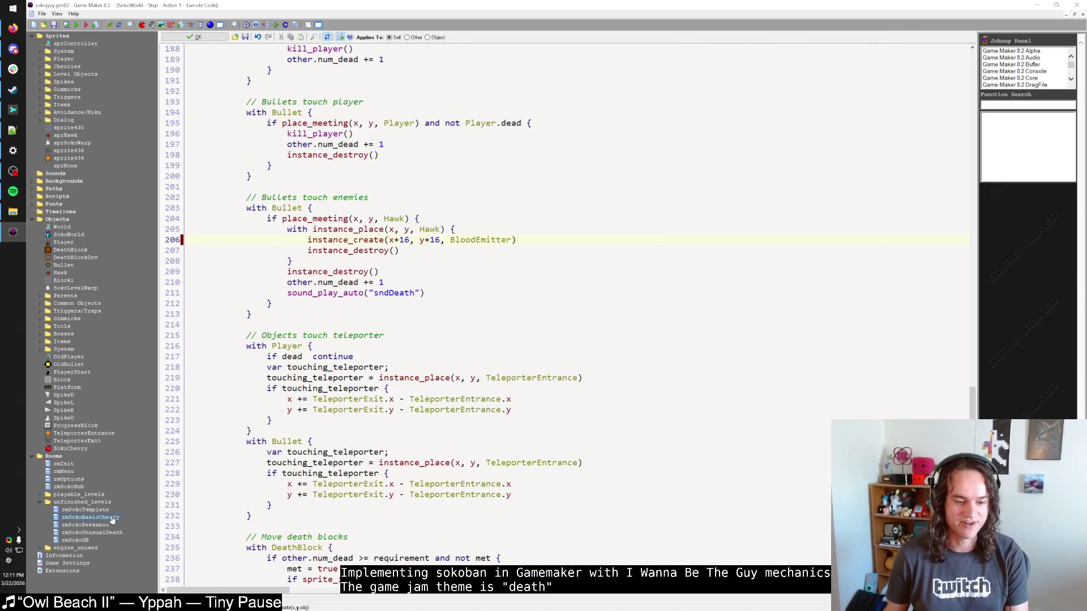
click(13, 252)
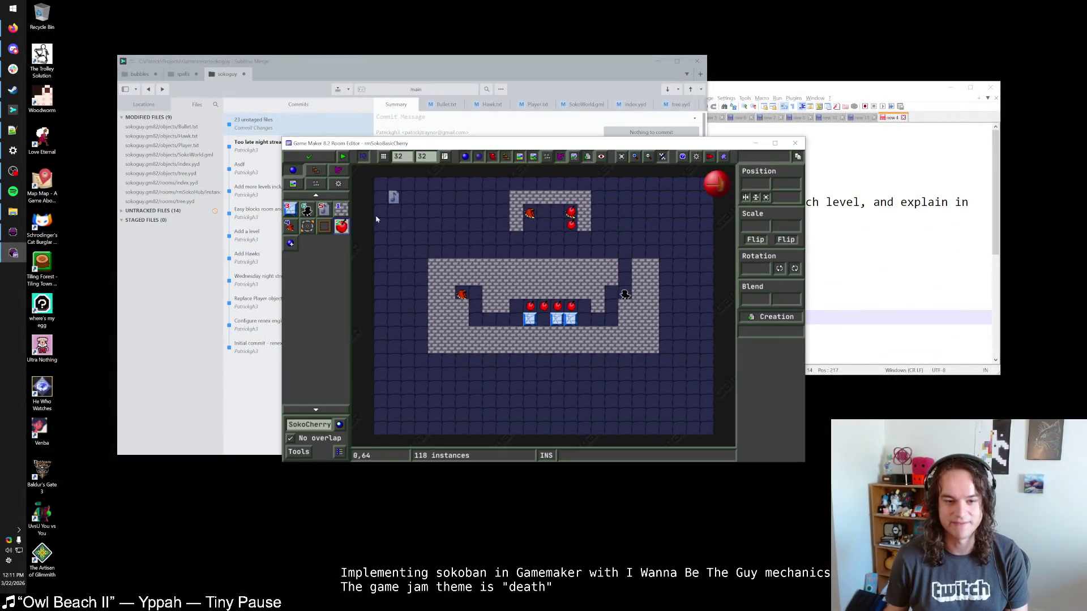
click(292, 227)
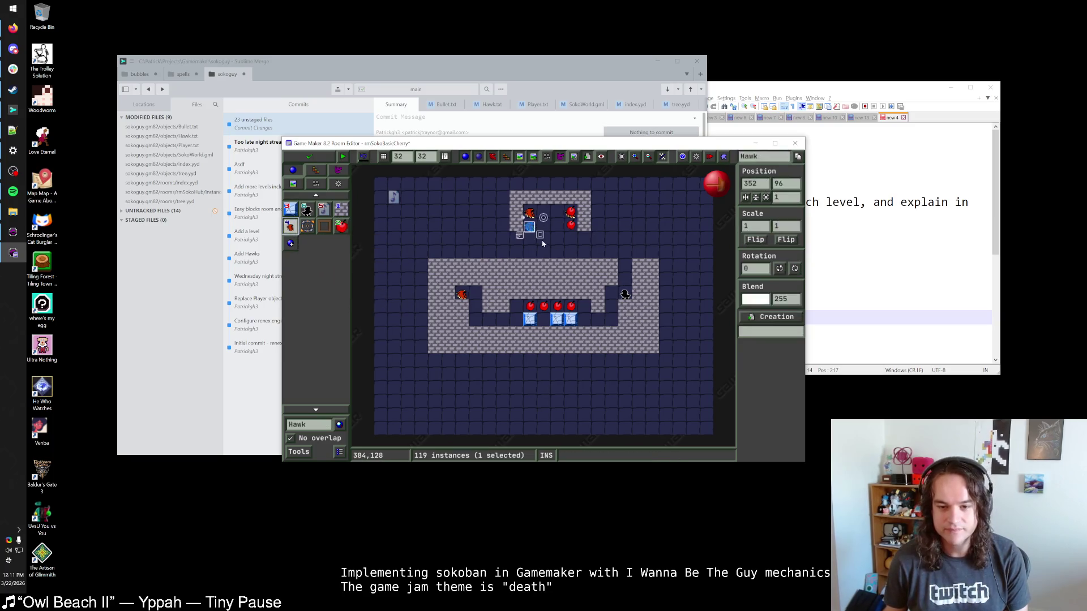
click(529, 227)
scroll(553, 245, up, 1)
scroll(562, 252, up, 1)
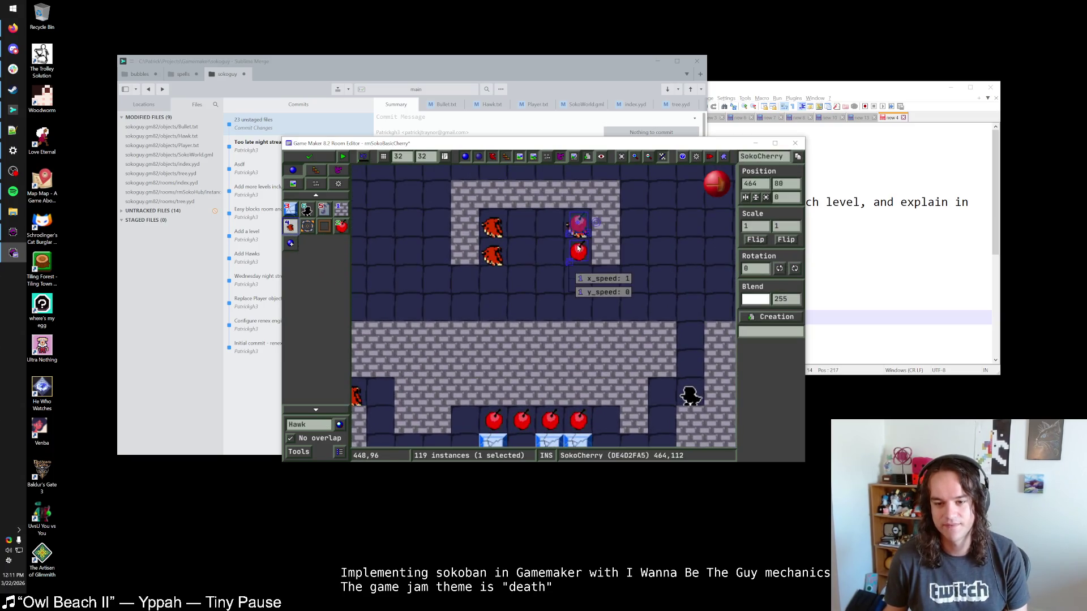
drag(577, 222, 522, 223)
Mirror the hawk with x-scale -1, move it one cell right, and move the upper cherry two cells right.
double_click(761, 227)
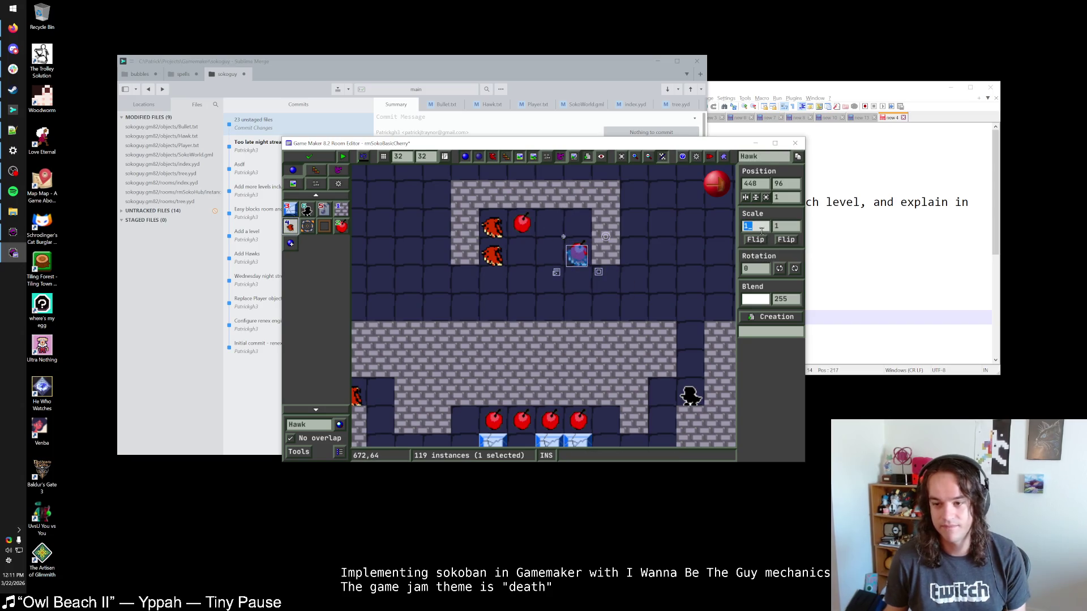
text(-1)
drag(549, 256, 578, 256)
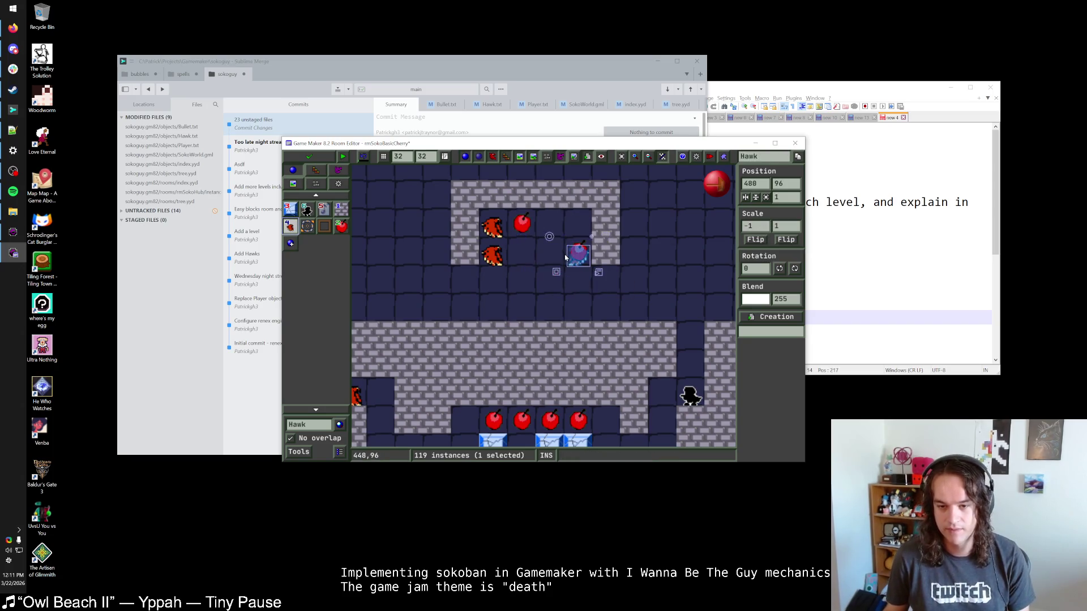
drag(521, 222, 578, 222)
click(588, 292)
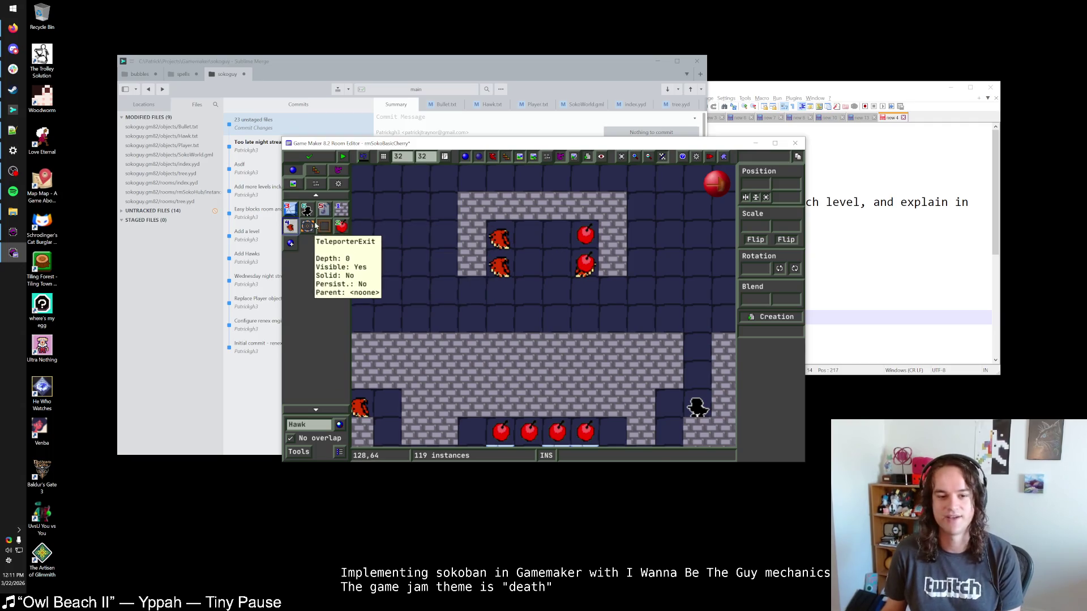
Replace the four top wall blocks with a continuous wall row along the chamber top.
click(340, 209)
right_click(500, 206)
right_click(528, 207)
right_click(556, 206)
right_click(582, 208)
scroll(582, 208, up, 2)
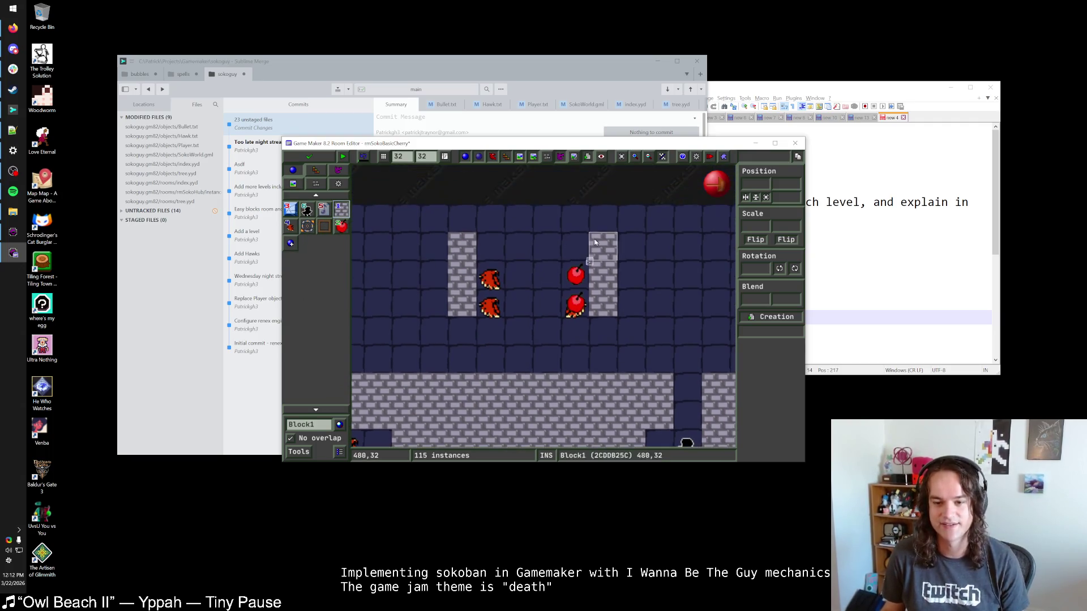
drag(603, 218, 456, 218)
Add a third cherry, raise the upper hawk a cell, delete the hidden hawk, and shift the lower cherry left.
click(341, 226)
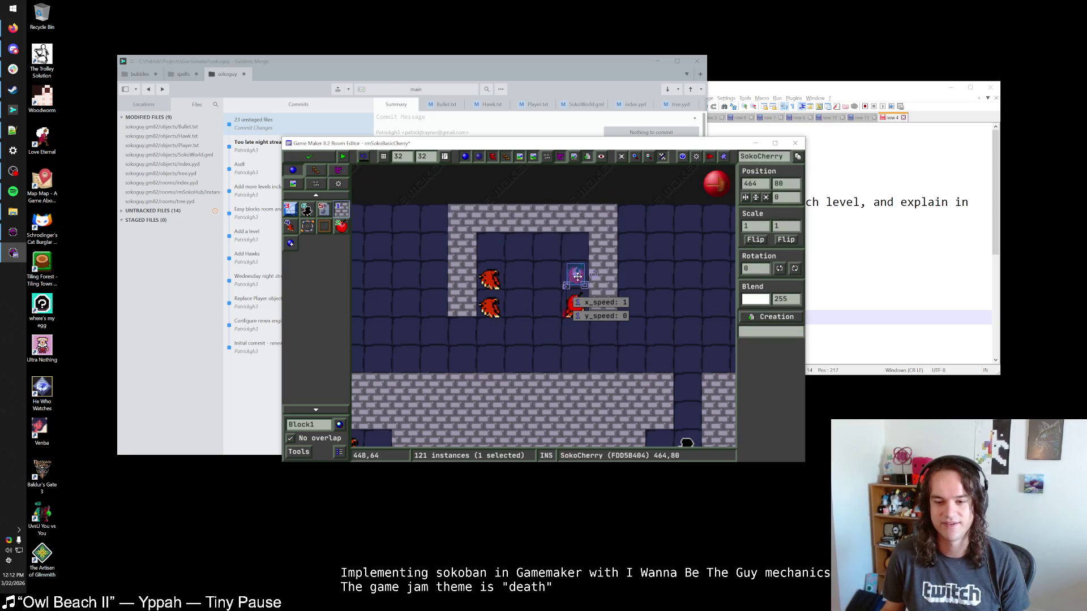
click(575, 247)
drag(491, 286, 490, 259)
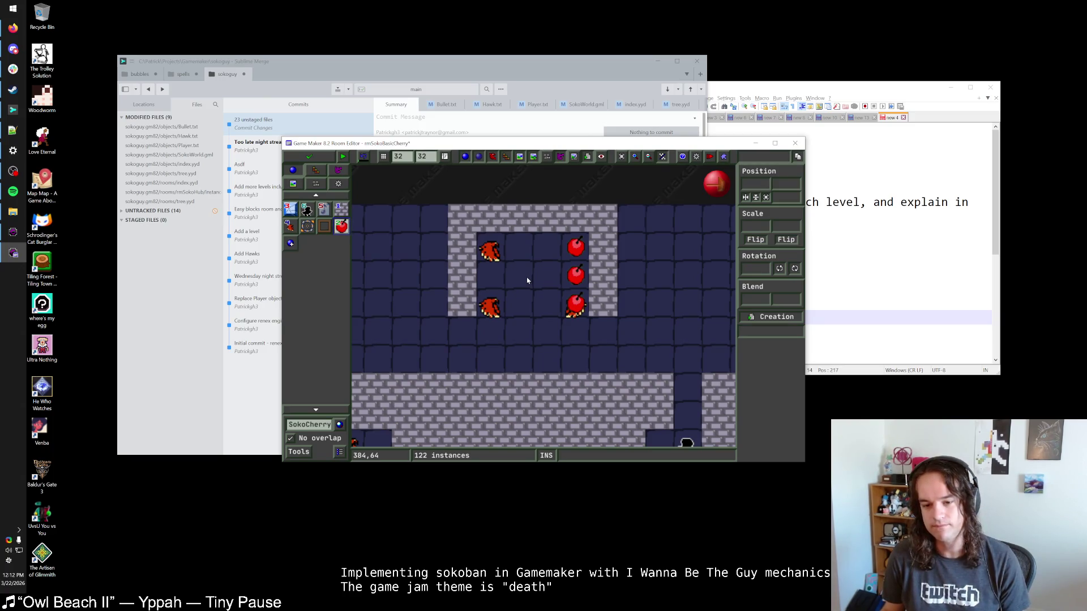
mouse_move(579, 313)
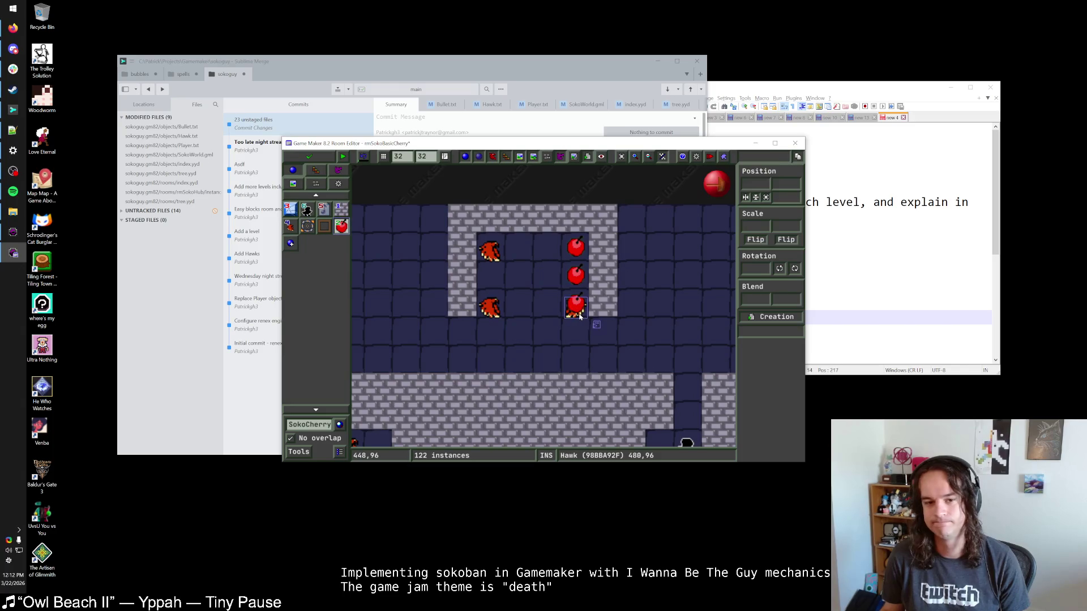
right_click(579, 316)
drag(577, 312, 548, 309)
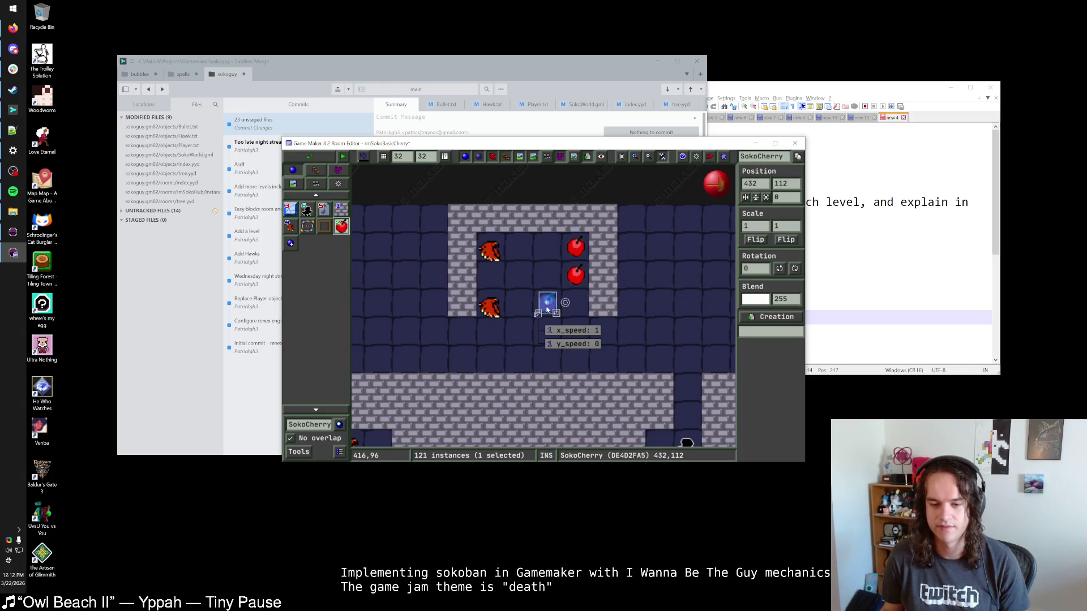
Clear cherries and hawks from the chamber and fill its middle row with four wall blocks.
click(341, 209)
click(575, 303)
right_click(575, 302)
right_click(575, 274)
right_click(576, 246)
right_click(489, 251)
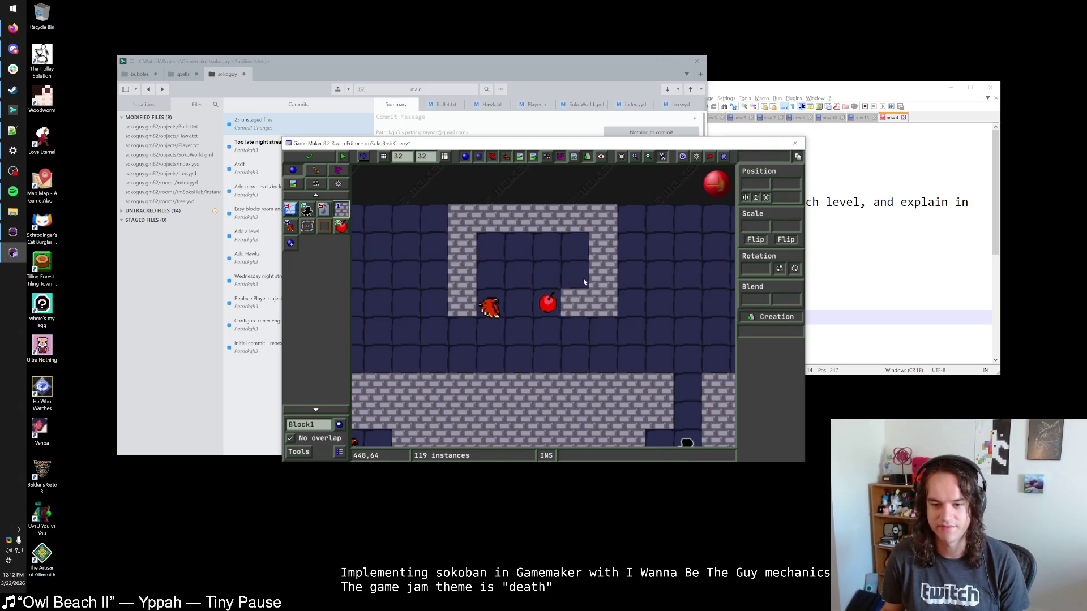
drag(576, 275, 508, 262)
click(515, 255)
Delete five surplus wall blocks, leaving one hawk and one cherry in the walled pocket.
right_click(604, 246)
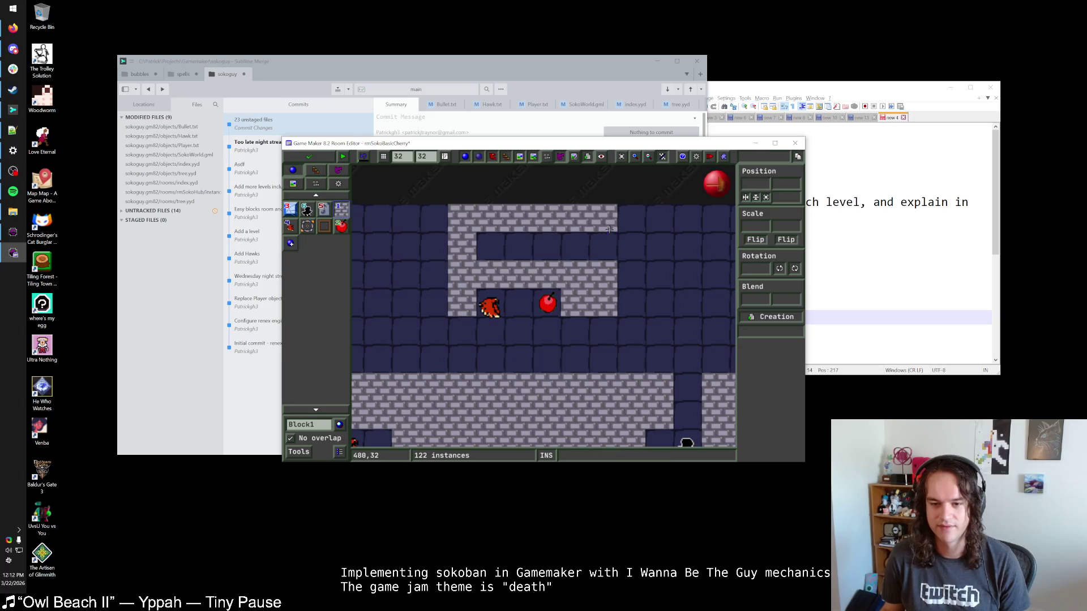
right_click(534, 219)
right_click(463, 246)
right_click(604, 274)
right_click(604, 303)
mouse_move(548, 311)
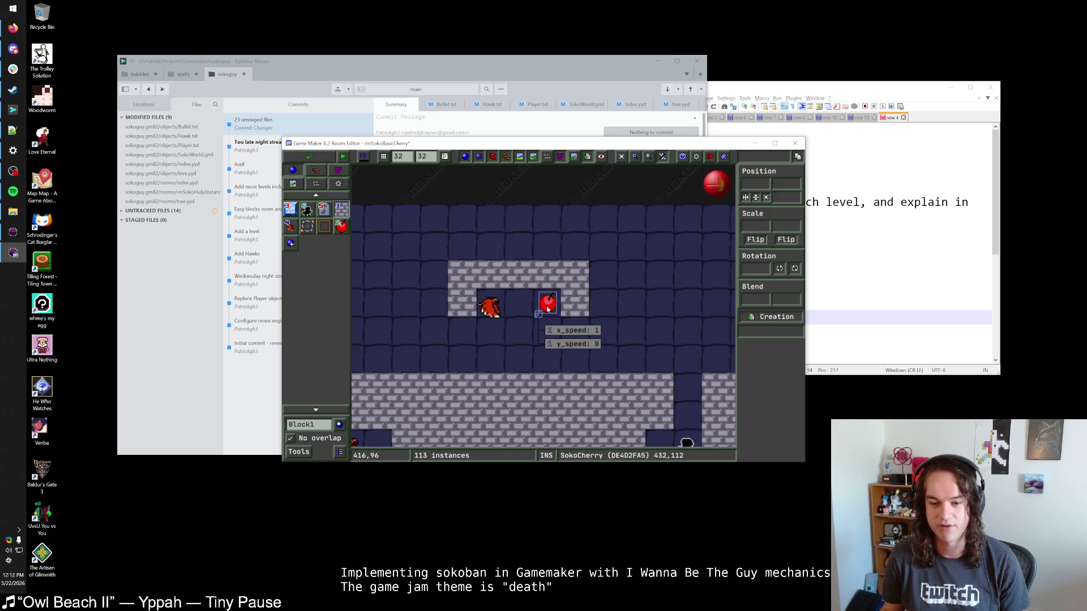
click(548, 310)
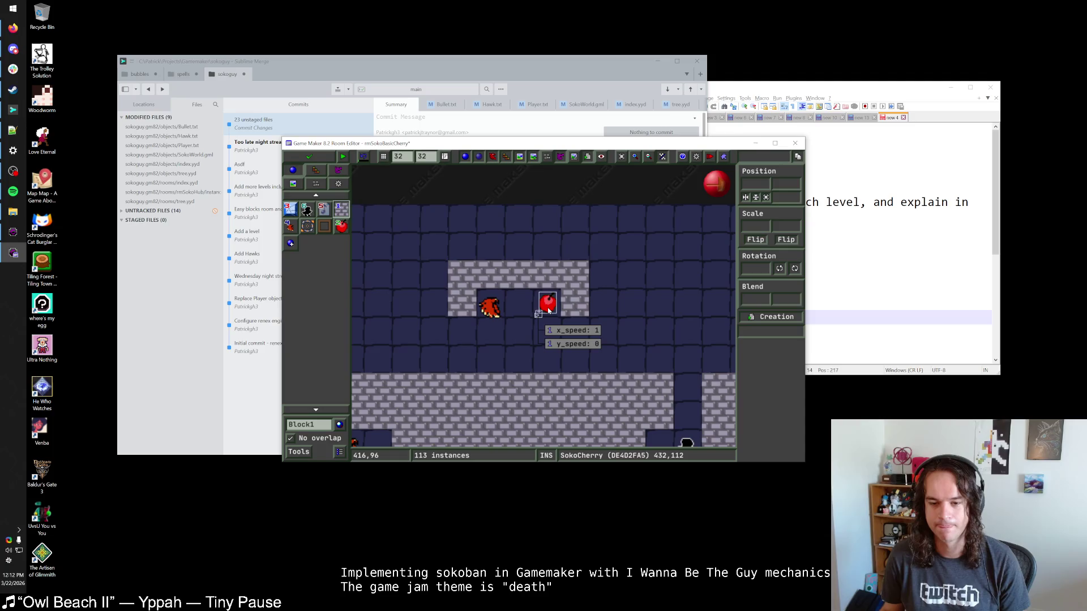
click(552, 277)
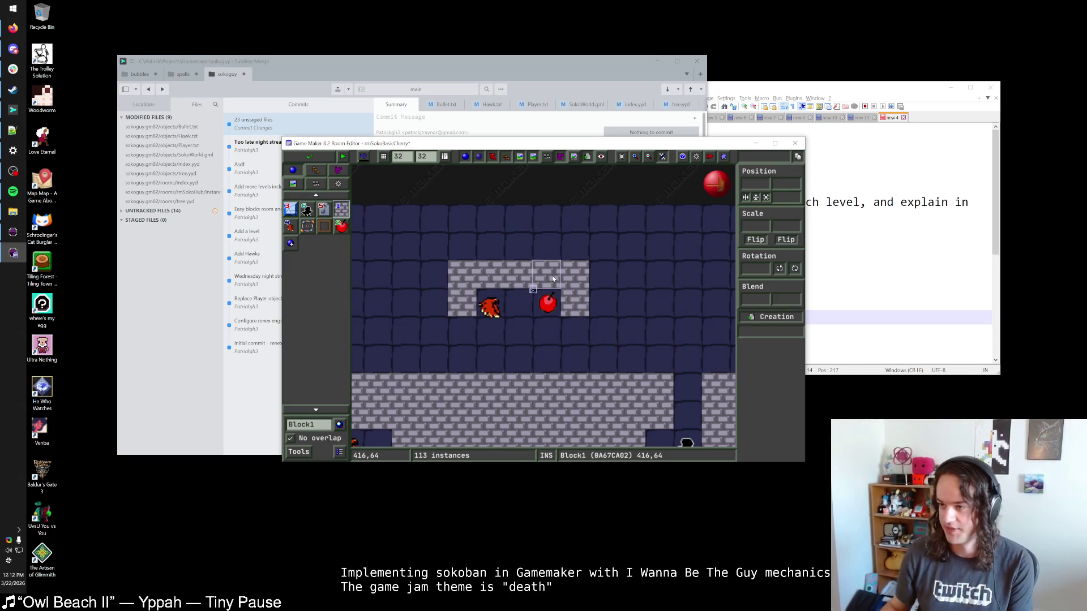
key(F5)
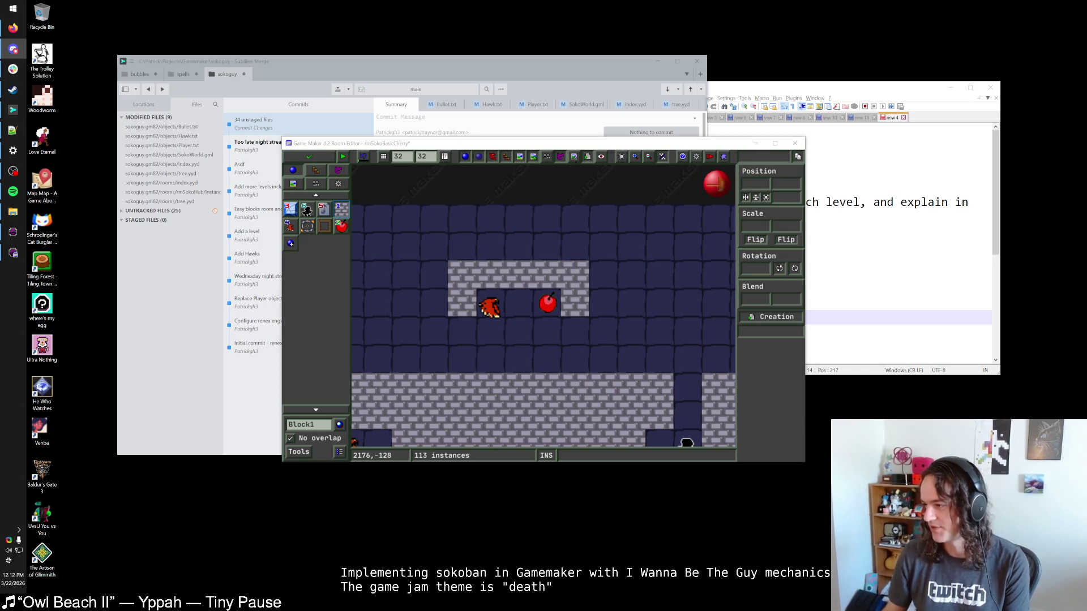
drag(679, 142, 678, 133)
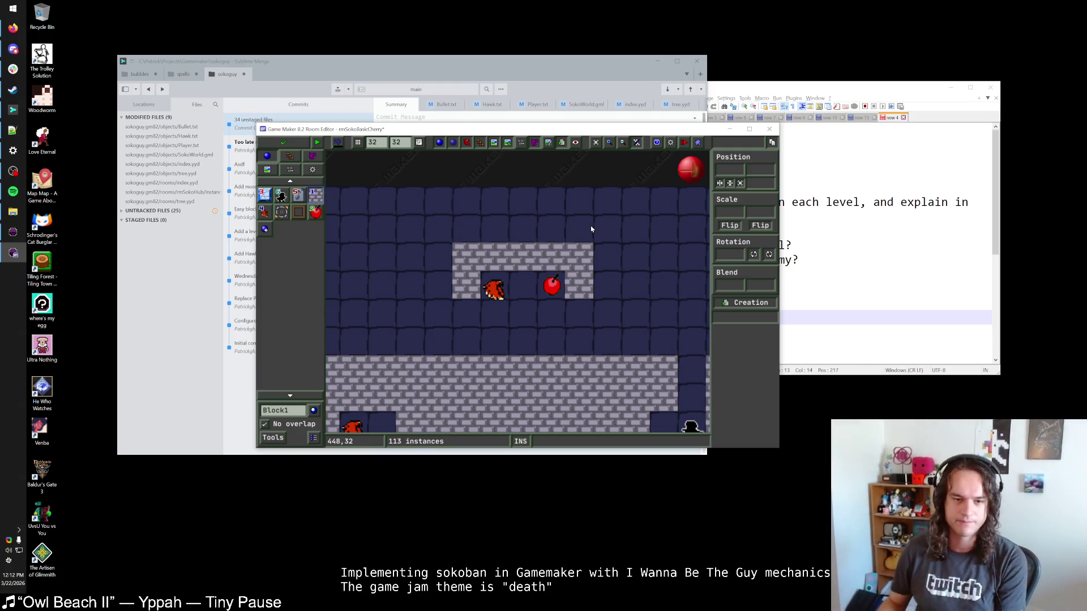
Try an extra hawk and ShootBlocks around the cherry, then undo those changes.
mouse_move(589, 230)
mouse_down()
mouse_move(553, 246)
mouse_move(600, 224)
mouse_up()
mouse_move(565, 129)
mouse_down()
mouse_move(521, 131)
mouse_move(560, 122)
mouse_up()
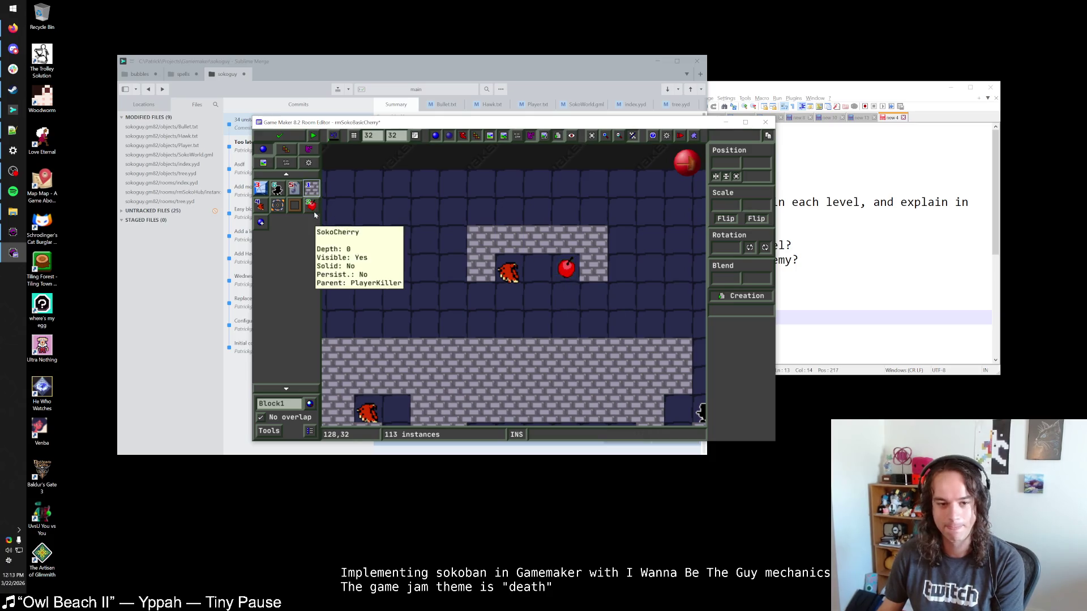
click(261, 204)
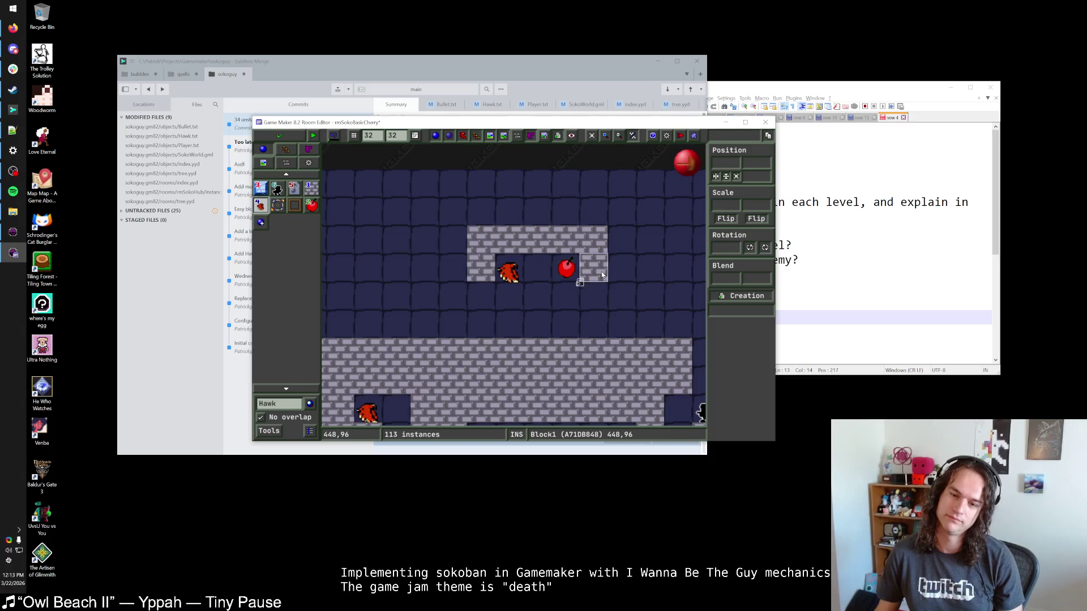
click(536, 270)
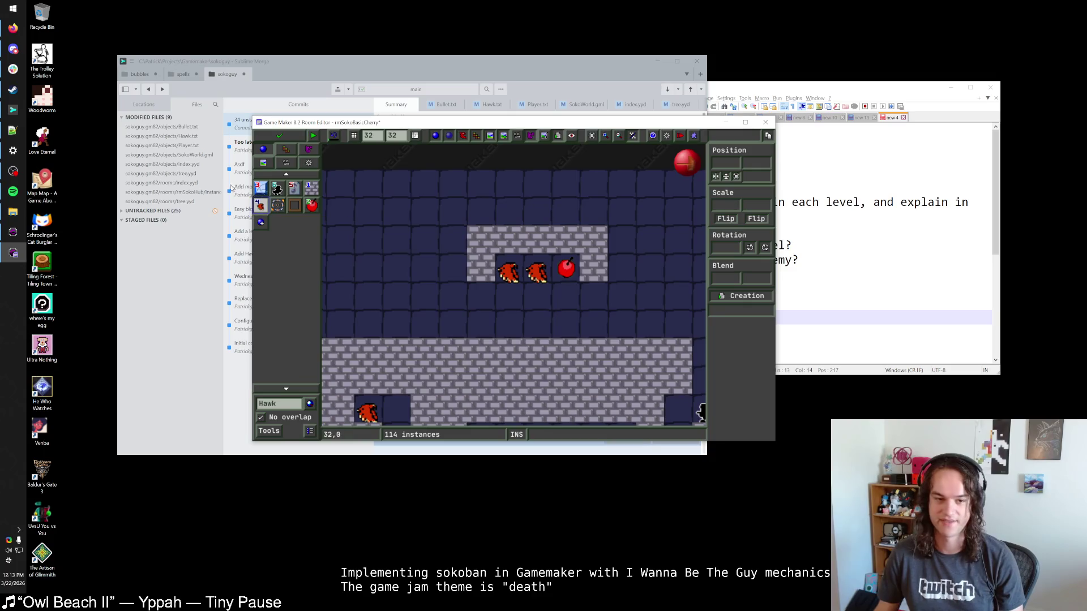
click(261, 187)
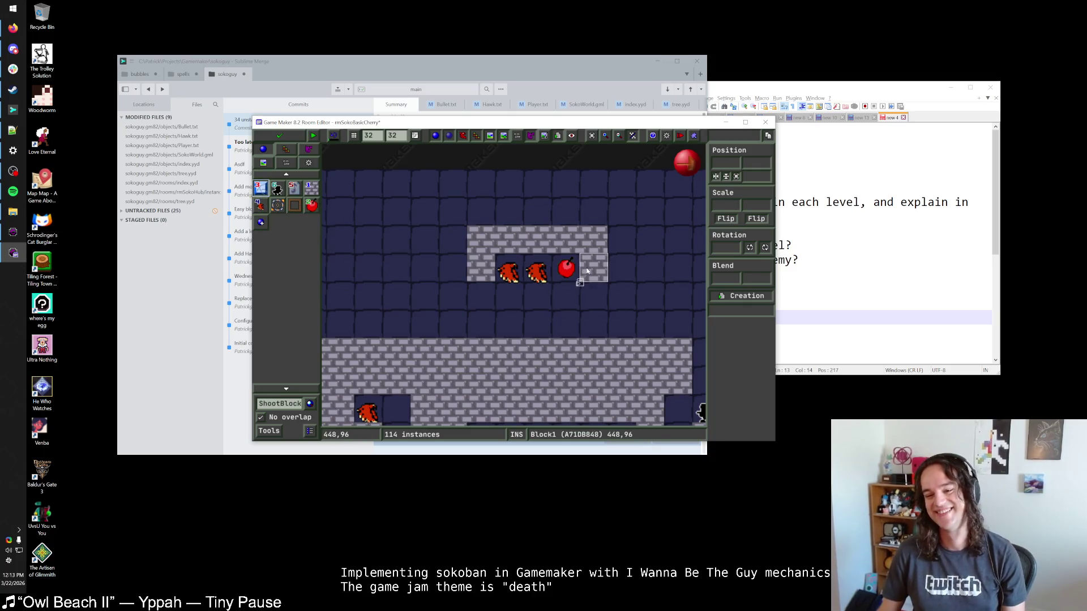
right_click(539, 274)
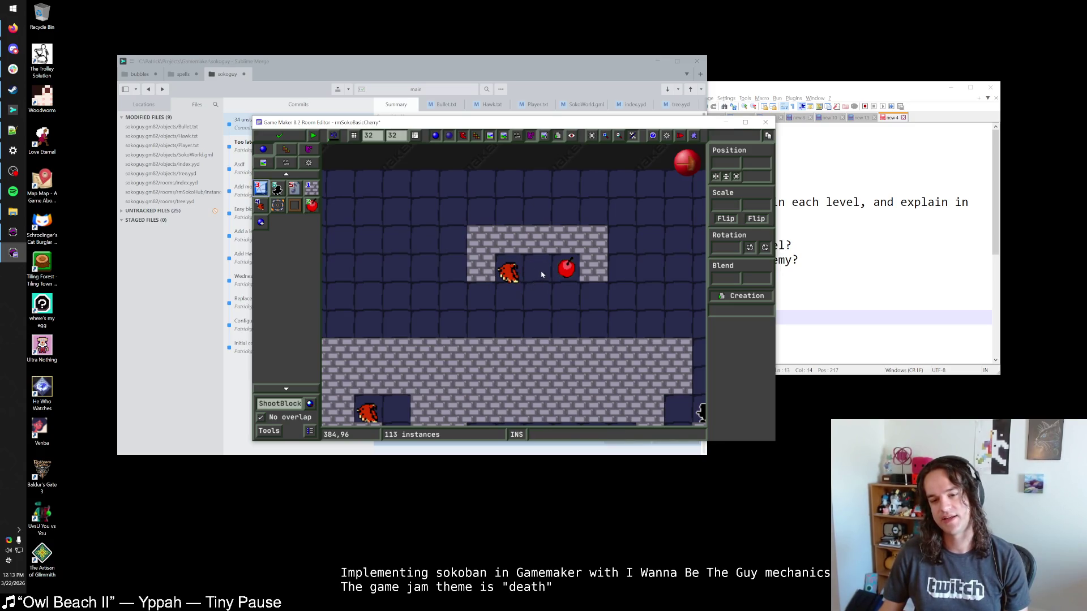
click(540, 274)
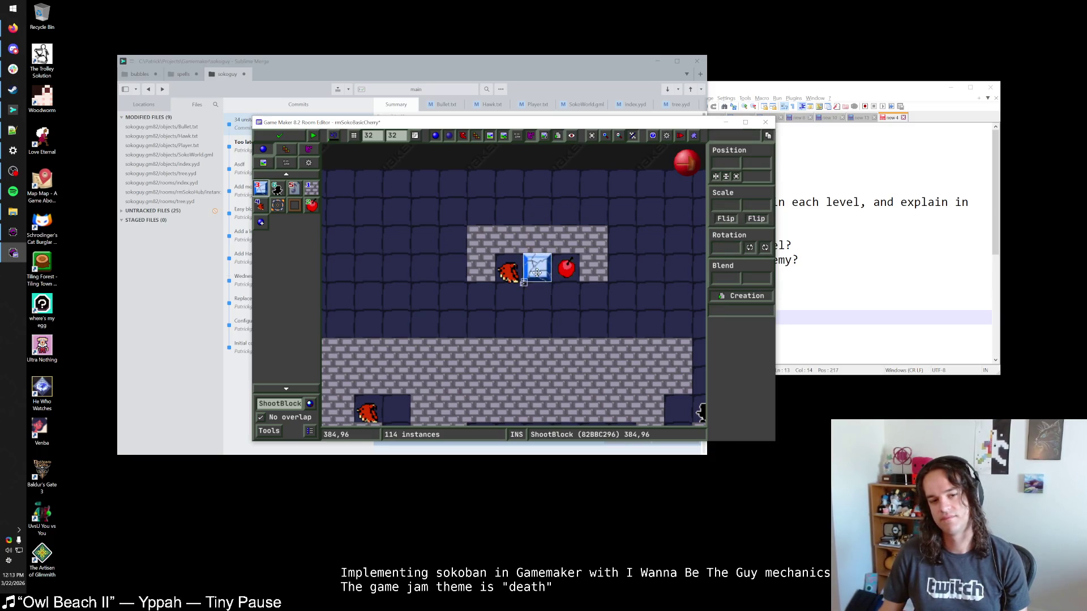
right_click(536, 273)
click(566, 268)
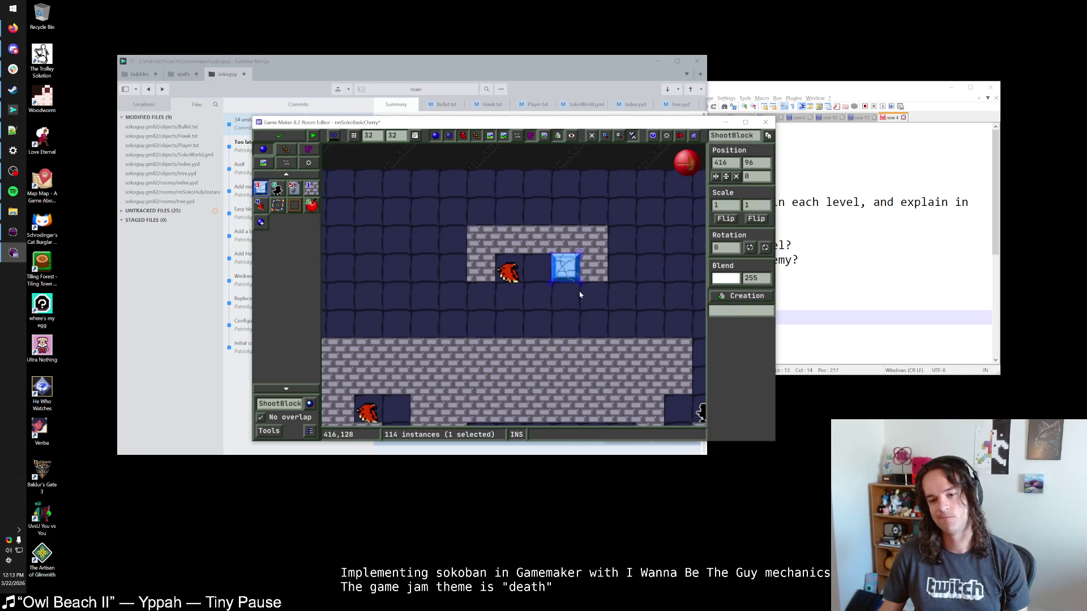
drag(566, 270, 543, 278)
key(ctrl+z)
key(ctrl+z)
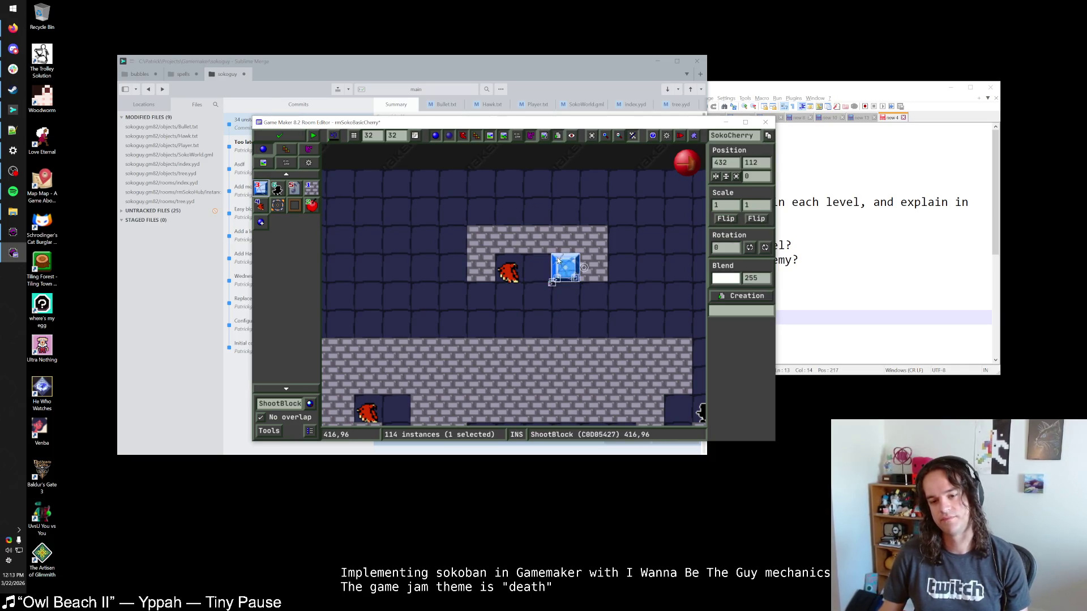
Test a hawk and ShootBlock beside the cherry, delete them, and move the cherry one cell left.
click(260, 205)
click(562, 280)
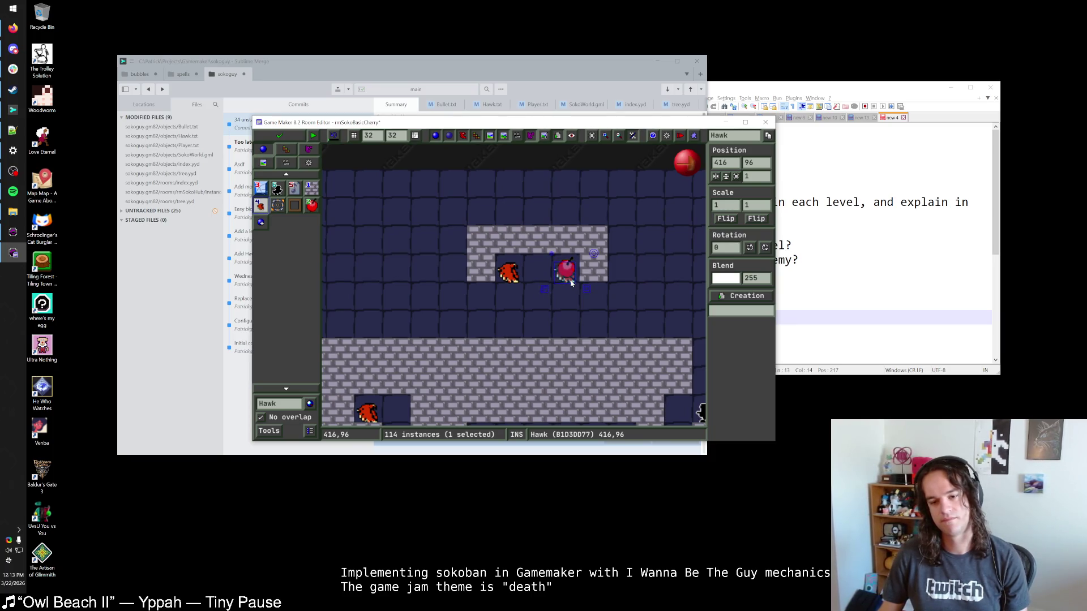
mouse_move(572, 283)
mouse_down()
mouse_move(571, 311)
mouse_move(571, 270)
mouse_move(590, 277)
mouse_up()
click(609, 264)
click(293, 205)
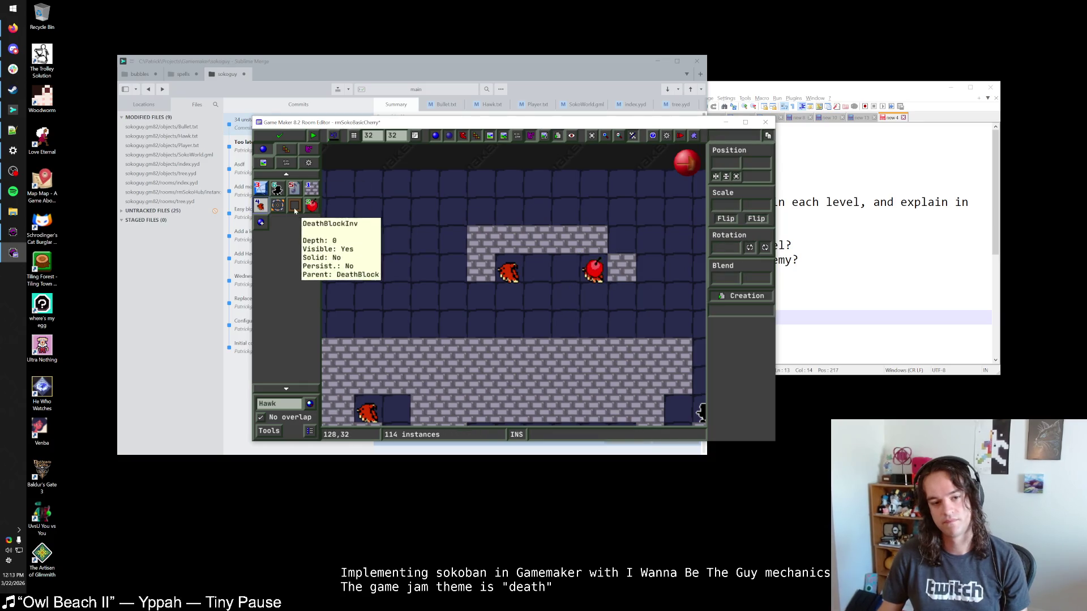
click(564, 276)
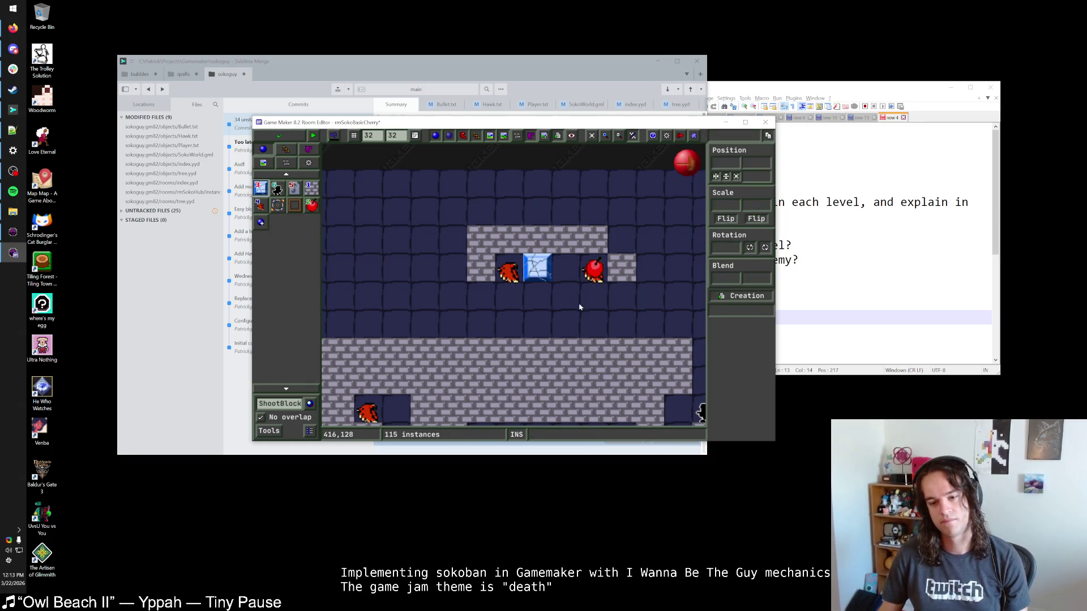
mouse_move(538, 269)
mouse_down()
mouse_move(565, 269)
mouse_move(572, 306)
mouse_move(519, 281)
mouse_move(544, 306)
mouse_up()
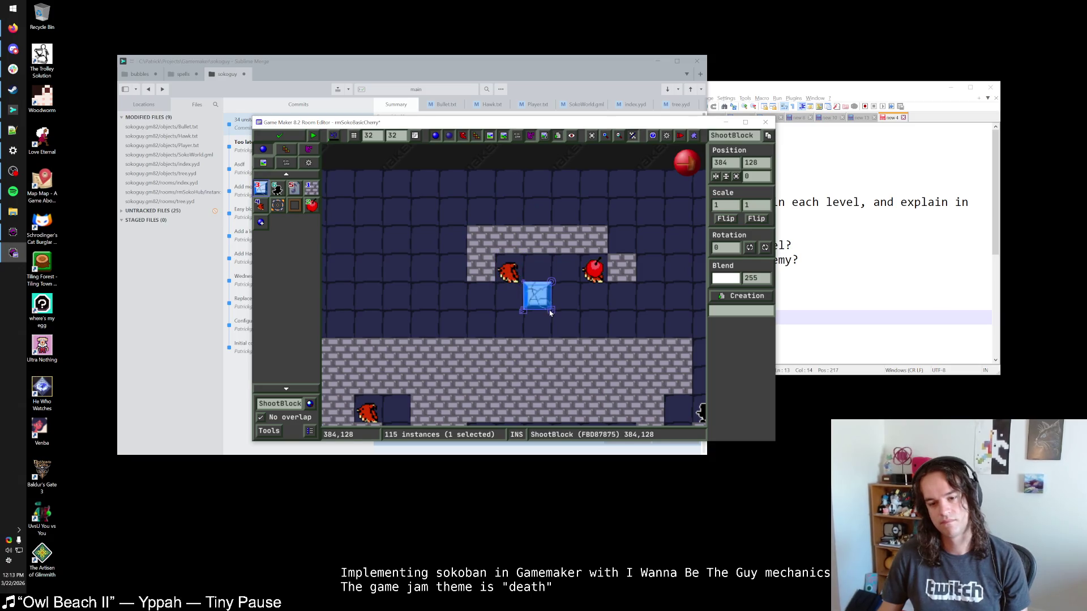
right_click(540, 300)
drag(598, 283, 594, 304)
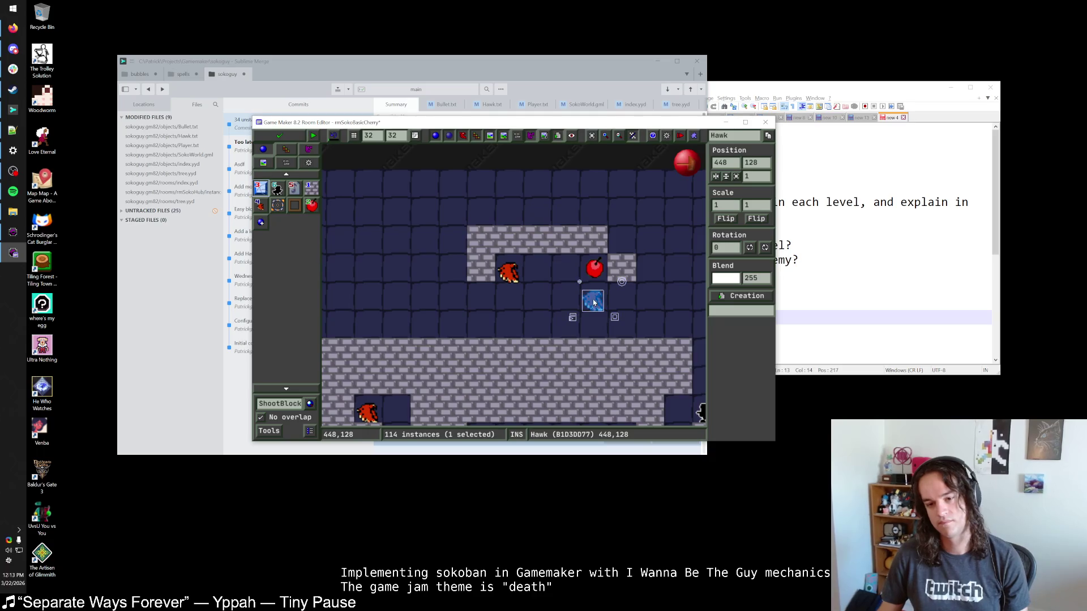
right_click(592, 299)
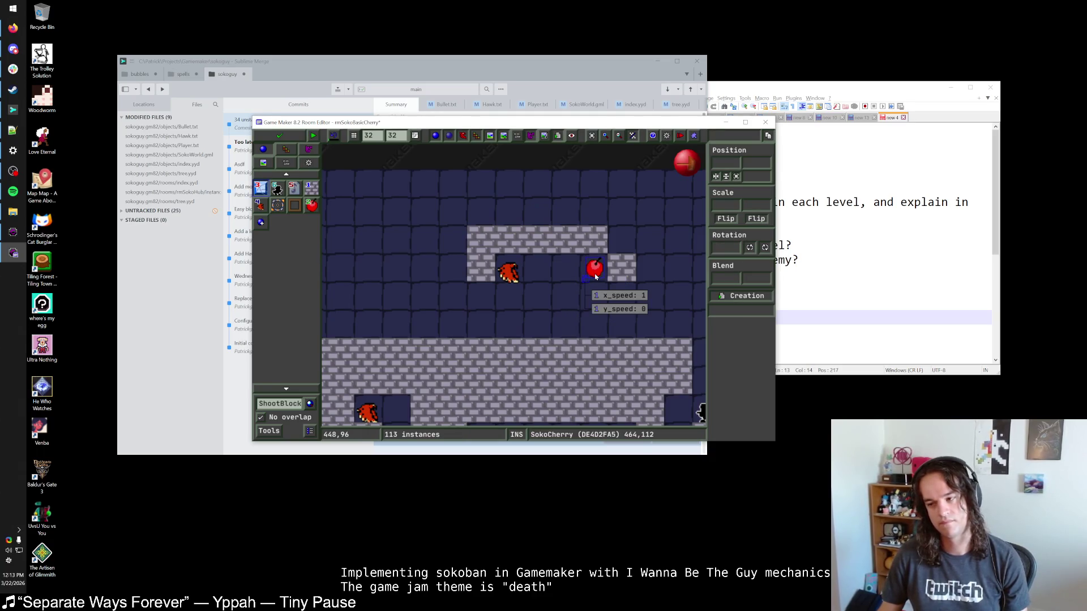
mouse_move(595, 275)
mouse_down()
mouse_move(538, 271)
mouse_move(594, 268)
mouse_up()
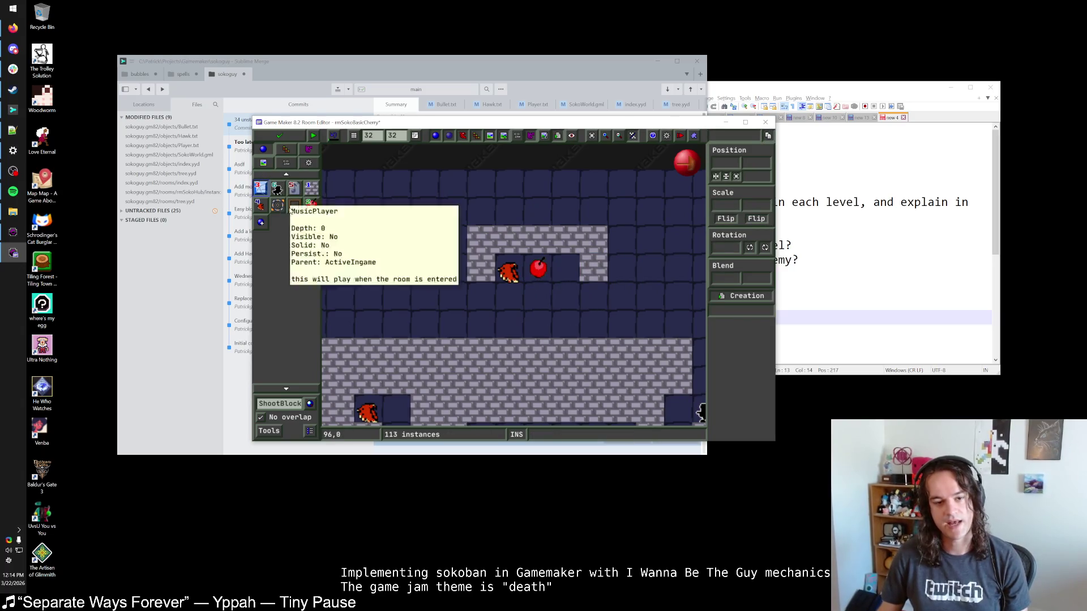
Erase the top enclosure's old walls and repaint Block1 walls one column wider and taller.
click(288, 403)
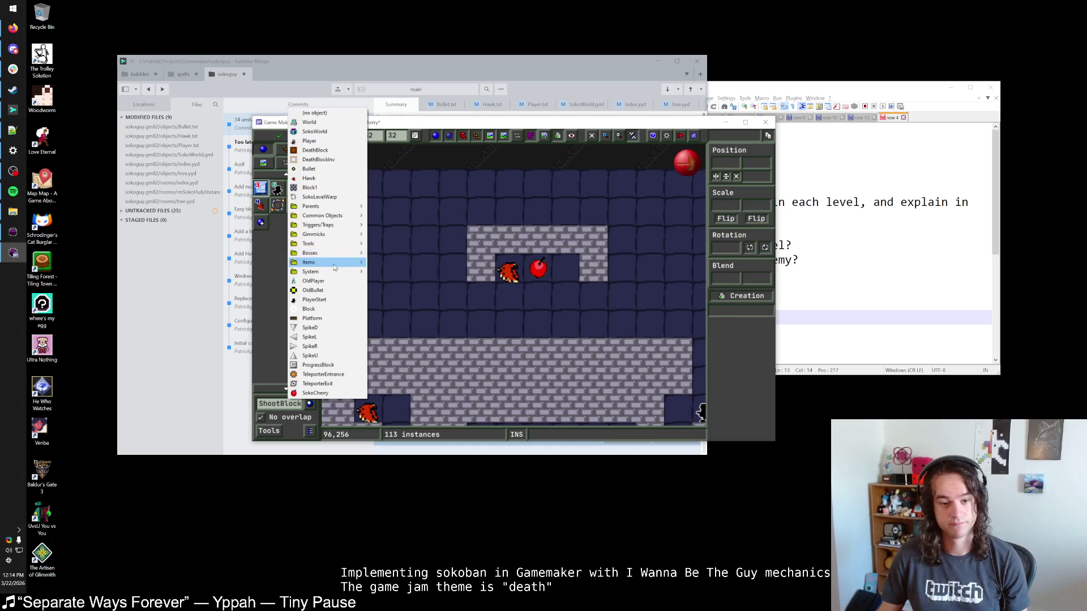
mouse_move(329, 218)
click(309, 187)
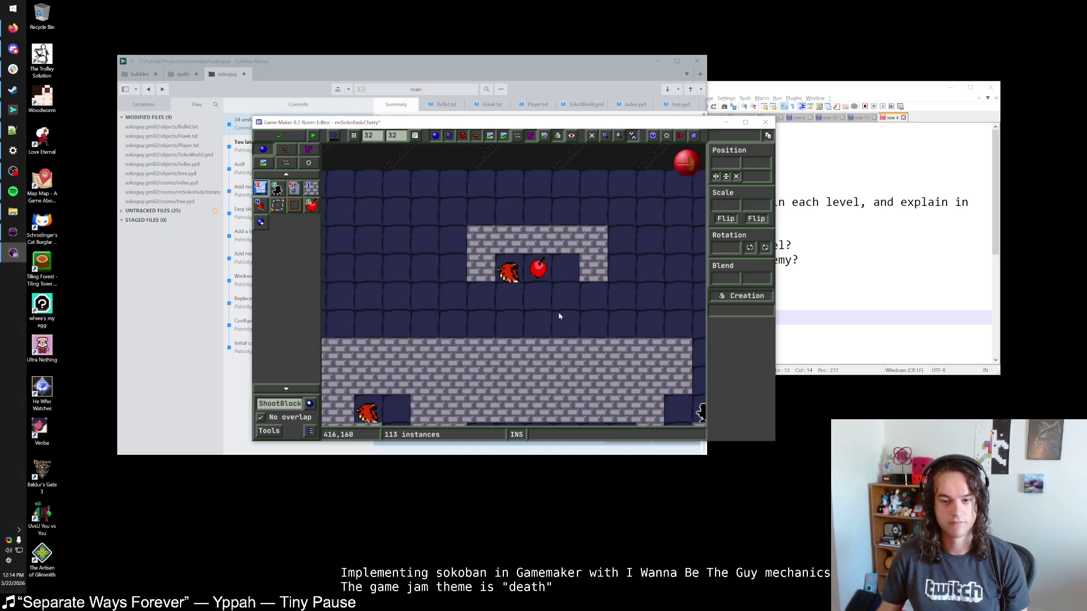
right_click(510, 240)
right_click(538, 241)
right_click(567, 243)
drag(594, 212, 481, 212)
right_click(594, 241)
right_click(594, 267)
drag(621, 268, 621, 212)
drag(508, 272, 509, 243)
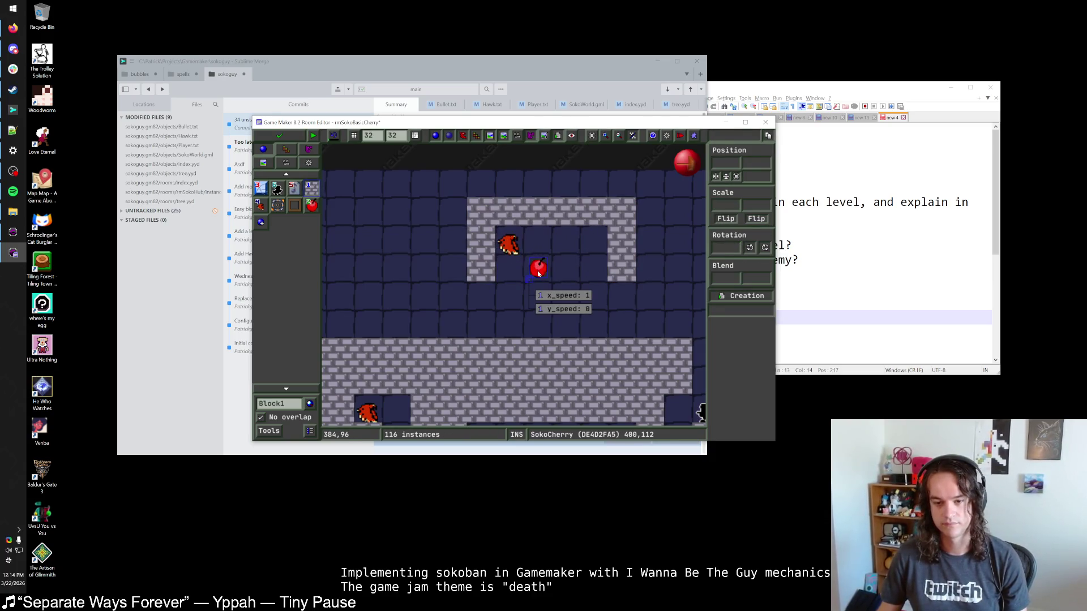
Place a second hawk in the enclosure's right cell and a new cherry above the existing one.
click(260, 205)
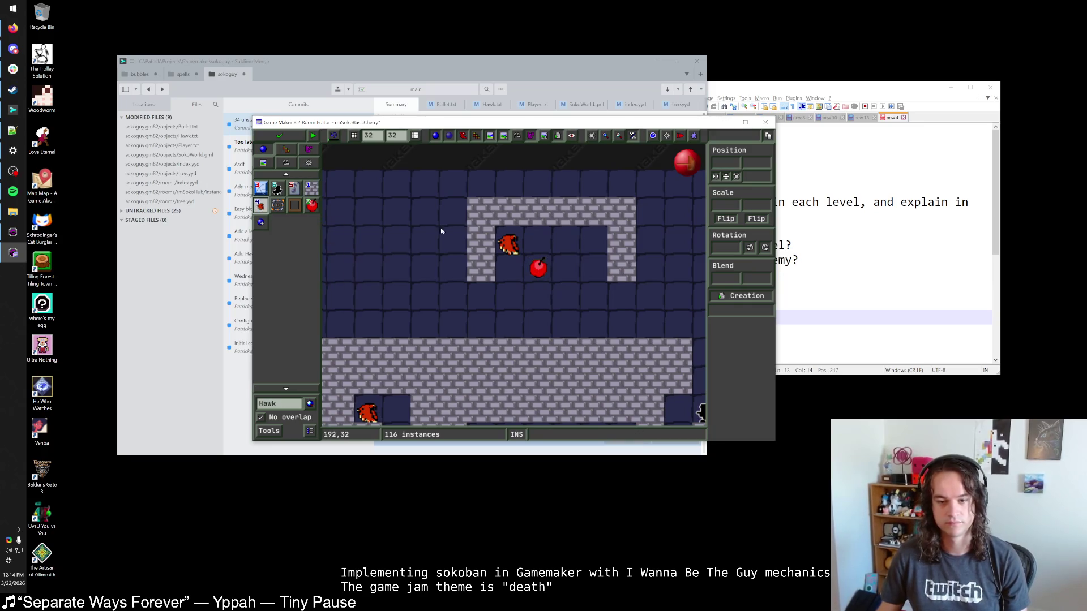
click(590, 287)
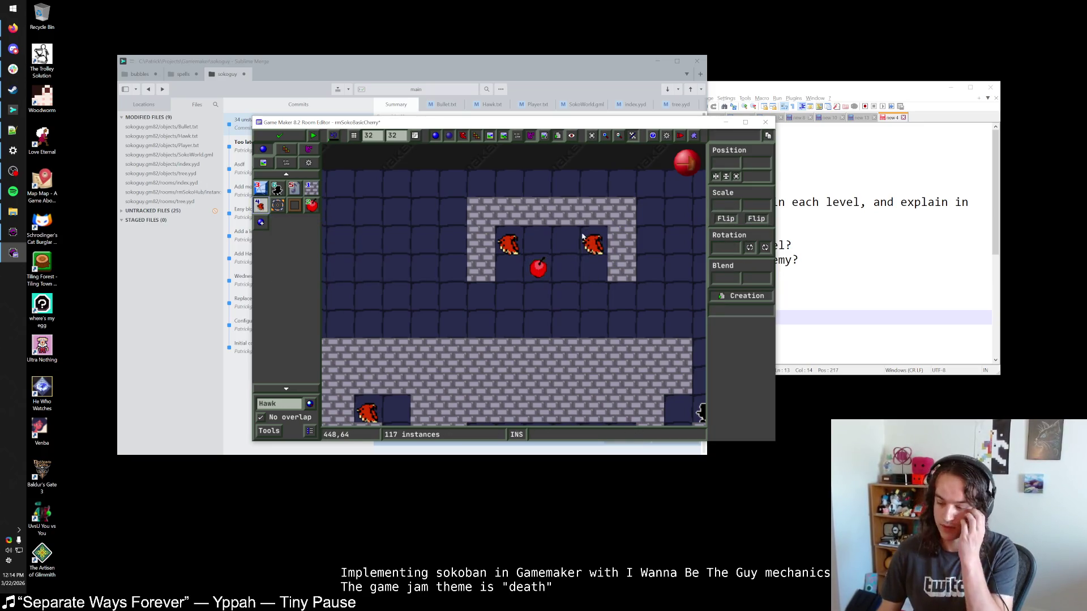
mouse_move(534, 270)
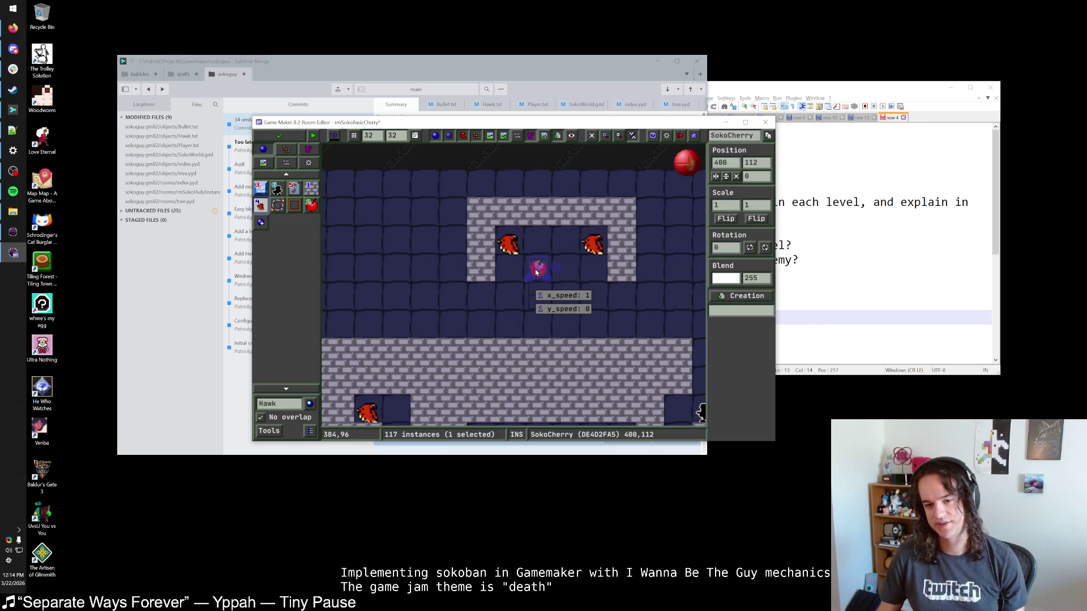
middle_click(536, 272)
click(539, 242)
Edit the top cherry's x_speed value and move it down one cell.
click(542, 243)
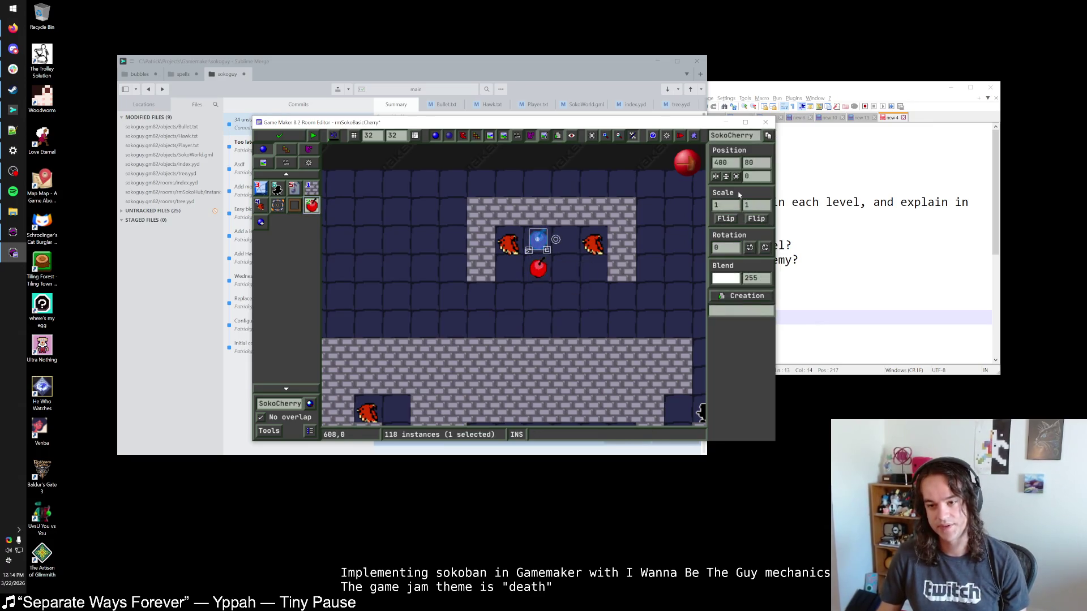
click(726, 219)
key(Escape)
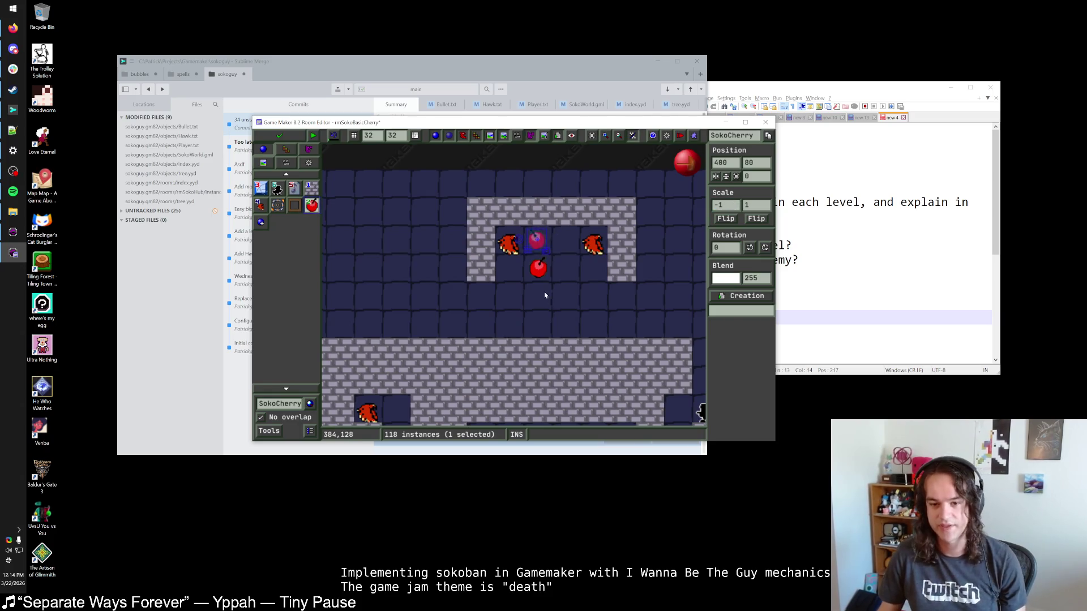
click(541, 242)
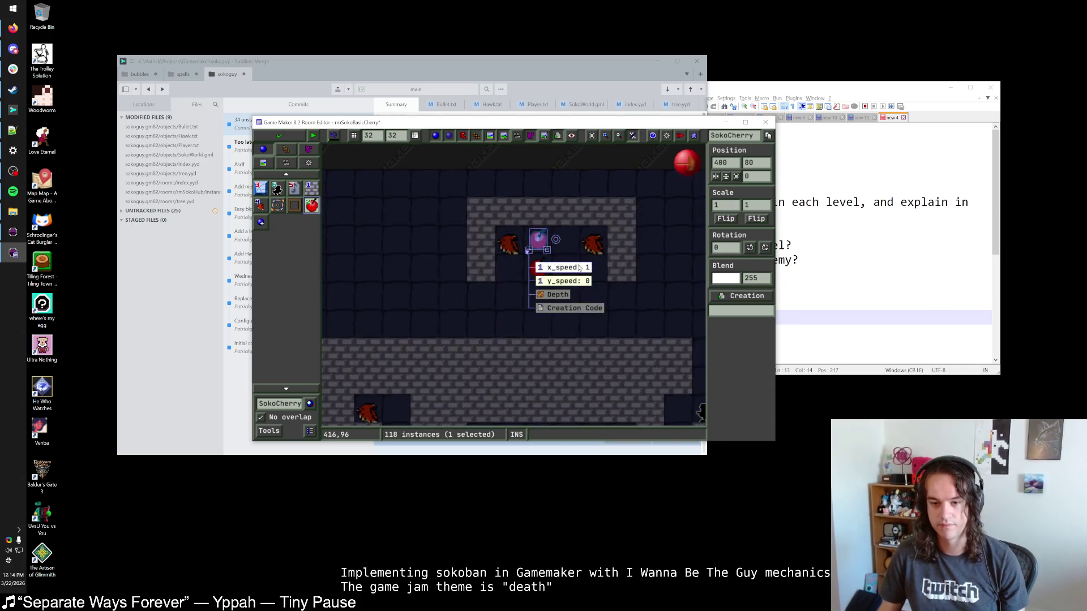
click(579, 268)
key(Return)
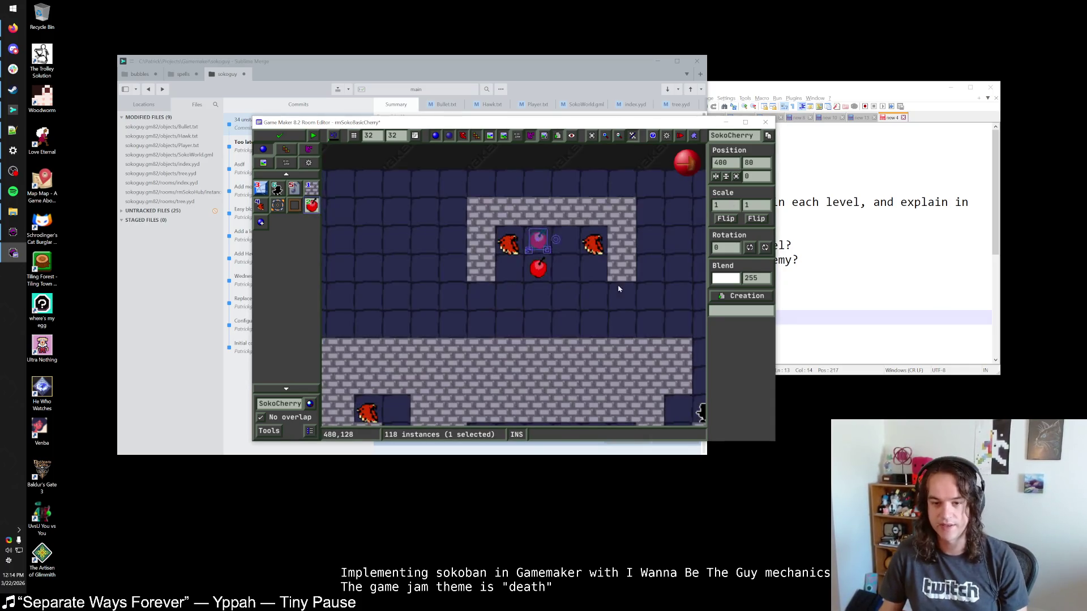
key(Down)
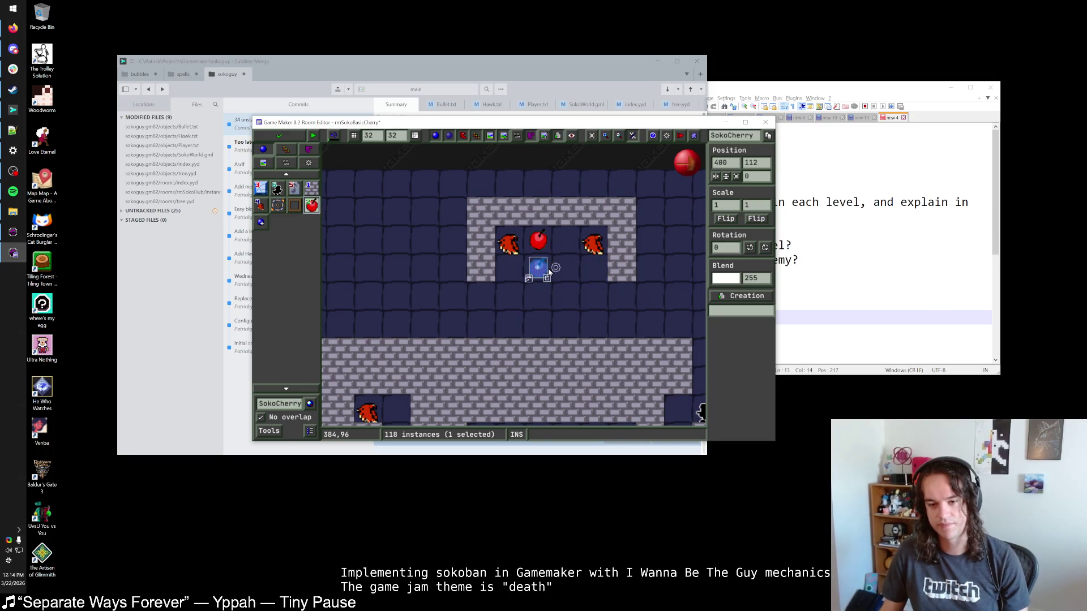
click(587, 309)
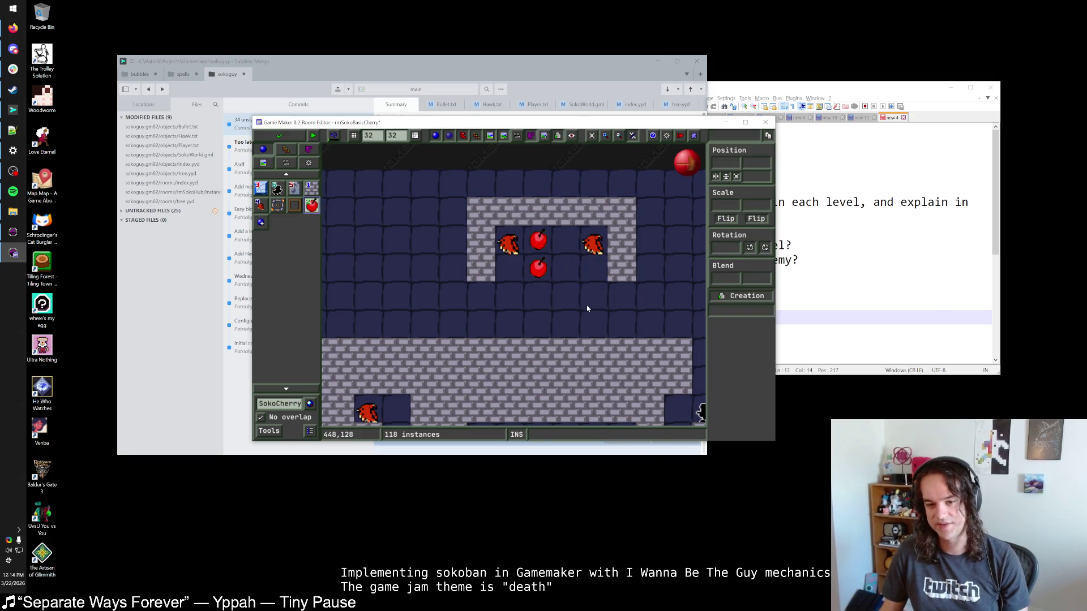
click(261, 189)
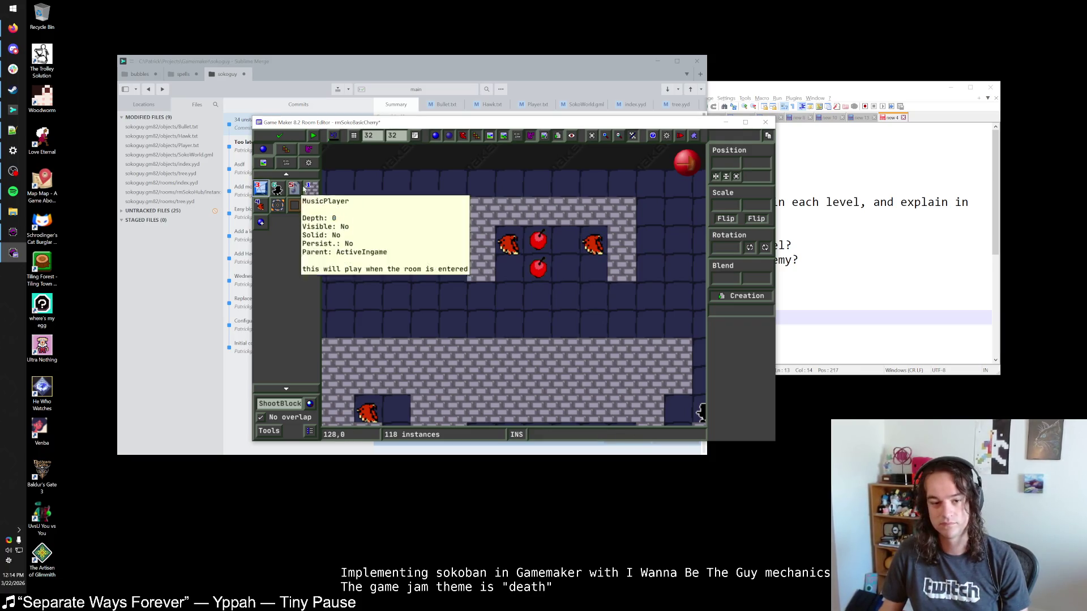
click(312, 205)
Place a row of five new cherries below the main room.
scroll(502, 270, down, 2)
scroll(555, 351, up, 2)
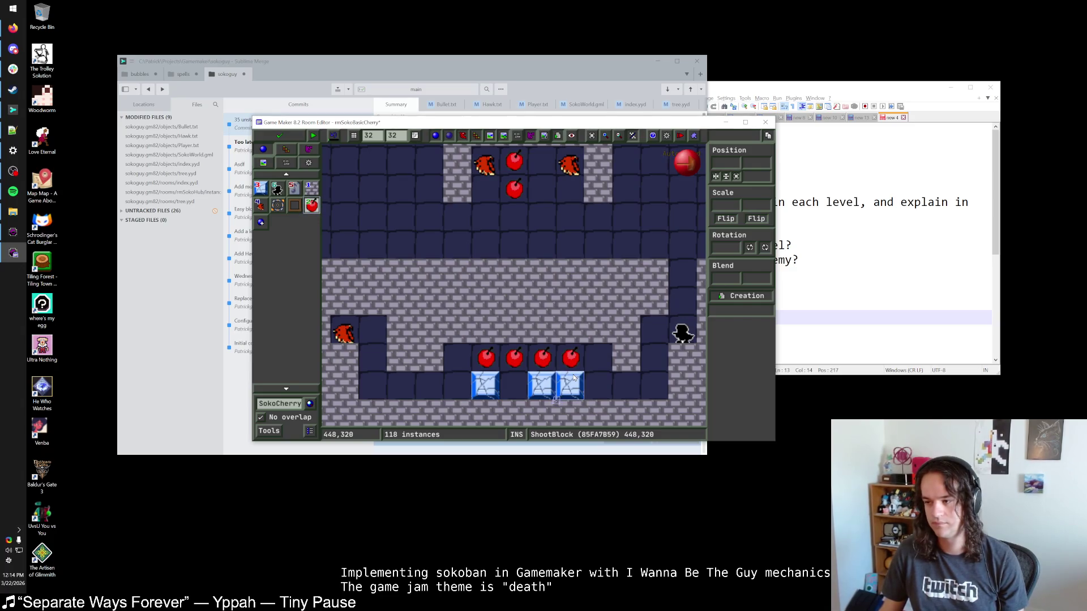
scroll(576, 385, down, 2)
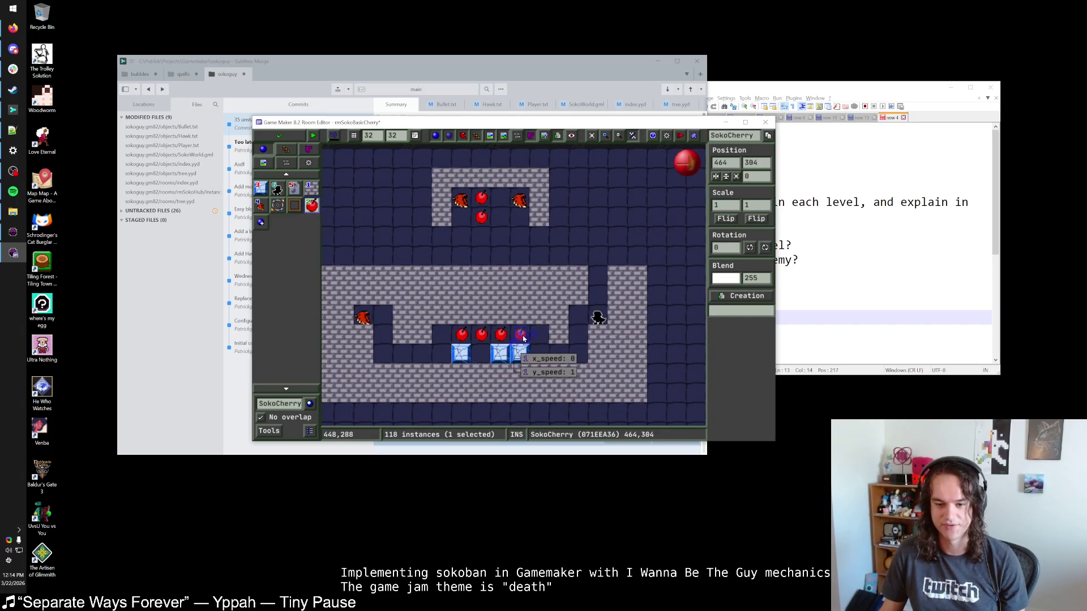
click(602, 252)
mouse_move(601, 252)
mouse_down()
mouse_move(602, 234)
mouse_move(585, 238)
mouse_move(564, 205)
mouse_move(519, 399)
mouse_move(486, 398)
mouse_up()
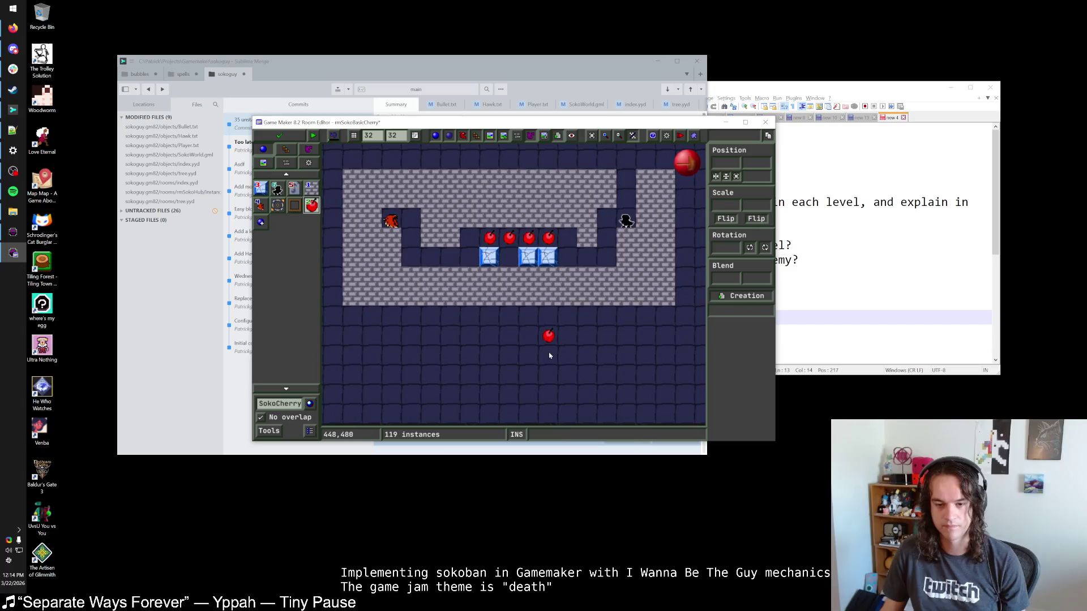
drag(552, 336, 472, 339)
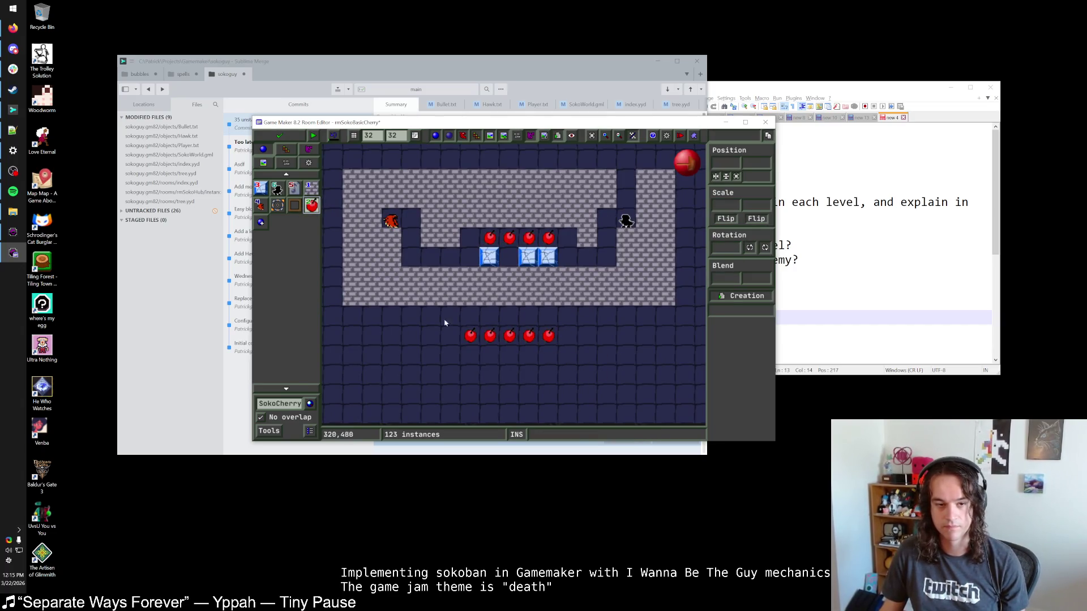
click(312, 187)
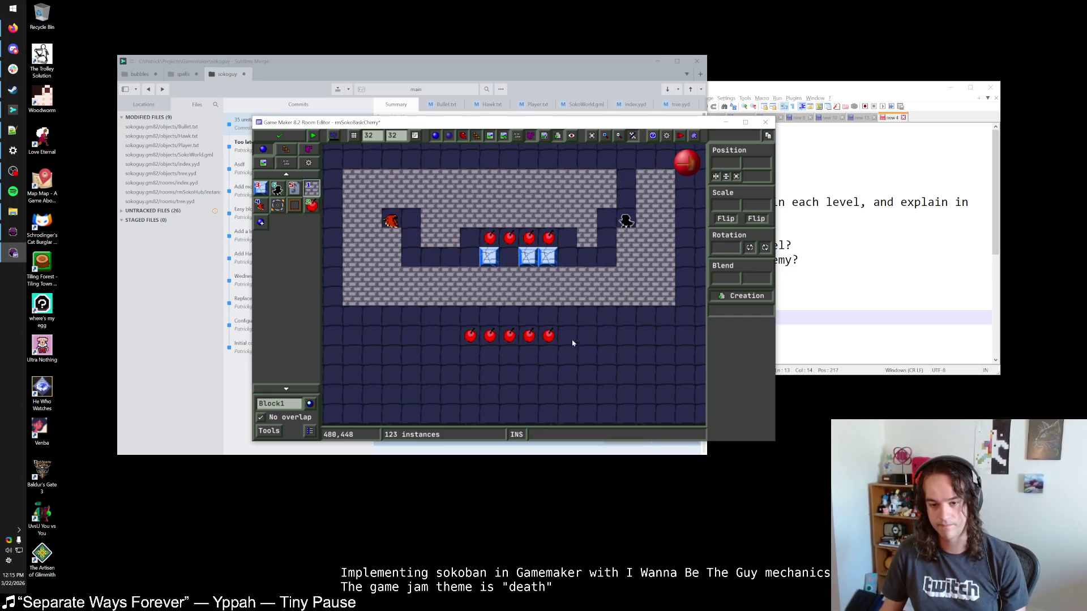
mouse_move(567, 322)
mouse_down()
mouse_move(452, 352)
mouse_move(458, 335)
mouse_move(577, 335)
mouse_up()
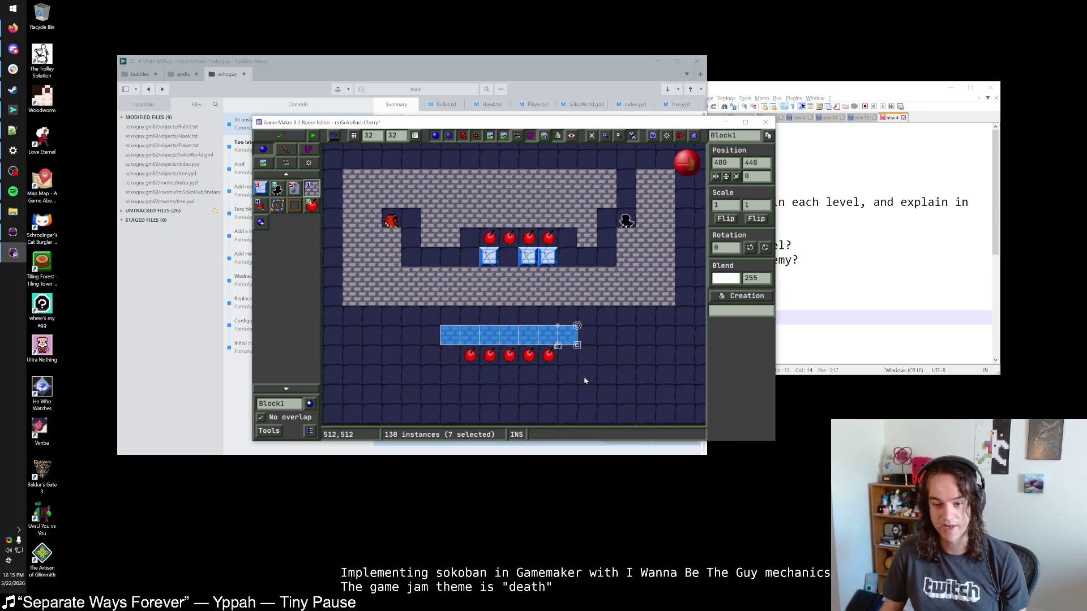
Paint Block1 walls around the new cherry row, including its right side and left wall.
scroll(578, 351, down, 1)
mouse_move(562, 298)
mouse_down()
mouse_move(562, 329)
mouse_move(422, 363)
mouse_up()
click(583, 332)
click(582, 362)
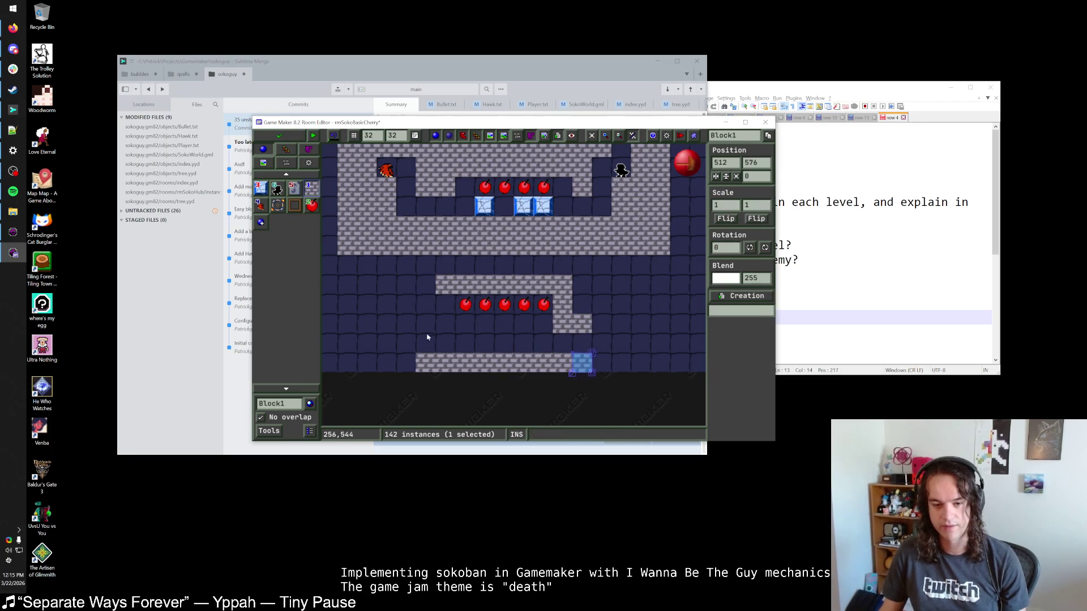
right_click(430, 363)
drag(445, 342, 425, 283)
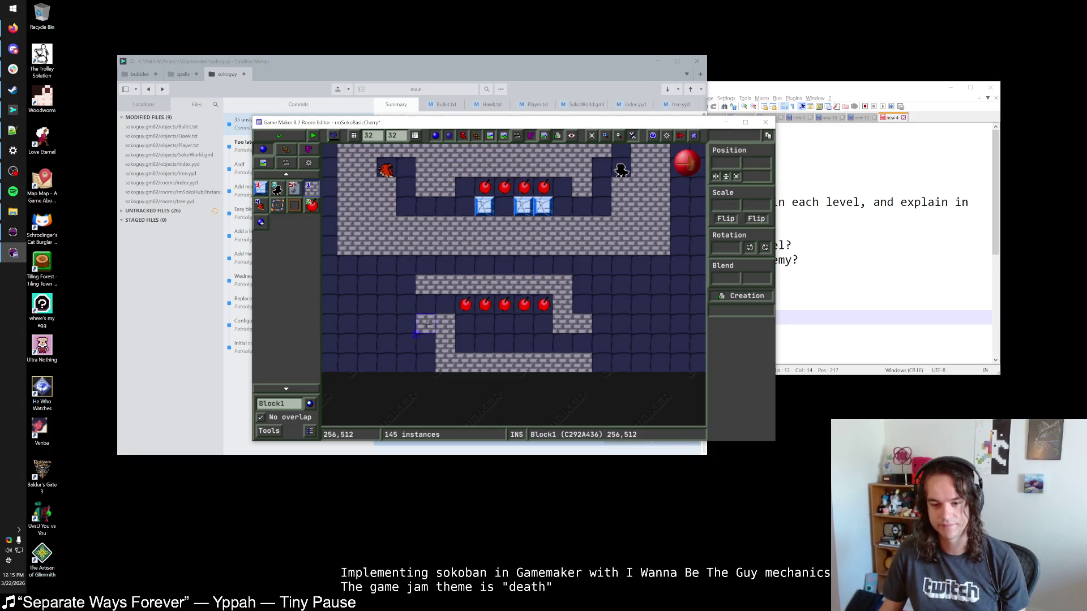
scroll(513, 342, down, 2)
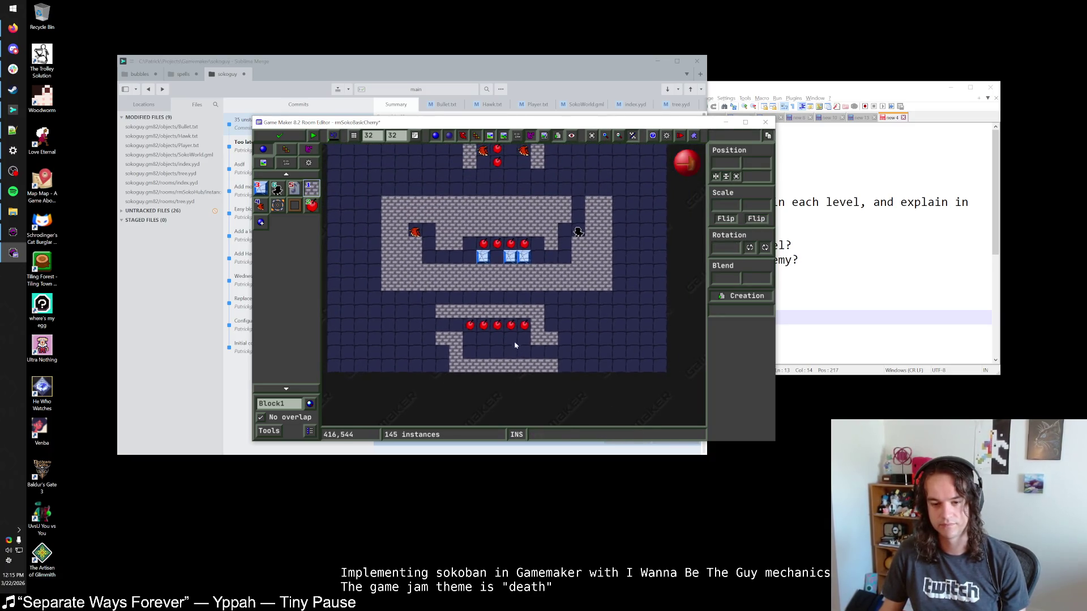
scroll(507, 340, up, 2)
Move two of the new cherries down two tiles.
click(473, 324)
drag(475, 337, 474, 373)
drag(510, 332, 512, 358)
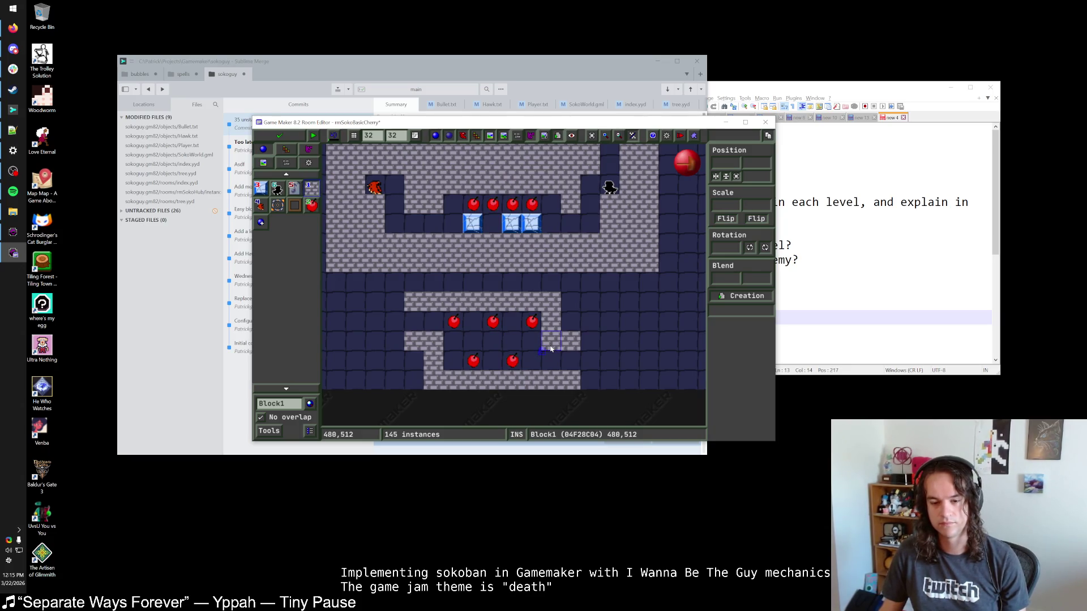
mouse_move(535, 323)
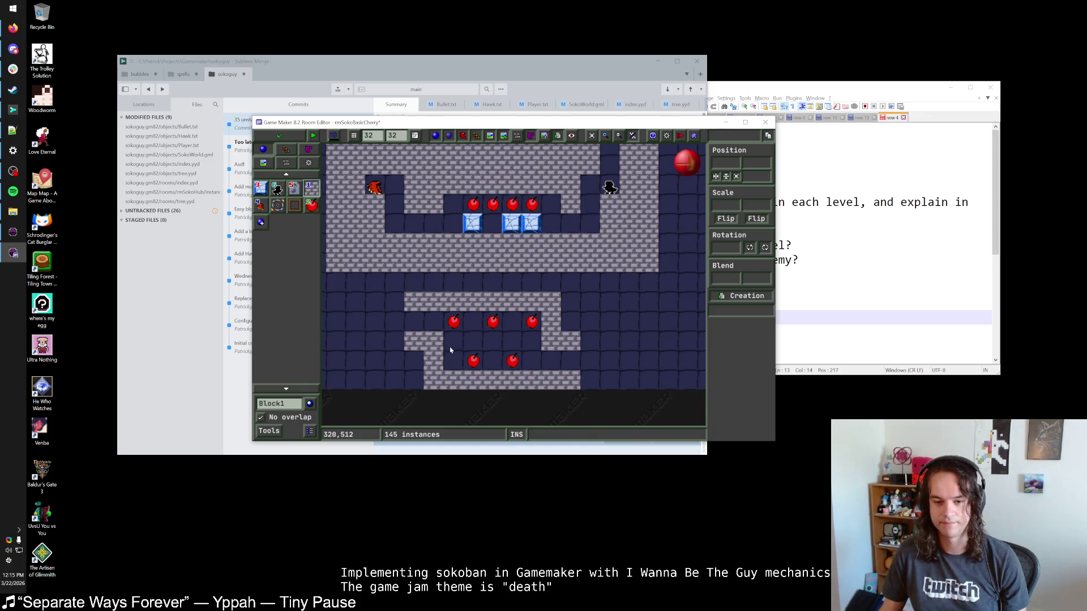
Erase stray wall blocks in the lower section and add walls beside the lower cherries.
right_click(434, 339)
right_click(414, 340)
right_click(429, 359)
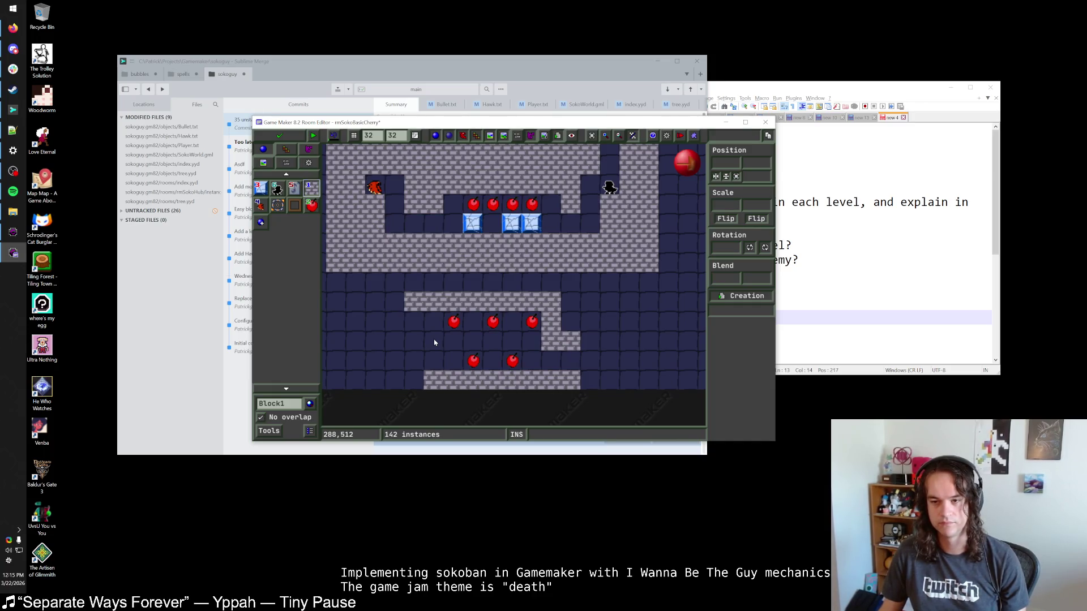
right_click(551, 341)
right_click(570, 341)
click(551, 360)
right_click(569, 380)
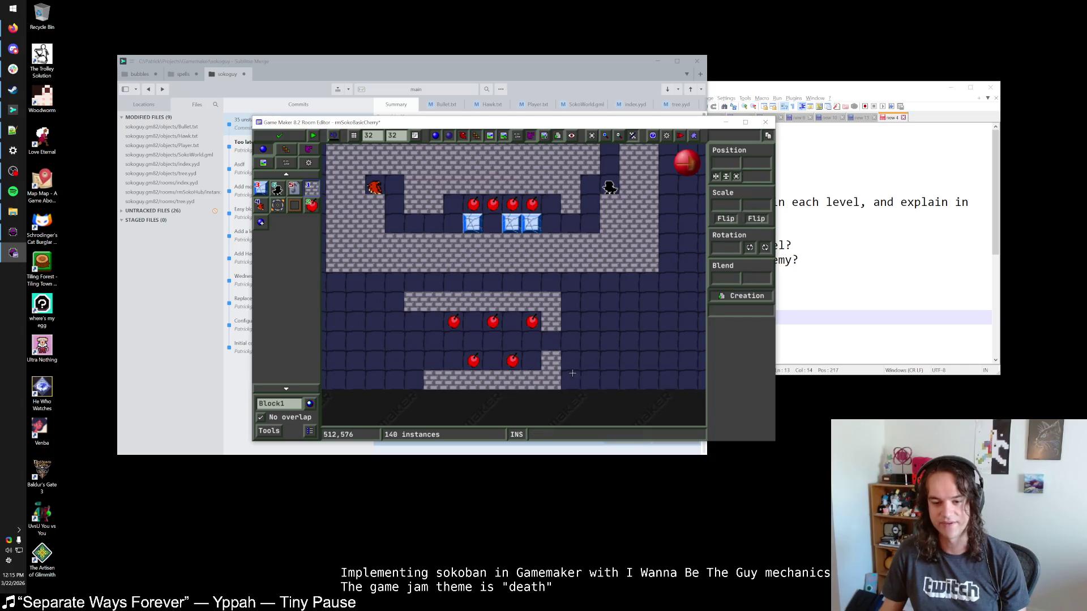
click(570, 361)
click(570, 341)
Add walls along the lower section's left edge and fix the middle row's right end.
right_click(414, 302)
click(433, 321)
click(433, 360)
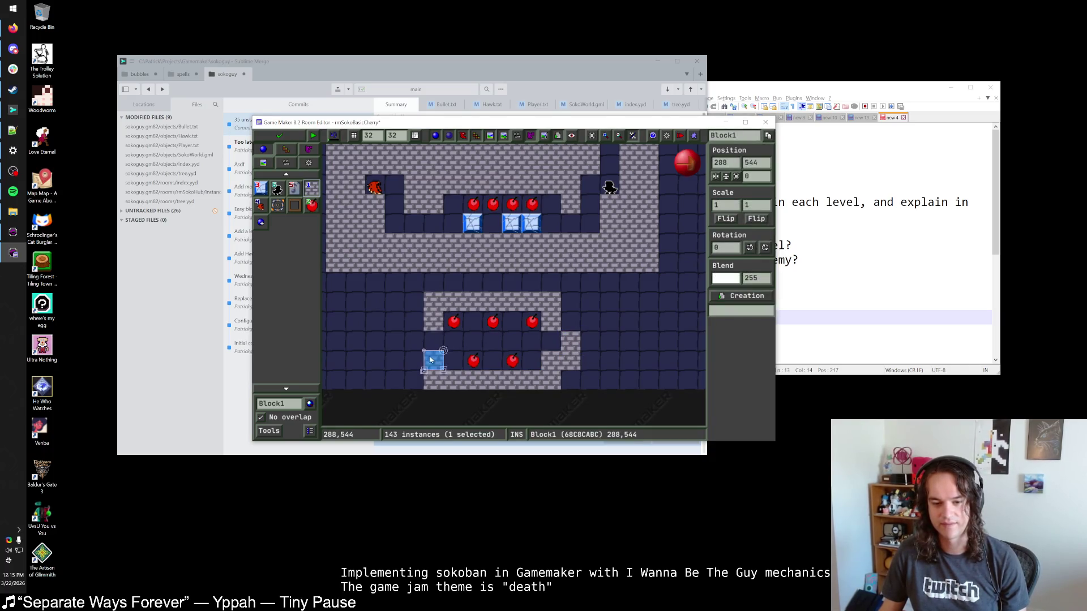
click(413, 360)
click(414, 320)
right_click(570, 341)
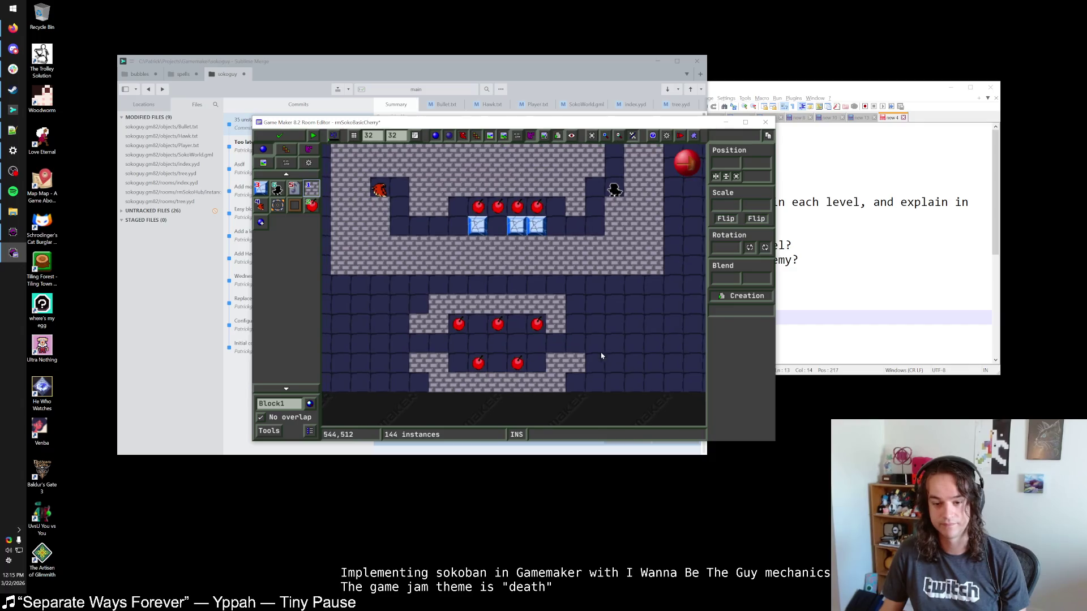
click(573, 324)
Move both hawks in the upper room down one row.
scroll(604, 348, down, 1)
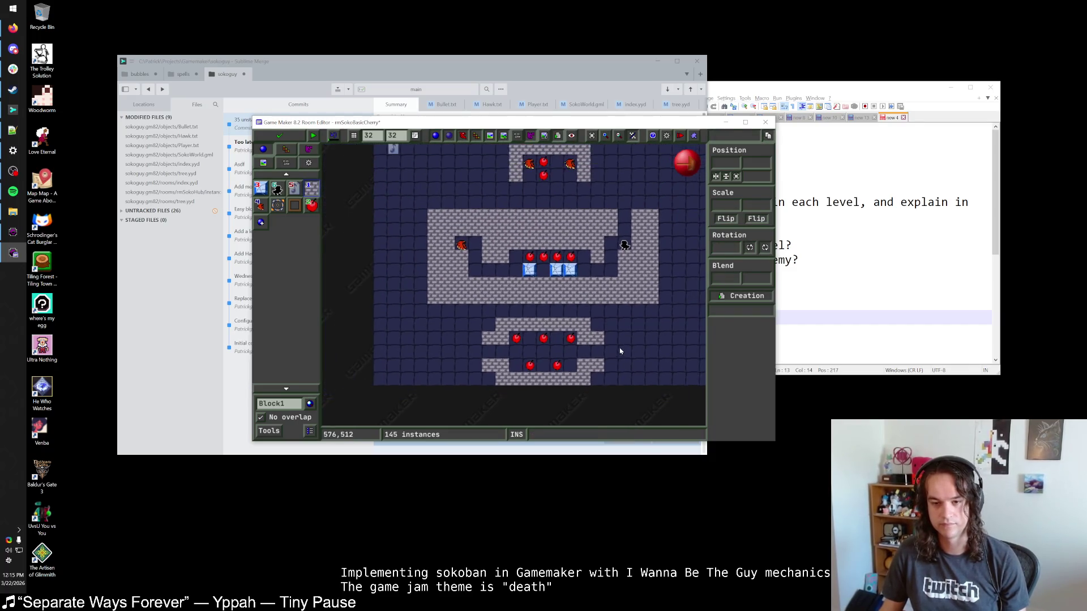
scroll(620, 351, up, 2)
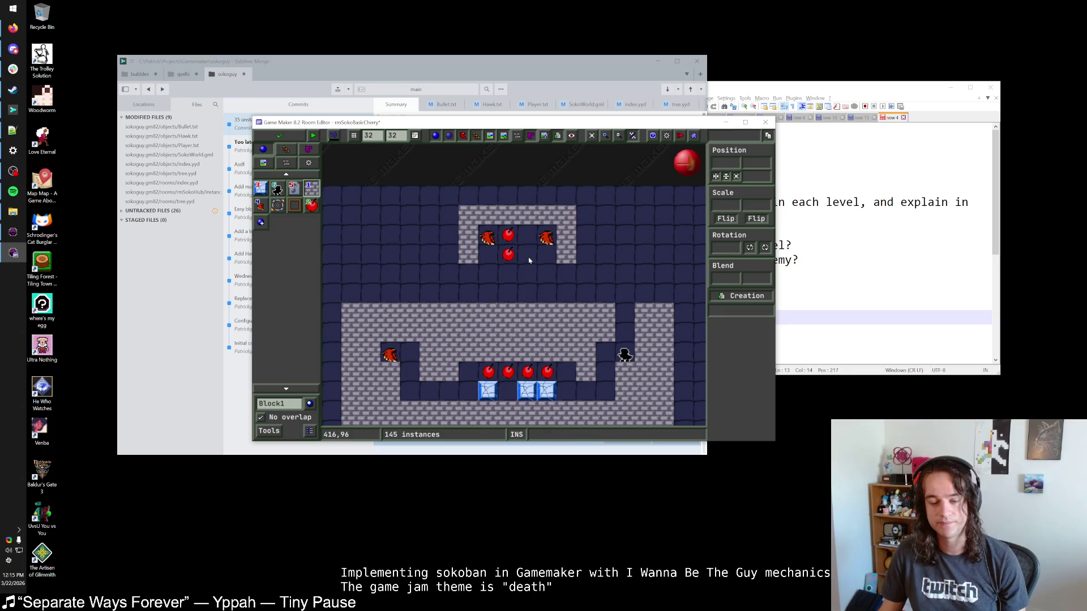
mouse_move(509, 256)
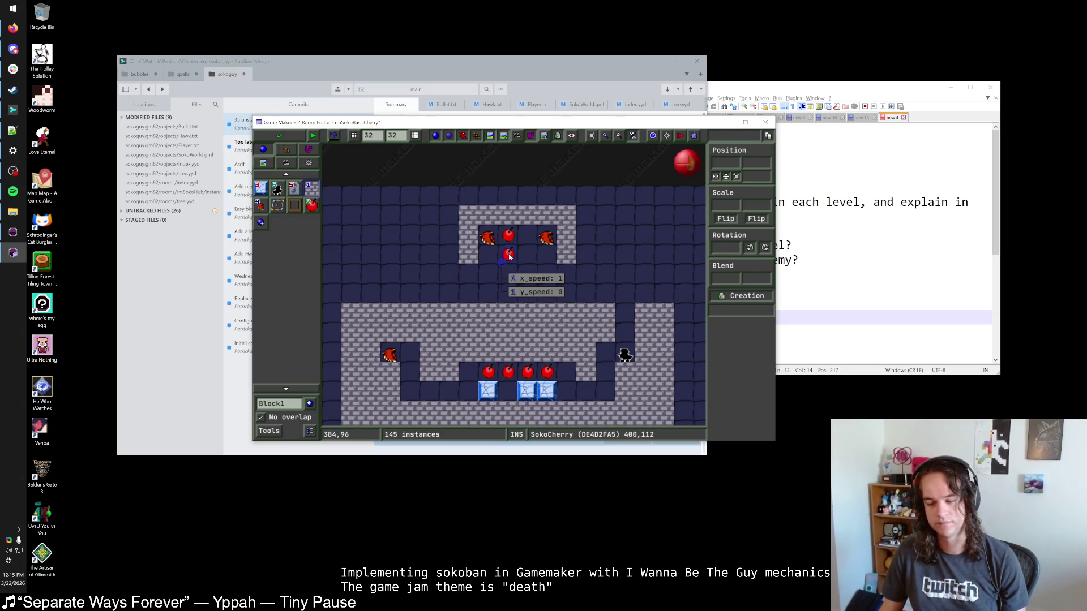
drag(487, 238, 488, 258)
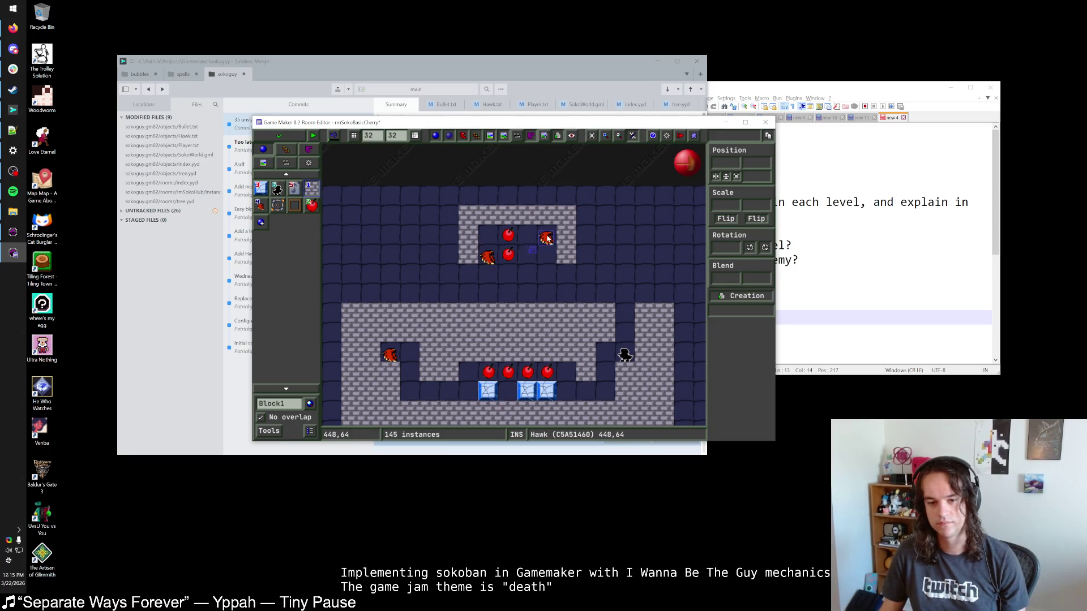
drag(547, 239, 548, 250)
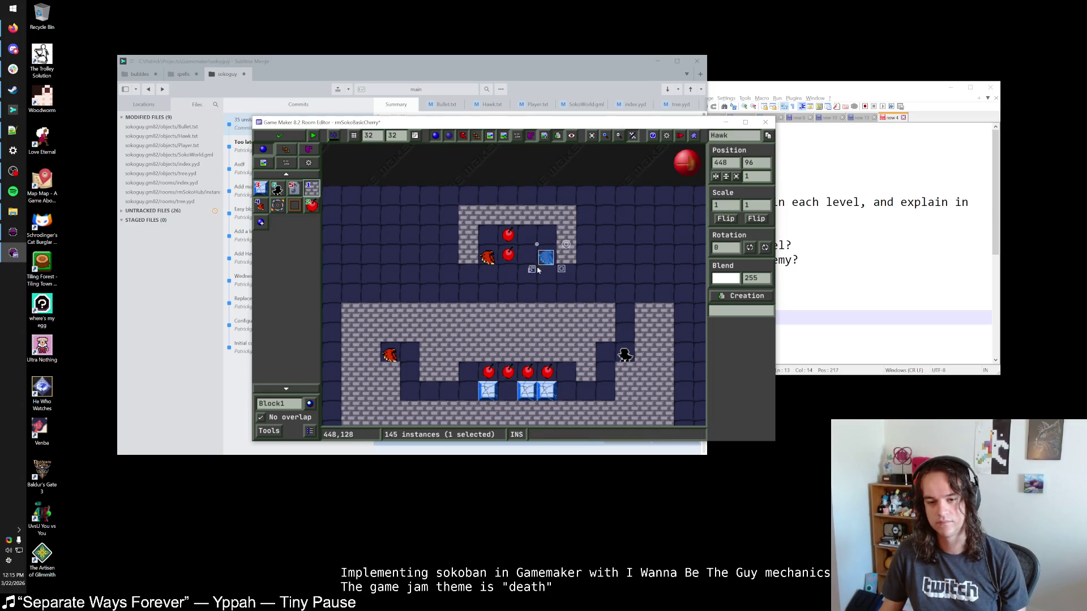
key(Escape)
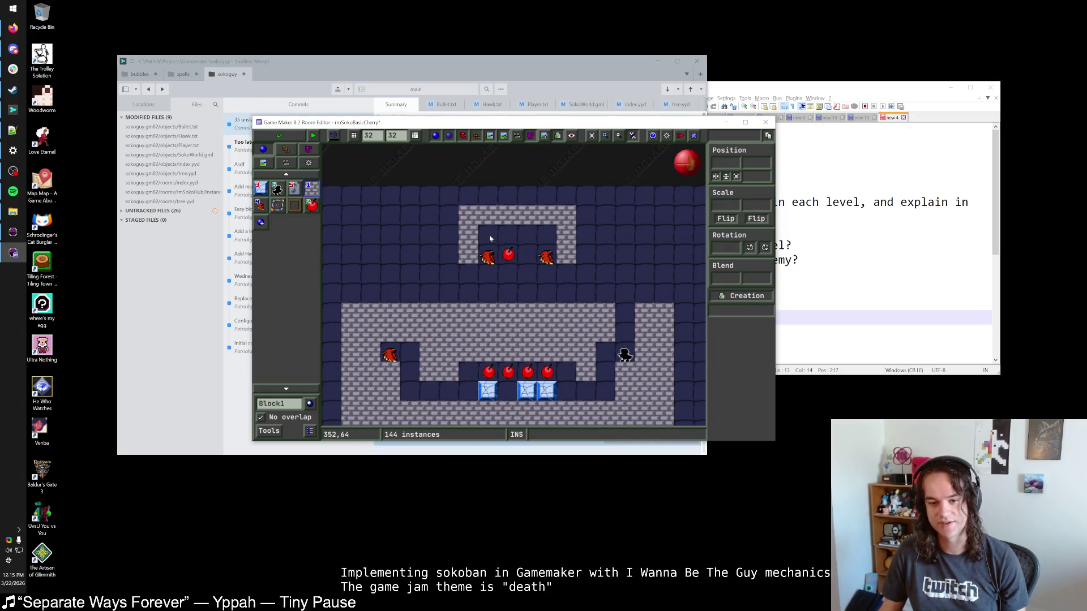
Delete the extra cherry from the upper room's top row, leaving one cherry.
drag(490, 239, 552, 244)
key(Escape)
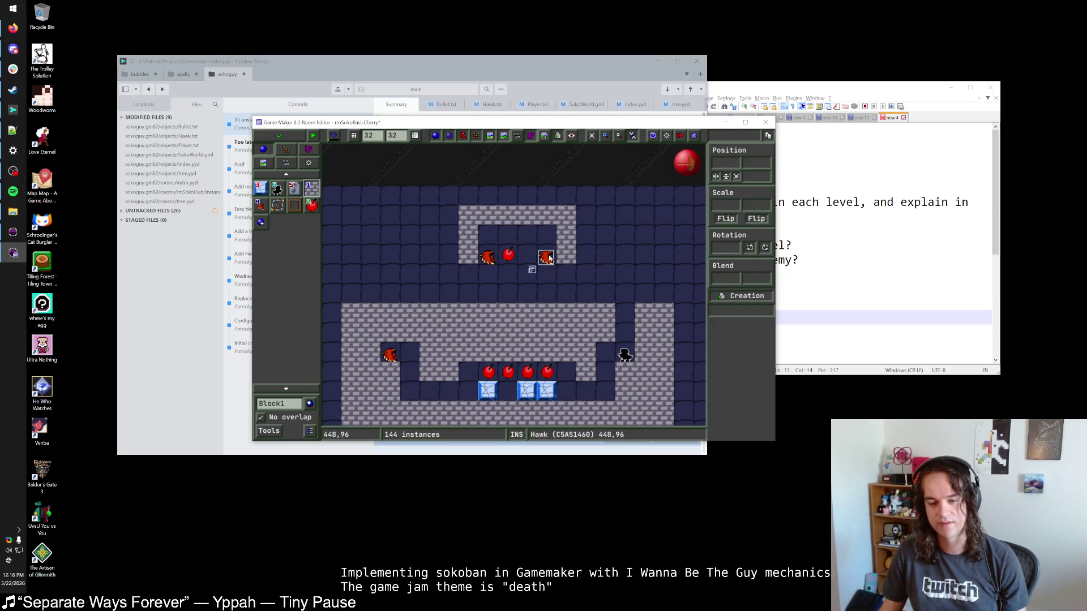
drag(549, 258, 530, 259)
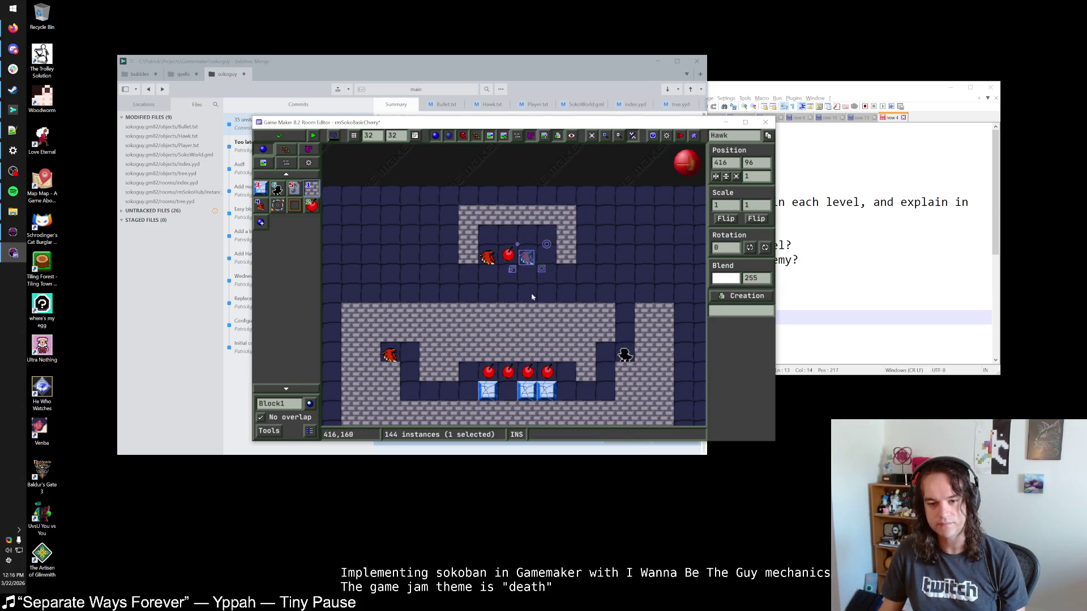
key(Escape)
click(510, 252)
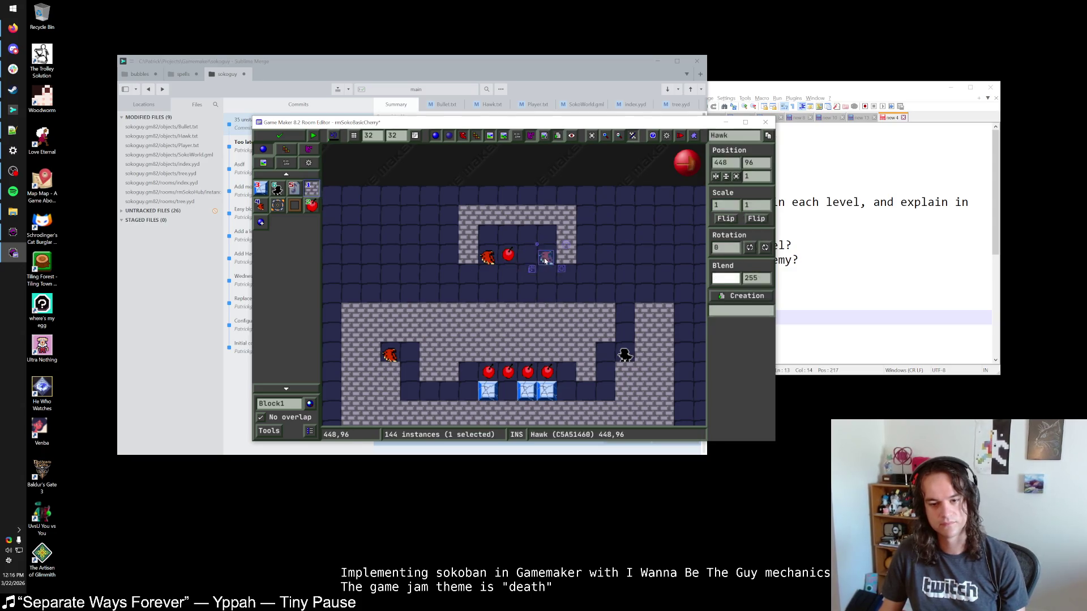
key(Escape)
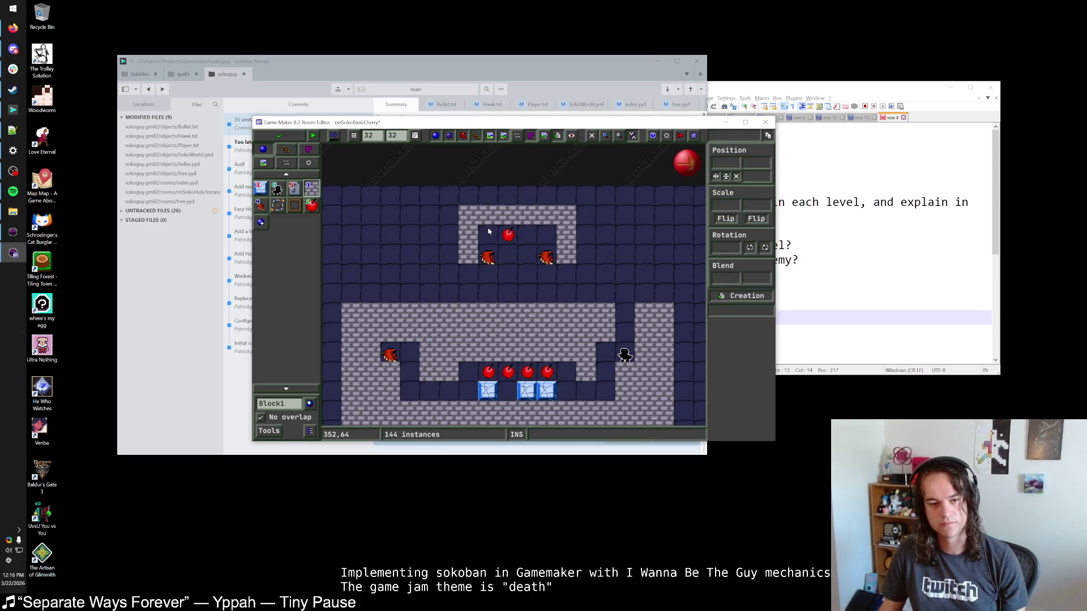
scroll(489, 231, up, 2)
Move the cherry down level with the hawks and shift the top wall row down.
mouse_move(485, 249)
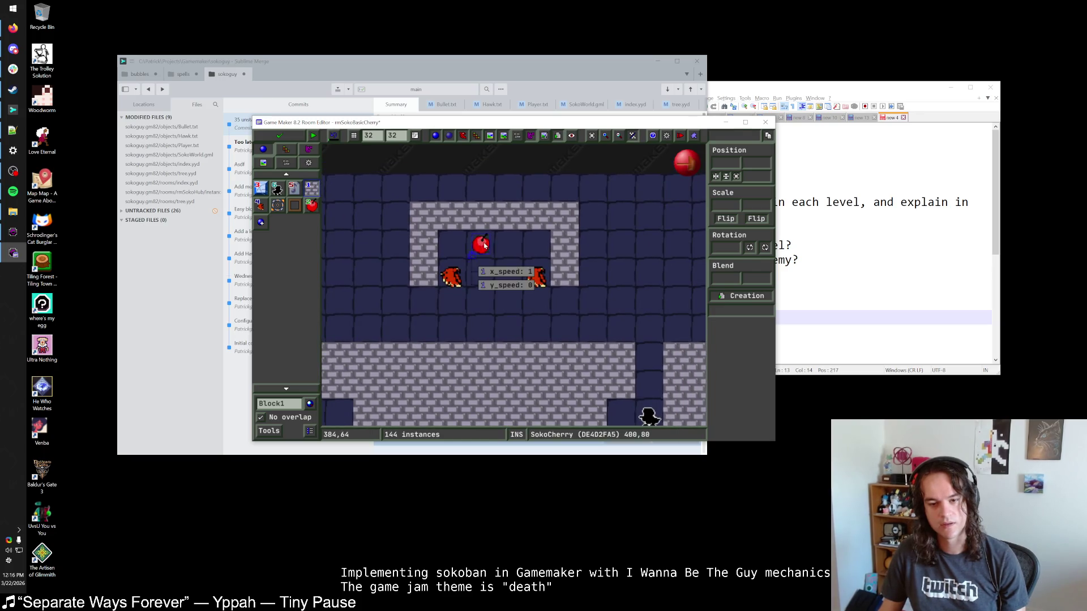
drag(484, 244, 484, 273)
drag(541, 242, 541, 254)
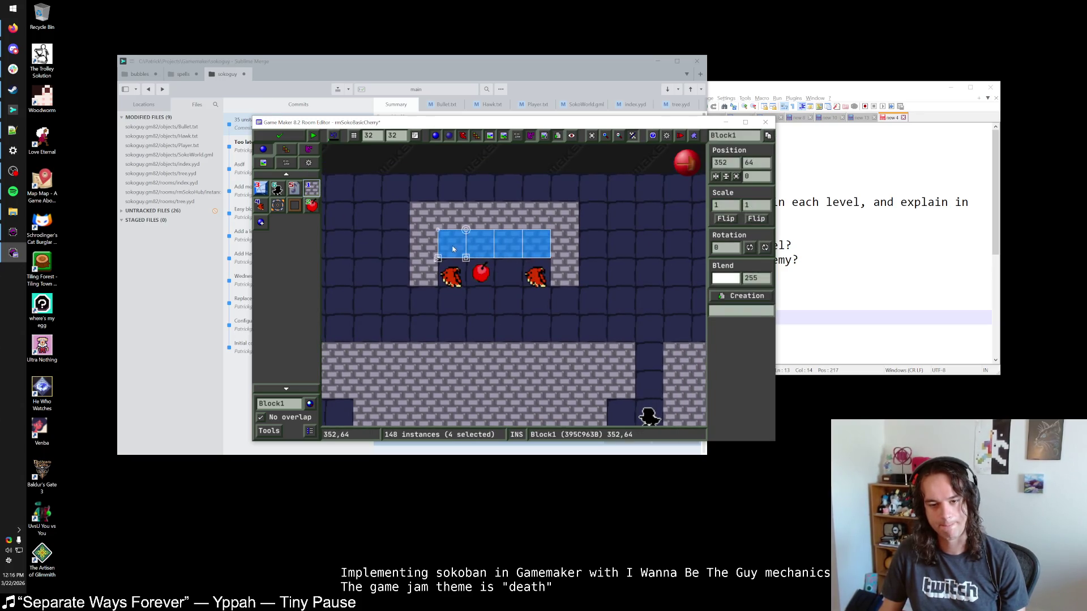
drag(419, 211, 567, 221)
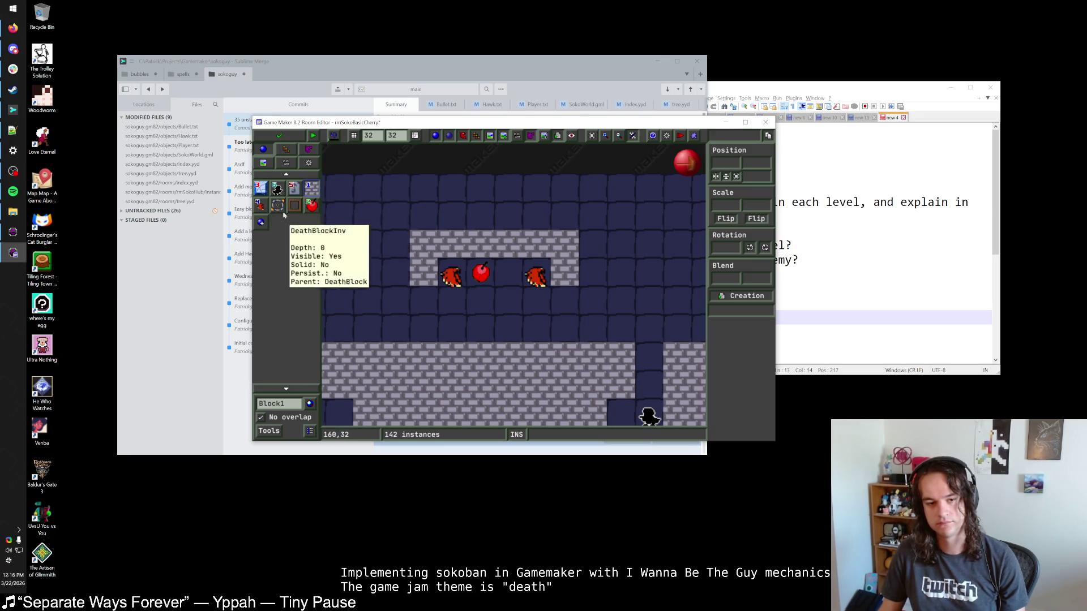
Swap the right hawk and cherry, erase the four walls above them, and raise the hawk.
click(260, 205)
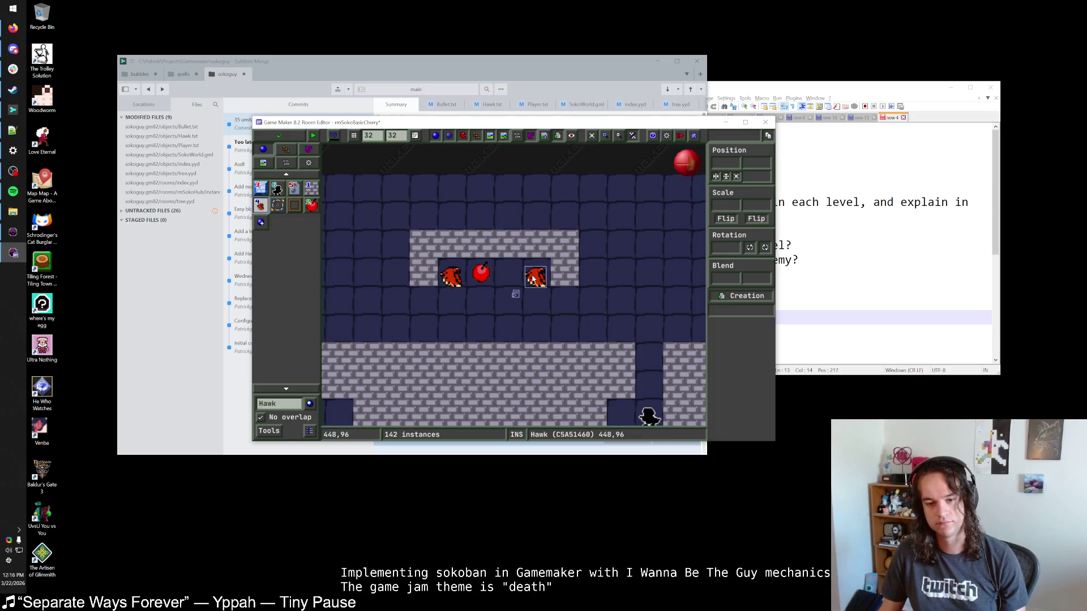
drag(532, 277, 484, 276)
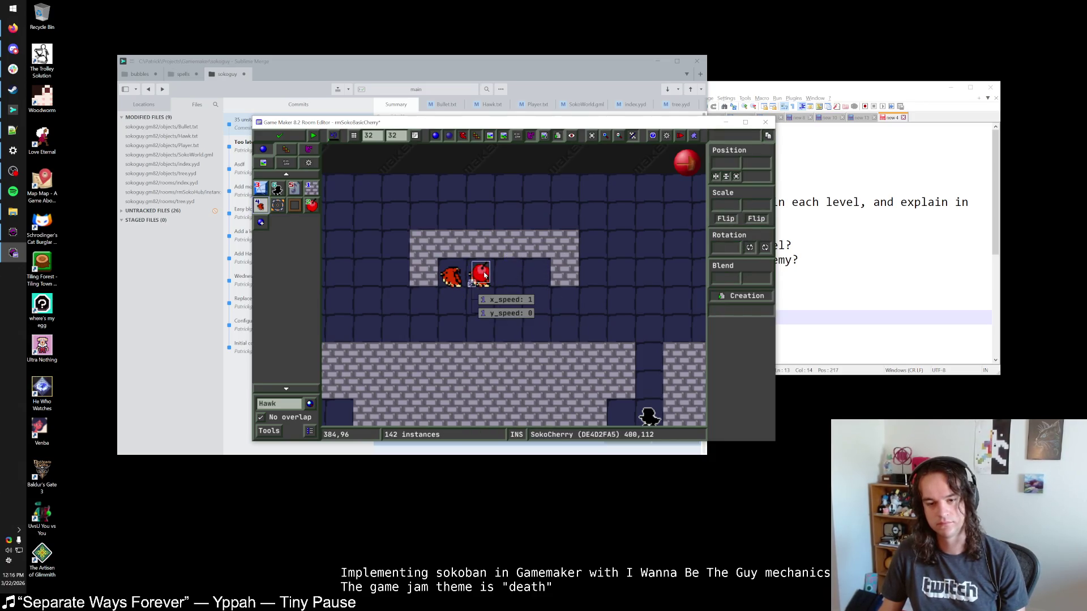
mouse_move(482, 284)
mouse_down()
mouse_move(508, 292)
mouse_move(481, 277)
mouse_move(536, 279)
mouse_up()
mouse_move(510, 280)
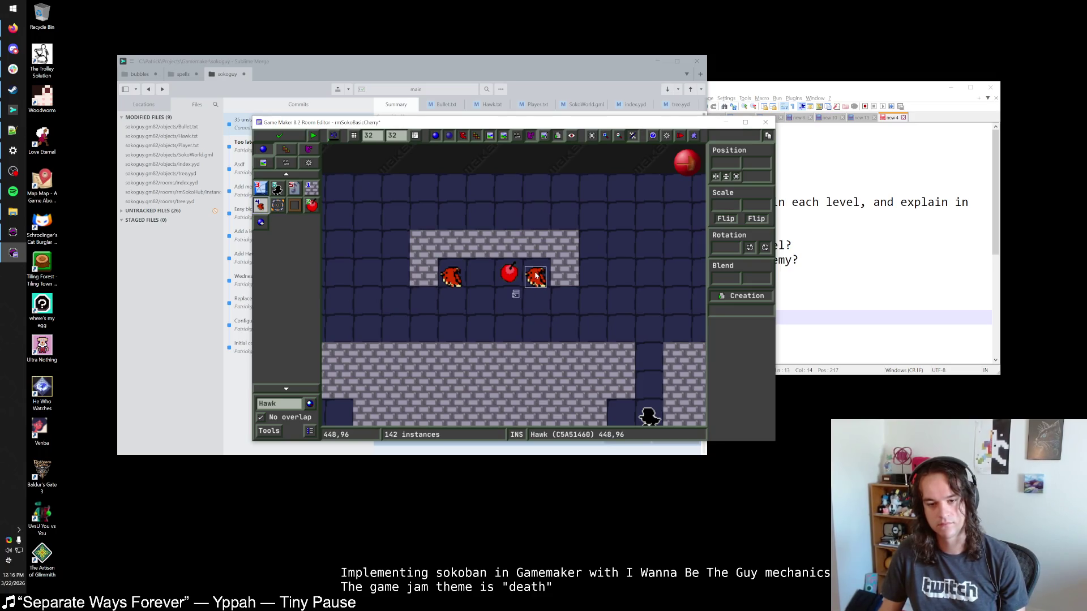
right_click(538, 244)
right_click(509, 243)
right_click(480, 243)
right_click(452, 243)
mouse_move(535, 277)
mouse_down()
mouse_move(535, 249)
mouse_move(423, 225)
mouse_up()
Add a wall along the top, a second cherry stacked above the first, and walls closing the inner gap.
click(311, 187)
click(564, 224)
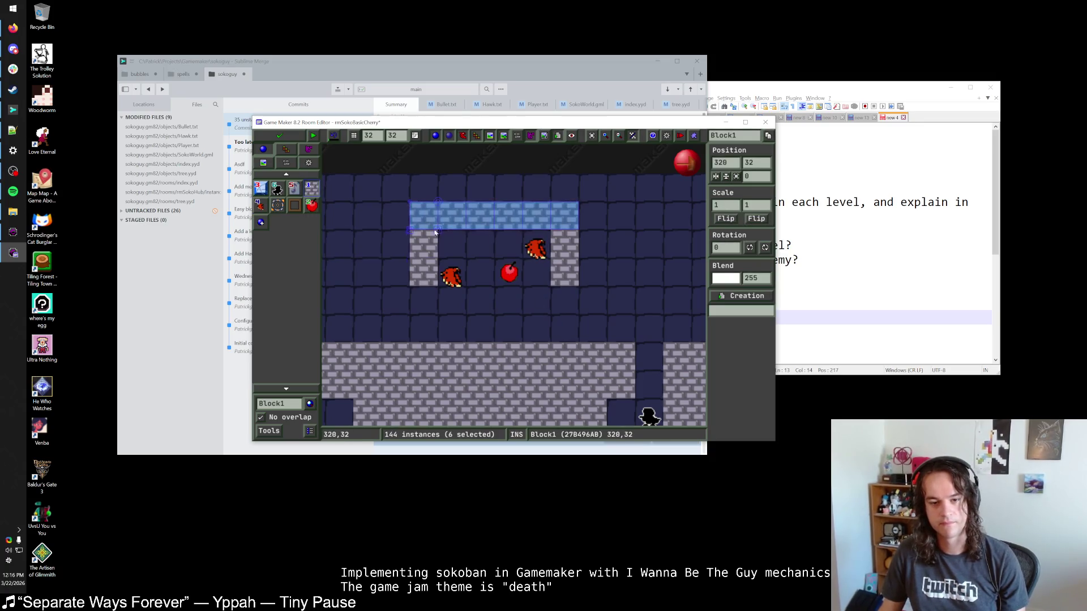
click(509, 272)
click(512, 251)
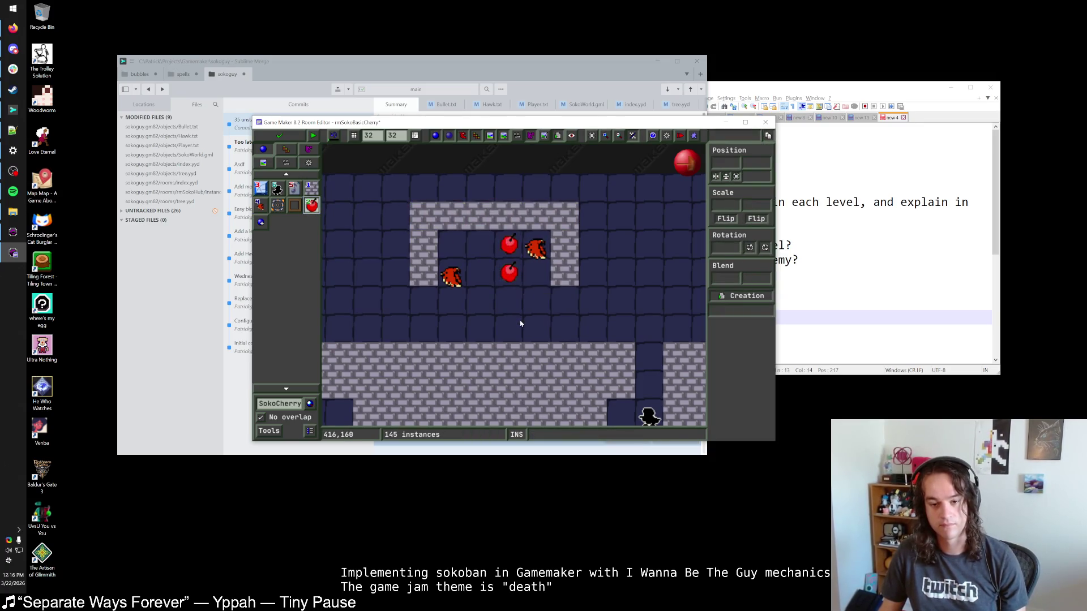
click(311, 188)
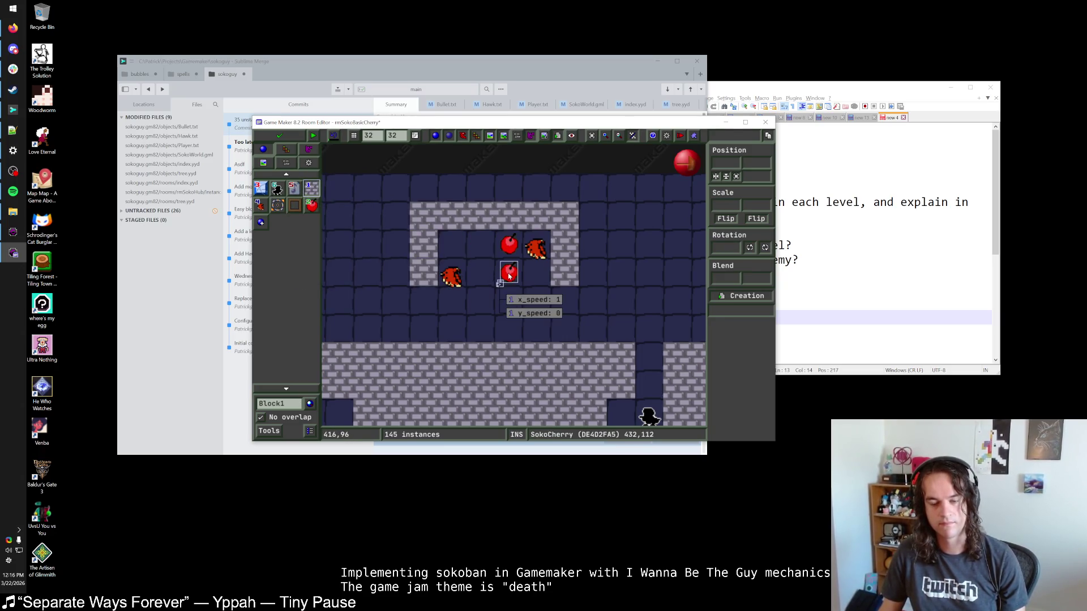
mouse_move(509, 275)
mouse_down()
mouse_move(480, 276)
mouse_move(480, 247)
mouse_move(508, 249)
mouse_up()
click(536, 276)
click(536, 248)
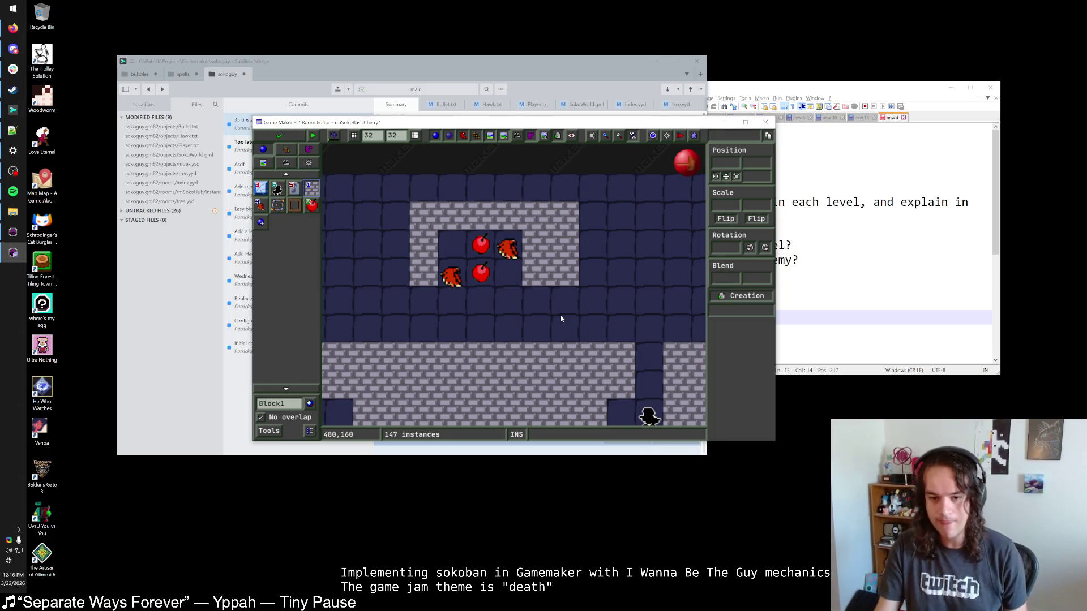
Remove the right and inner wall blocks and raise the top wall row by one cell.
right_click(570, 242)
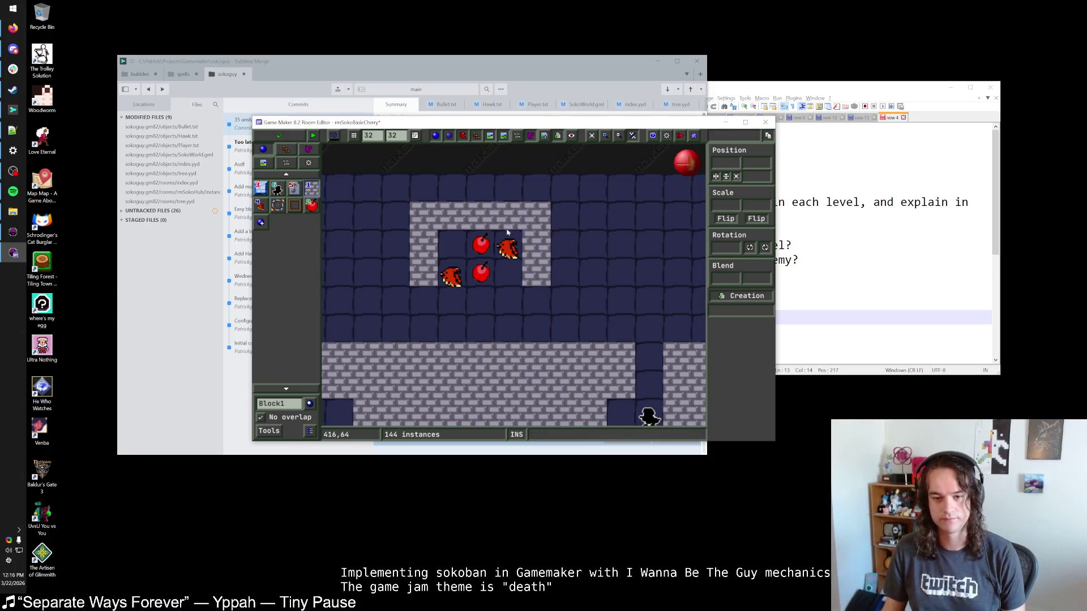
right_click(480, 216)
drag(423, 187, 536, 187)
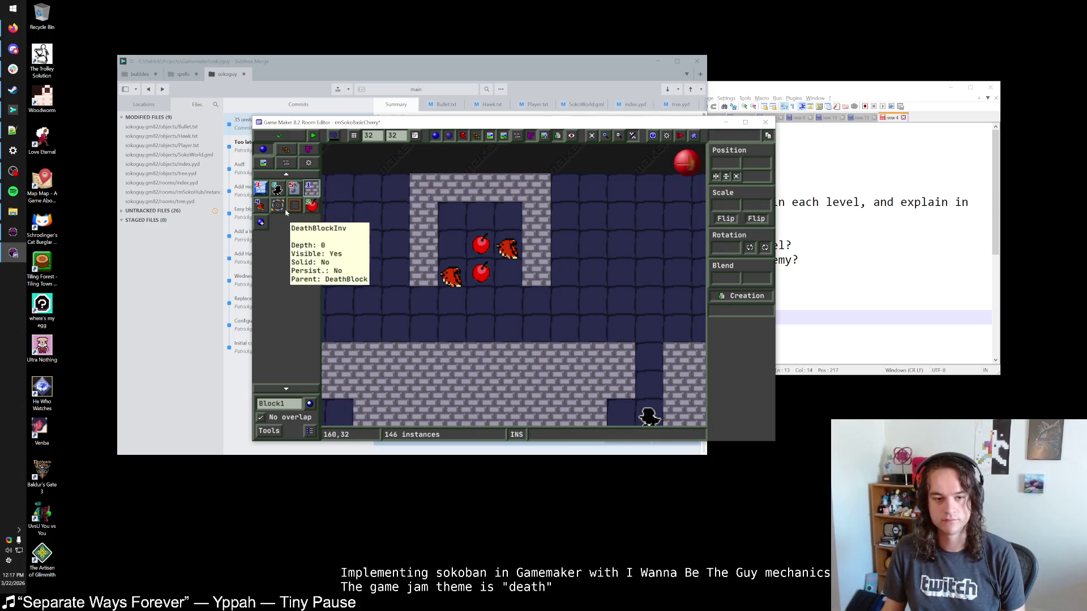
Add a third cherry to the column and position hawks beside the top and bottom cherries.
click(261, 205)
click(508, 221)
click(481, 245)
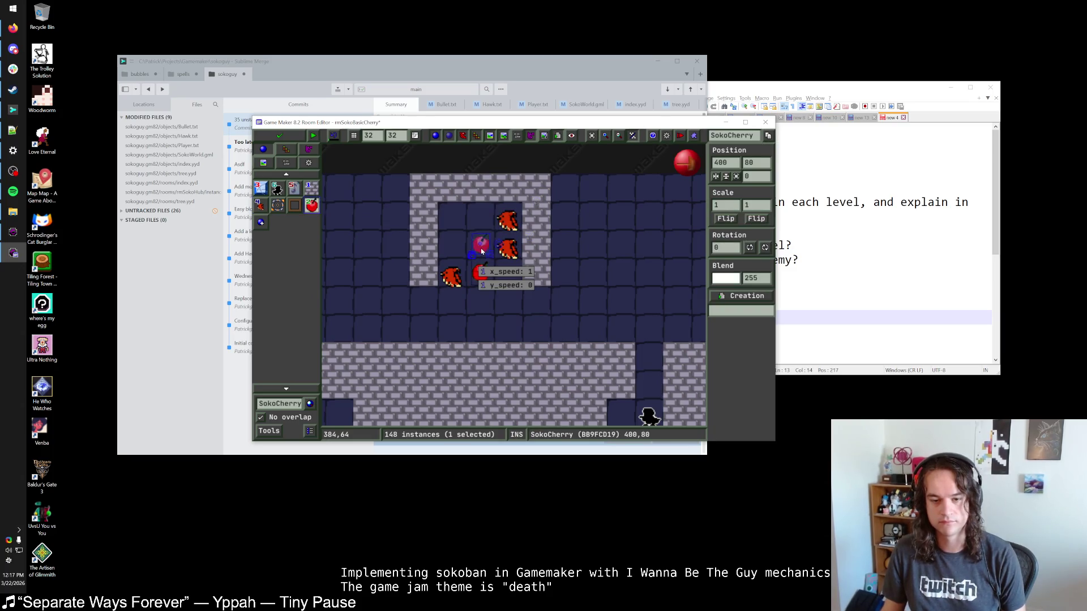
drag(482, 251, 482, 222)
right_click(508, 249)
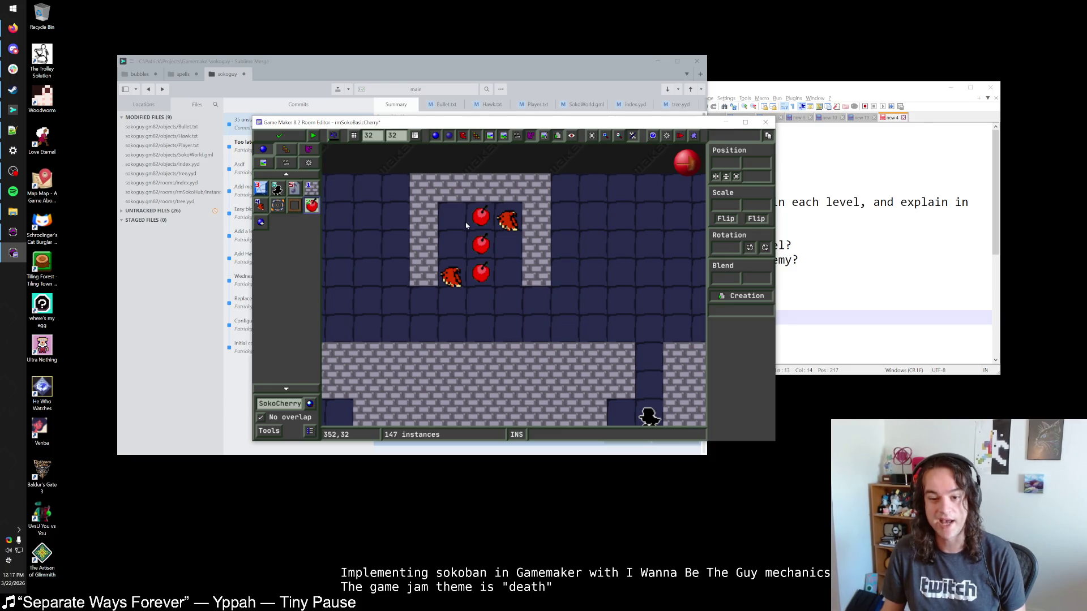
click(508, 221)
click(724, 205)
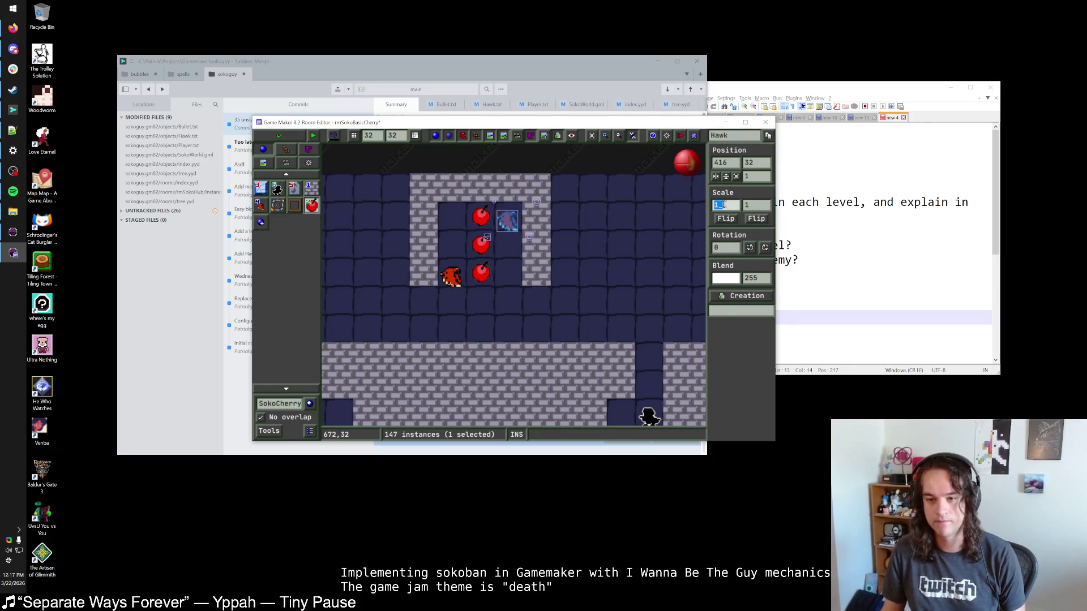
mouse_move(507, 220)
mouse_down()
mouse_move(480, 222)
mouse_move(509, 221)
mouse_move(508, 249)
mouse_move(508, 221)
mouse_up()
click(480, 217)
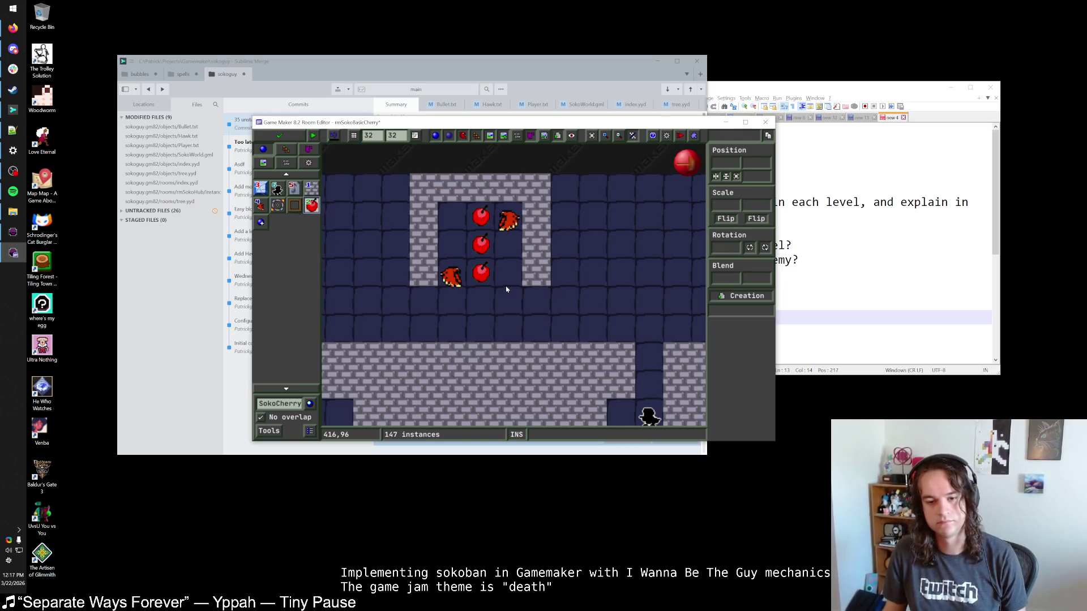
Lay a row of Block1 wall blocks below the cherry room.
scroll(506, 288, down, 1)
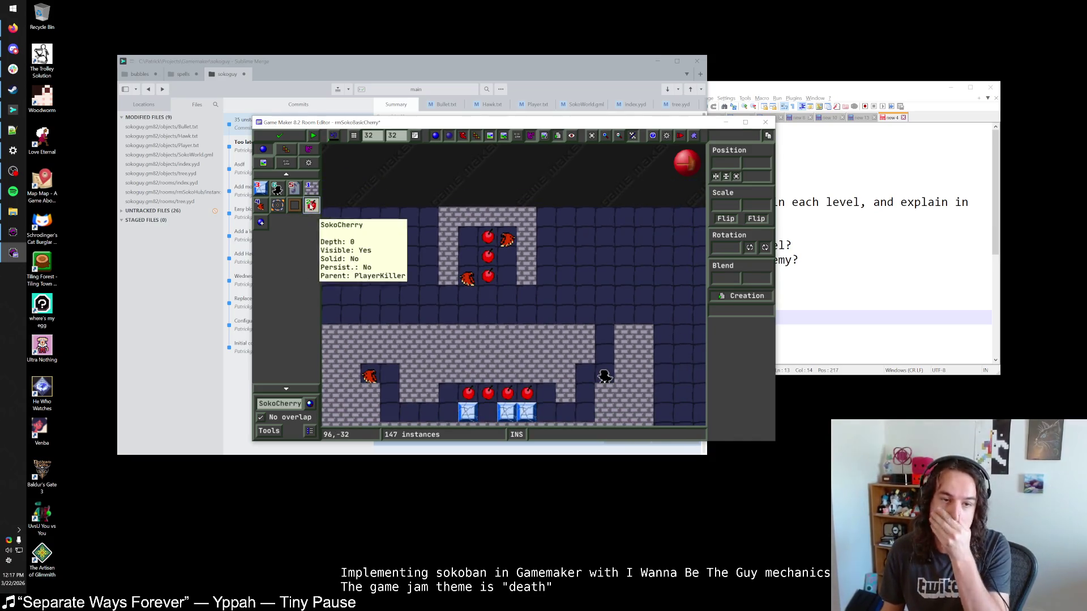
click(261, 205)
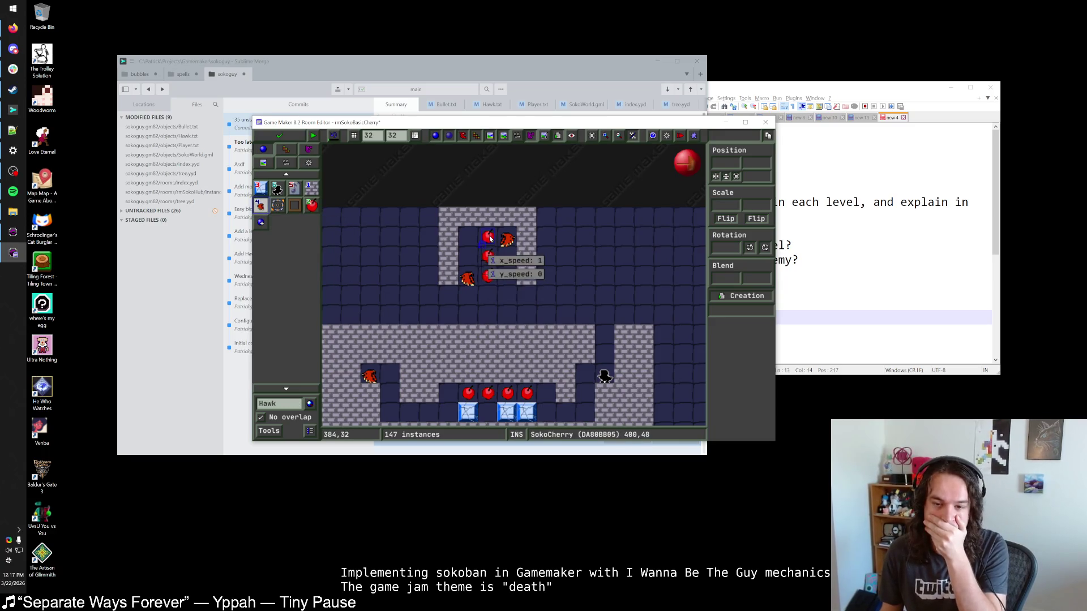
drag(498, 274, 511, 286)
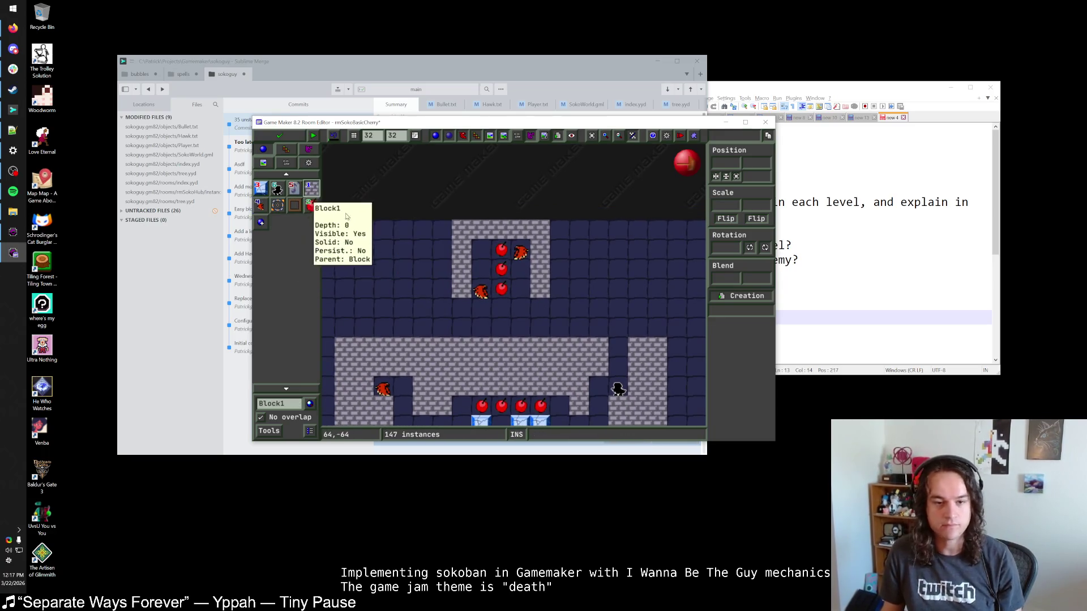
click(311, 187)
drag(461, 327, 546, 327)
Close the room editor and run the game to test the level.
scroll(579, 260, down, 1)
scroll(579, 260, down, 5)
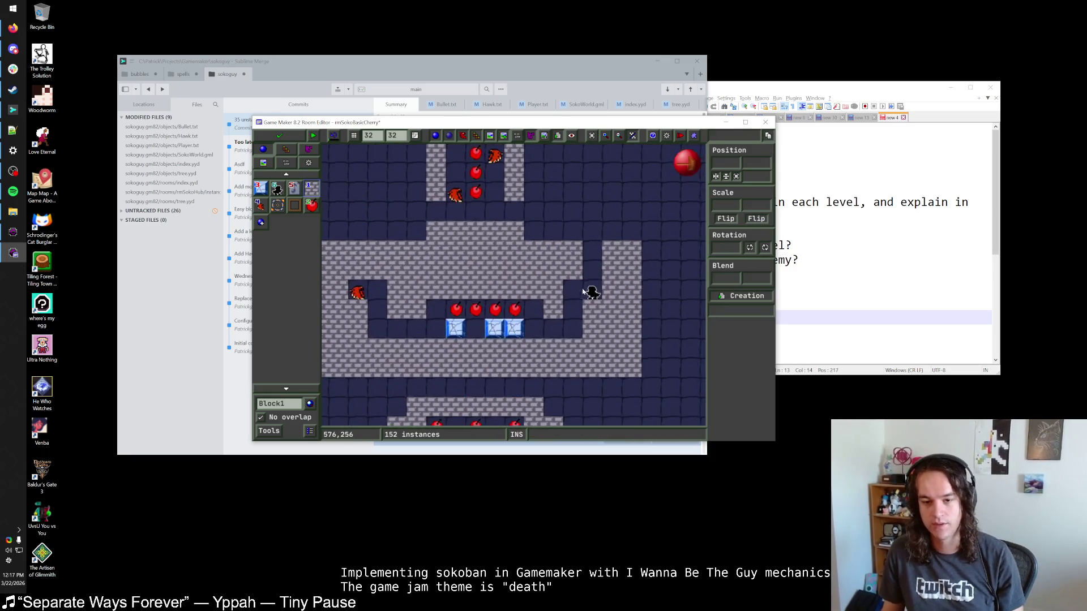
scroll(542, 306, up, 4)
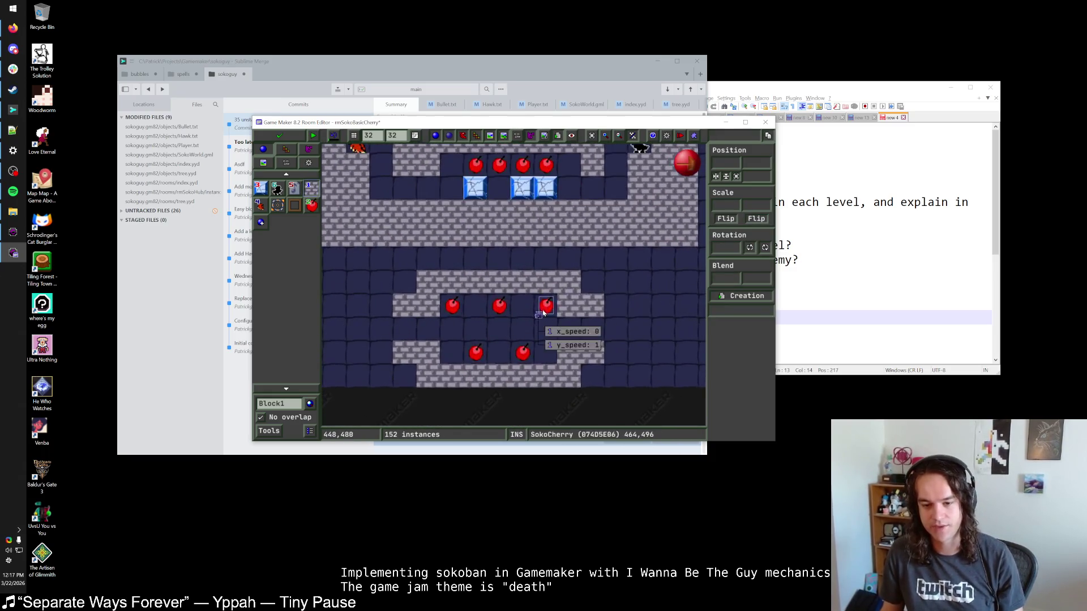
scroll(516, 278, up, 1)
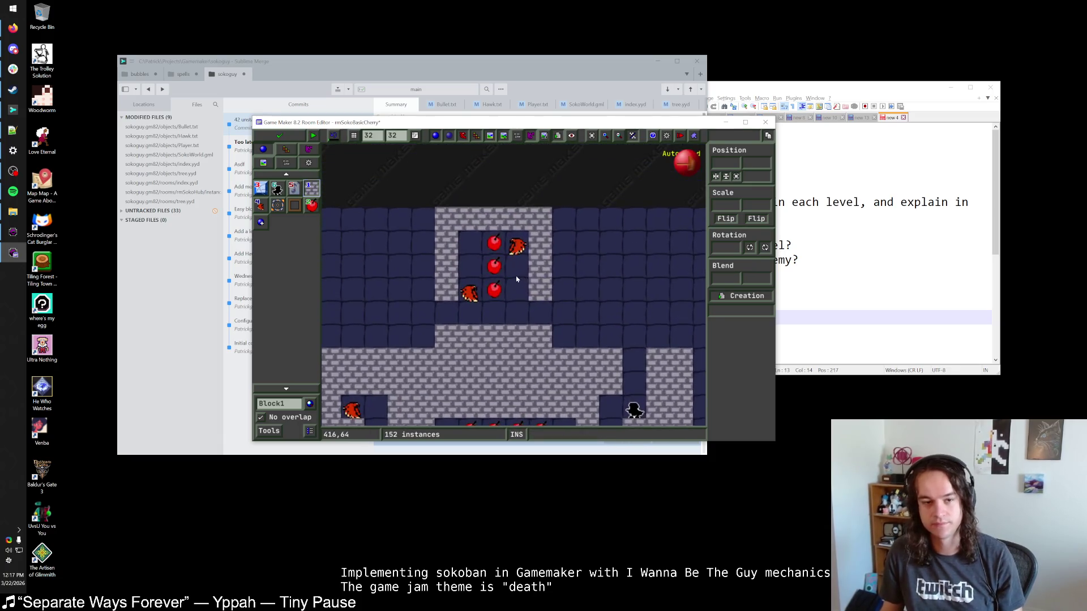
scroll(515, 289, down, 2)
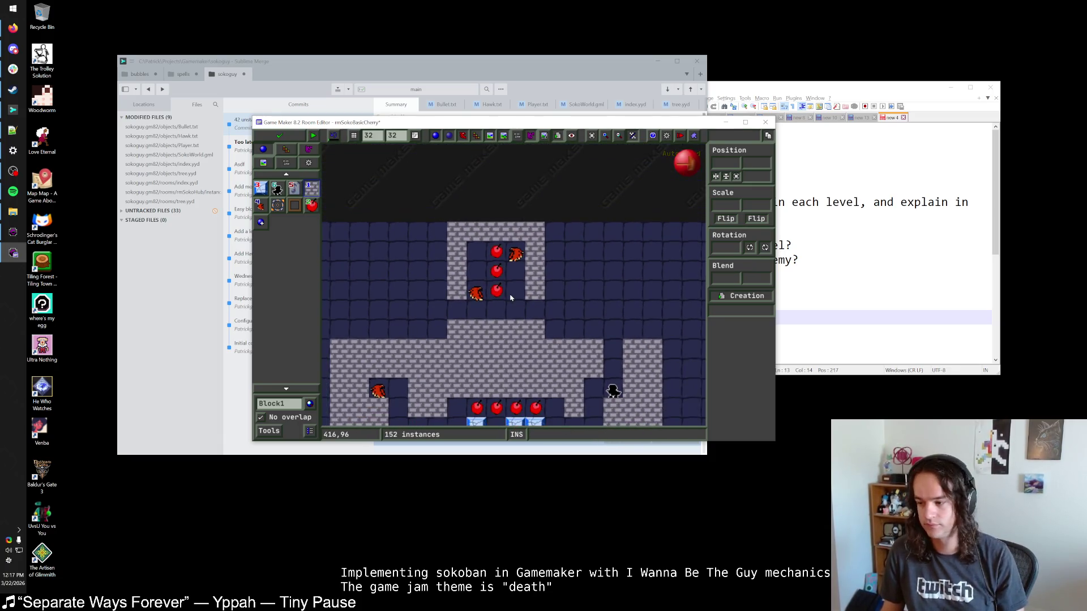
scroll(518, 300, down, 3)
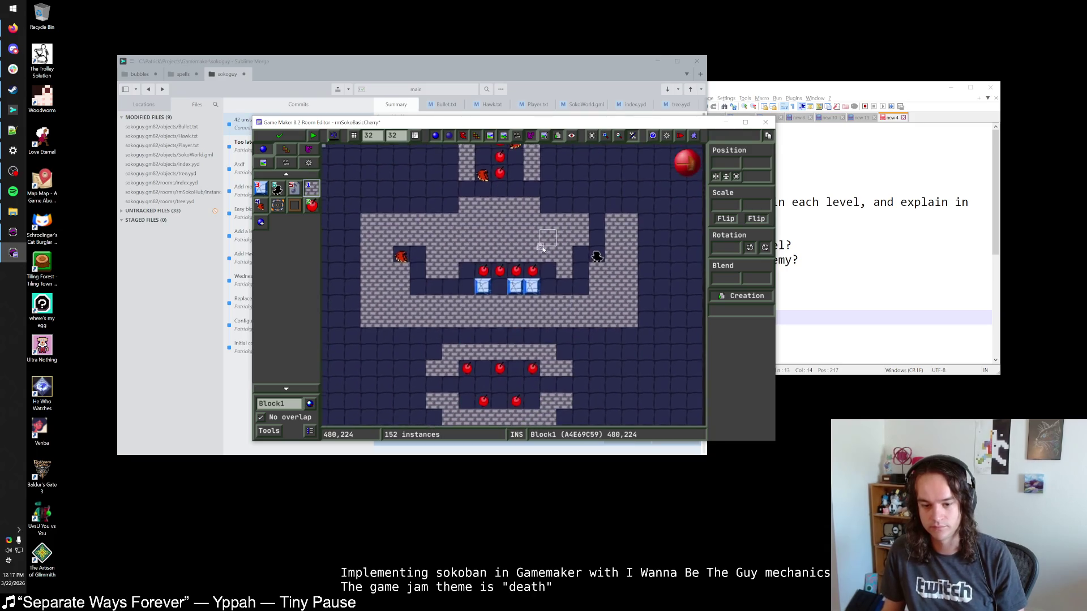
click(279, 136)
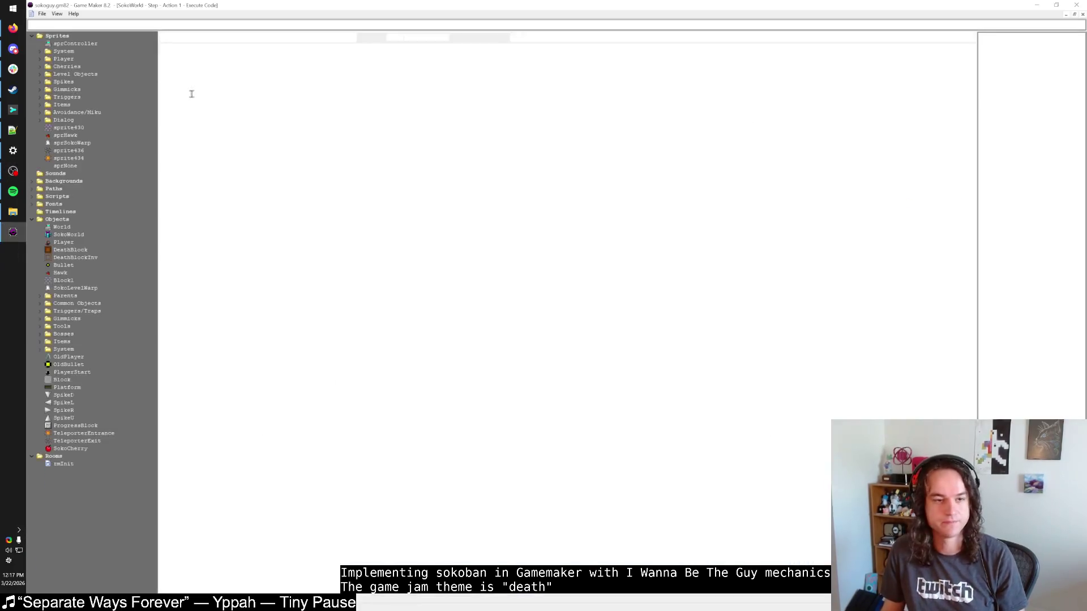
click(79, 25)
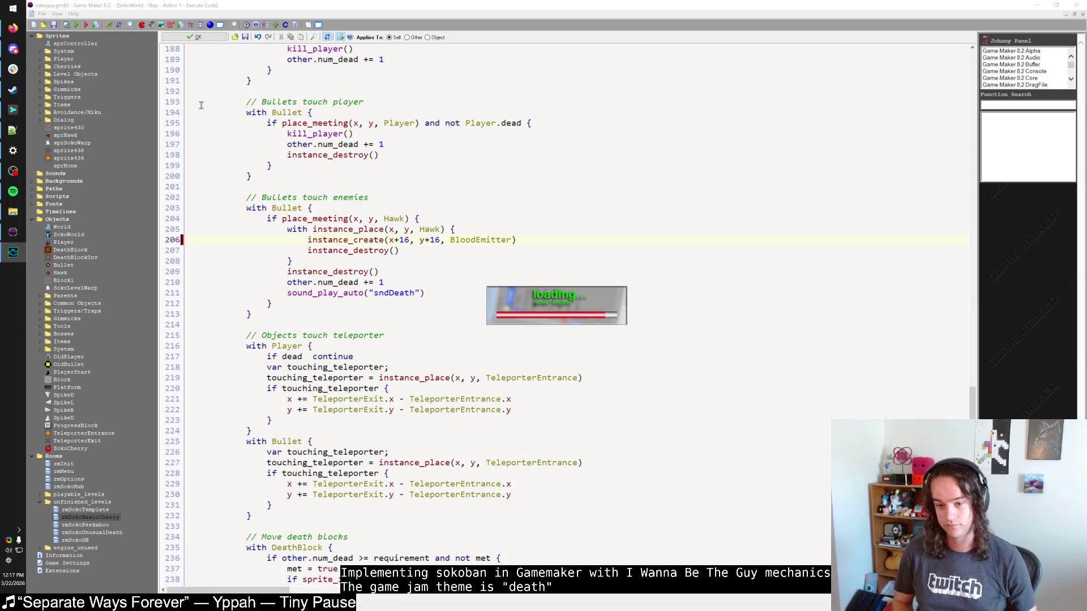
Start the level, walk up and left around the walls, and shoot the hawk.
key(shift)
key(shift)
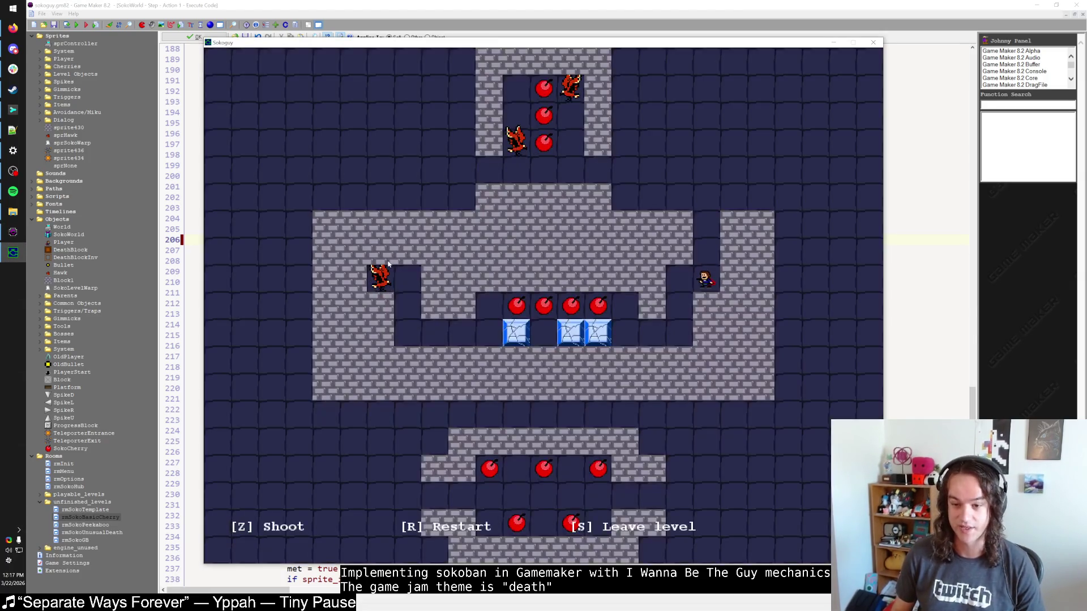
key(Up)
key(Up)
key(Up)
key(Left)
key(Left)
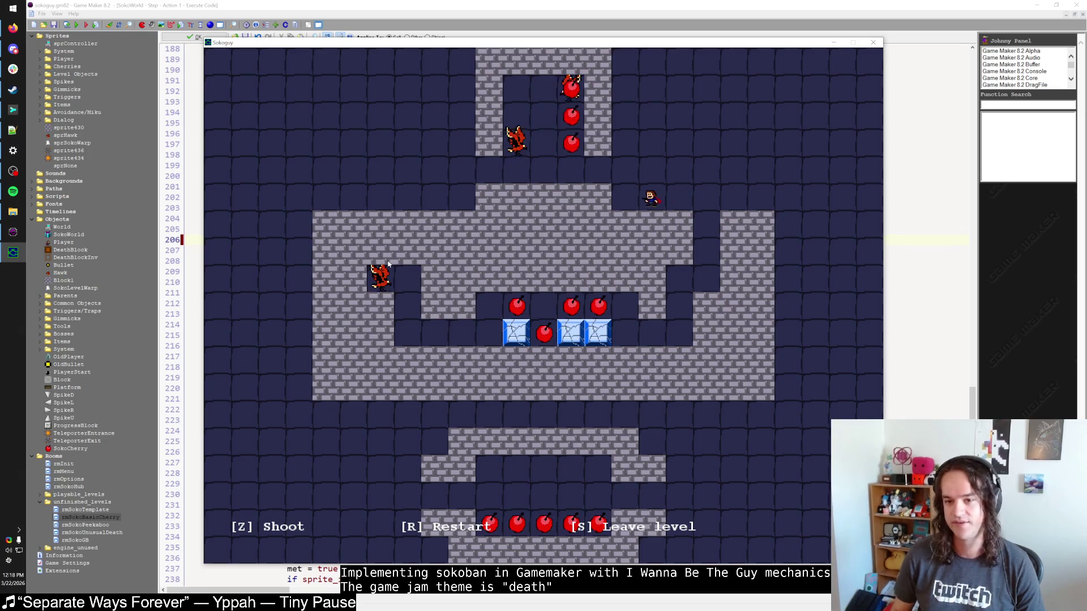
key(Left)
key(Up)
key(Left)
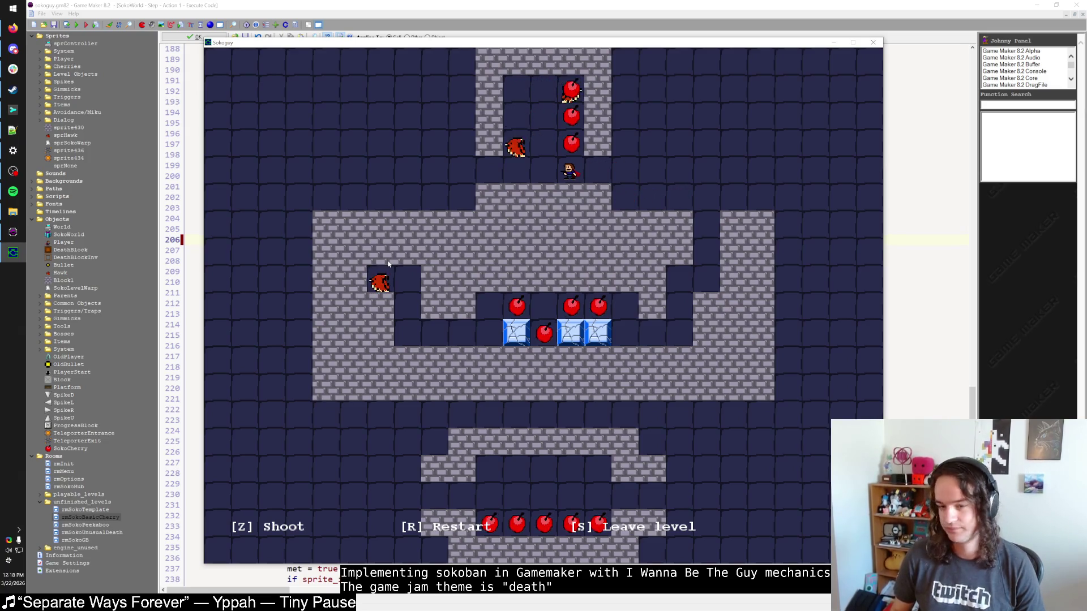
key(Up)
key(z)
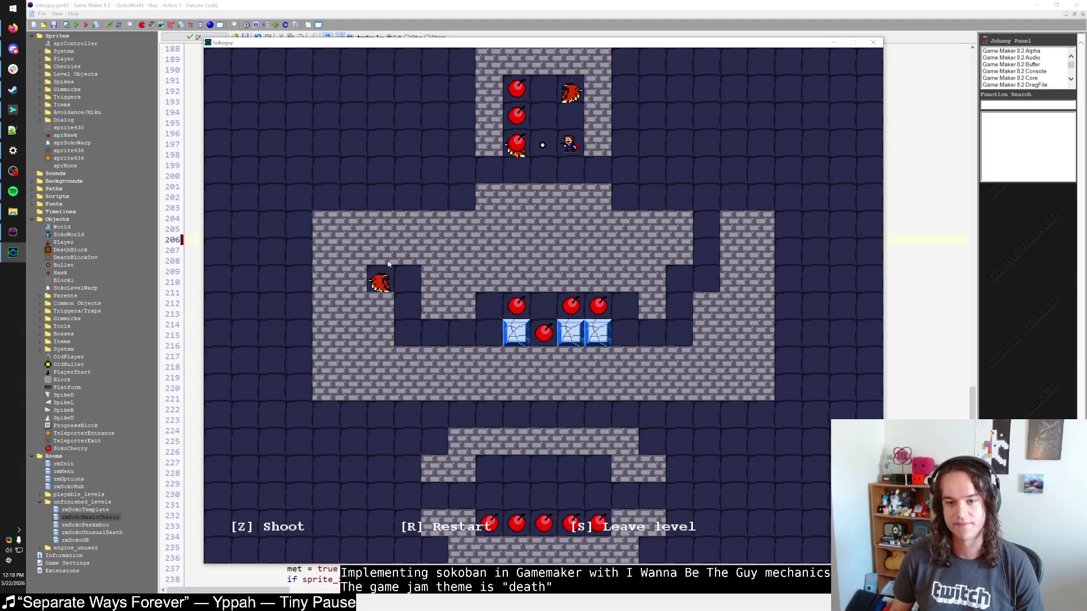
Push the cherry column left, fire right, die walking into the hawk, and quit the game.
key(Down)
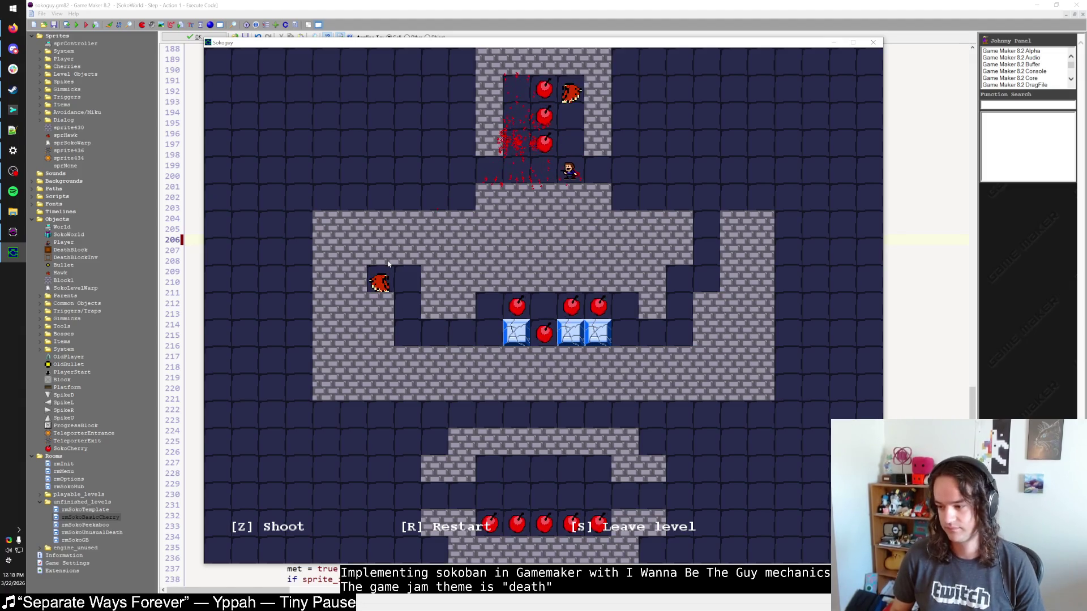
key(Left)
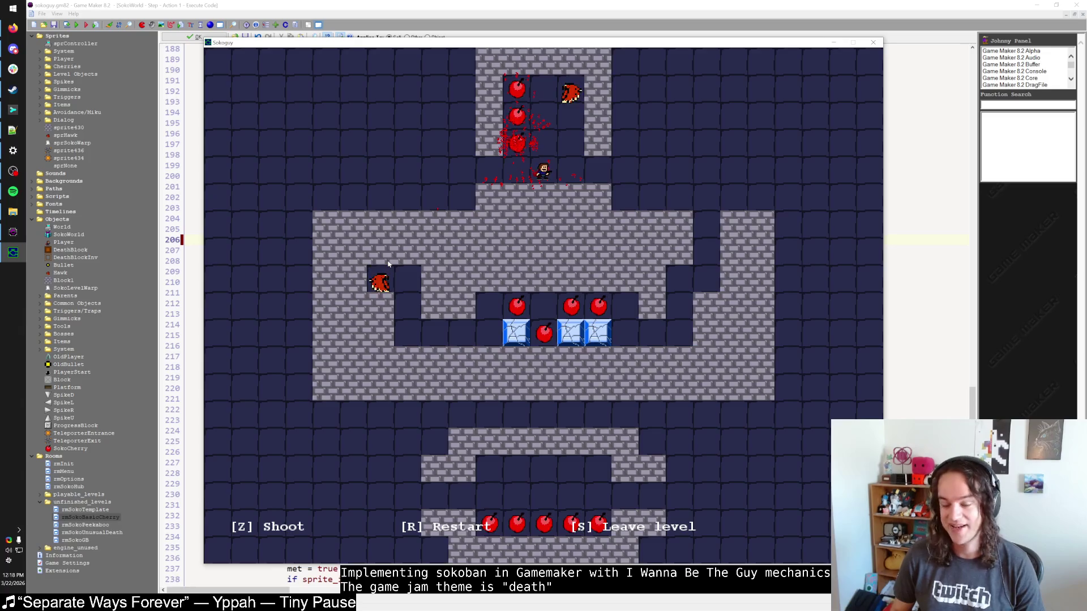
key(Left)
key(Left)
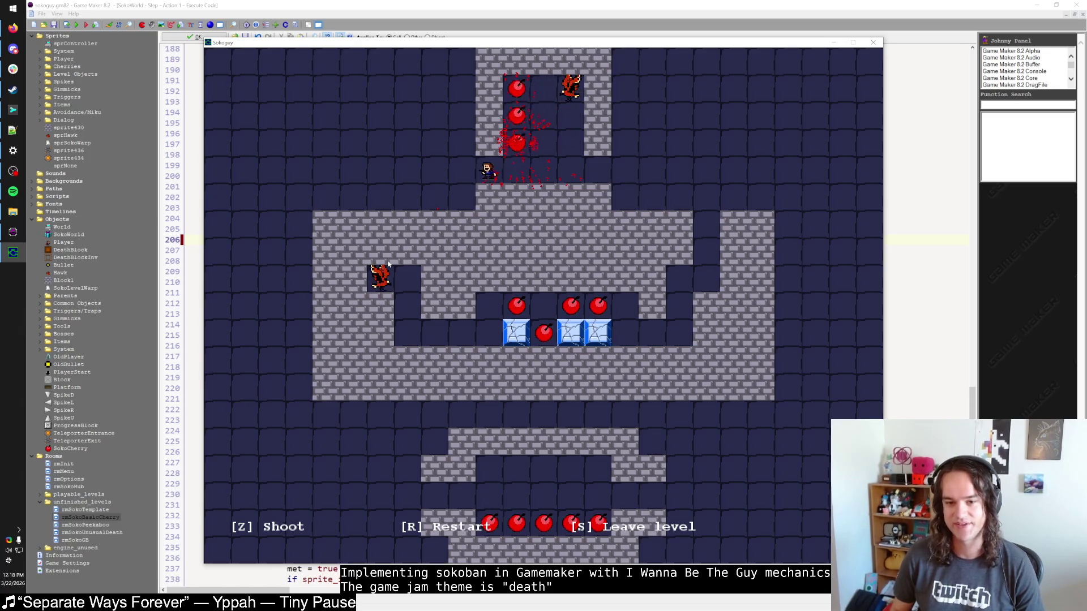
key(Right)
key(z)
key(z)
key(z)
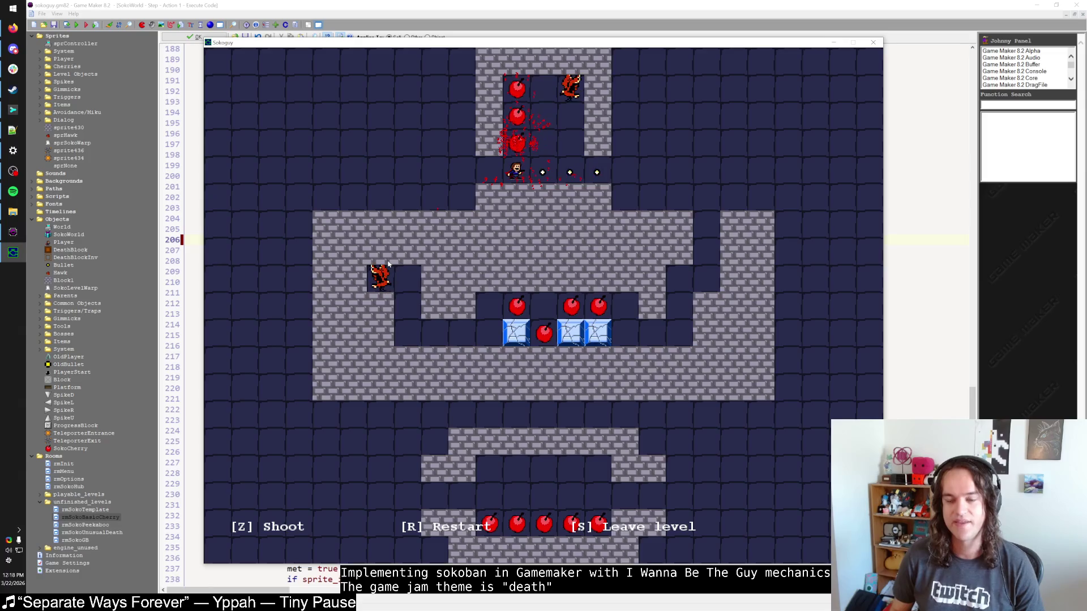
key(Up)
key(Up)
key(Up)
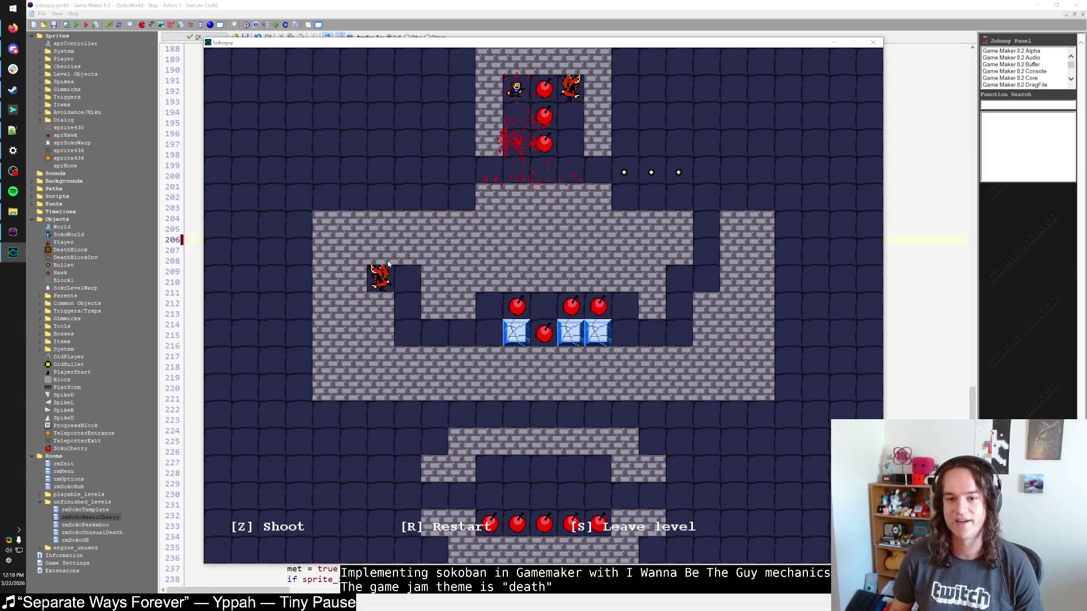
key(Right)
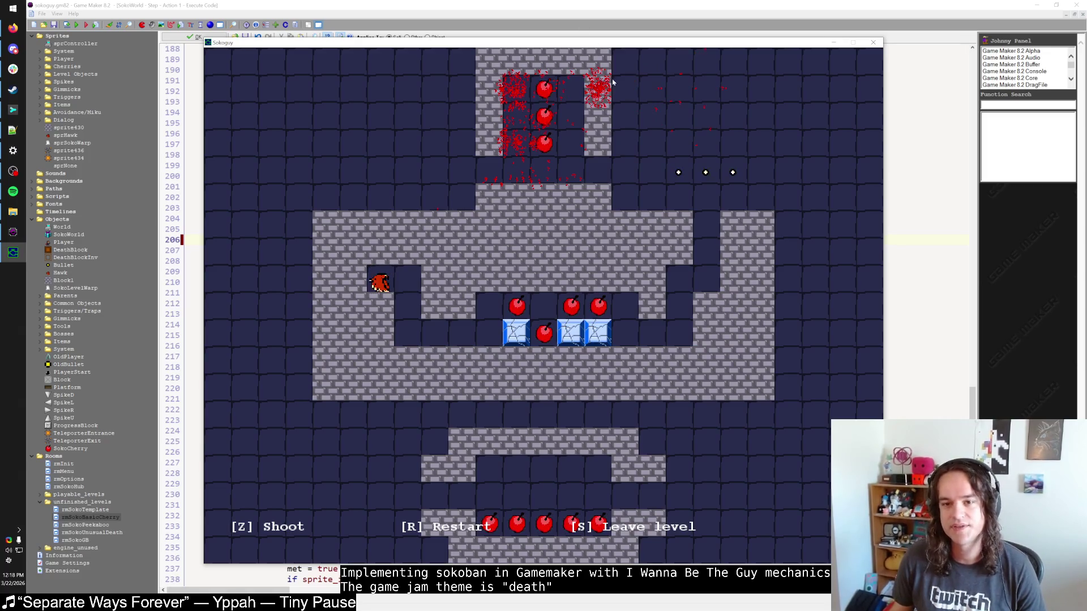
key(Escape)
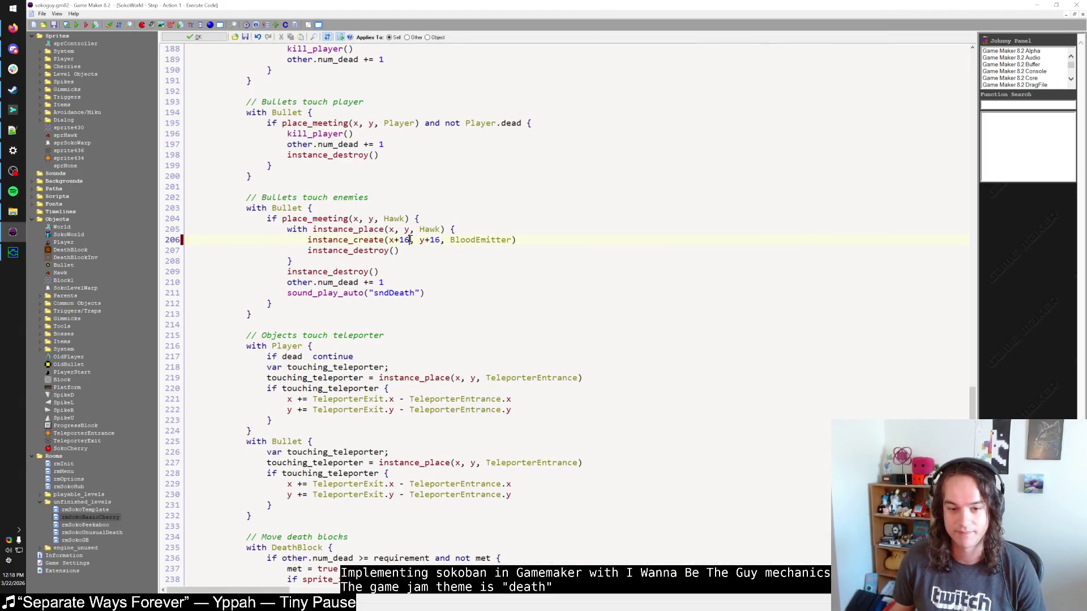
On line 206, replace the x+16 argument with an opening parenthesis, then return to the running game.
key(BackSpace)
key(BackSpace)
key(BackSpace)
text(bbox)
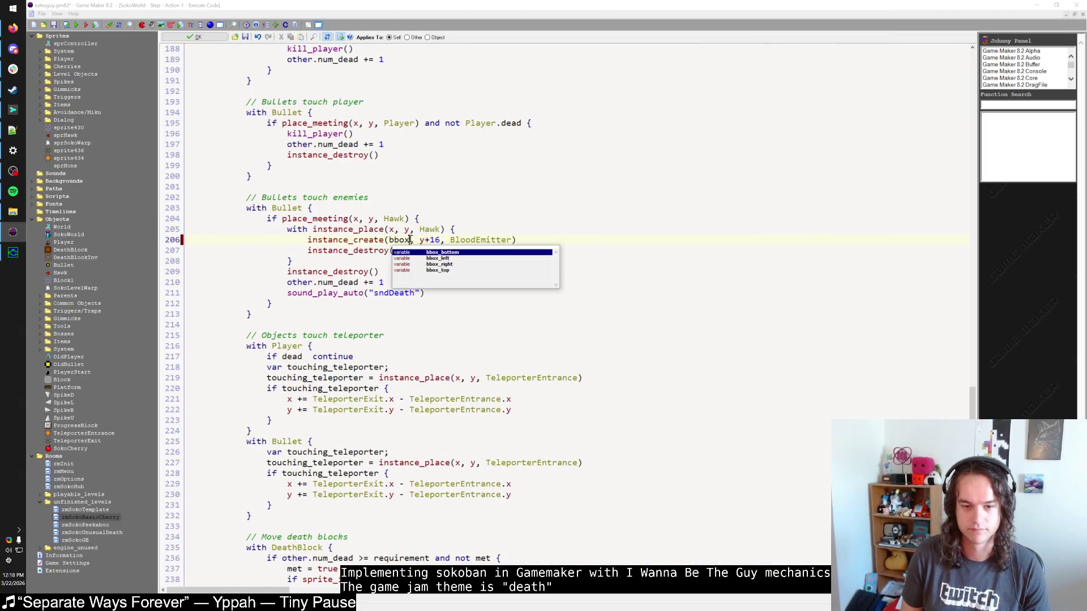
key(BackSpace)
key(BackSpace)
key(BackSpace)
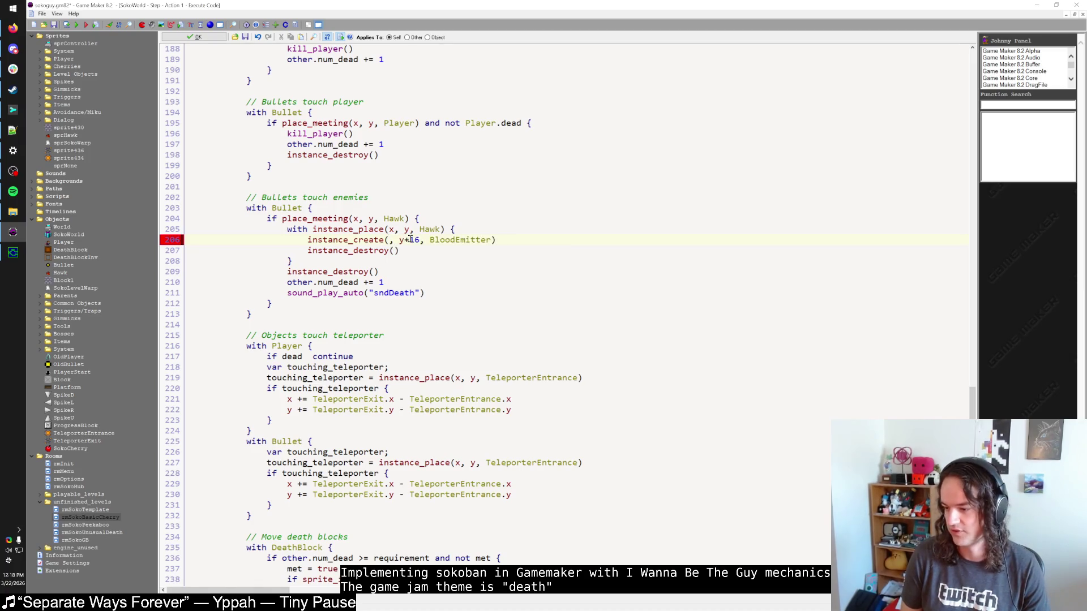
text(()
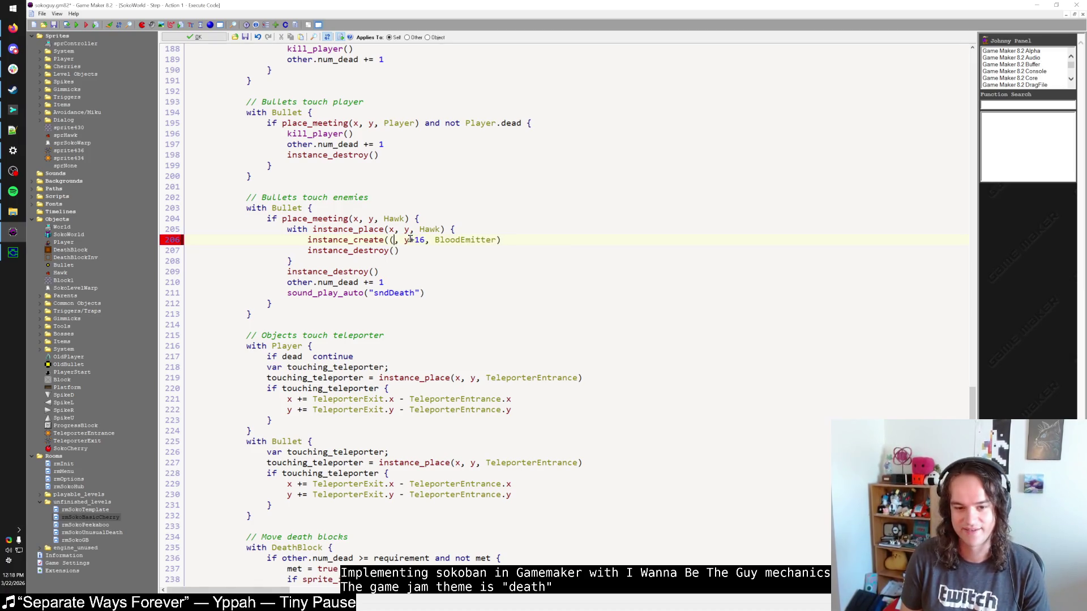
key(alt+Tab)
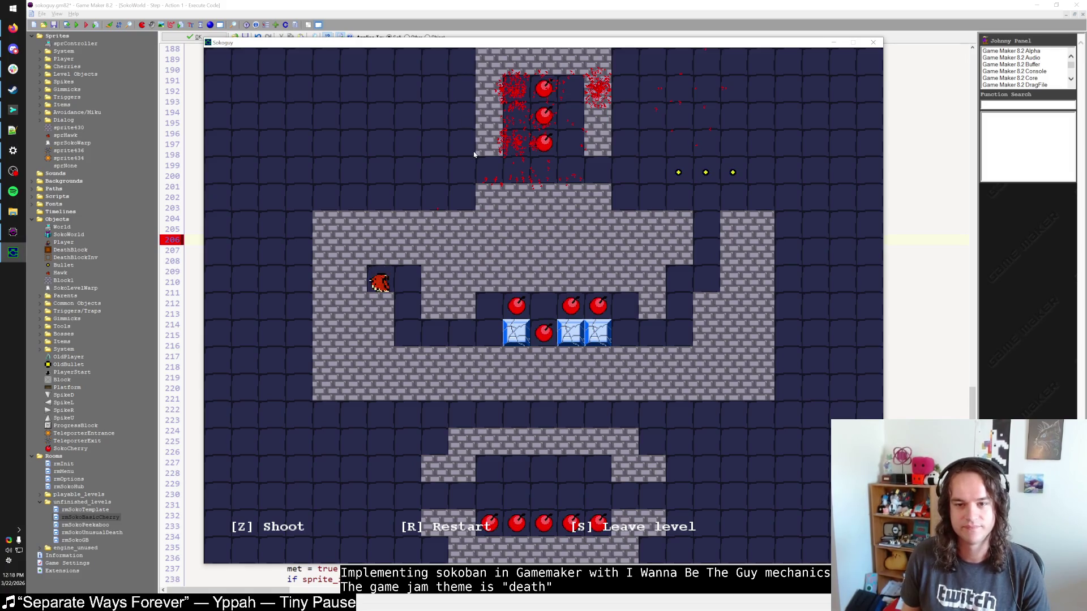
Search all scripts for 'blood' and close the settings script.
key(alt+Tab)
key(ctrl+shift+f)
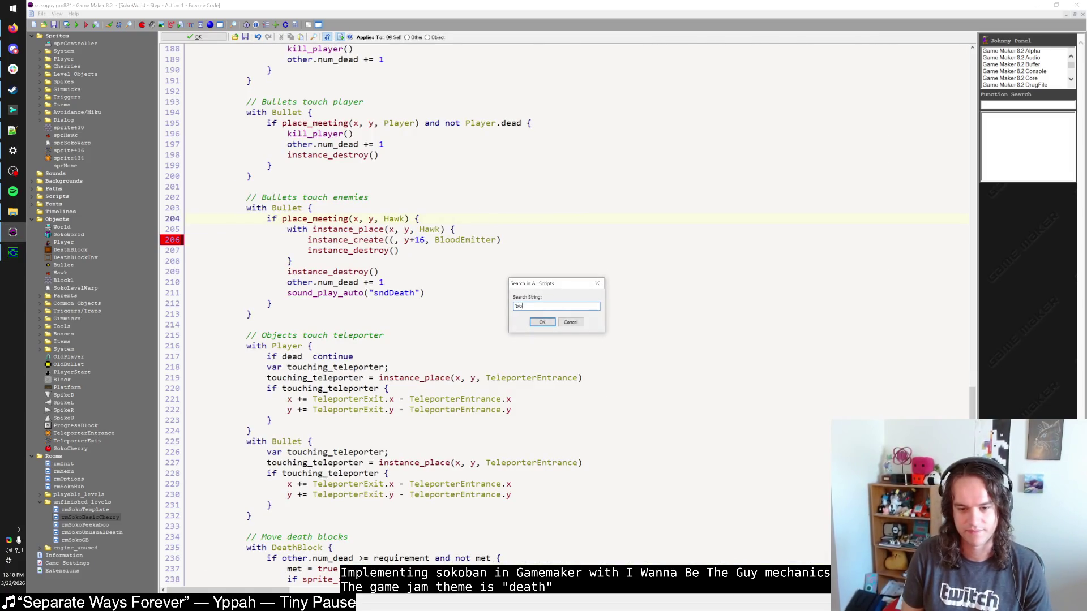
key(Return)
key(Return)
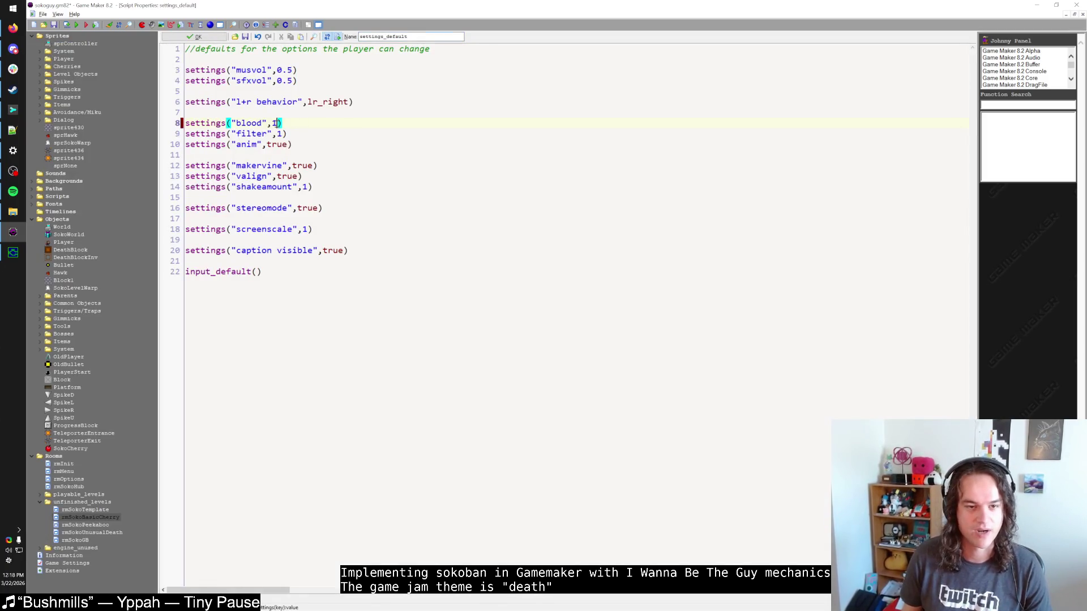
click(196, 37)
In the running game, pause, look through the pause options, and resume.
key(alt+Tab)
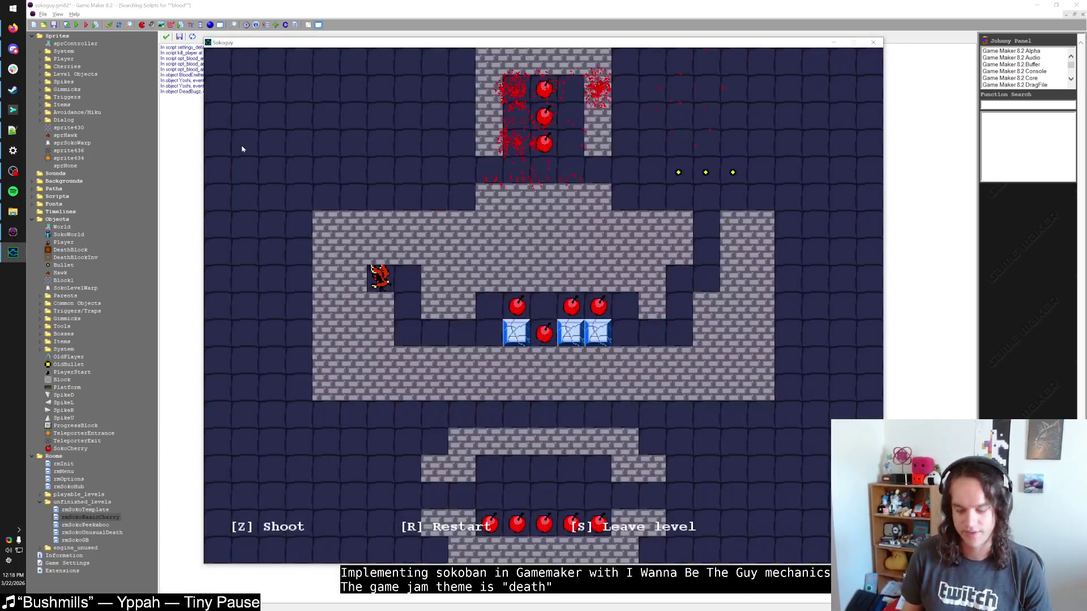
key(p)
key(shift)
key(Down)
key(Down)
key(Down)
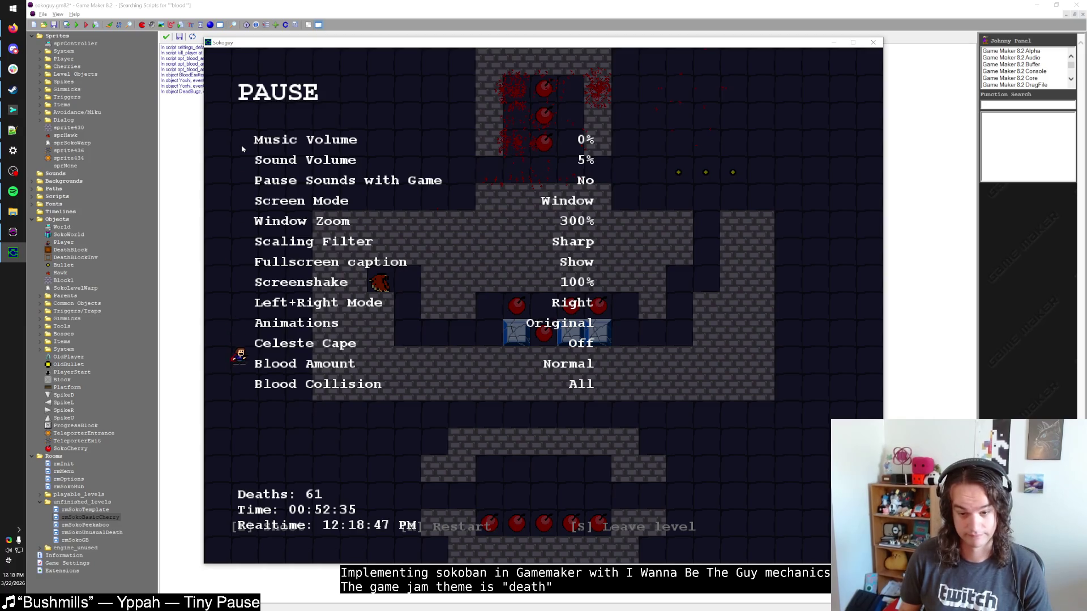
key(p)
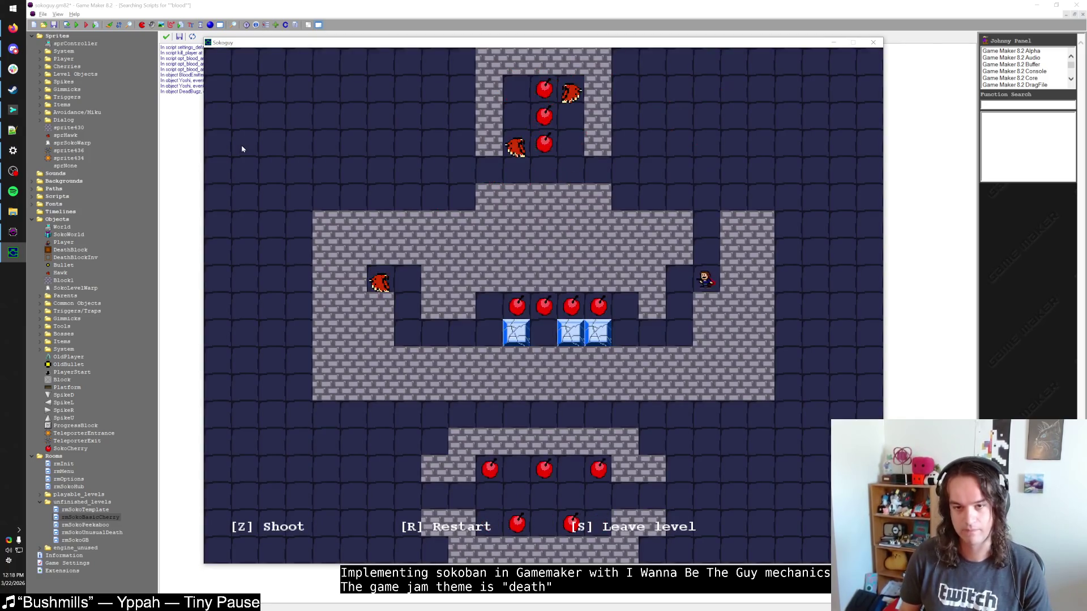
Move toward the hawk, fire bullets at it, then restart the level with R.
key(Up)
key(Up)
key(Up)
key(Left)
key(Left)
key(Left)
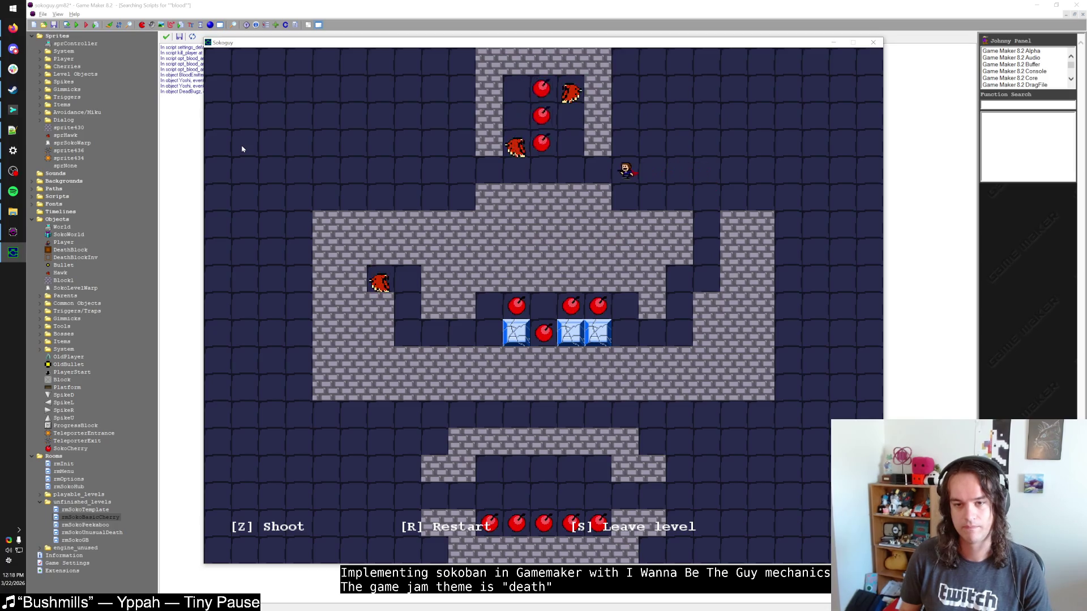
key(Left)
key(Left)
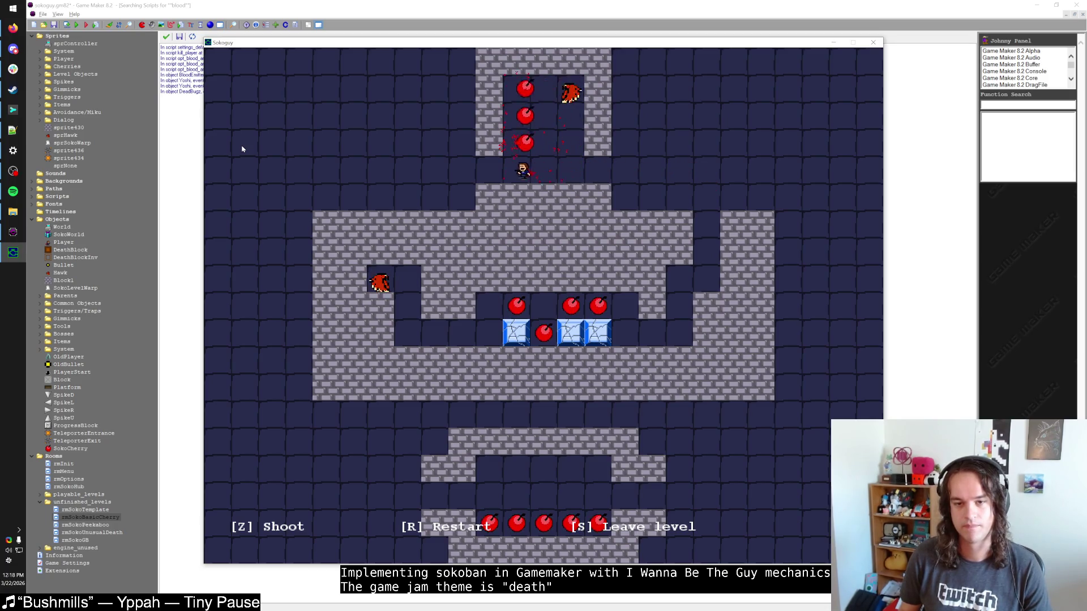
key(z)
key(z)
key(z)
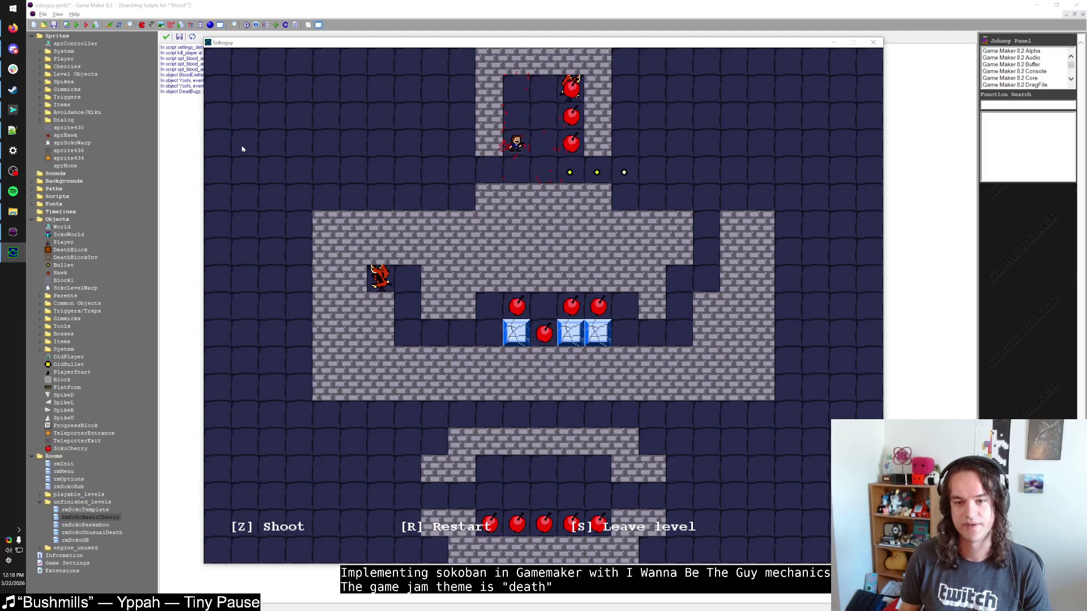
key(Up)
key(Up)
key(Up)
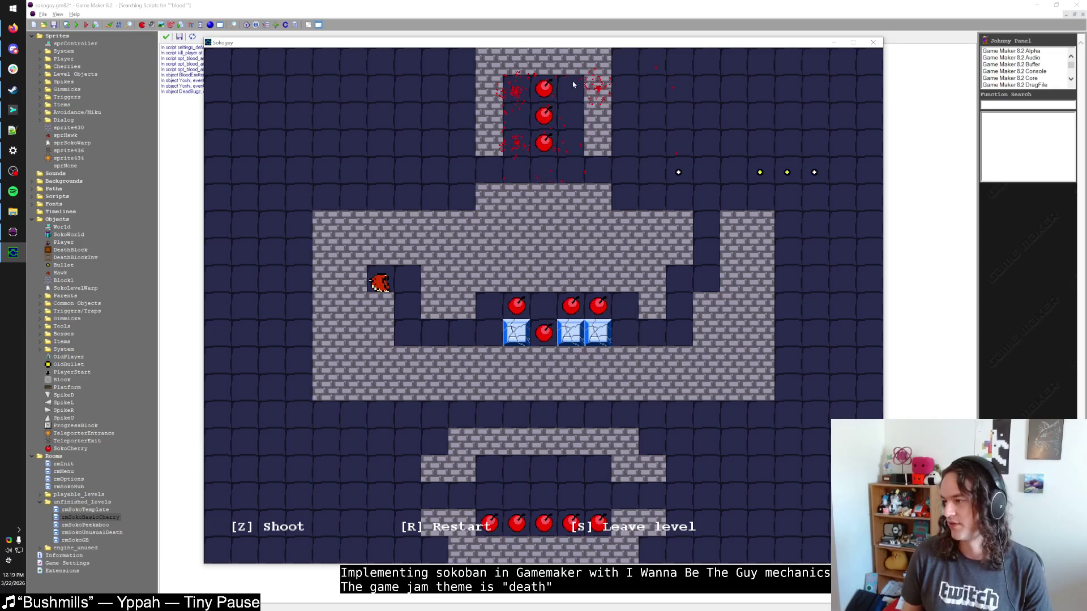
key(r)
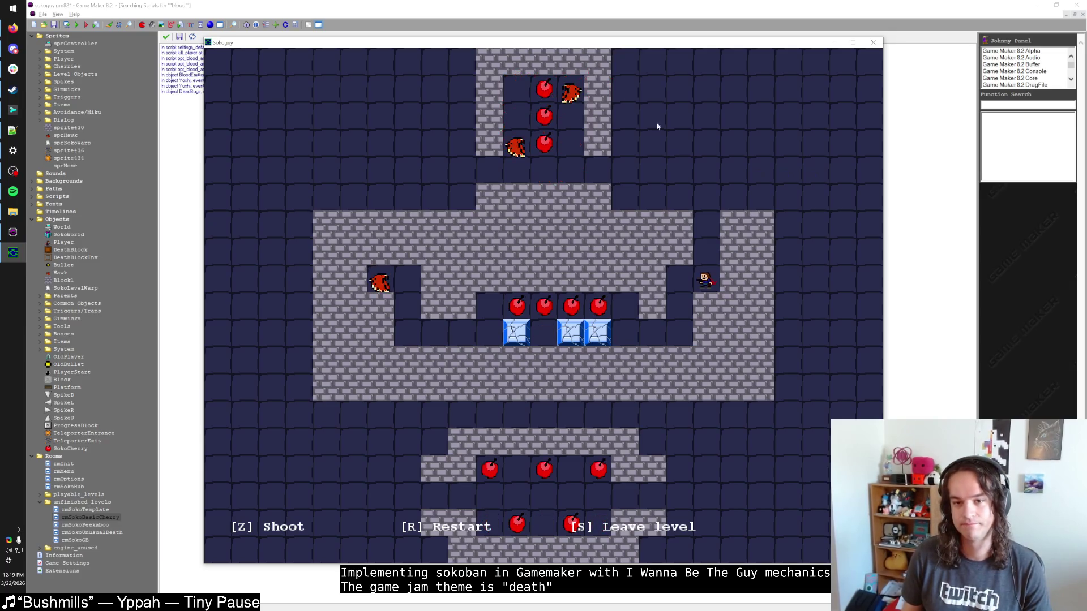
Close the game and pass (bbox_left+bbox_right/2), (bbox_top+bbox_bottom/2) to instance_create on line 206.
click(874, 43)
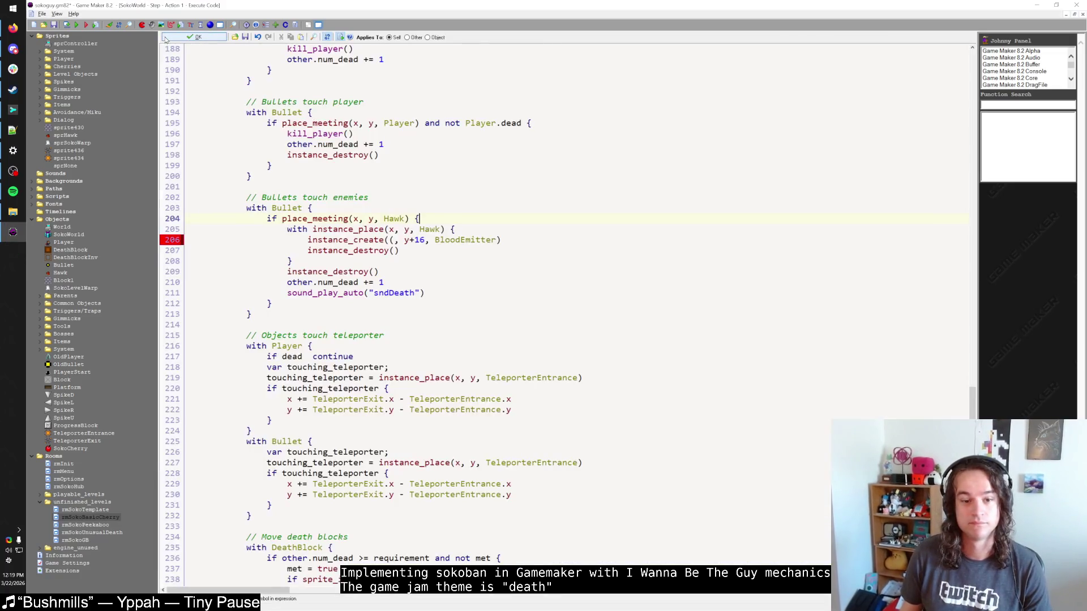
click(429, 219)
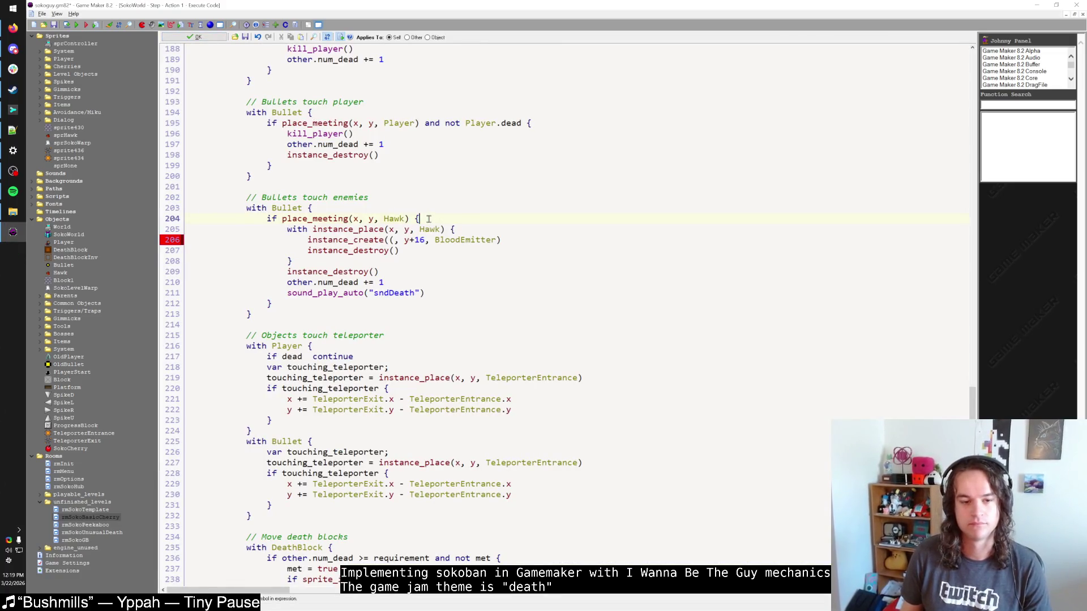
click(251, 241)
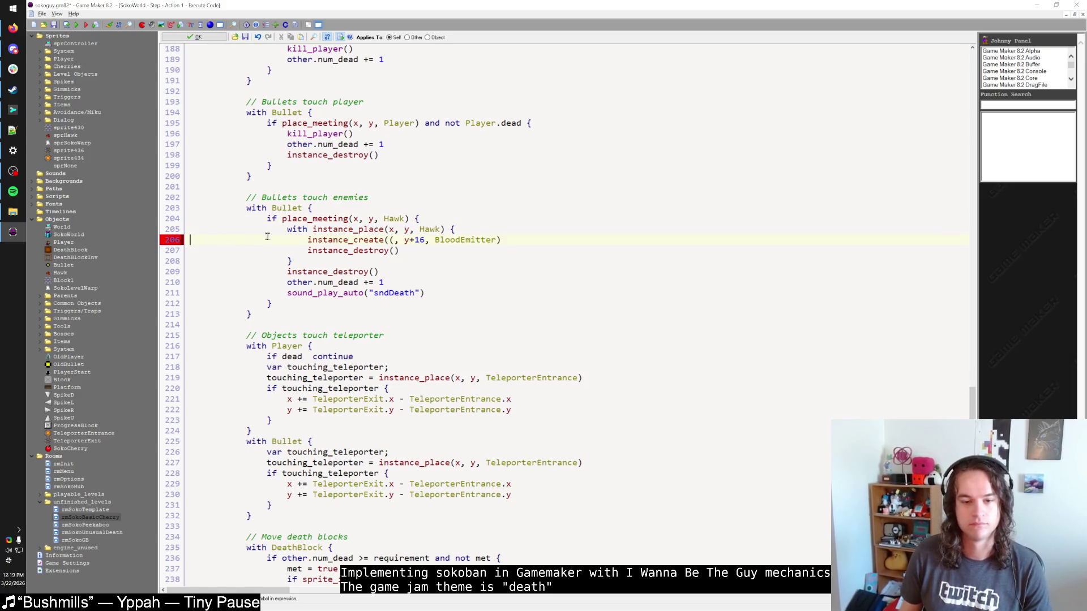
key(End)
text(bbox_left_b)
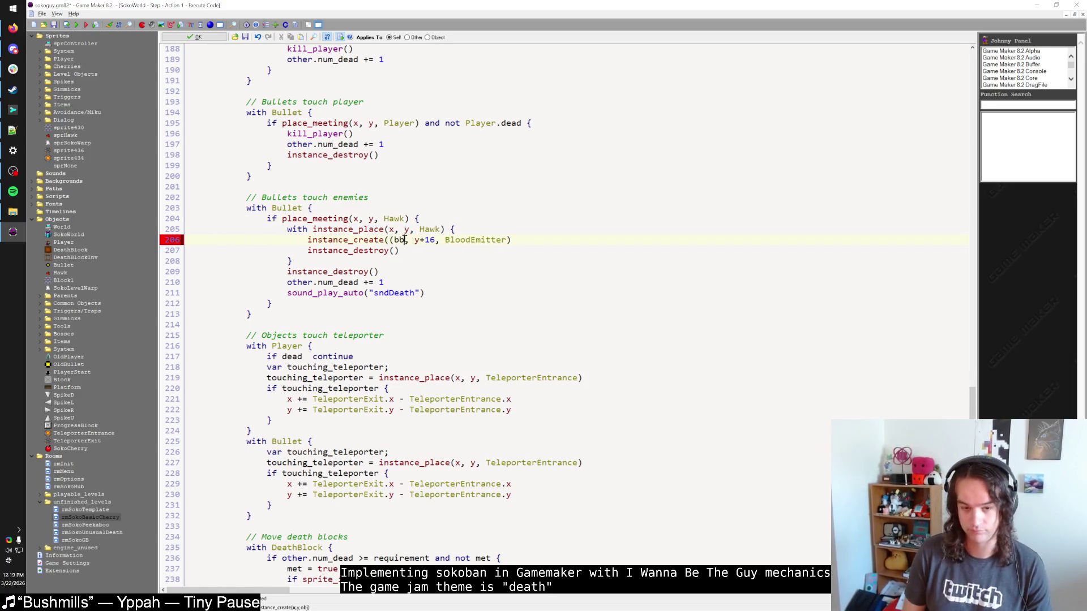
key(BackSpace)
key(BackSpace)
text(+bbox_)
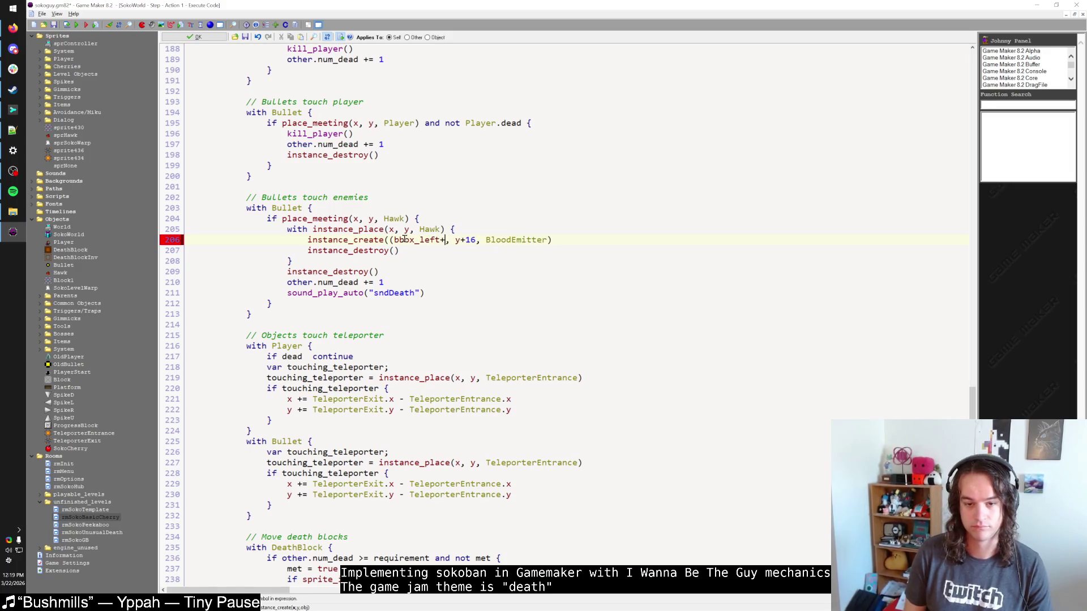
text(right/2))
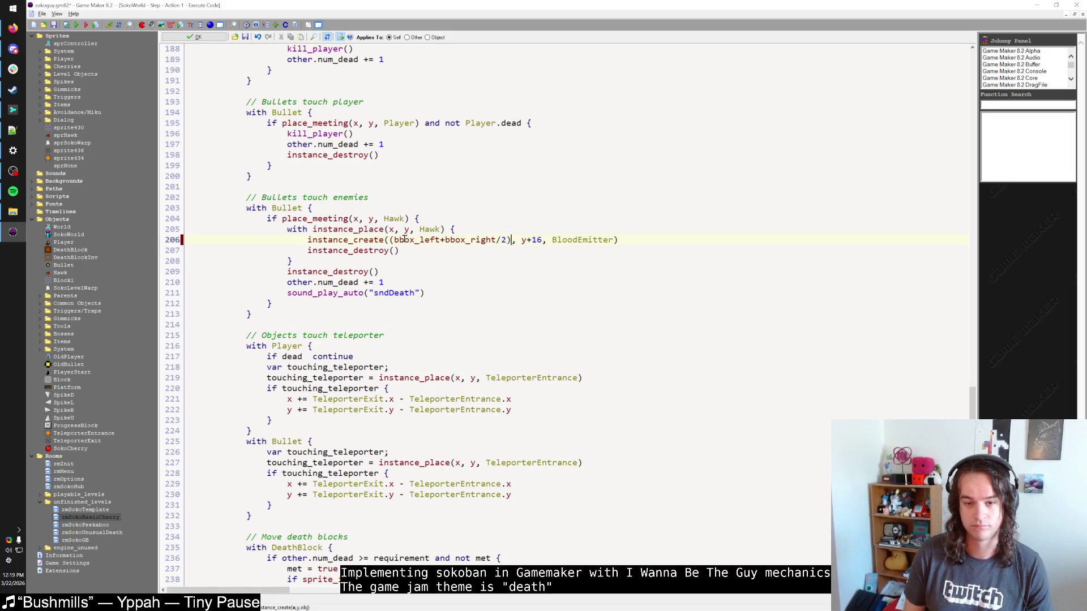
text(bb)
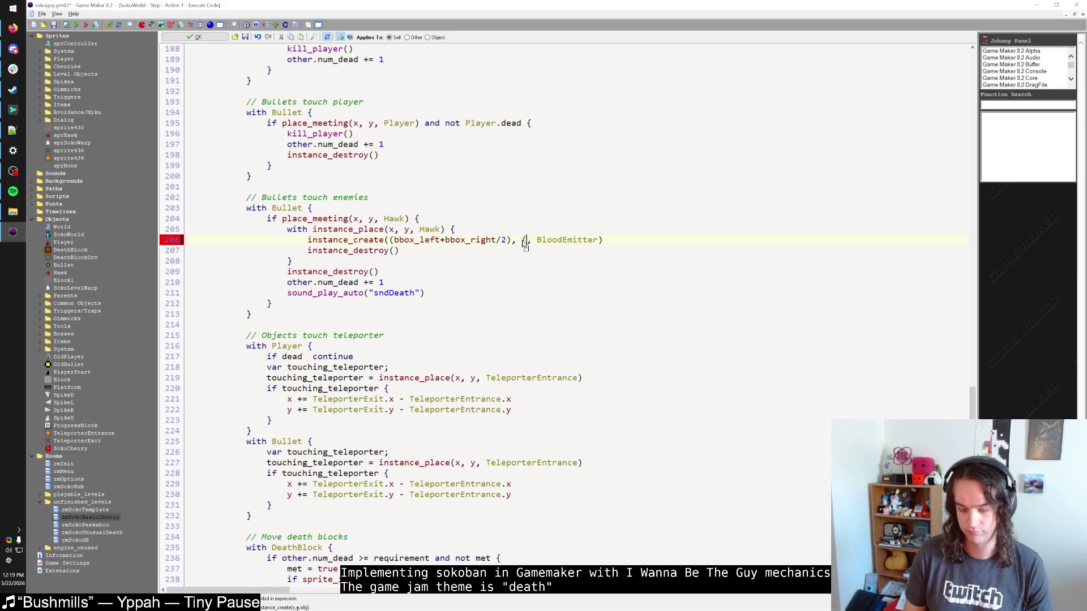
text(box_top+bbox_)
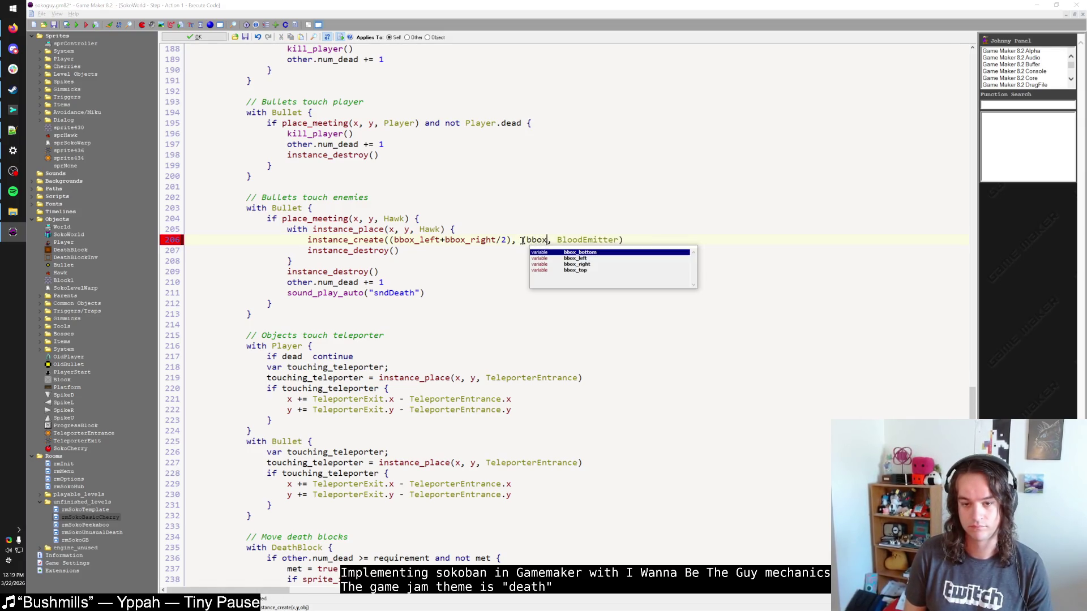
text(bottom/2))
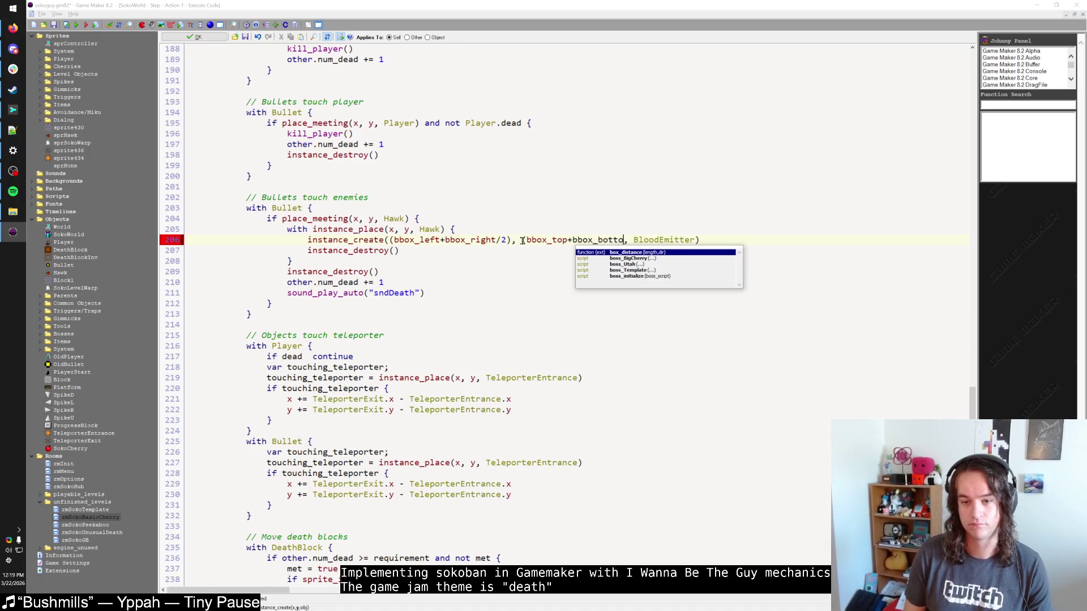
key(Escape)
Check the instance_destroy call on line 207, then build and run the game.
click(491, 253)
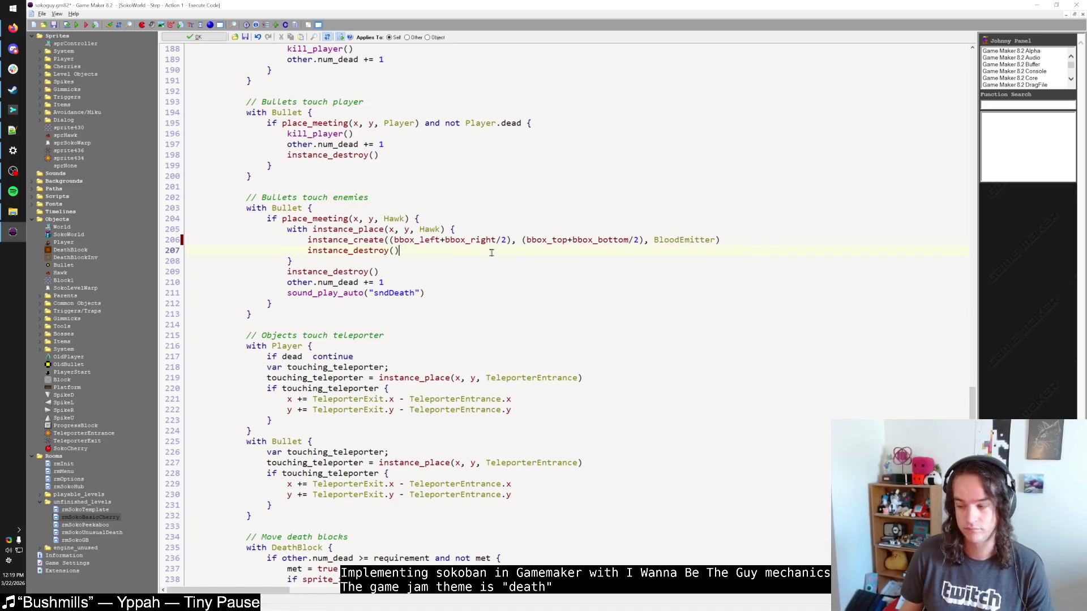
click(393, 251)
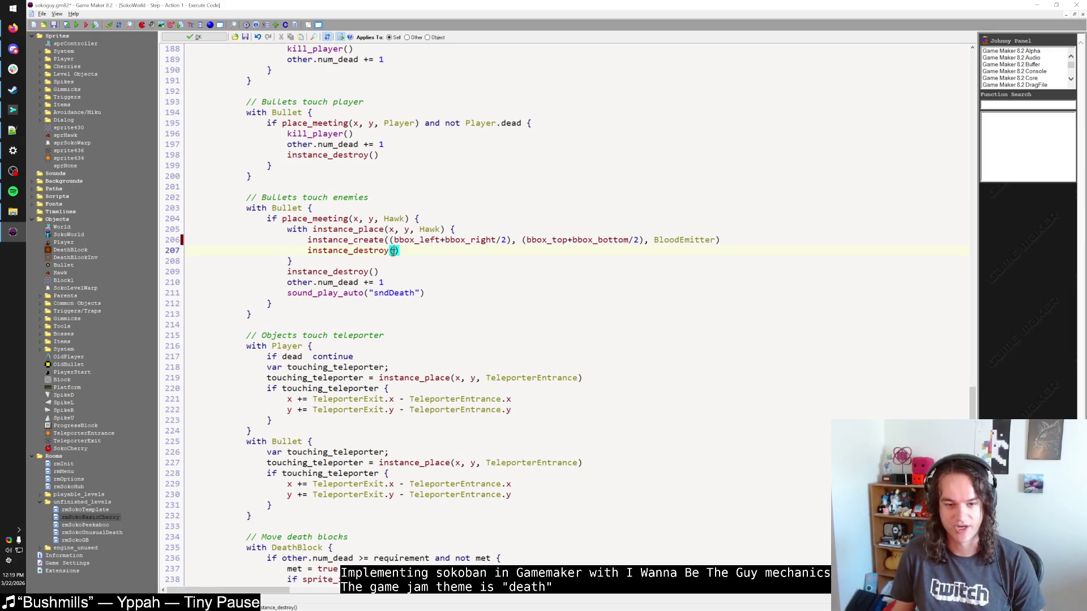
click(410, 253)
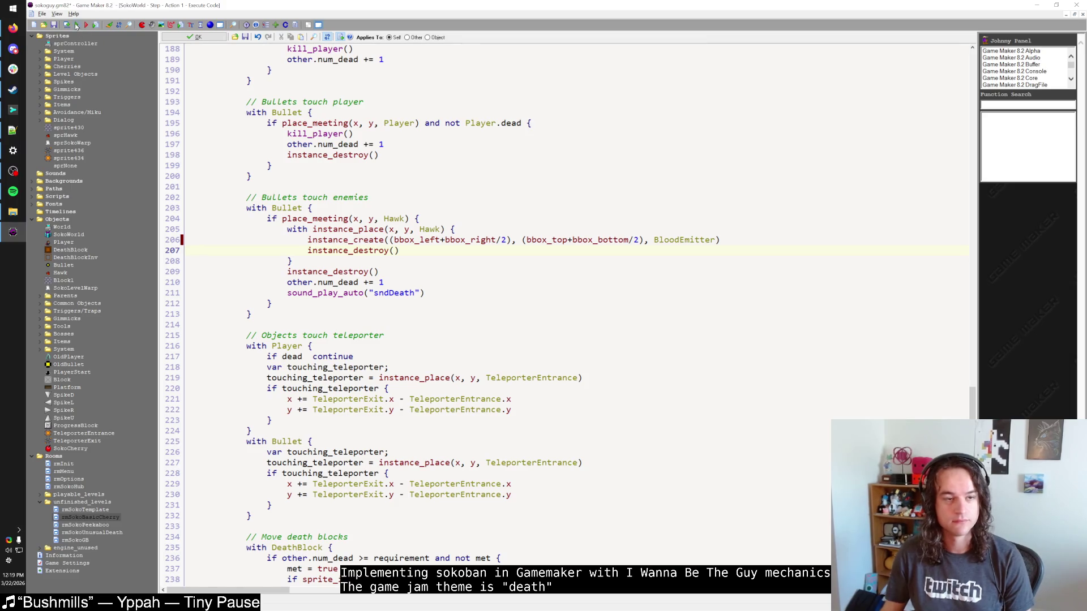
click(76, 25)
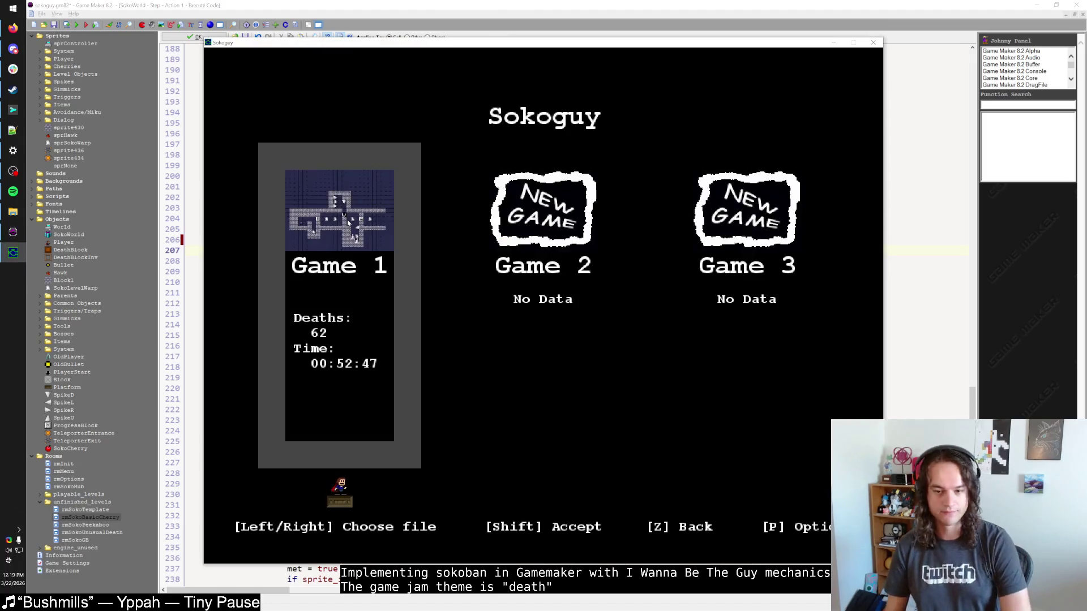
Start the saved game, move and jump around the level, then quit.
key(shift)
key(shift)
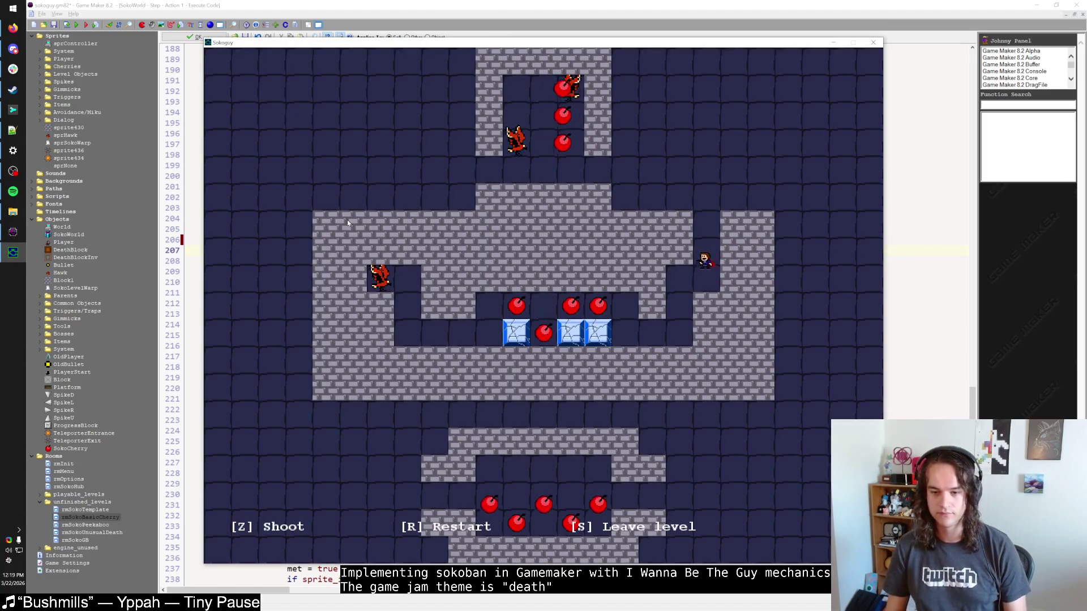
key(Left)
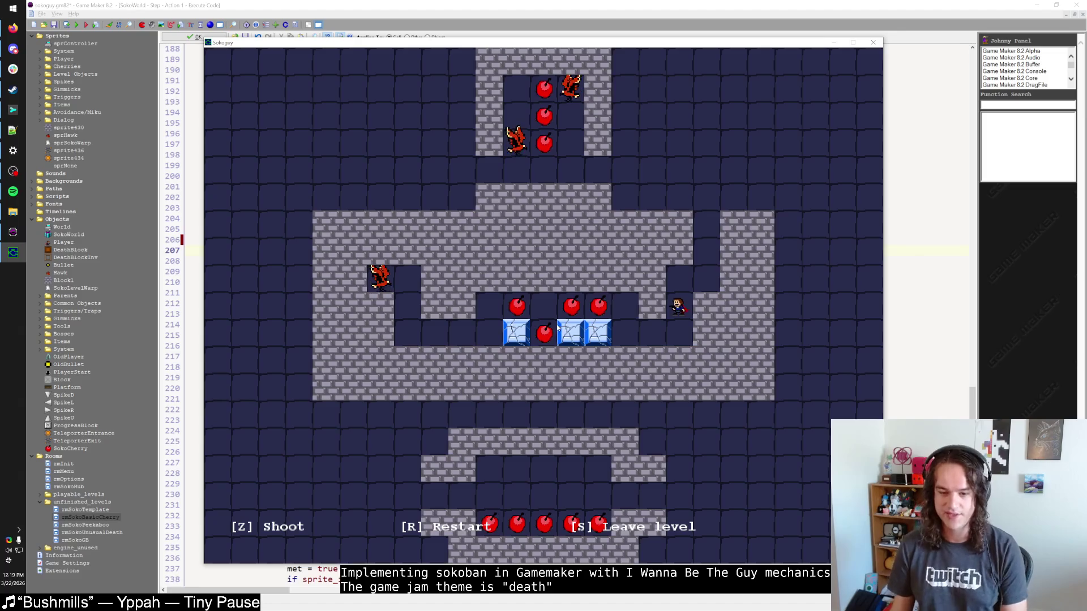
key(shift)
key(Escape)
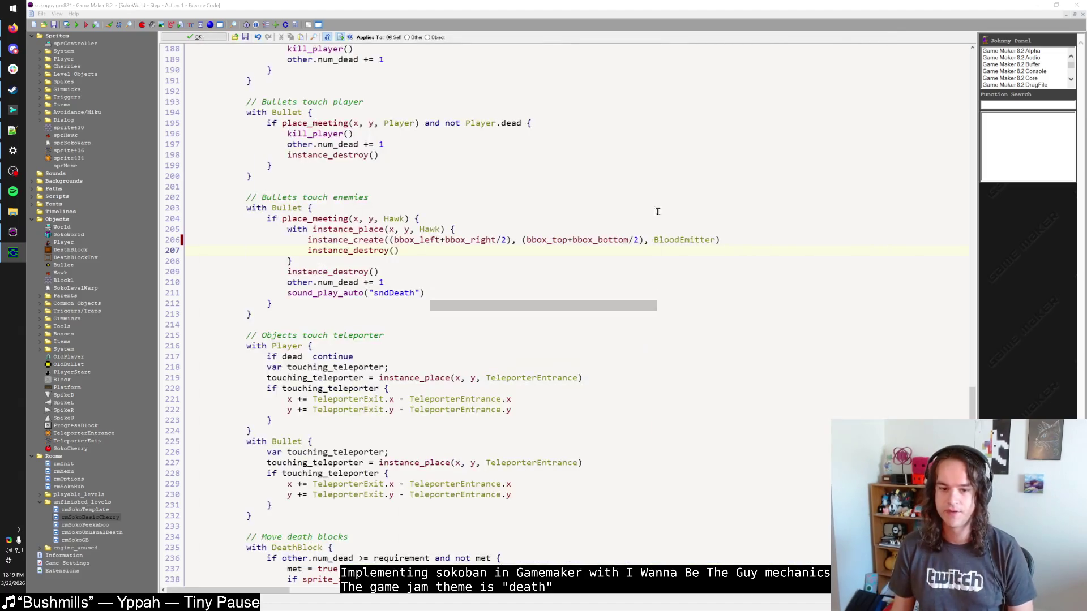
Add 'y_speed *= -1' below x_speed *= -1 on line 100 and run the game.
scroll(505, 258, down, 18)
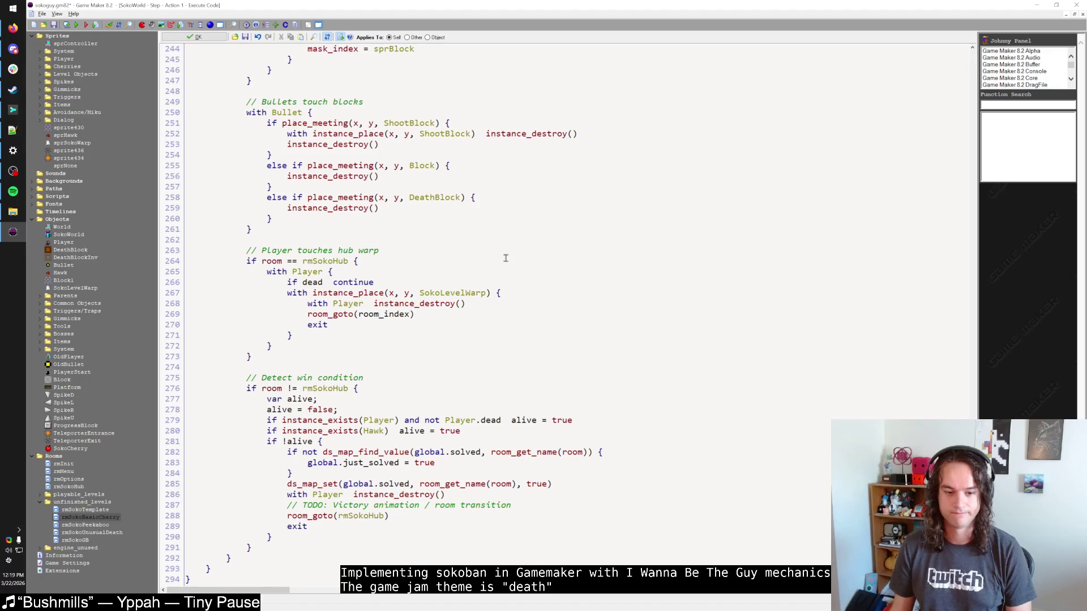
scroll(506, 258, up, 20)
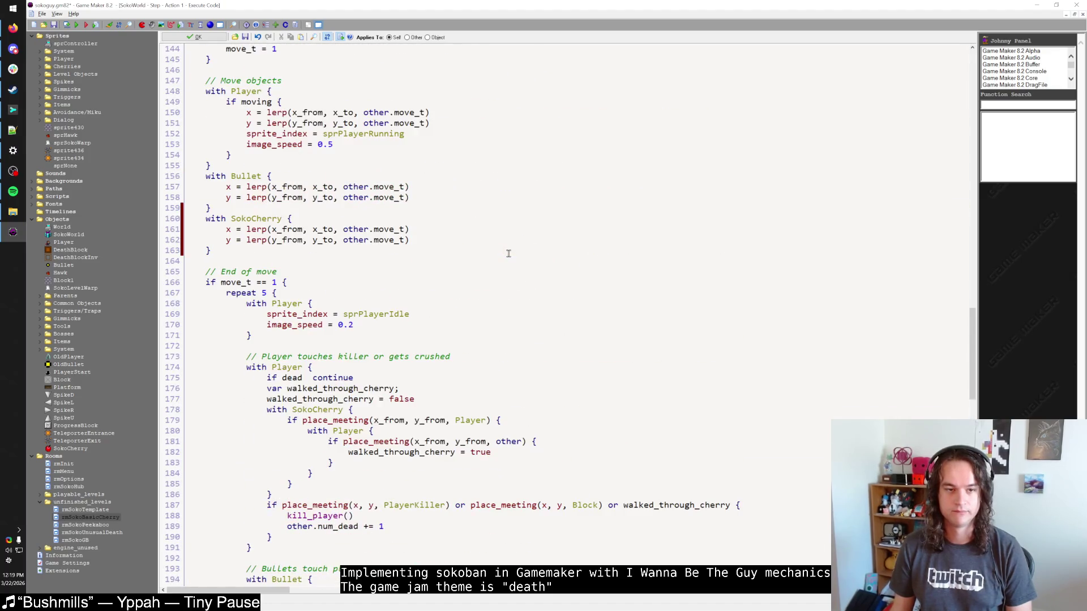
scroll(508, 253, up, 8)
scroll(508, 253, up, 13)
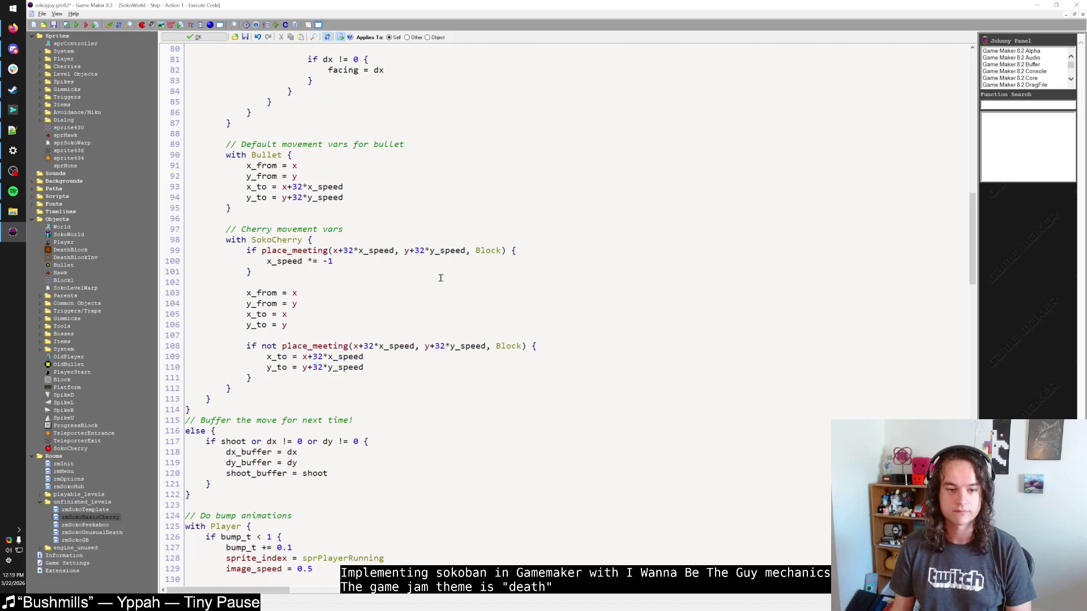
click(359, 264)
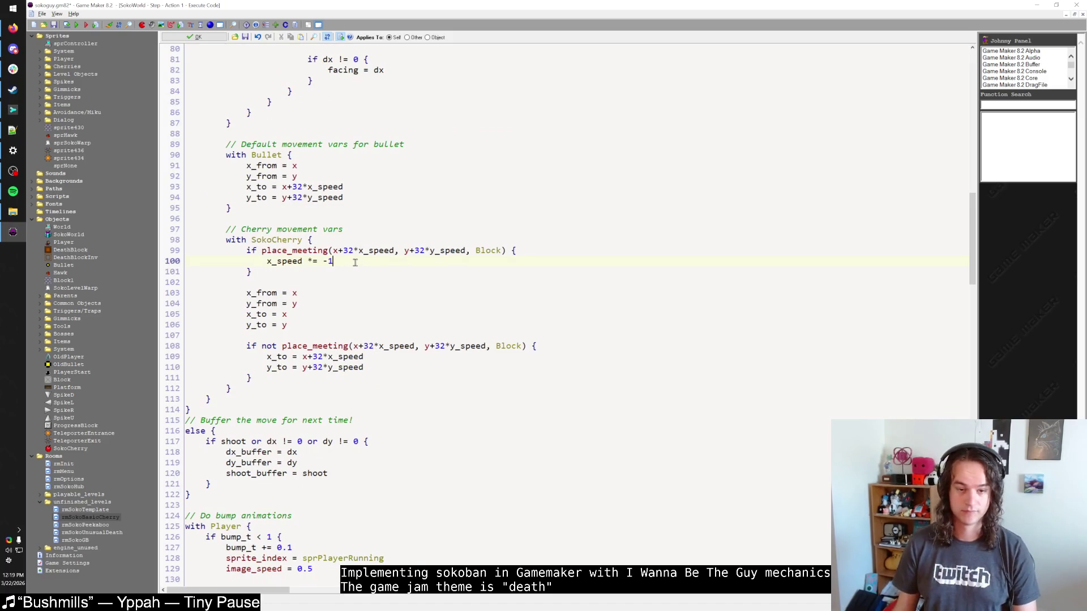
key(Return)
text(y_speed *= -1)
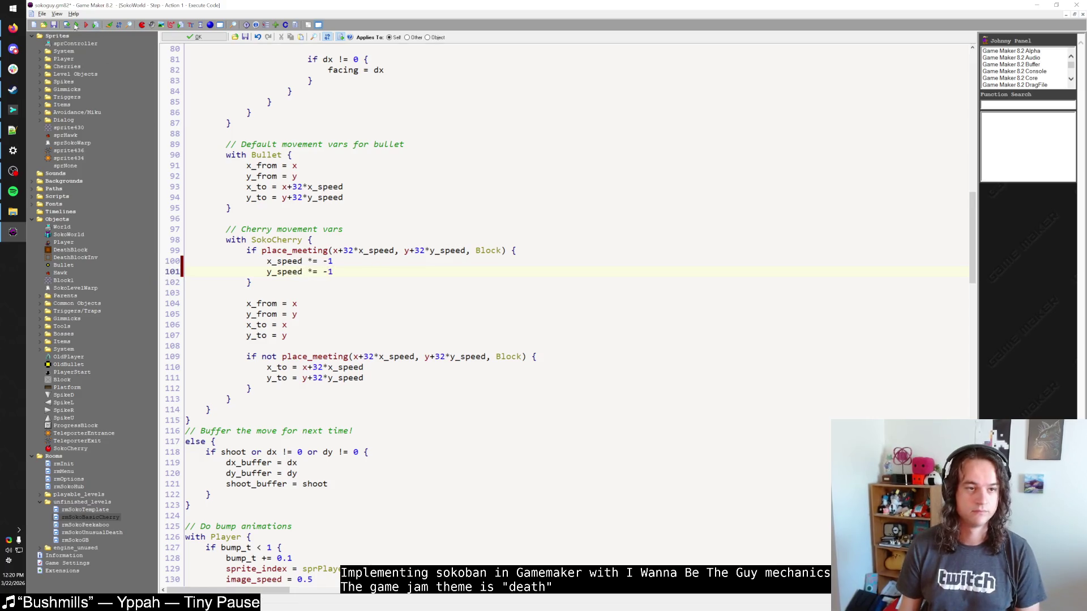
click(76, 25)
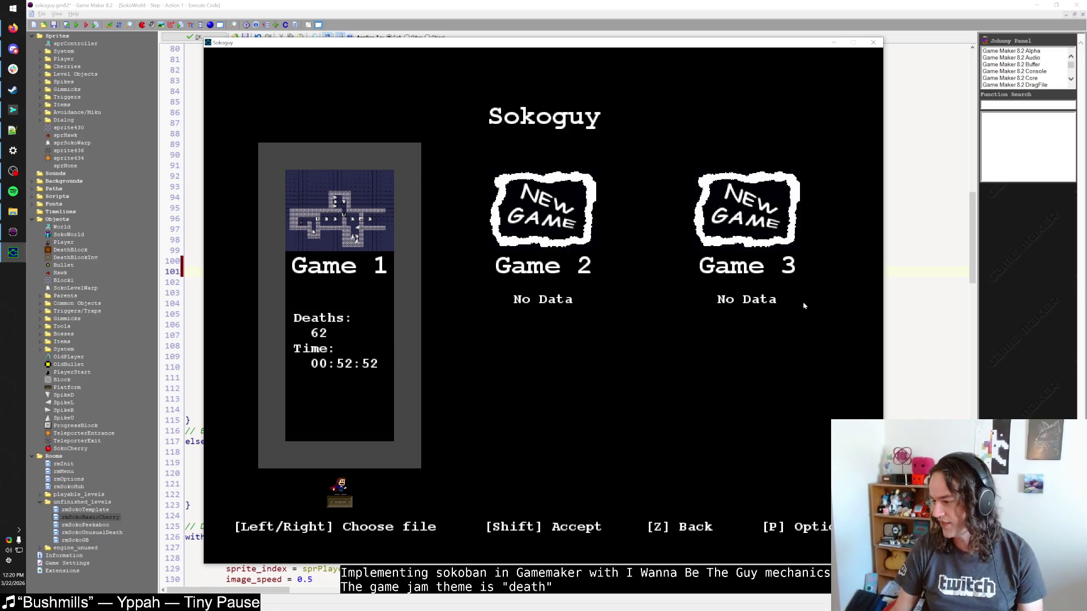
Continue Game 1 and play through to watch the cherries bounce, then restart and quit.
key(shift)
key(shift)
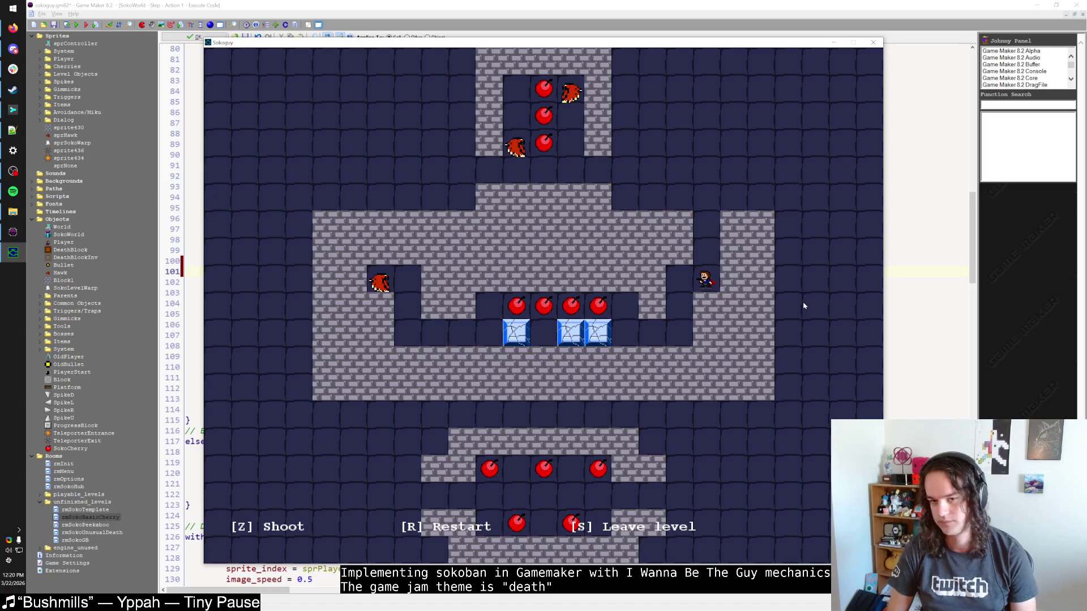
key(Left)
key(shift)
key(Right)
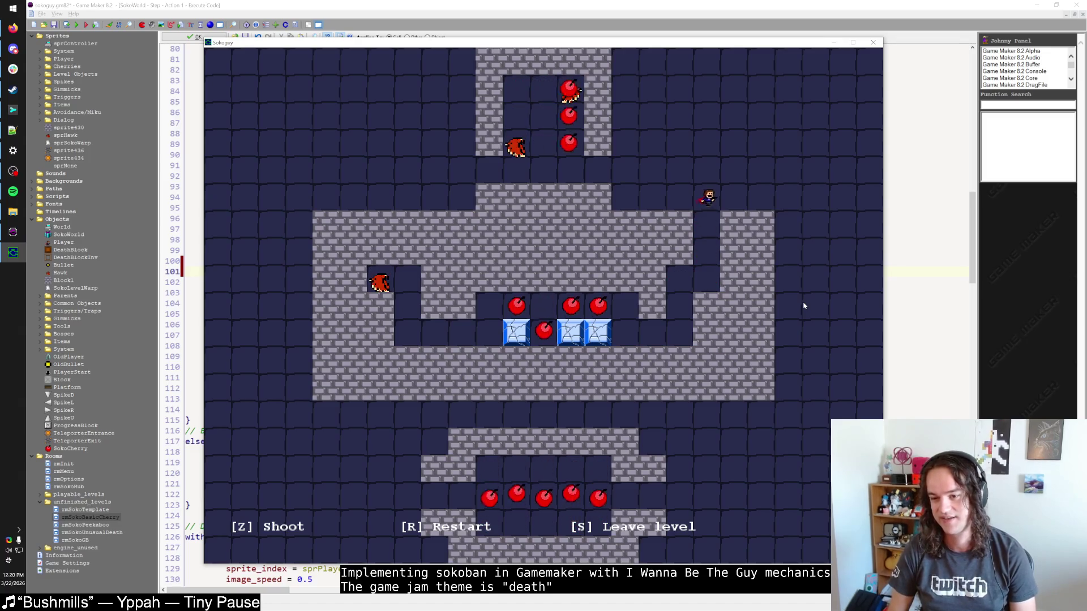
key(Right)
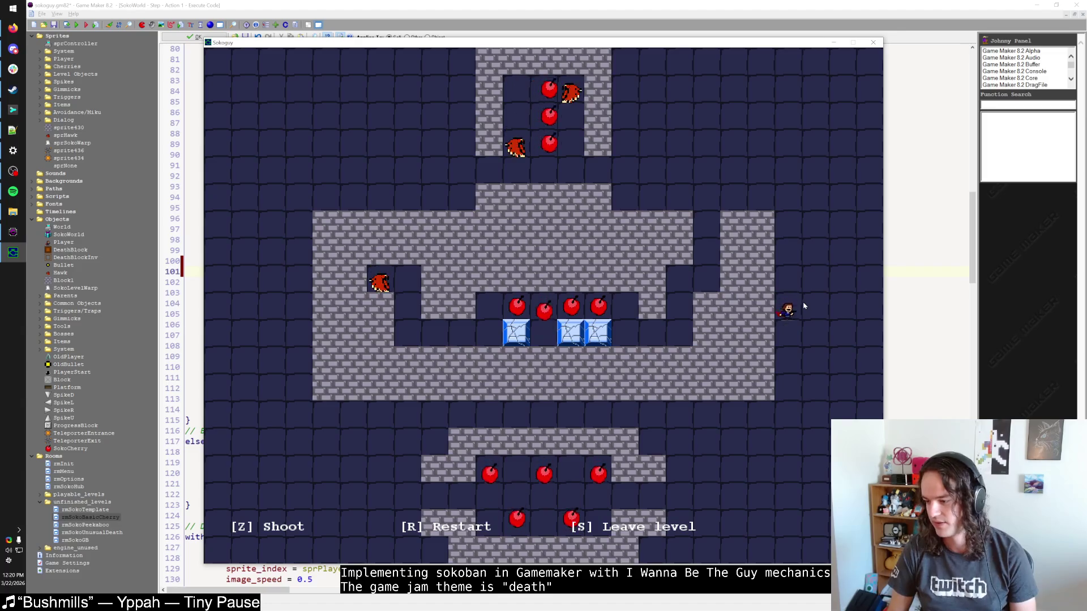
key(Left)
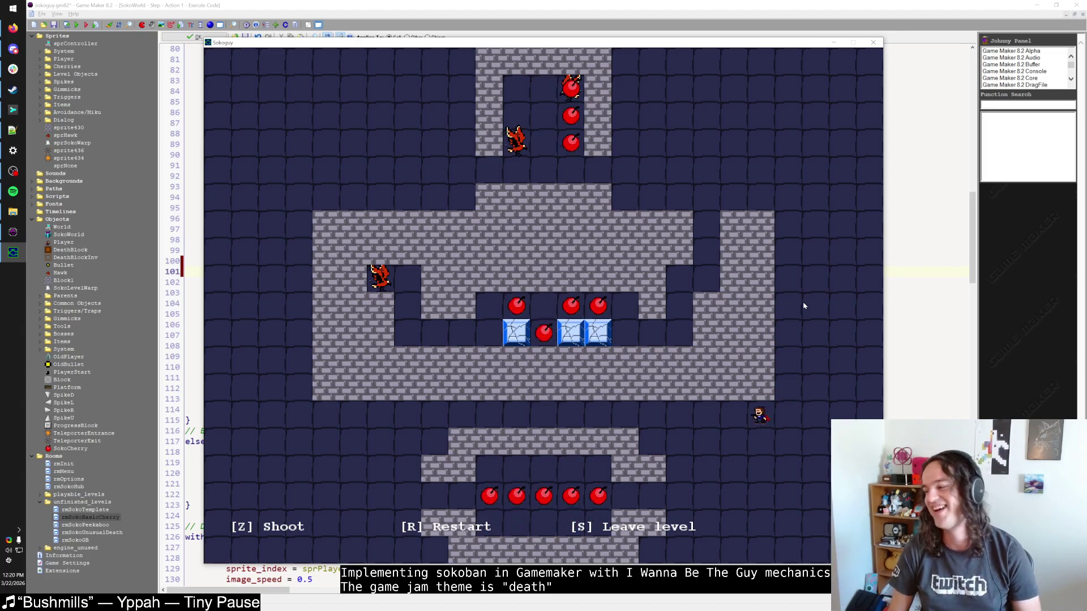
key(Left)
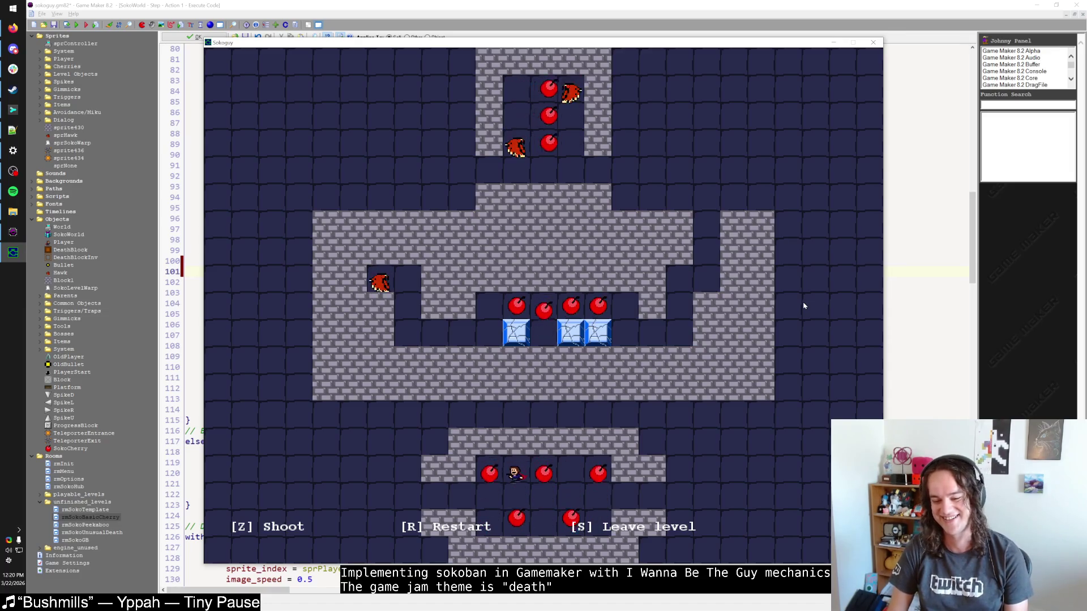
key(r)
key(Escape)
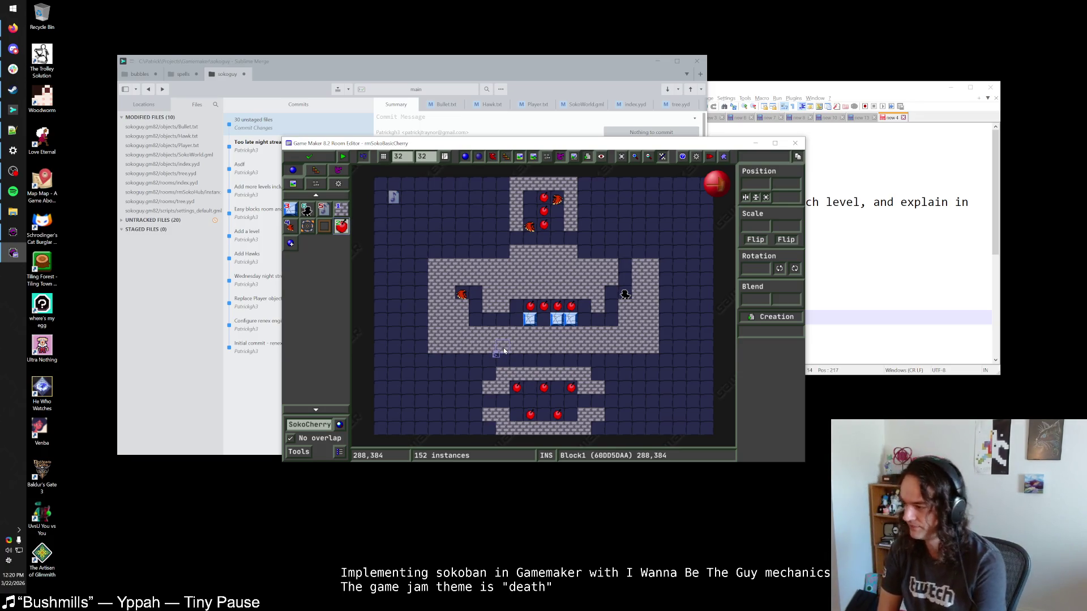
Maximize the room editor and paint Block1 walls to extend the bottom section leftward.
double_click(630, 142)
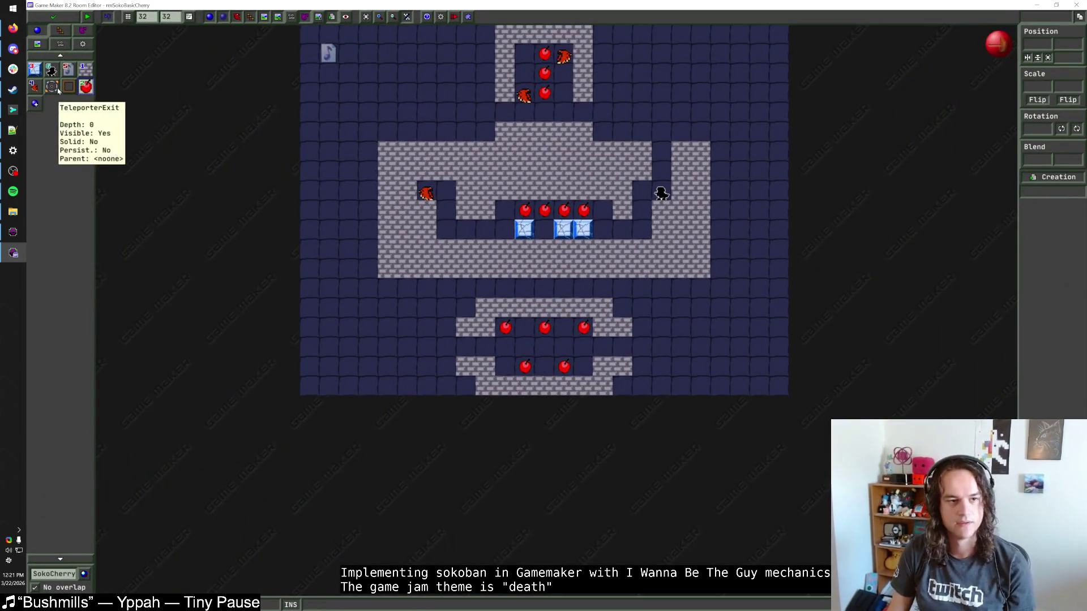
click(85, 69)
mouse_move(491, 371)
mouse_down()
mouse_move(449, 364)
mouse_move(449, 322)
mouse_move(463, 331)
mouse_move(450, 309)
mouse_move(461, 368)
mouse_move(447, 390)
mouse_up()
right_click(447, 390)
Place two more SokoCherry objects, one in each row of the bottom chamber.
click(506, 328)
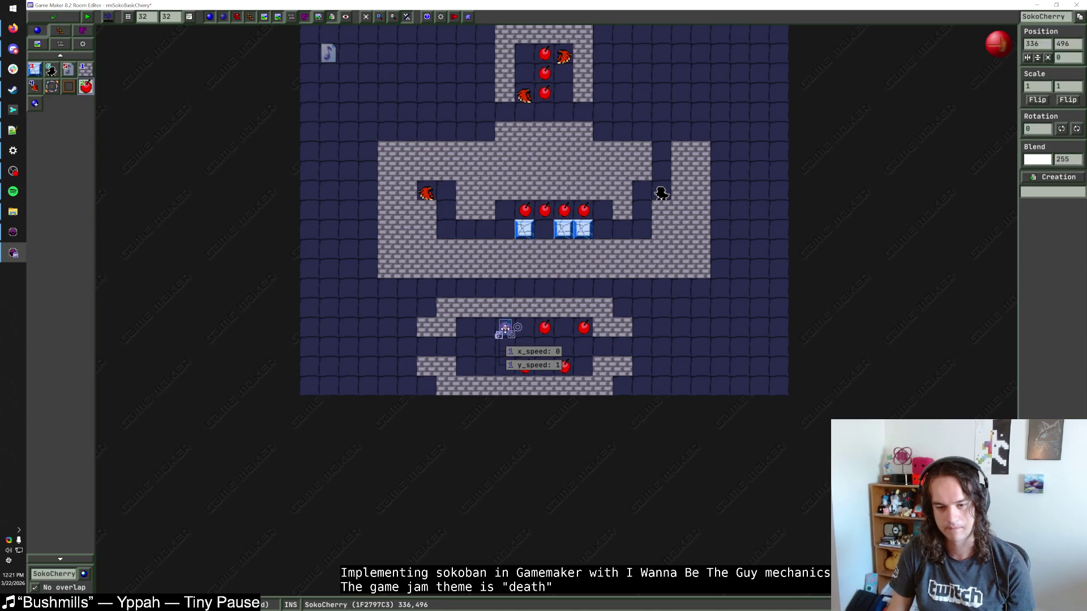
click(466, 327)
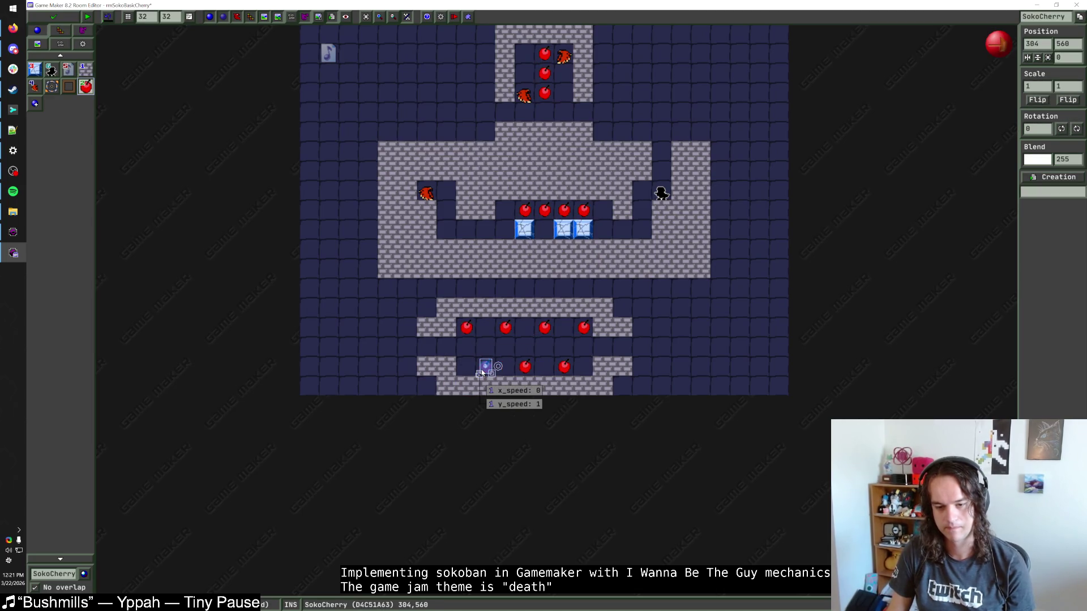
click(487, 368)
drag(654, 356, 626, 405)
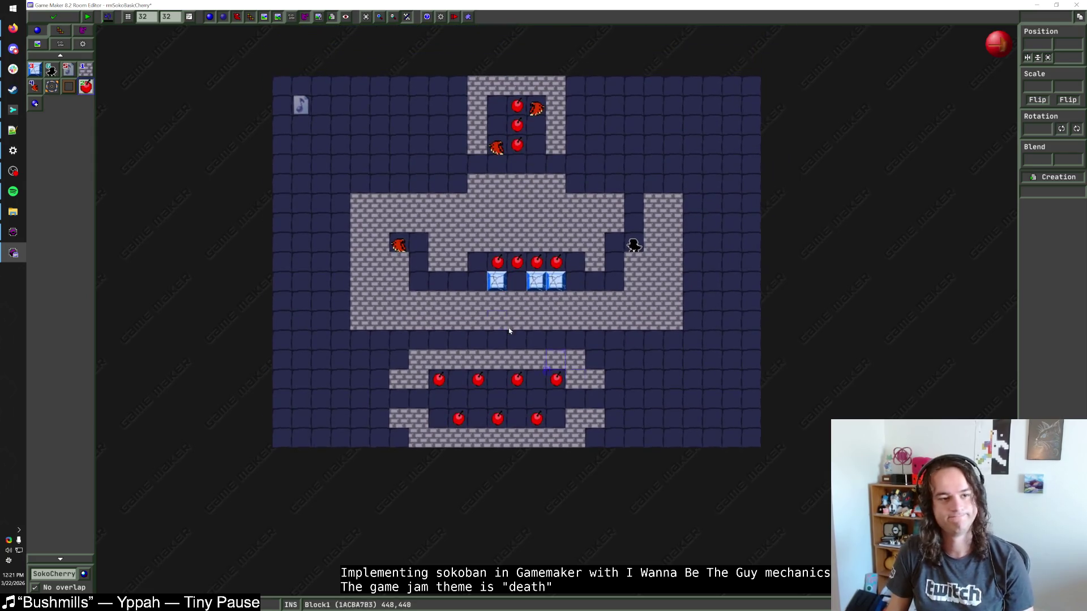
click(85, 68)
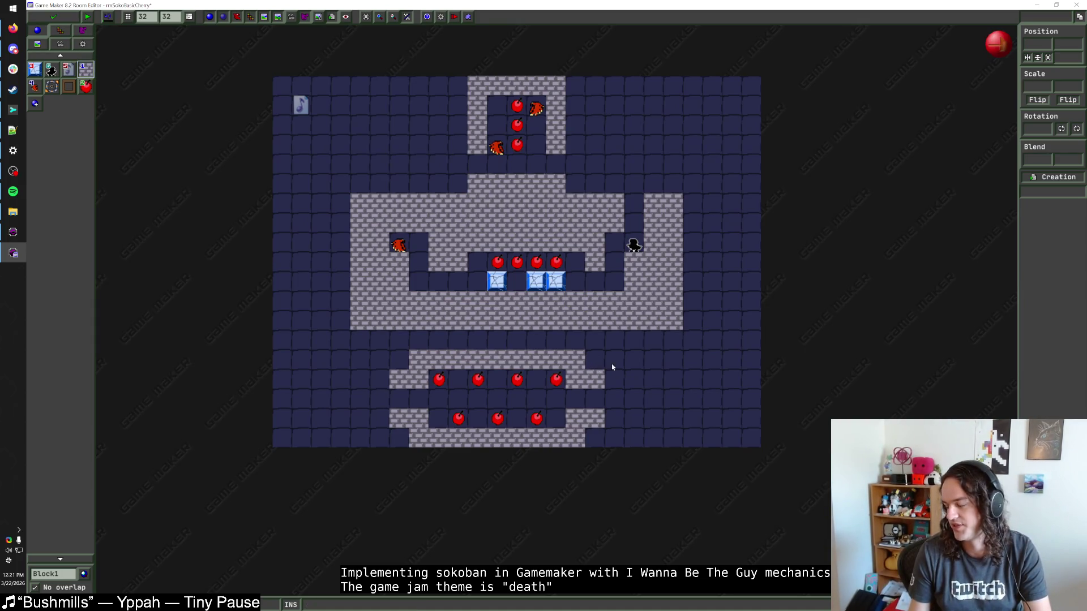
Pan and scroll around the room to inspect the bottom cherry chamber.
drag(626, 356, 587, 406)
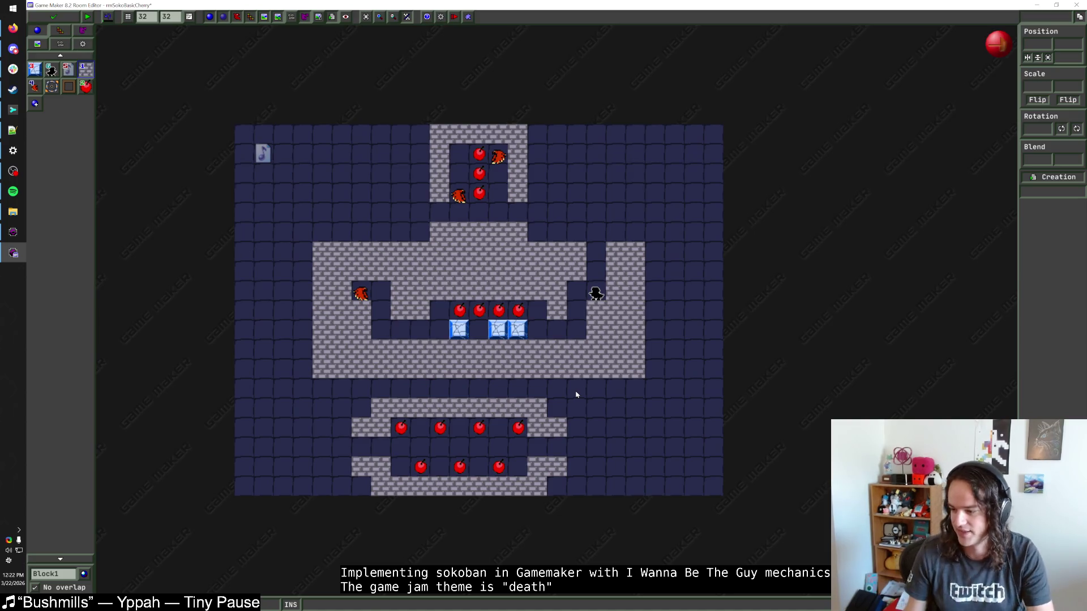
scroll(589, 356, up, 1)
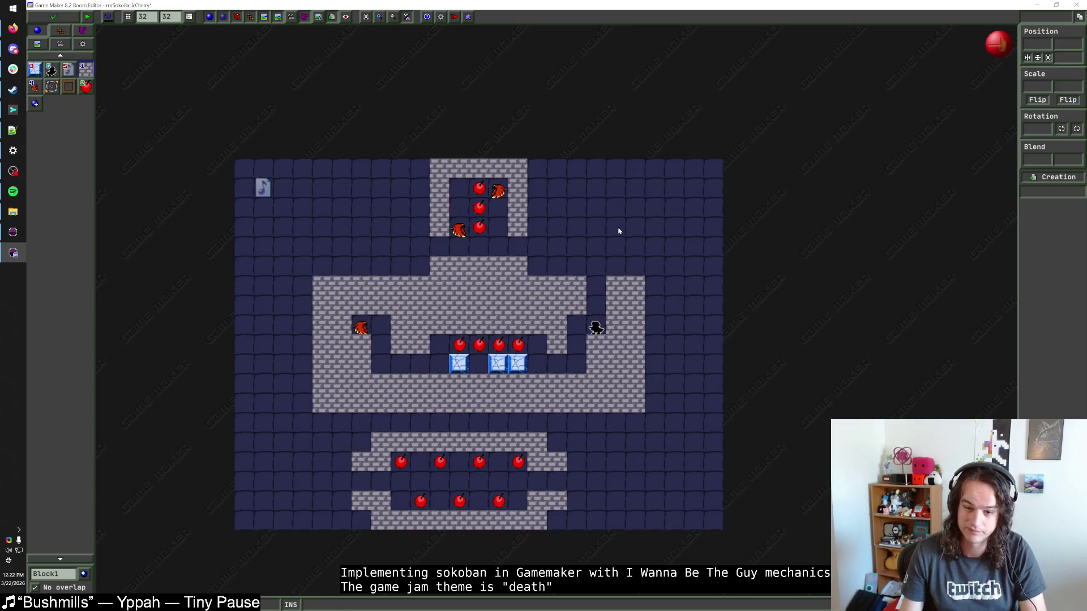
scroll(619, 233, up, 1)
drag(642, 274, 682, 251)
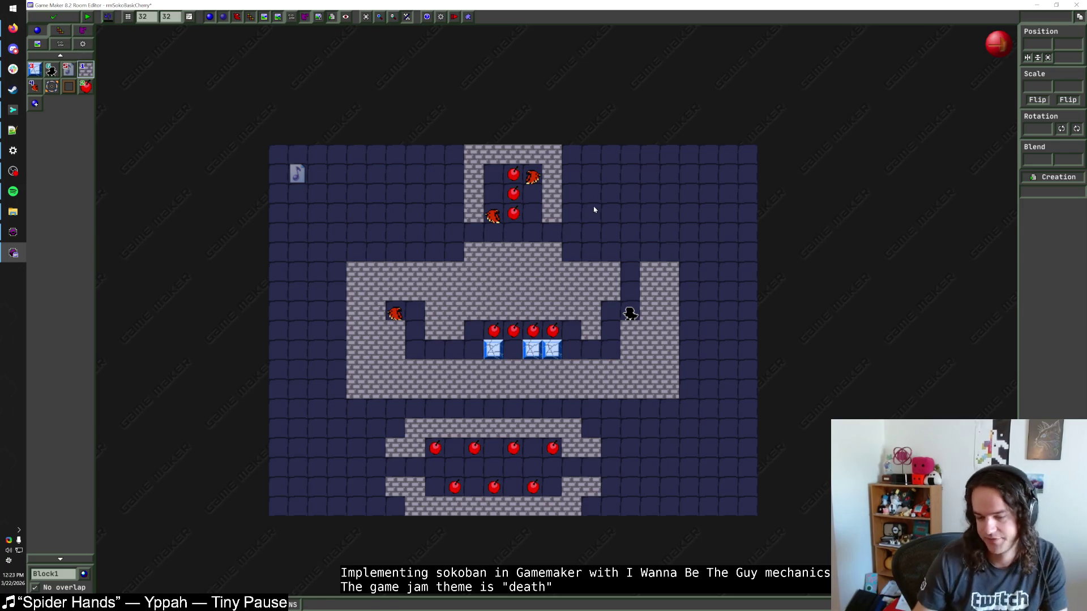
click(591, 428)
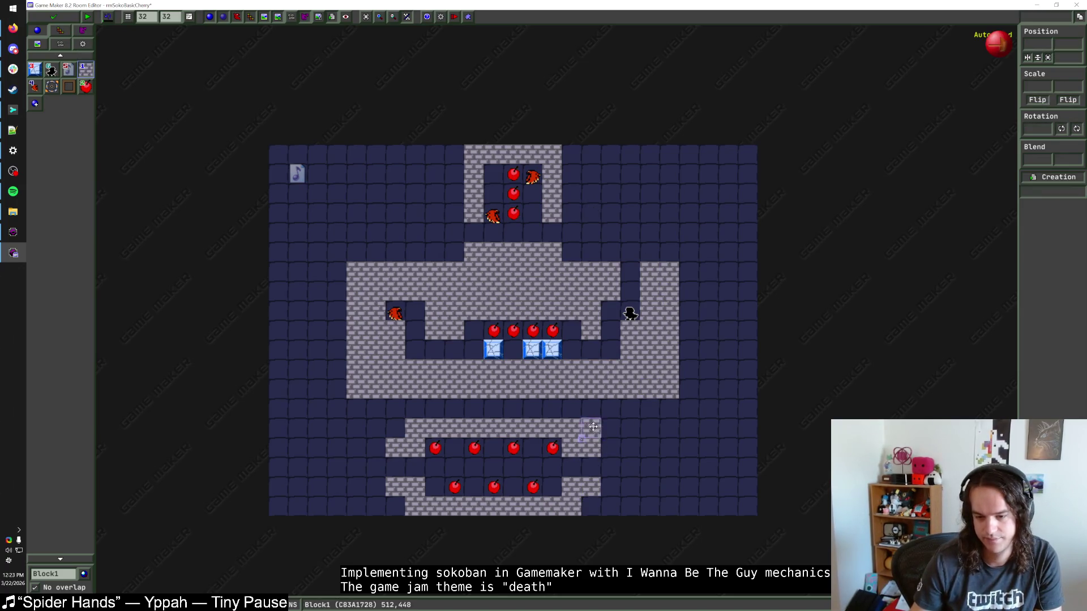
scroll(662, 391, up, 1)
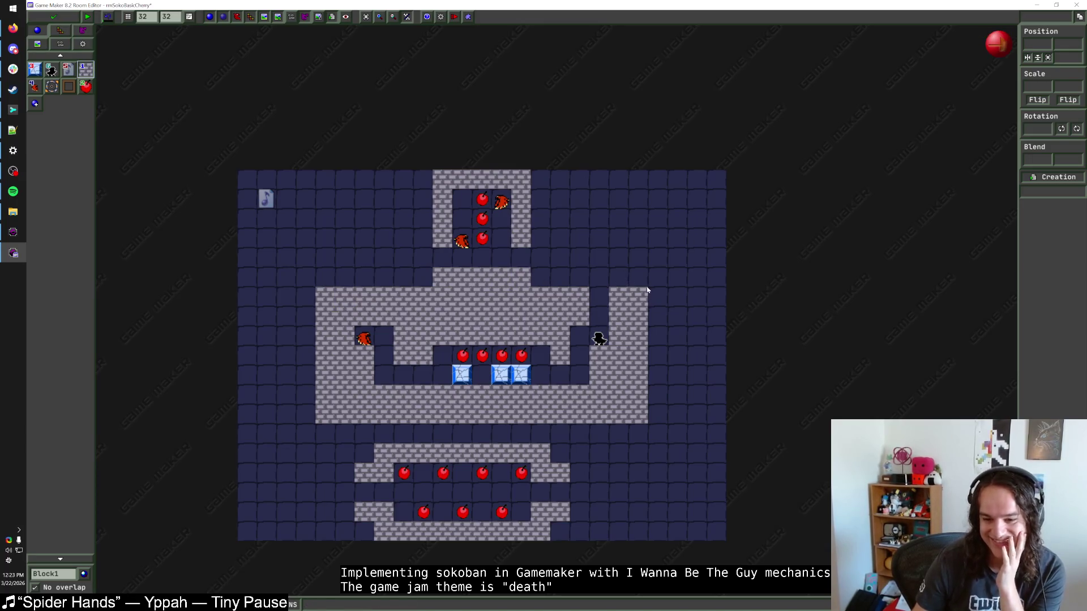
scroll(642, 297, down, 1)
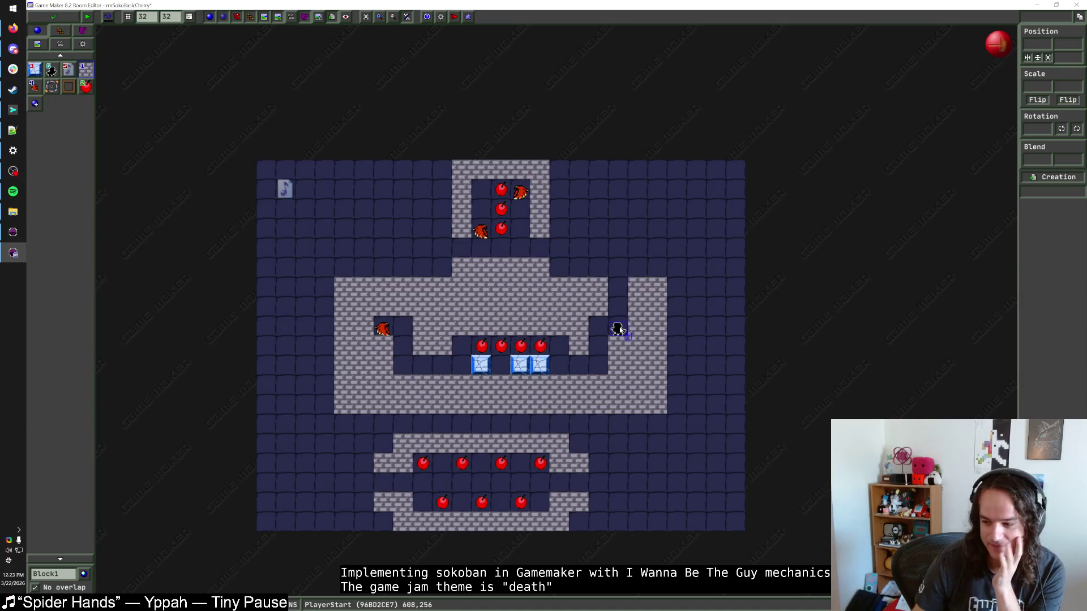
scroll(620, 330, up, 1)
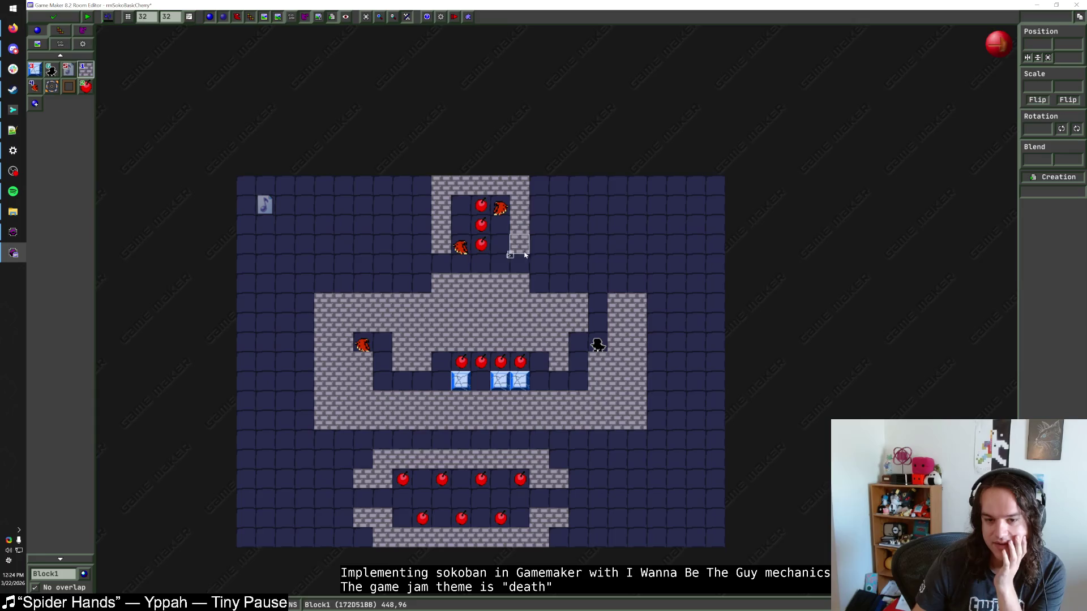
click(86, 86)
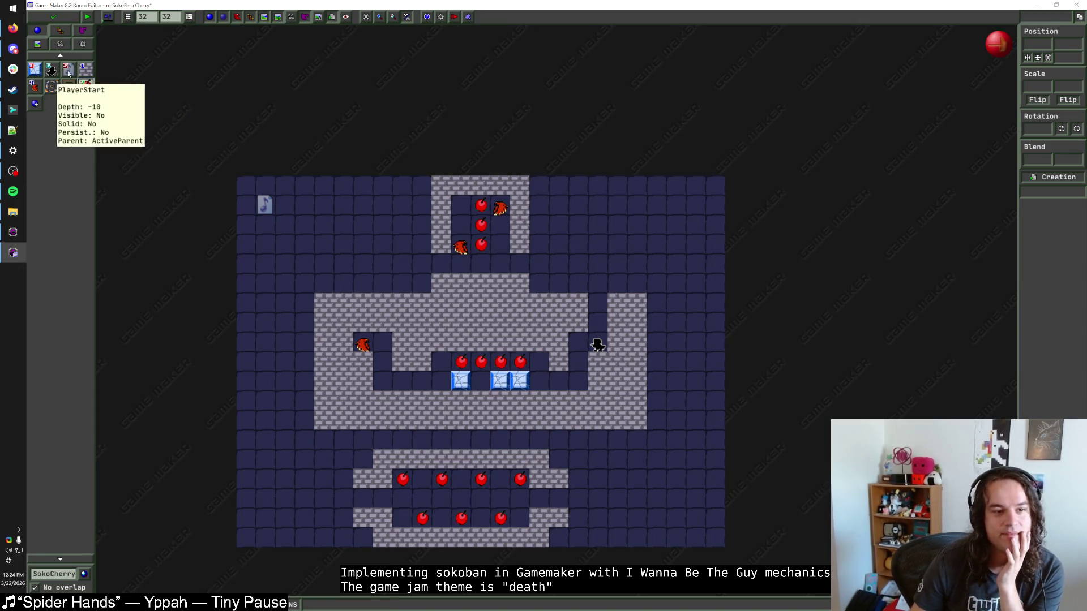
click(87, 74)
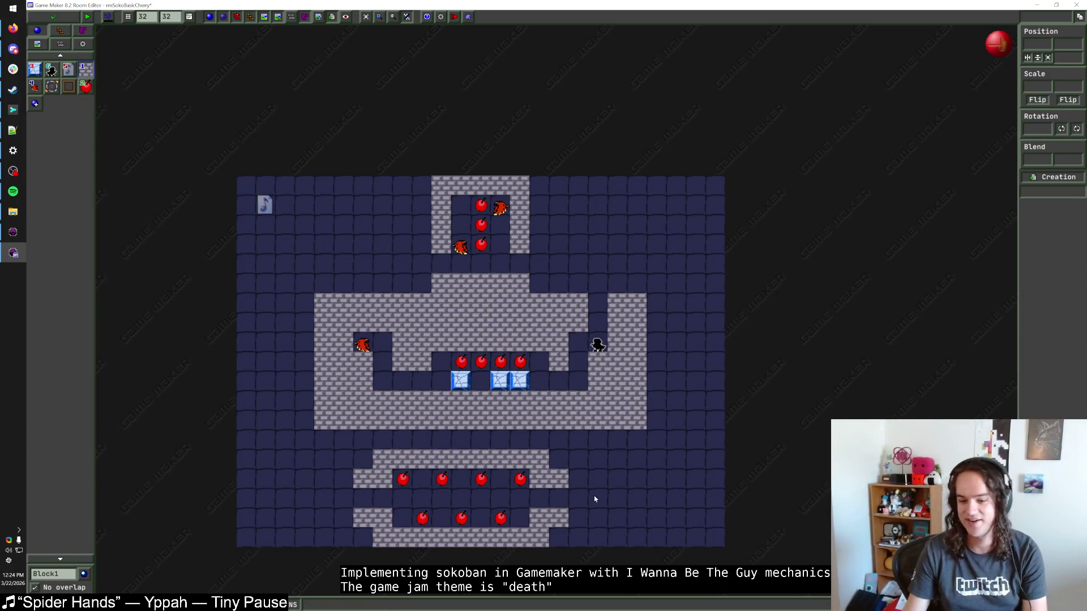
click(562, 536)
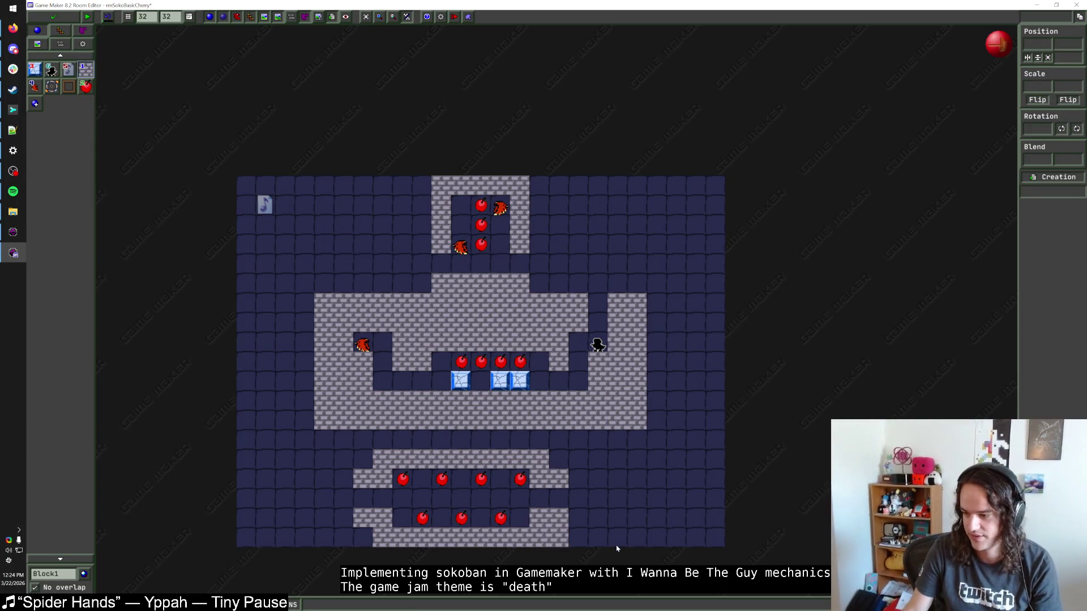
right_click(560, 541)
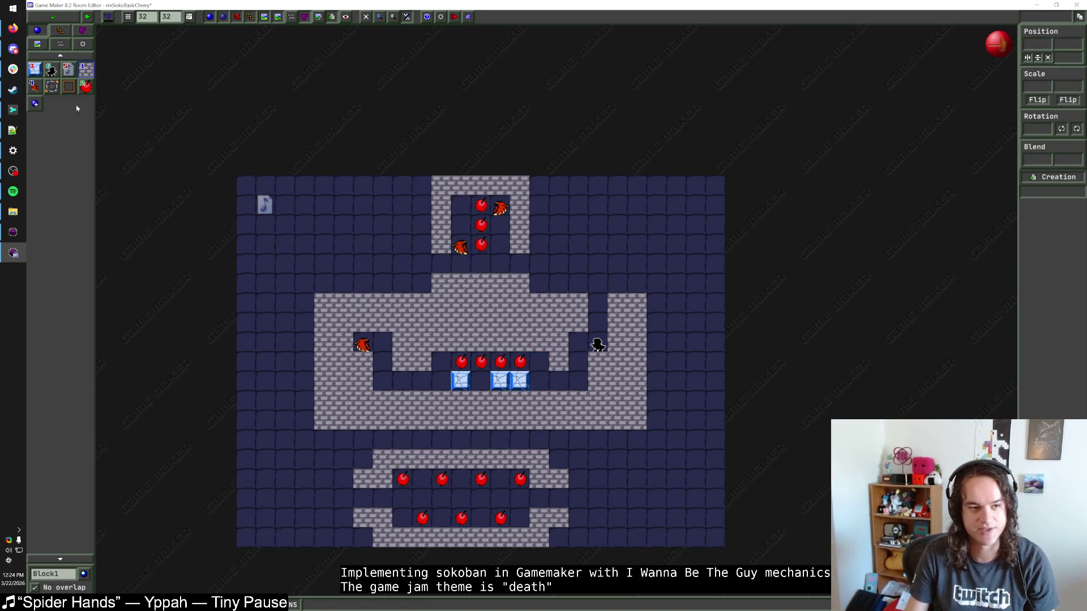
click(12, 131)
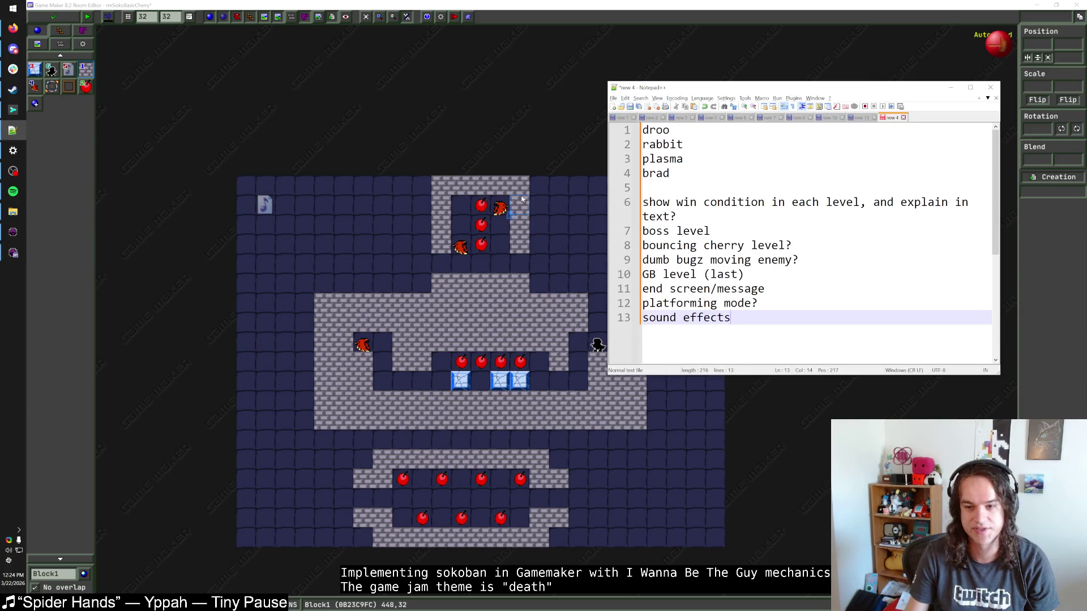
drag(758, 317, 625, 203)
click(774, 334)
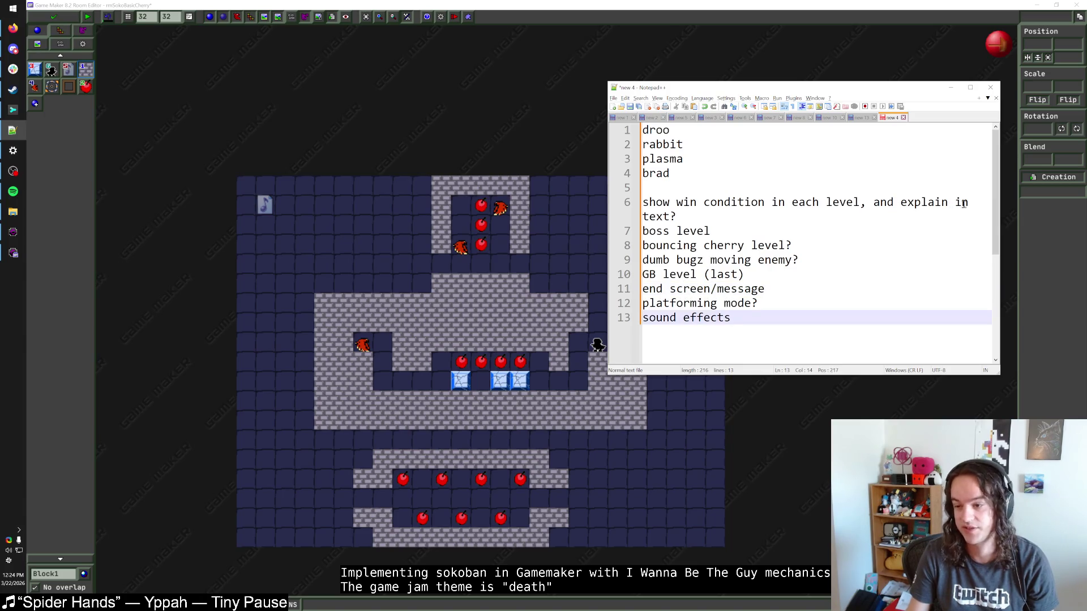
click(732, 213)
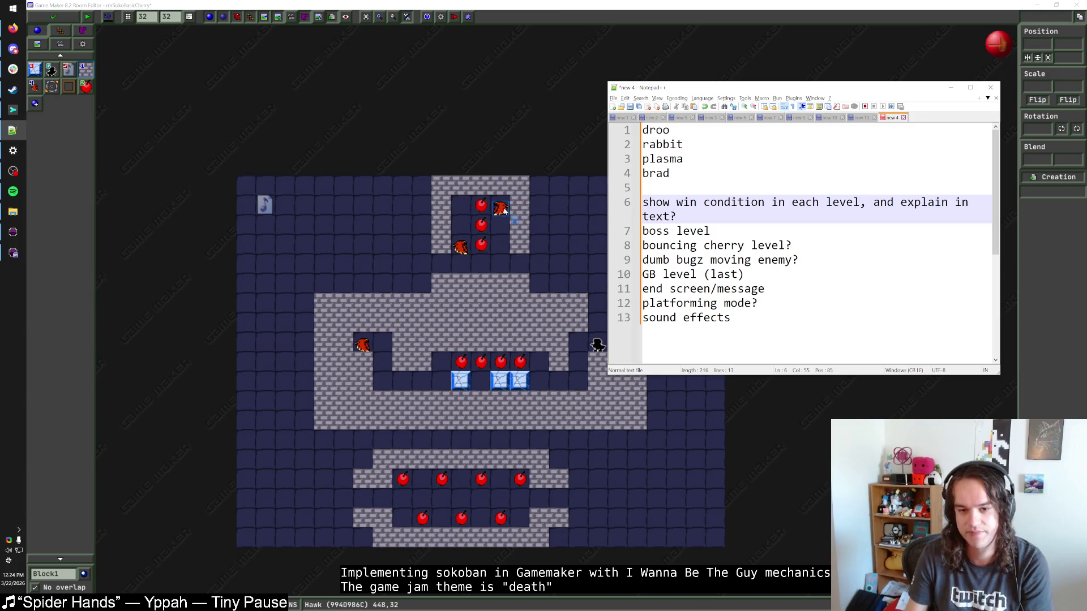
click(564, 214)
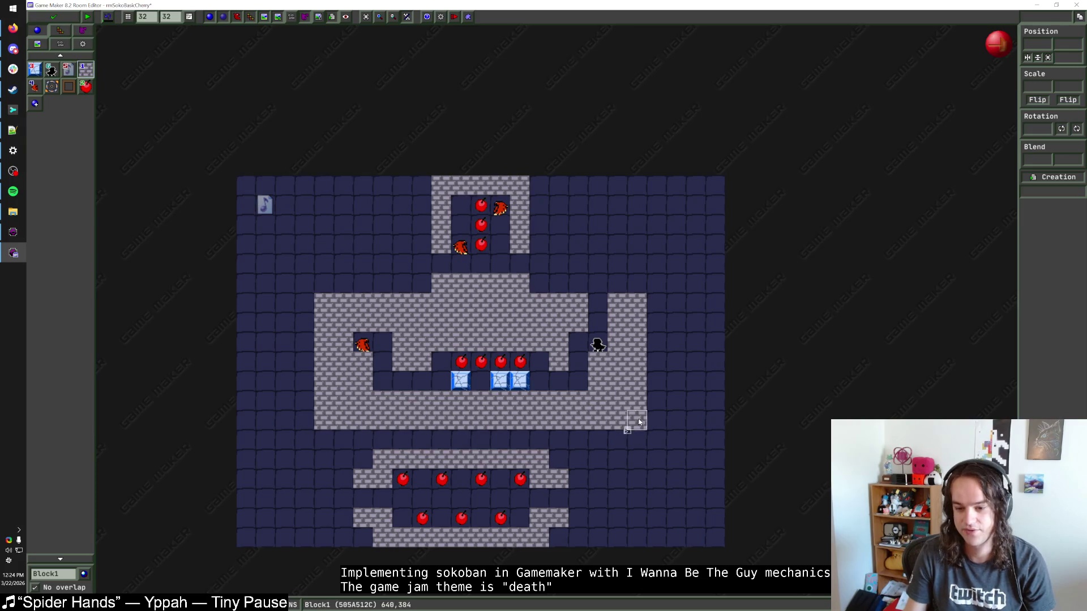
Select the middle stone room and shift it three tiles left.
drag(657, 438, 304, 261)
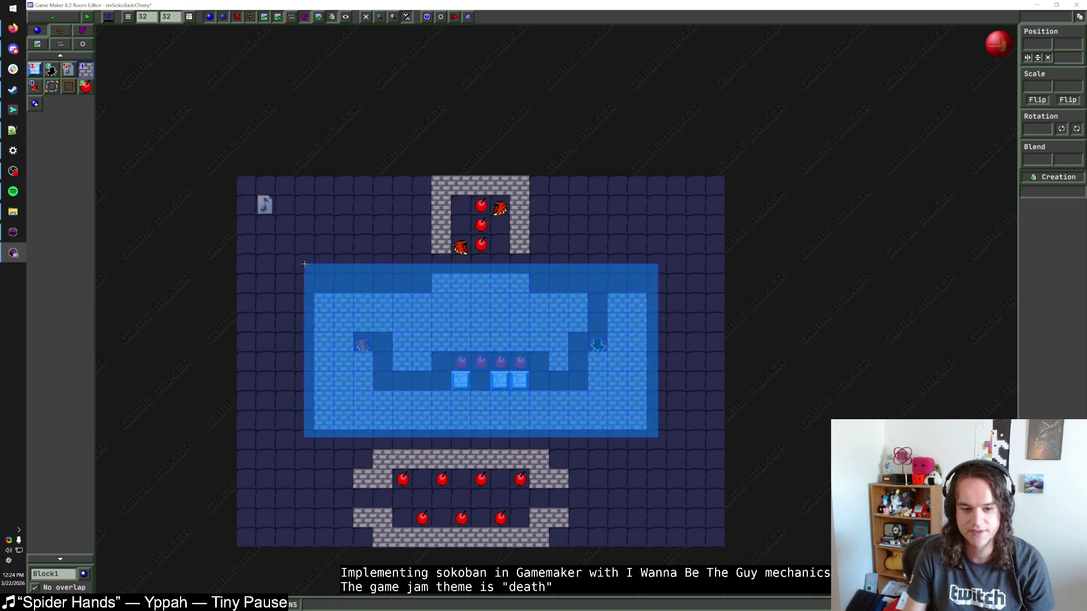
drag(474, 290, 433, 289)
key(Left)
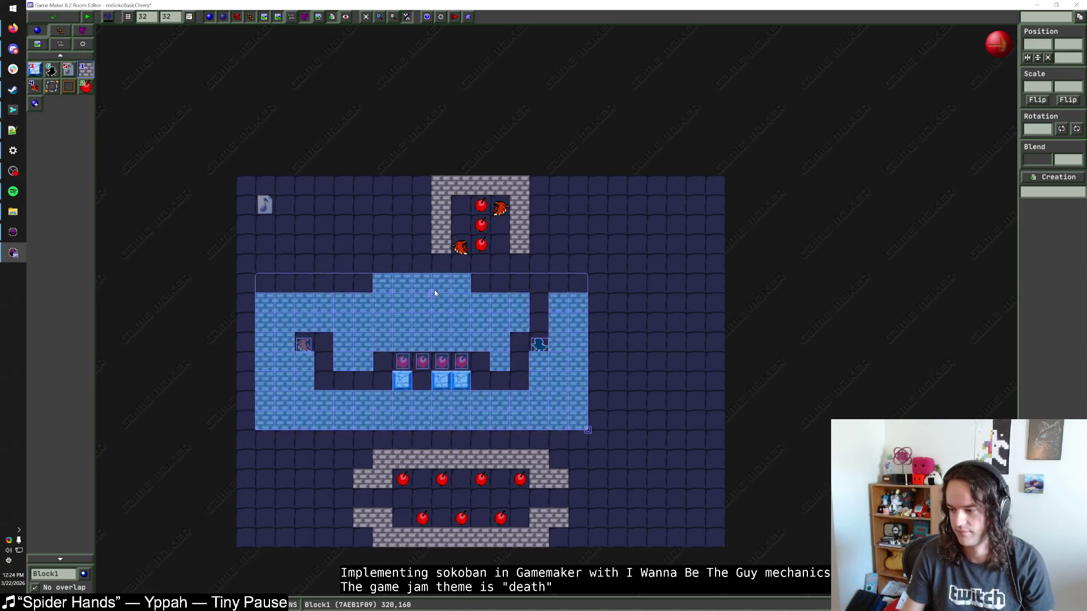
Look over the to-do notes, then return to the room editor.
click(743, 354)
click(13, 130)
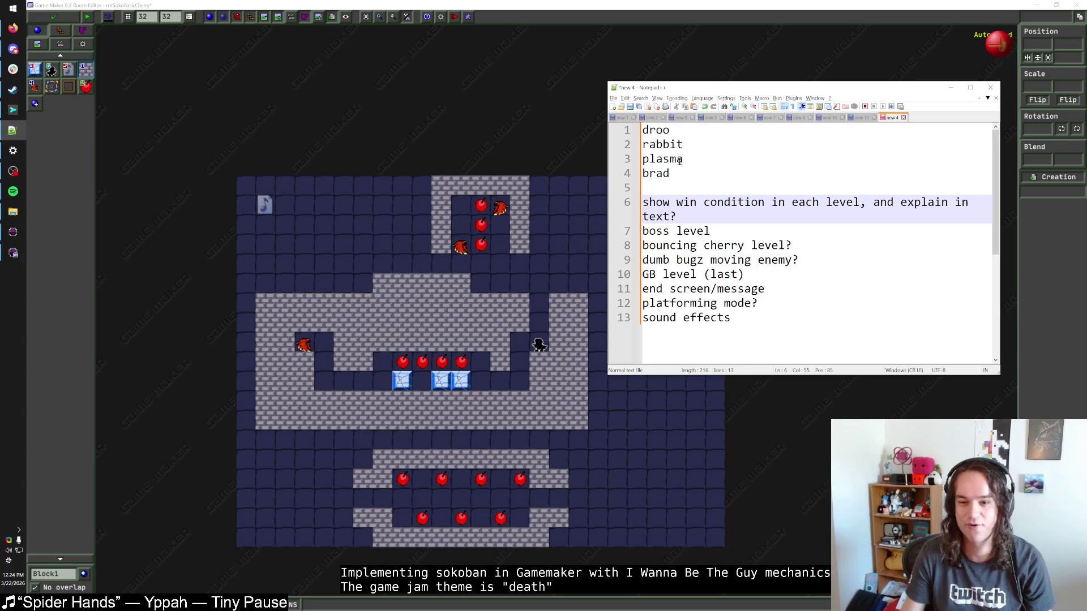
drag(674, 174, 601, 111)
click(701, 173)
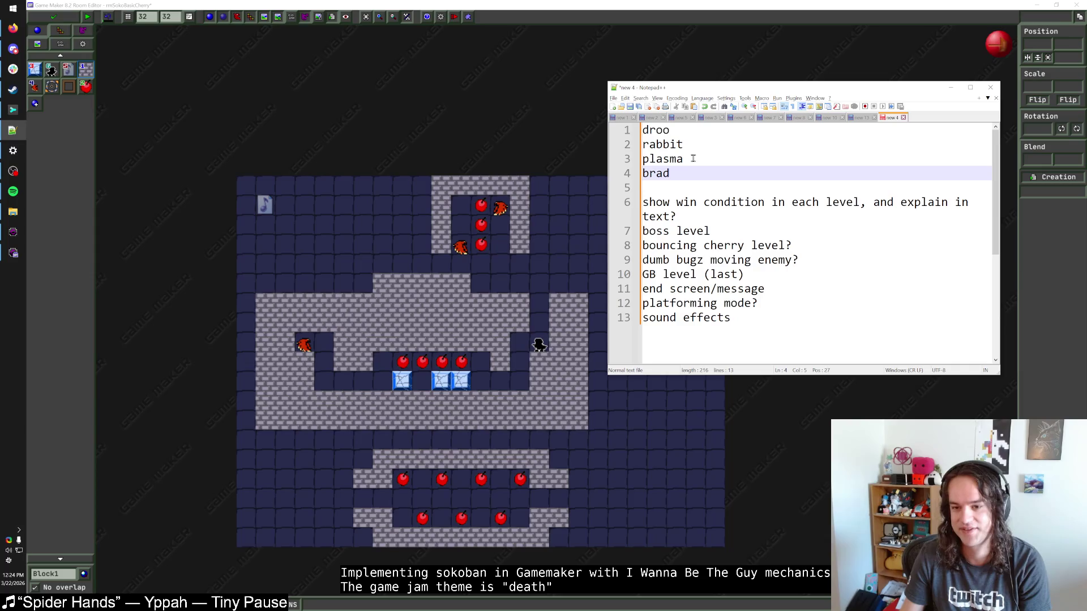
click(589, 10)
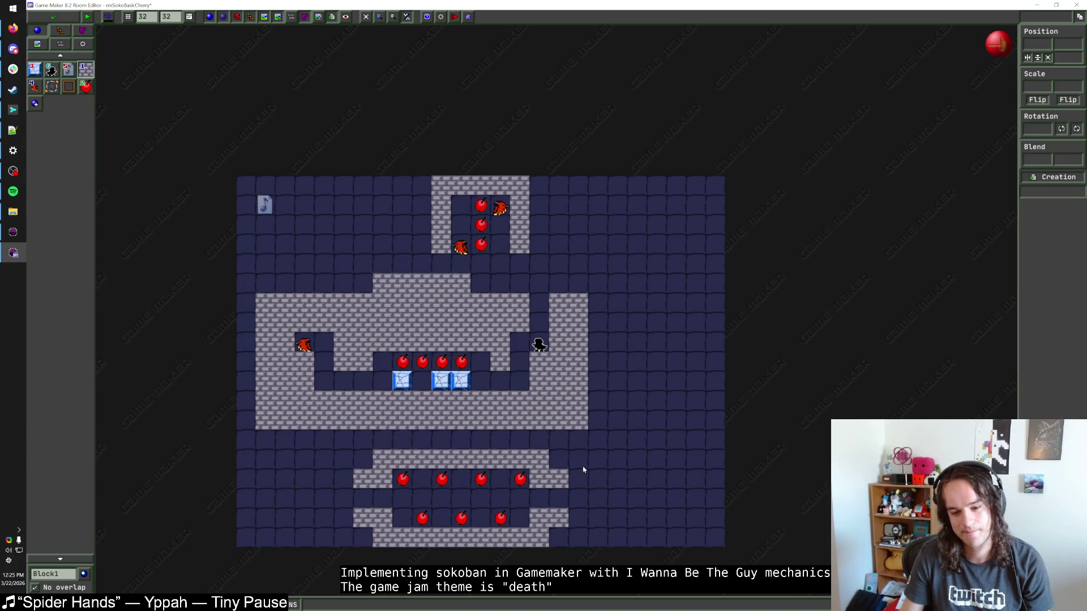
Move the middle stone room one more tile left and deselect it.
click(571, 486)
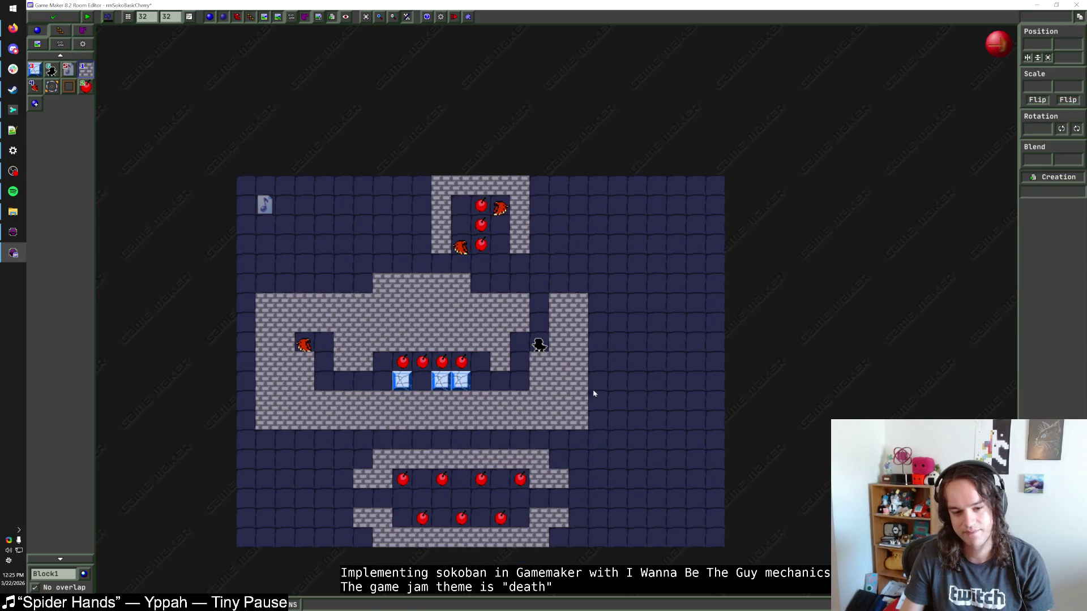
drag(588, 430, 252, 275)
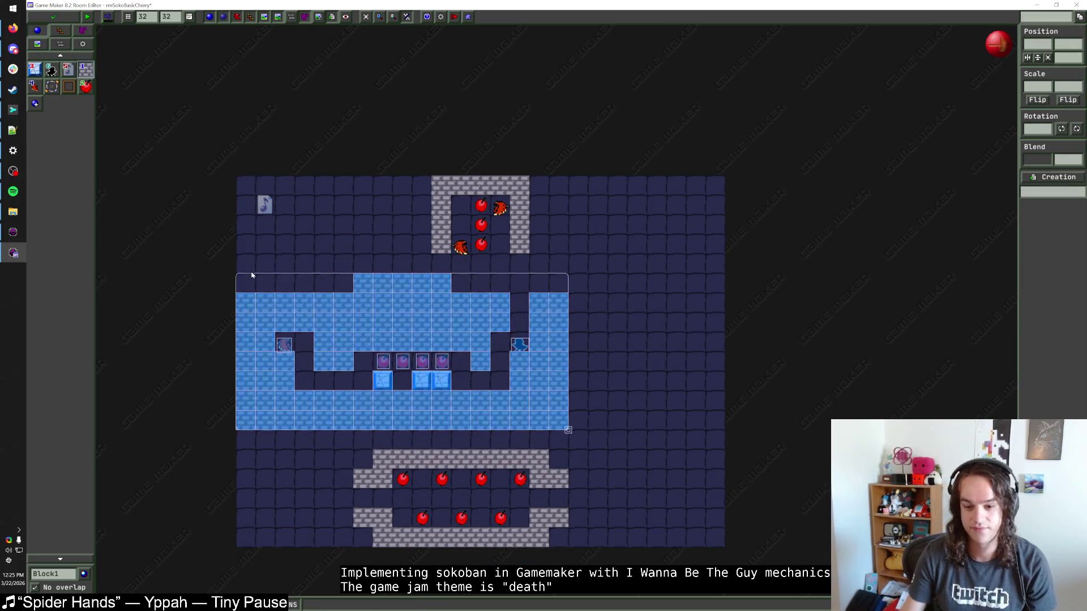
click(614, 404)
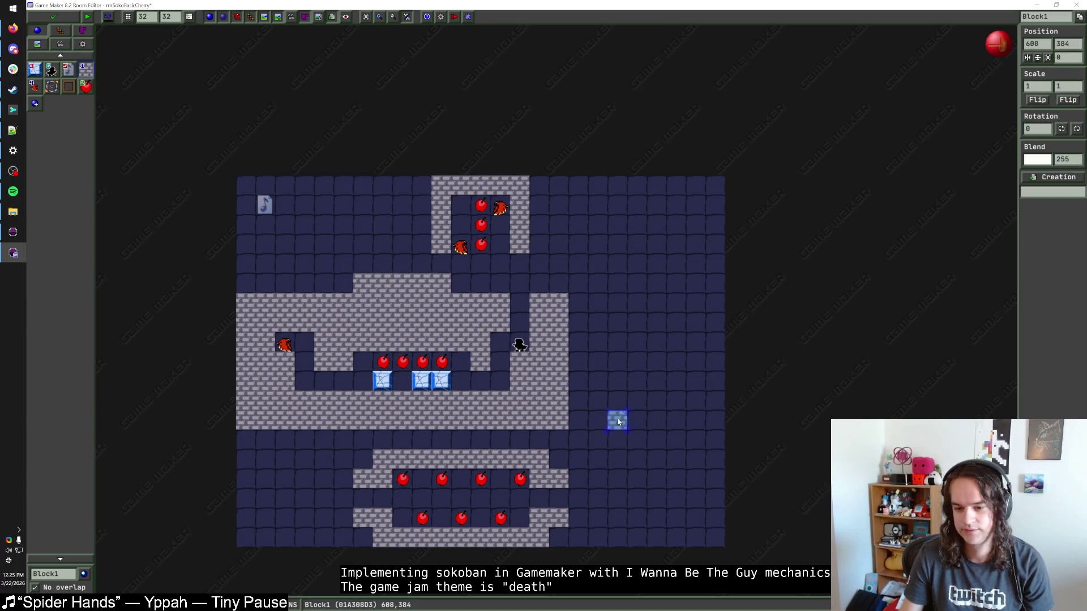
Move the player start to the bottom room's left side, facing the other way (value 1).
mouse_move(520, 346)
mouse_down()
mouse_move(497, 381)
mouse_move(548, 502)
mouse_move(558, 498)
mouse_up()
mouse_move(579, 447)
mouse_down()
mouse_move(451, 520)
mouse_move(358, 548)
mouse_up()
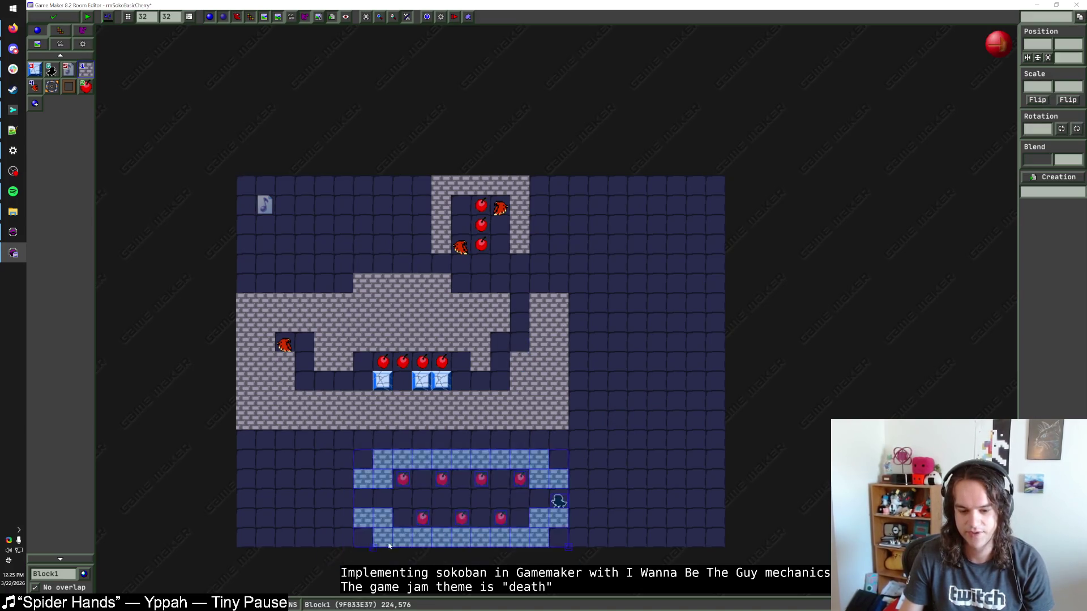
click(557, 503)
drag(557, 503, 364, 500)
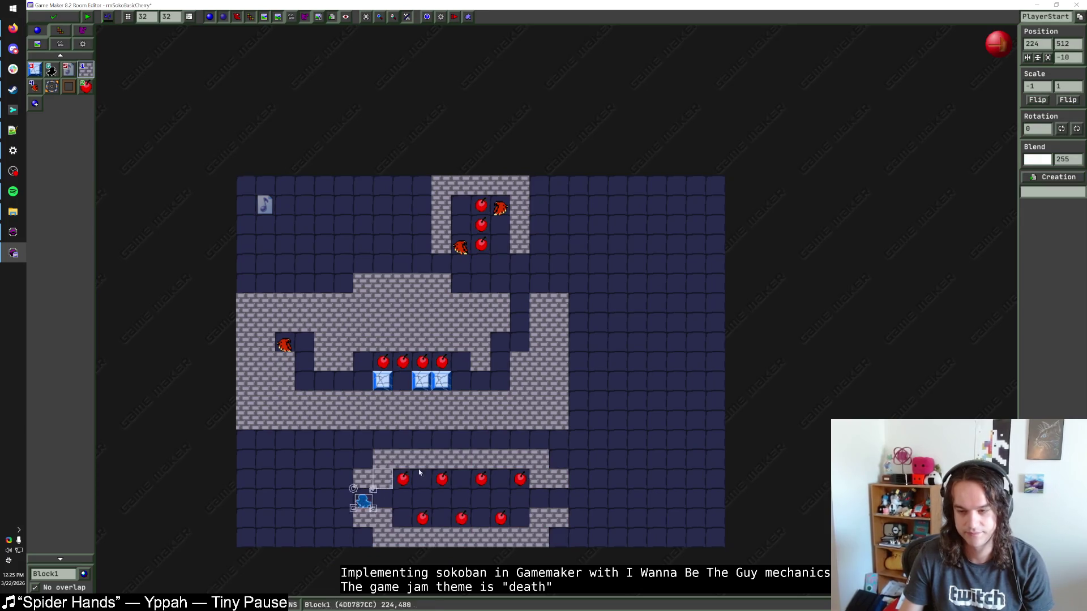
double_click(1037, 86)
text(1)
click(730, 447)
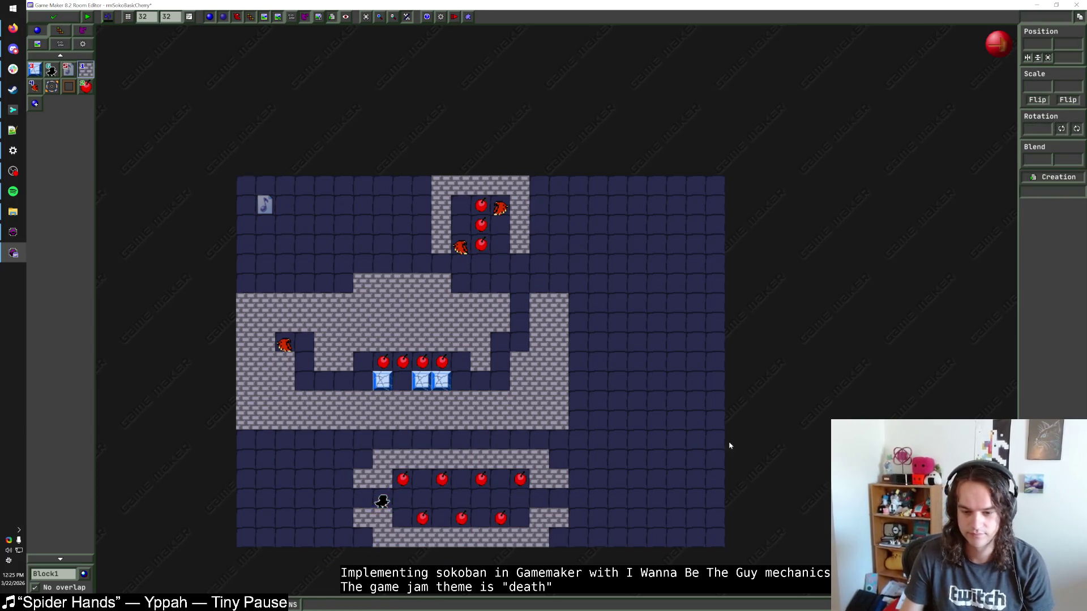
mouse_move(337, 473)
mouse_down()
mouse_move(354, 524)
mouse_move(367, 504)
mouse_up()
Rework the wall tiles beside and left of the player start.
key(Delete)
click(349, 501)
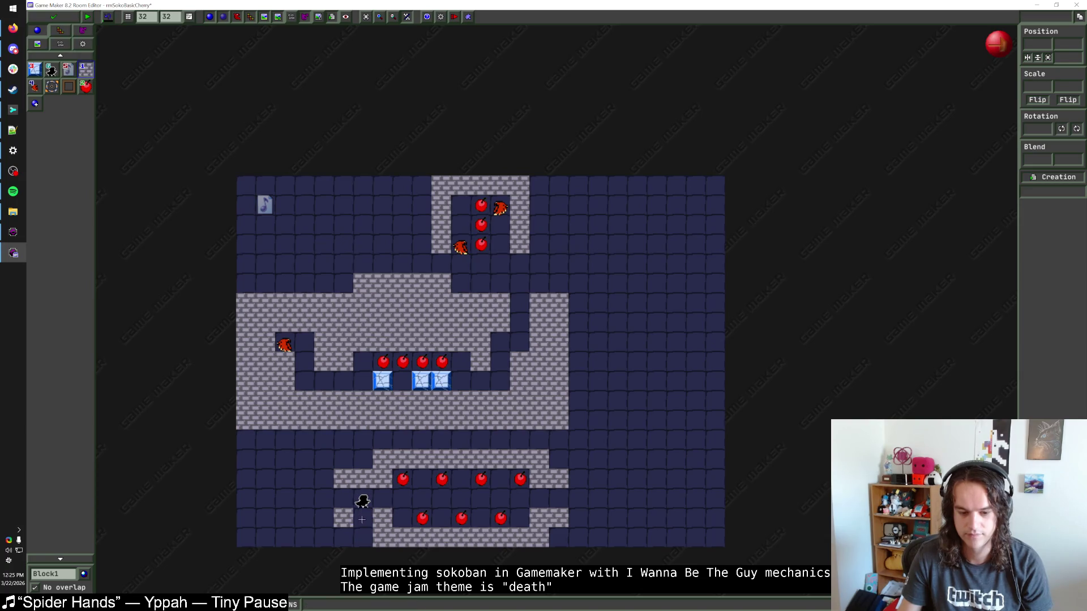
drag(363, 518, 363, 479)
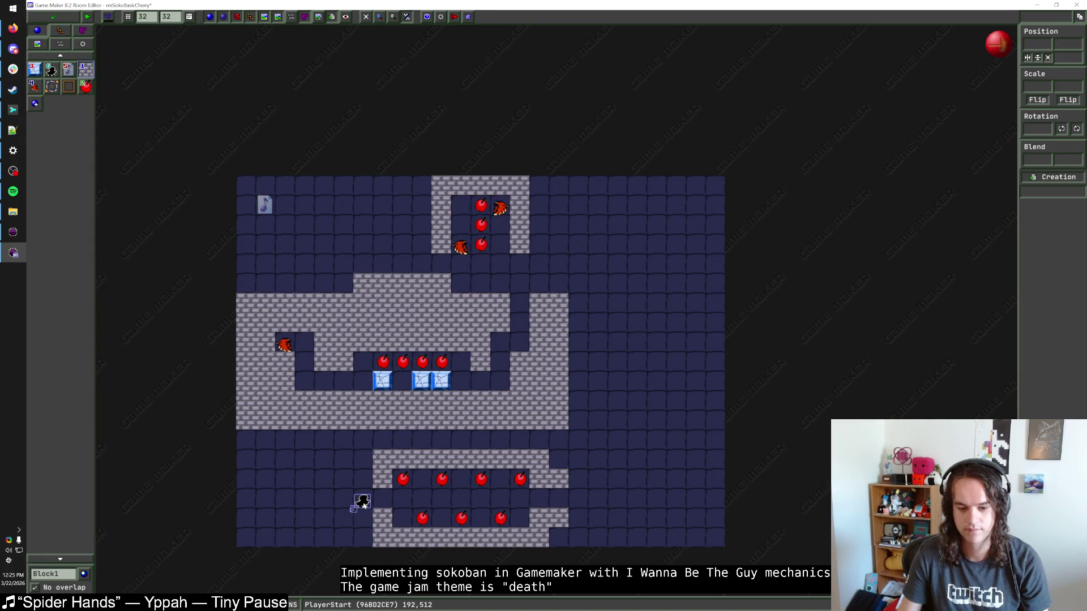
mouse_move(368, 463)
mouse_down()
mouse_move(304, 461)
mouse_move(305, 537)
mouse_move(363, 537)
mouse_up()
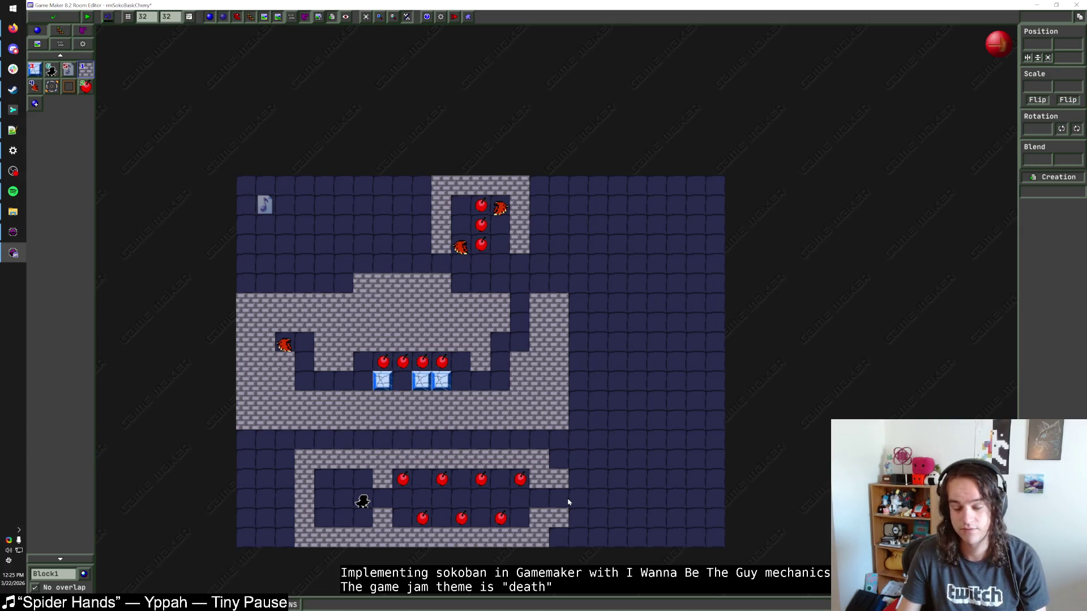
Add wall blocks along the bottom room's right column and edge.
click(558, 518)
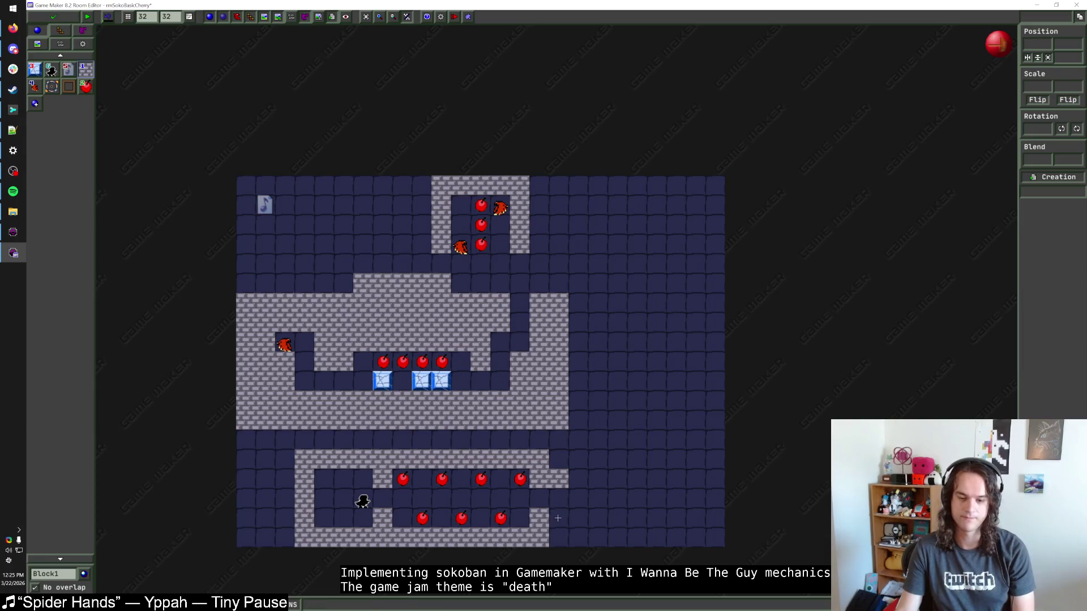
click(559, 478)
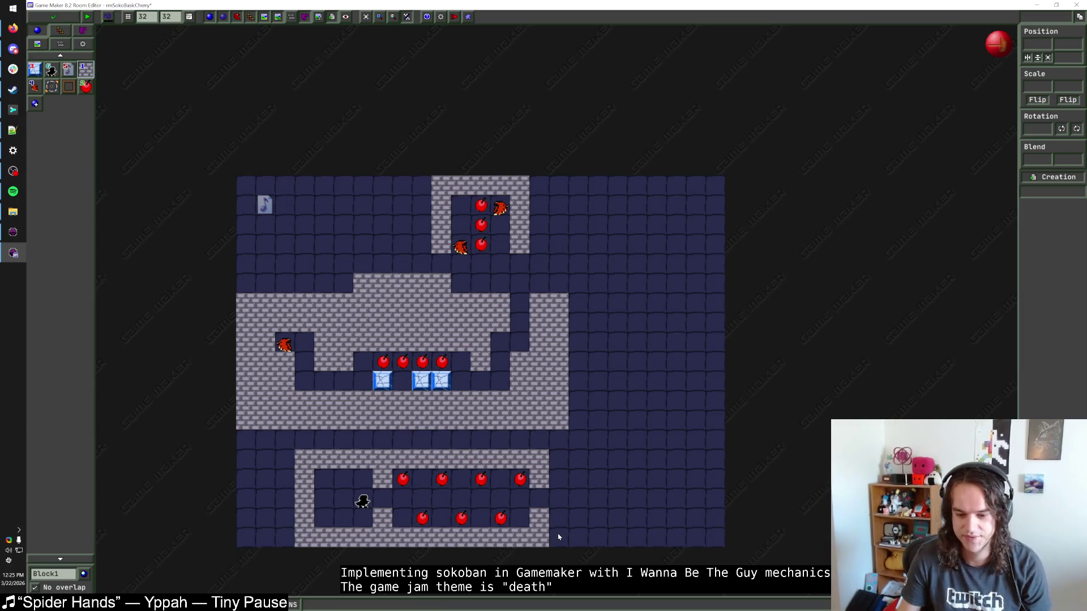
click(577, 537)
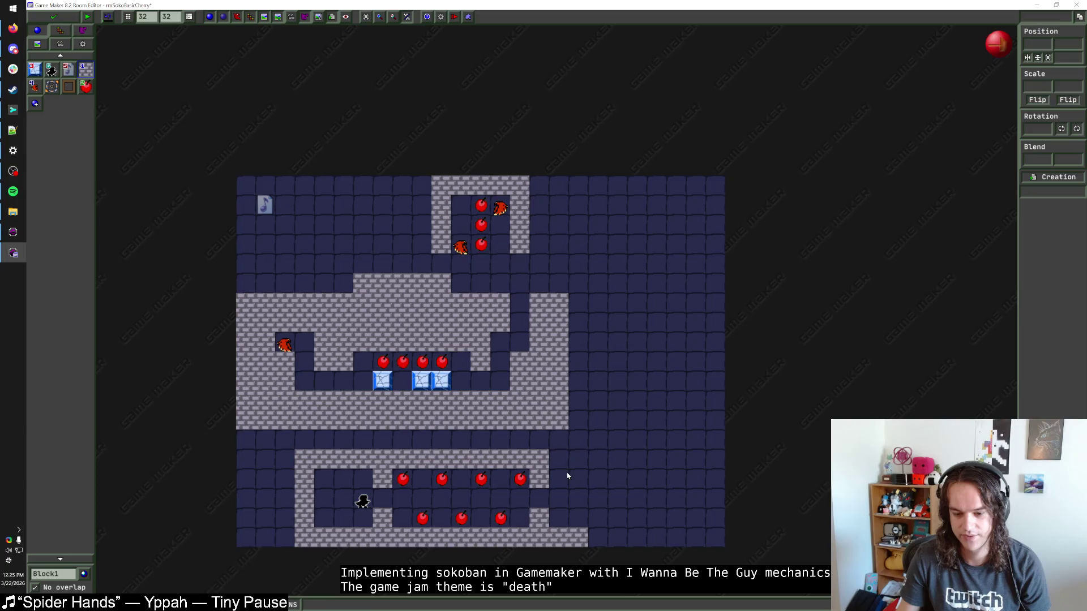
click(577, 460)
Move a cherry to the bottom room's right side and remove the extra cherries.
mouse_move(510, 517)
mouse_down()
mouse_move(501, 517)
mouse_move(516, 481)
mouse_move(578, 498)
mouse_up()
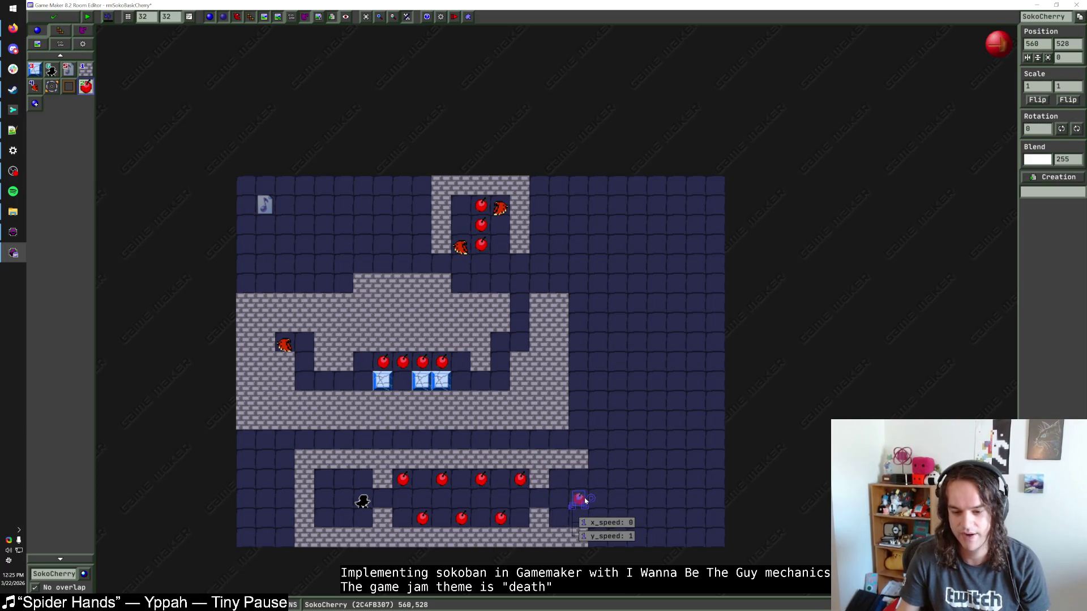
click(568, 470)
key(Delete)
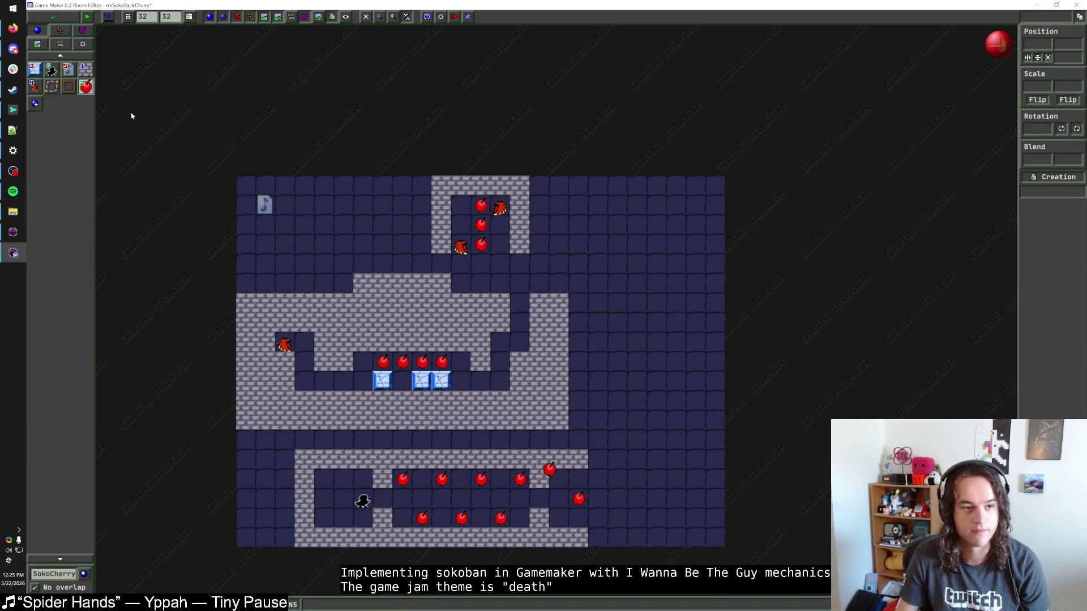
click(86, 69)
right_click(549, 468)
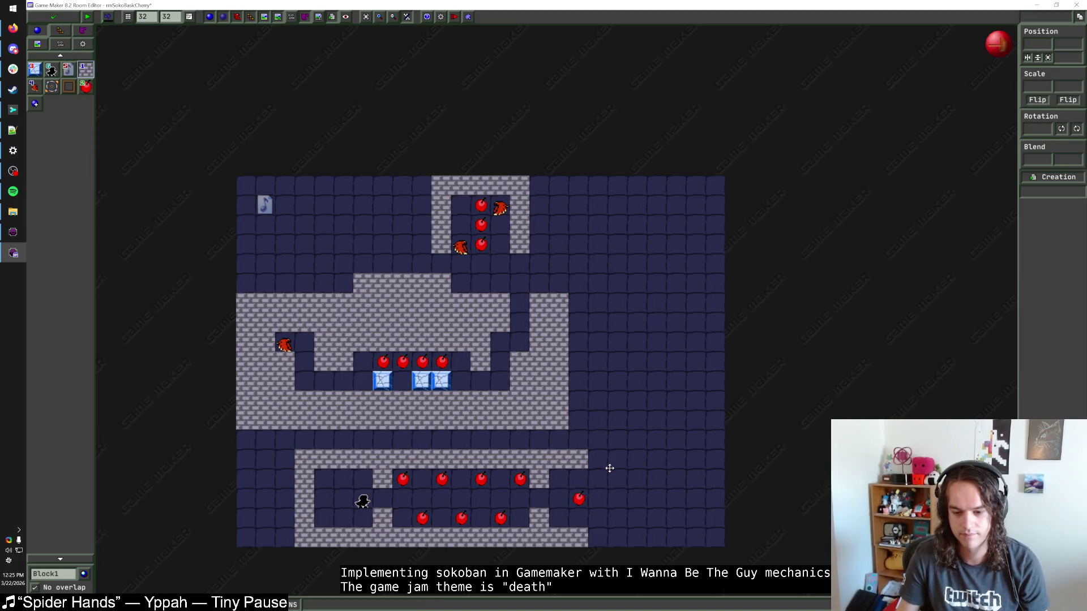
Try walls around the right cherry, remove them, and shift the cherry one cell down-left.
click(559, 479)
click(578, 479)
click(559, 517)
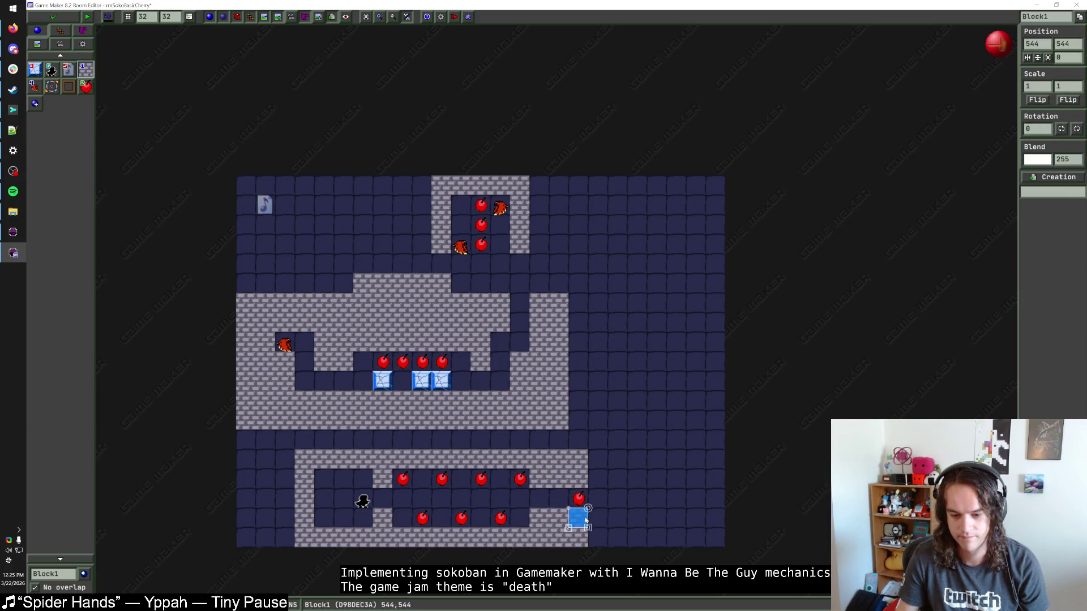
right_click(578, 480)
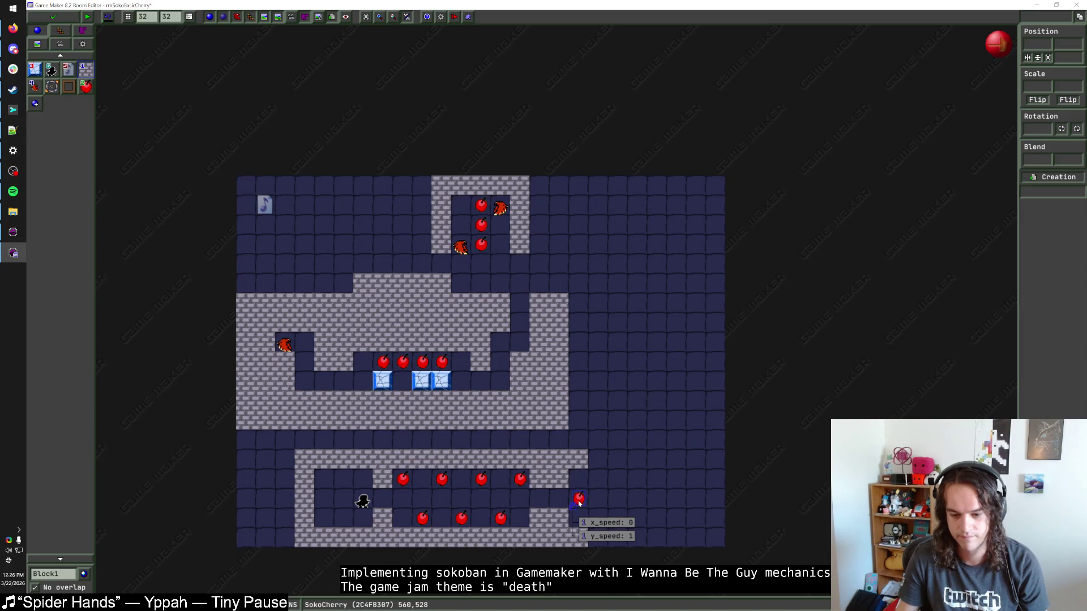
right_click(559, 479)
right_click(558, 518)
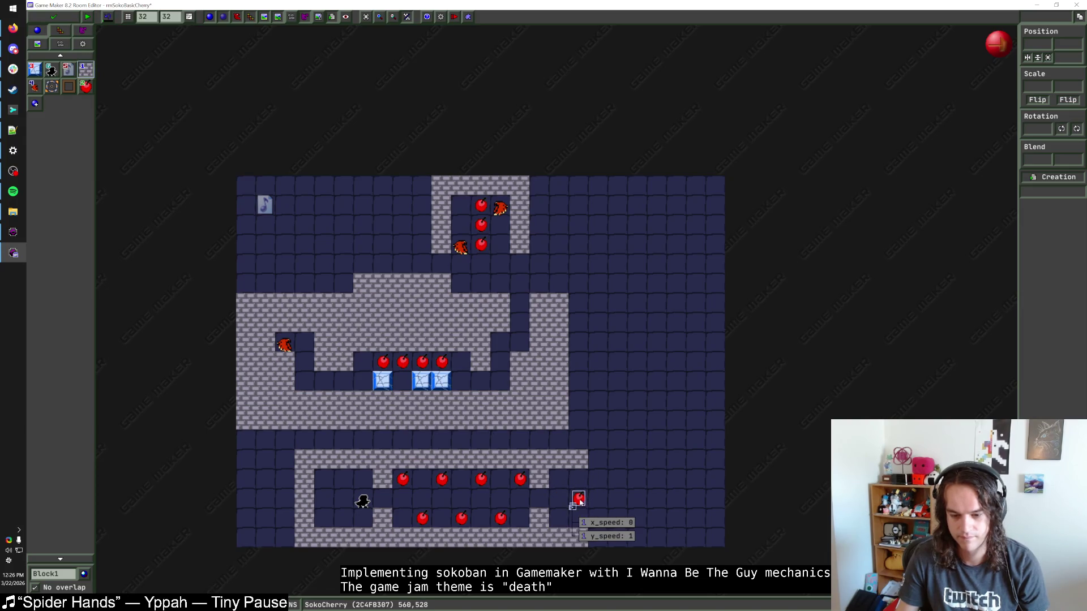
drag(581, 507, 563, 521)
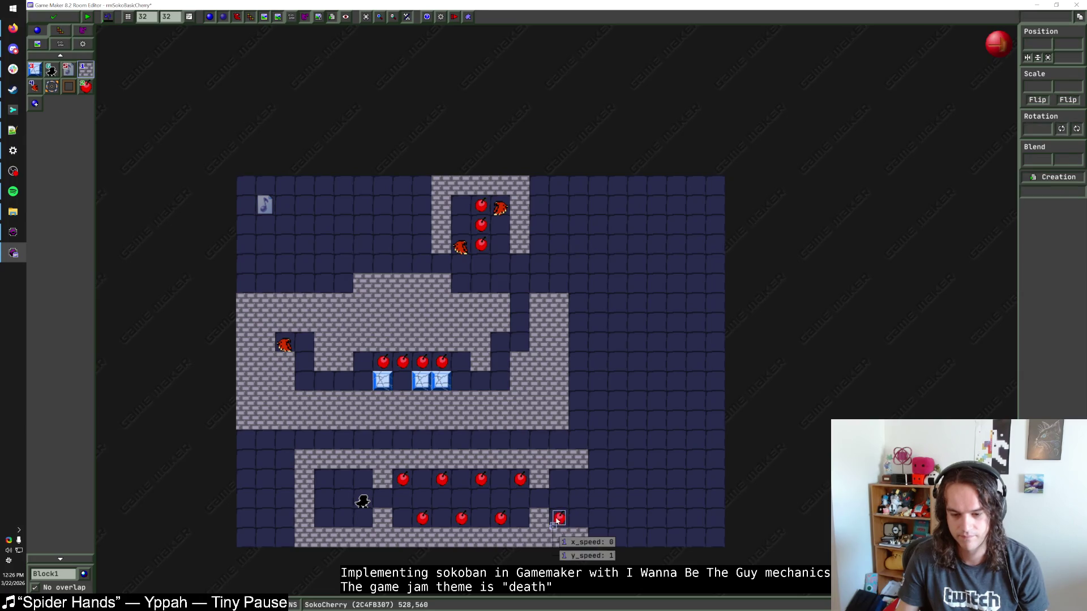
Place two new cherries at the right end of the section.
click(500, 519)
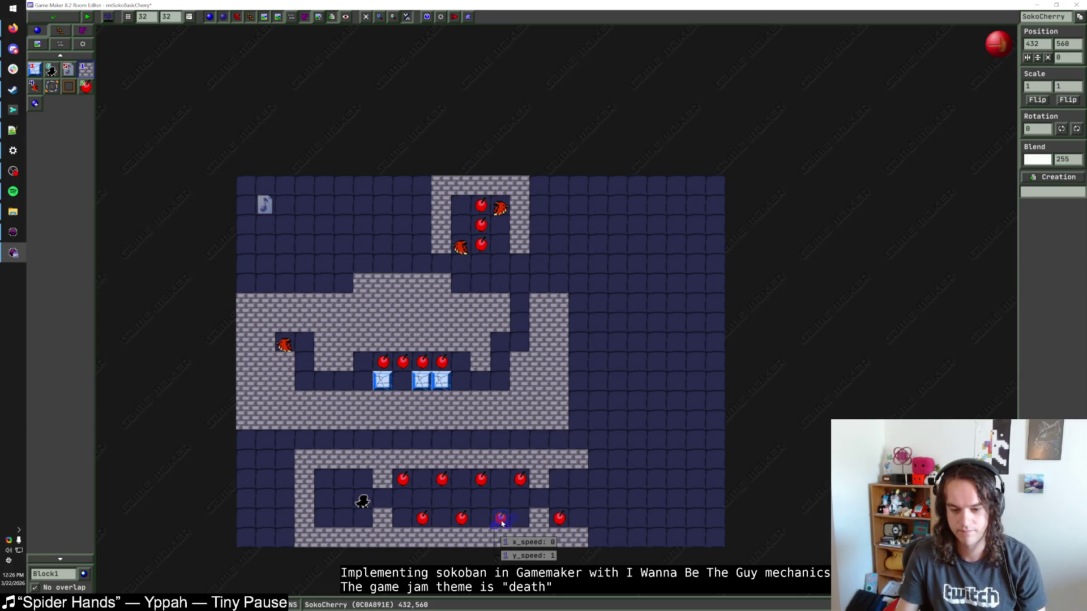
click(578, 479)
click(599, 518)
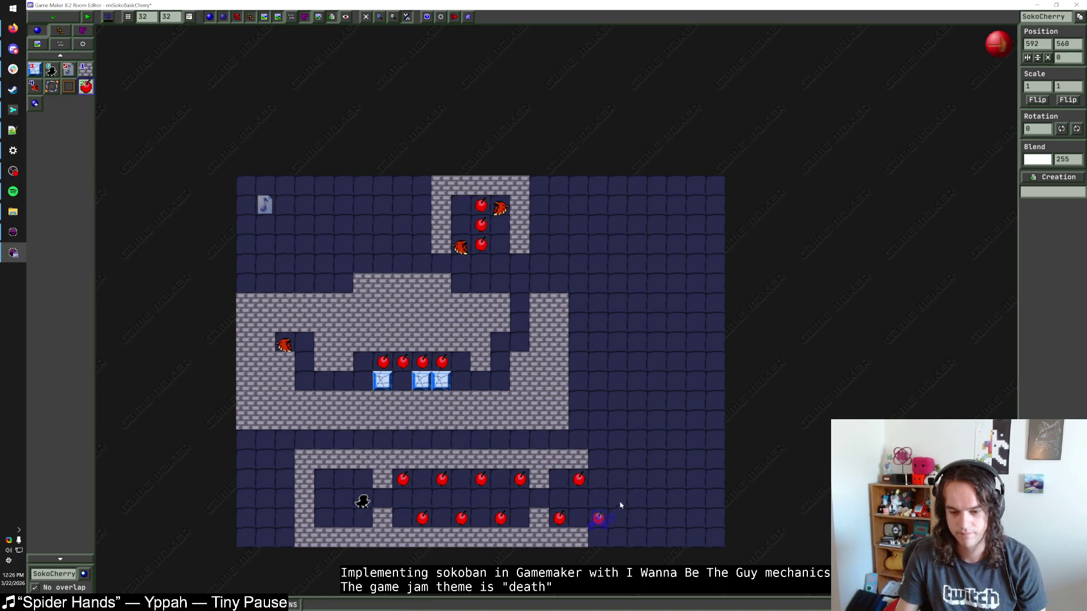
click(609, 529)
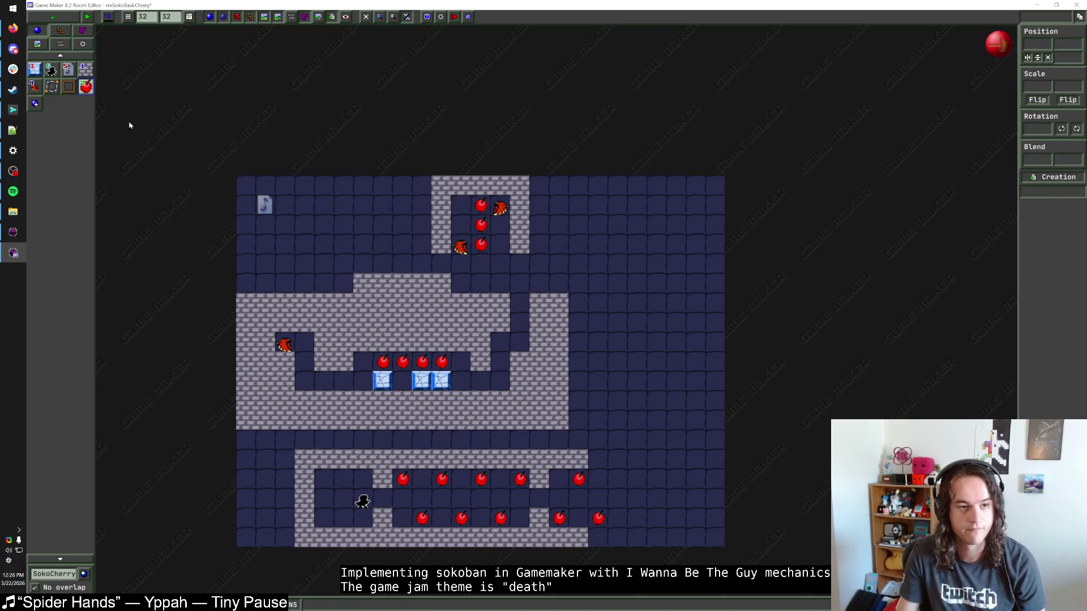
Remove the two new cherries, add a three-cell wall jutting right, and readjust the player start.
click(86, 69)
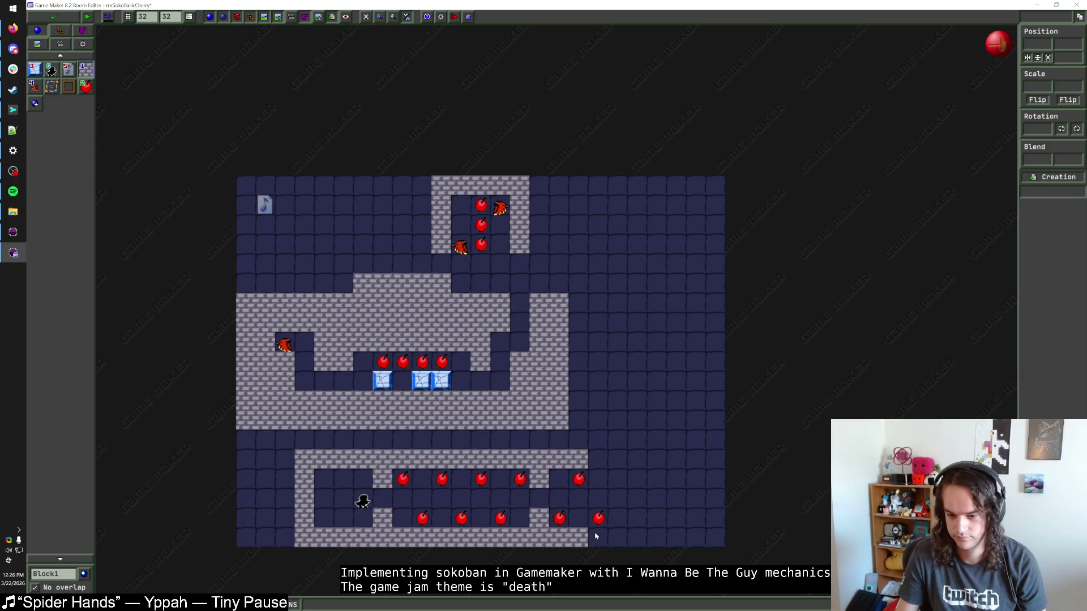
right_click(579, 479)
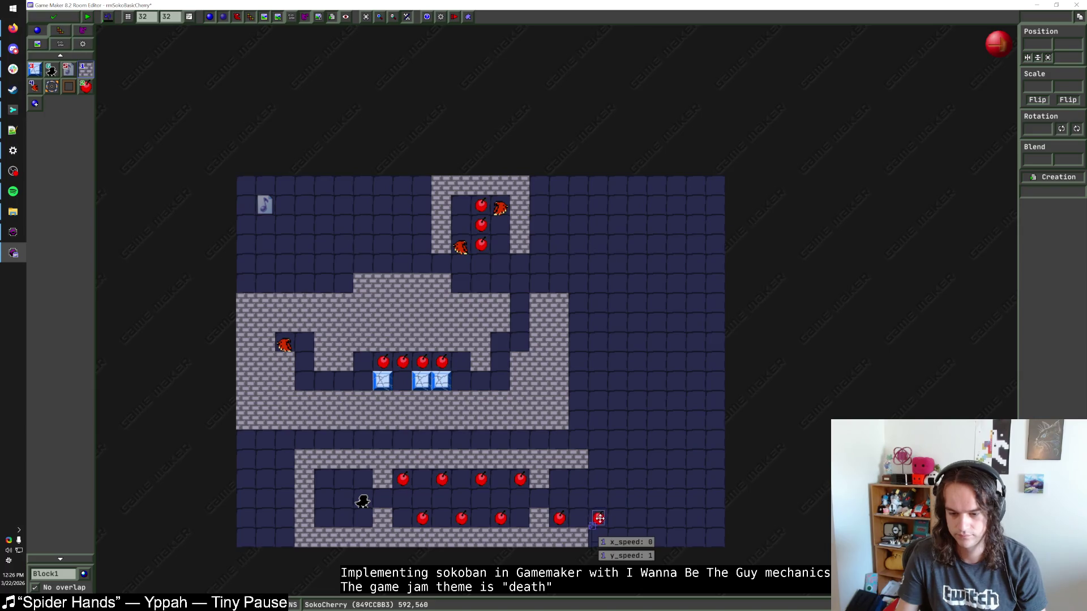
right_click(599, 518)
click(577, 481)
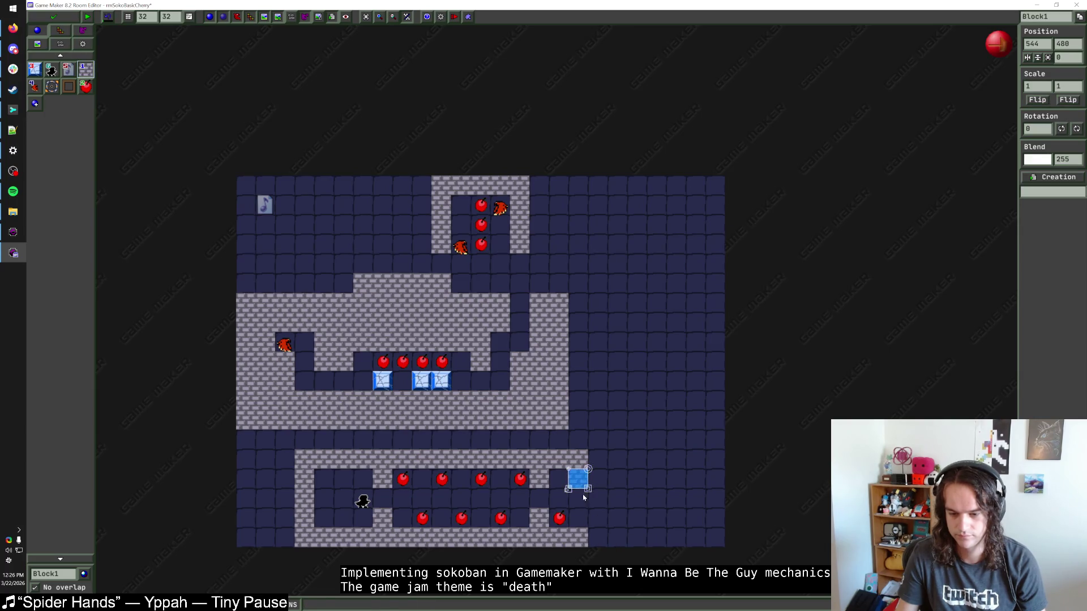
right_click(579, 482)
click(584, 500)
drag(584, 500, 619, 498)
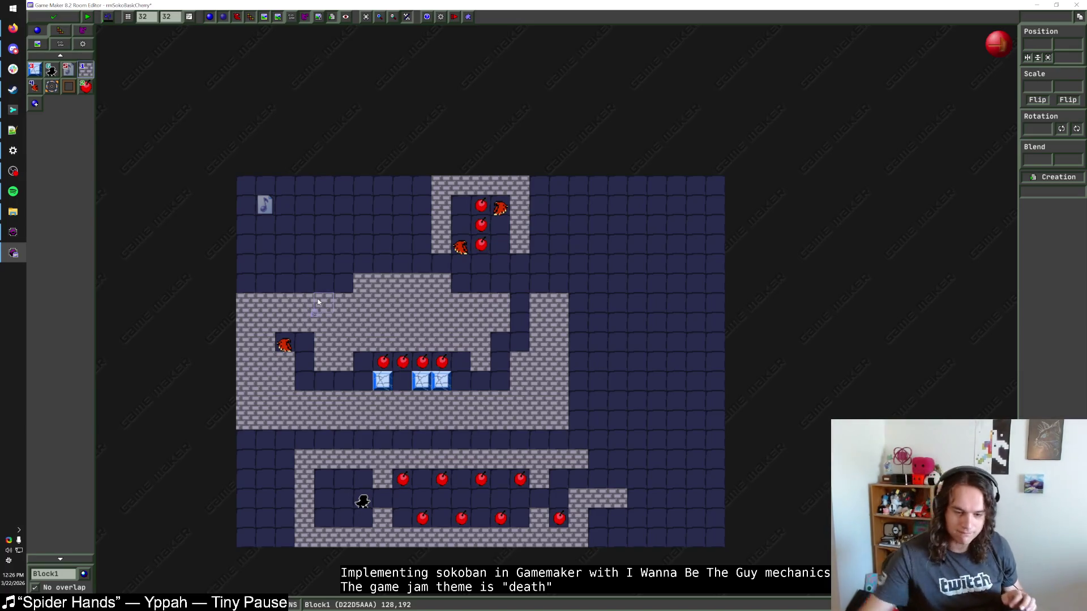
mouse_move(363, 501)
mouse_down()
mouse_move(401, 504)
mouse_move(320, 501)
mouse_move(343, 501)
mouse_up()
click(361, 505)
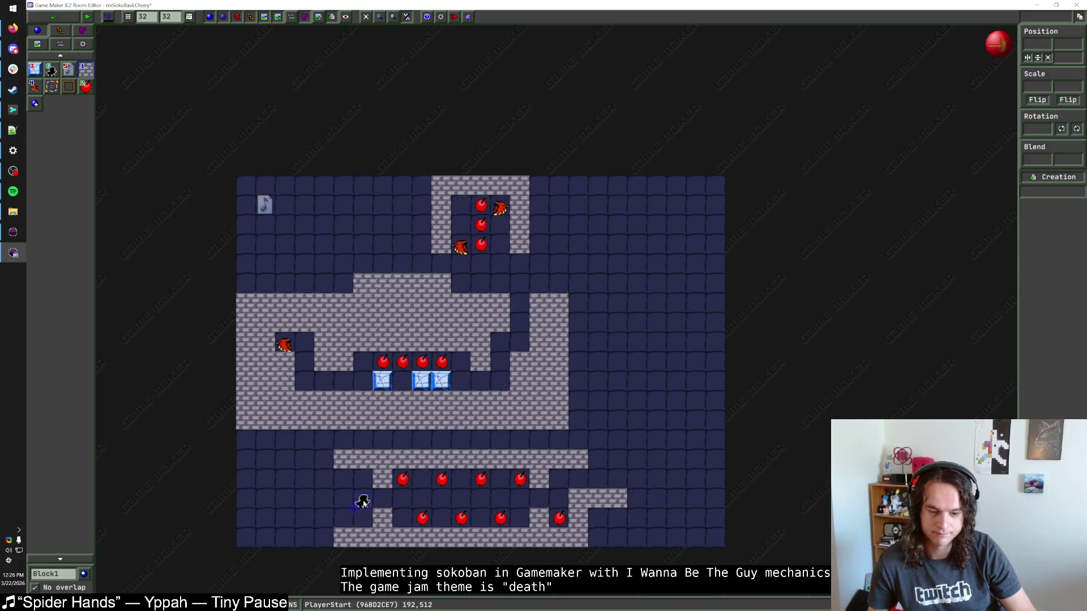
Move the player start one tile down-left and delete the wall column above it.
drag(362, 502, 343, 521)
drag(323, 453, 326, 524)
key(Delete)
click(323, 537)
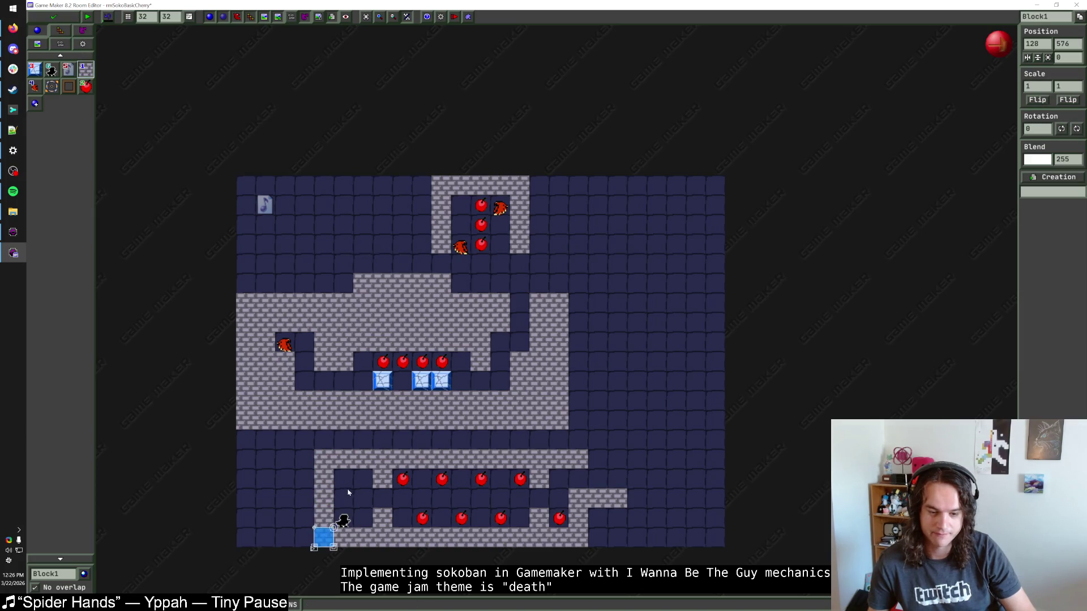
key(Delete)
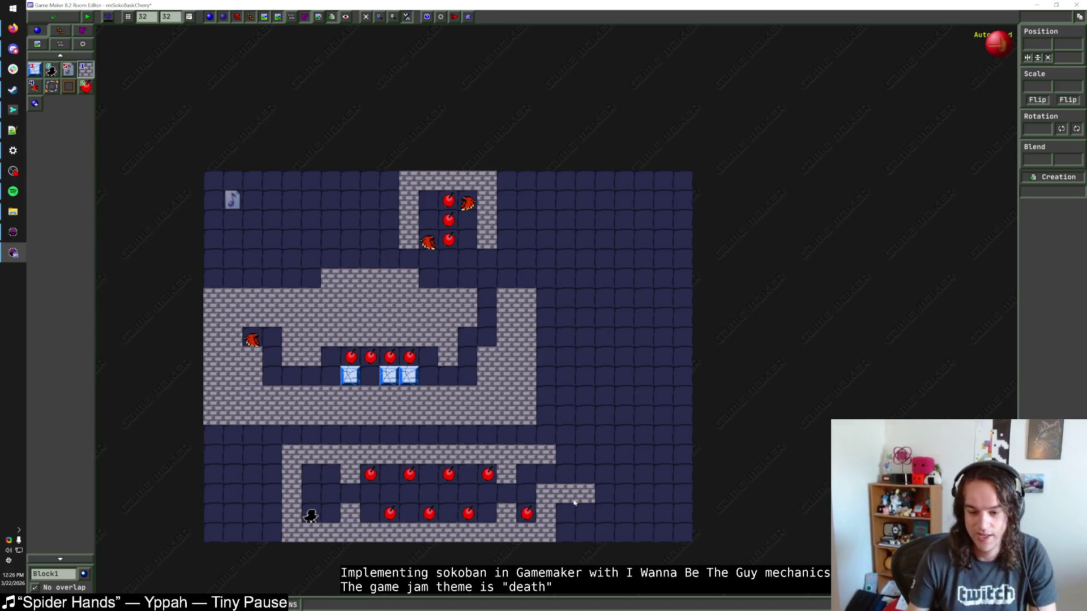
Remove the rightmost bottom-row cherry, add one at the upper row's right end, and delete two wall tiles.
drag(527, 514, 546, 513)
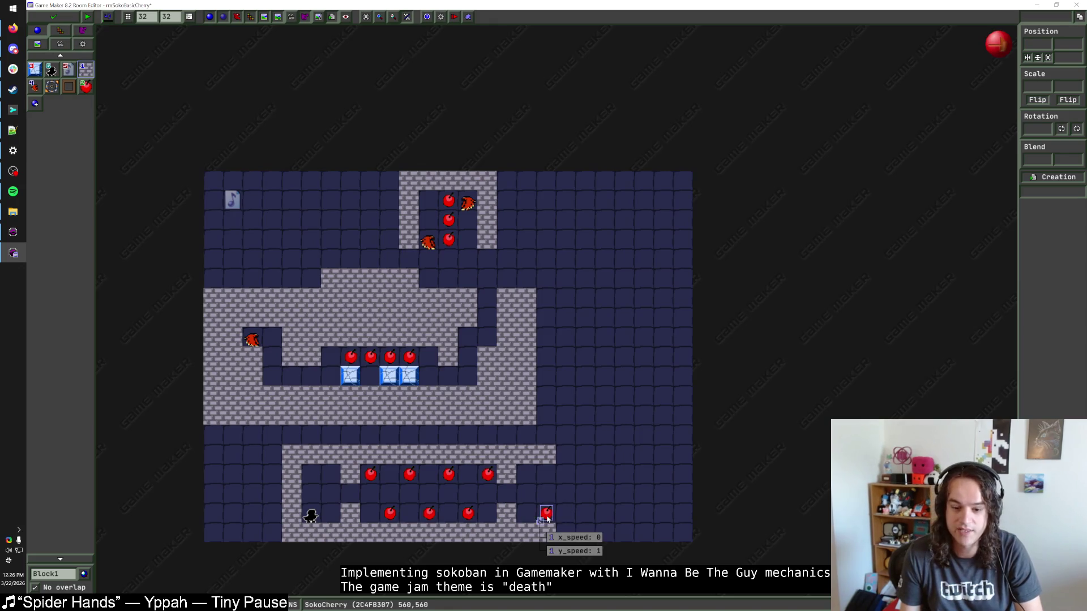
right_click(546, 515)
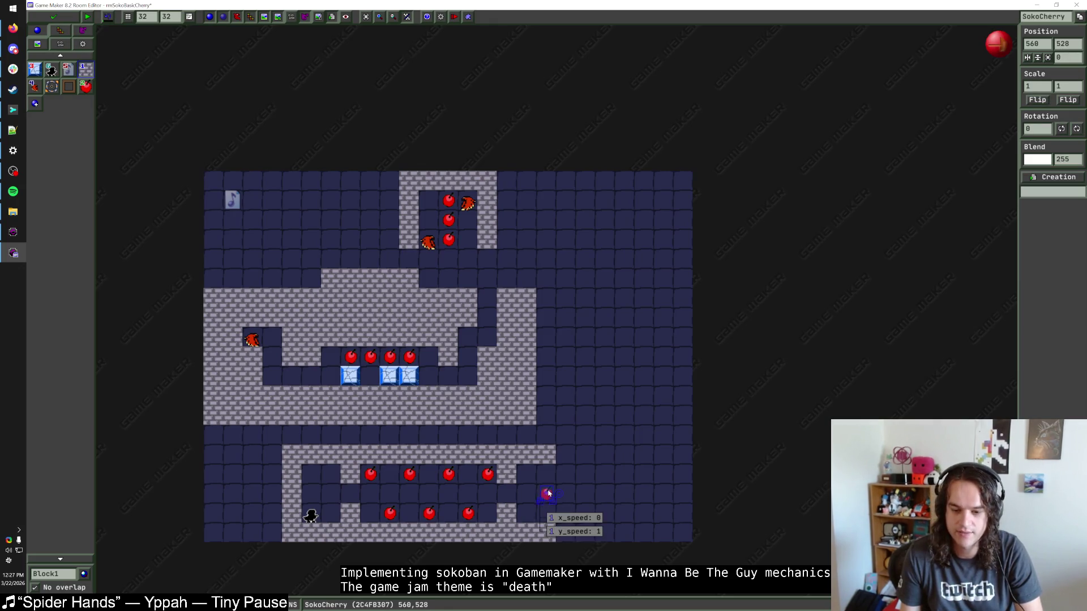
click(447, 242)
scroll(451, 247, up, 1)
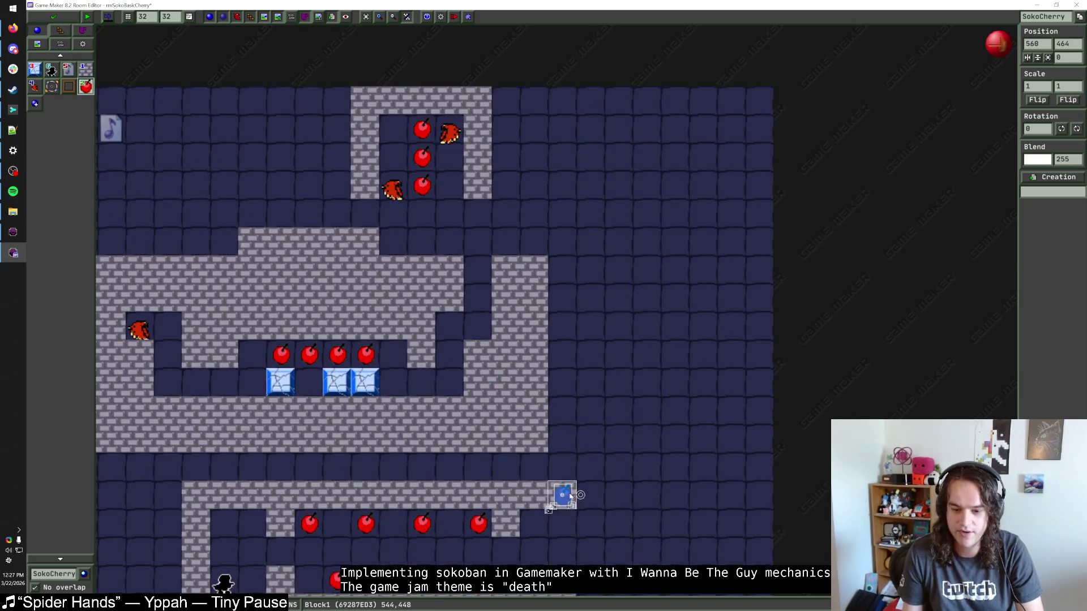
click(564, 524)
scroll(617, 501, down, 1)
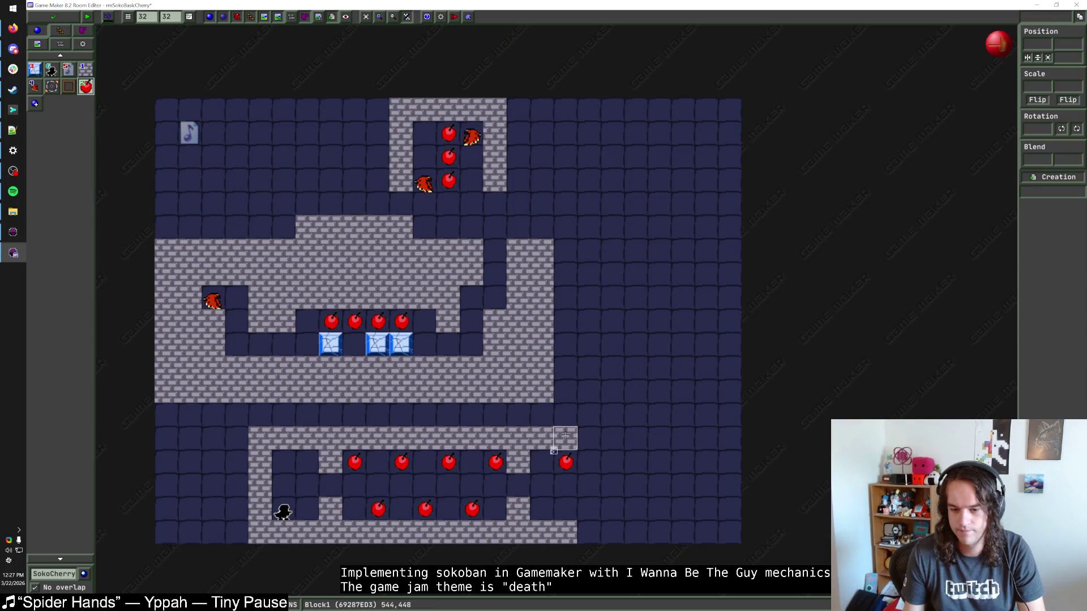
right_click(566, 439)
right_click(542, 438)
Shift the bottom section three cells right and build a Block1 wall column along its right side.
drag(578, 423, 252, 560)
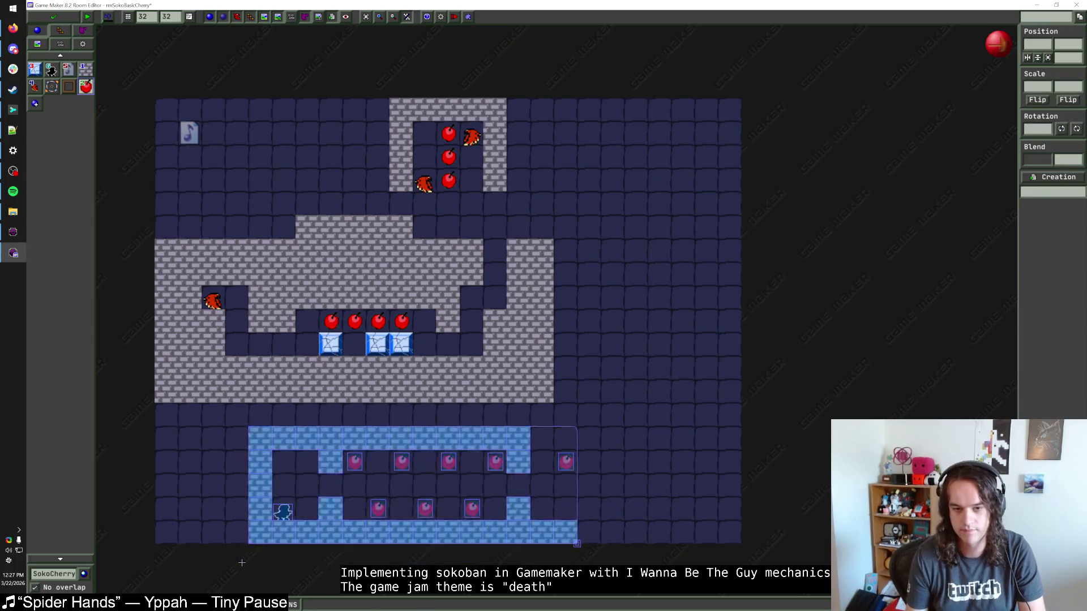
drag(360, 535, 430, 534)
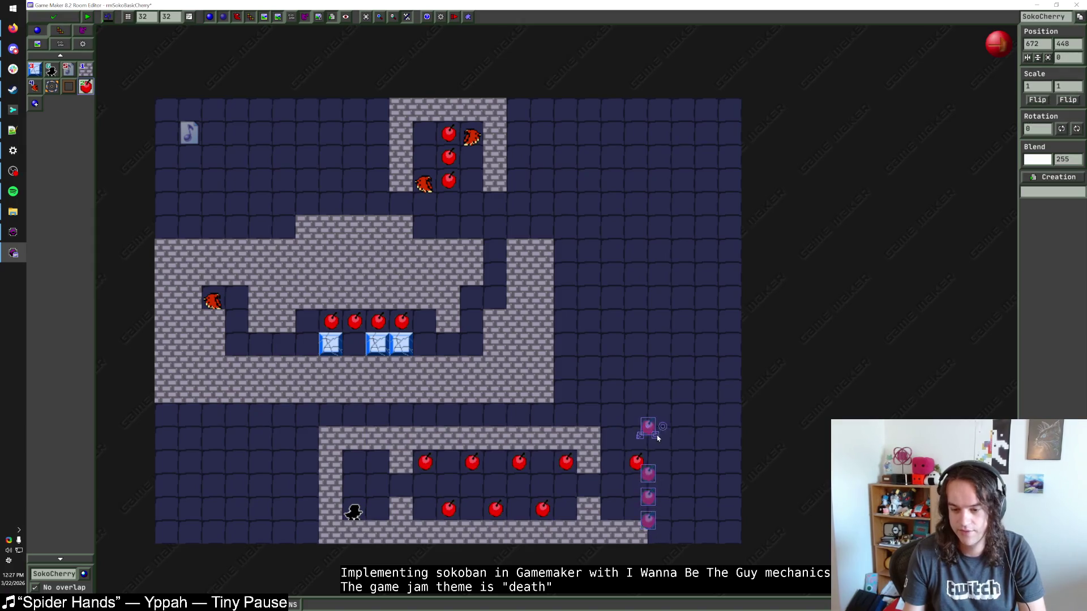
click(85, 68)
drag(659, 533, 659, 456)
key(Up)
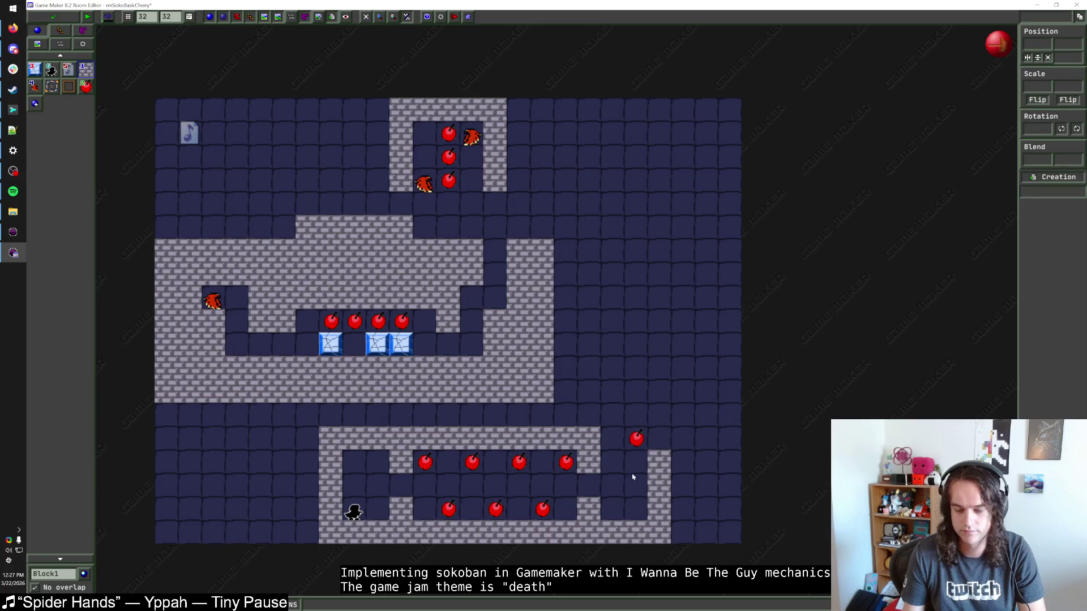
click(661, 444)
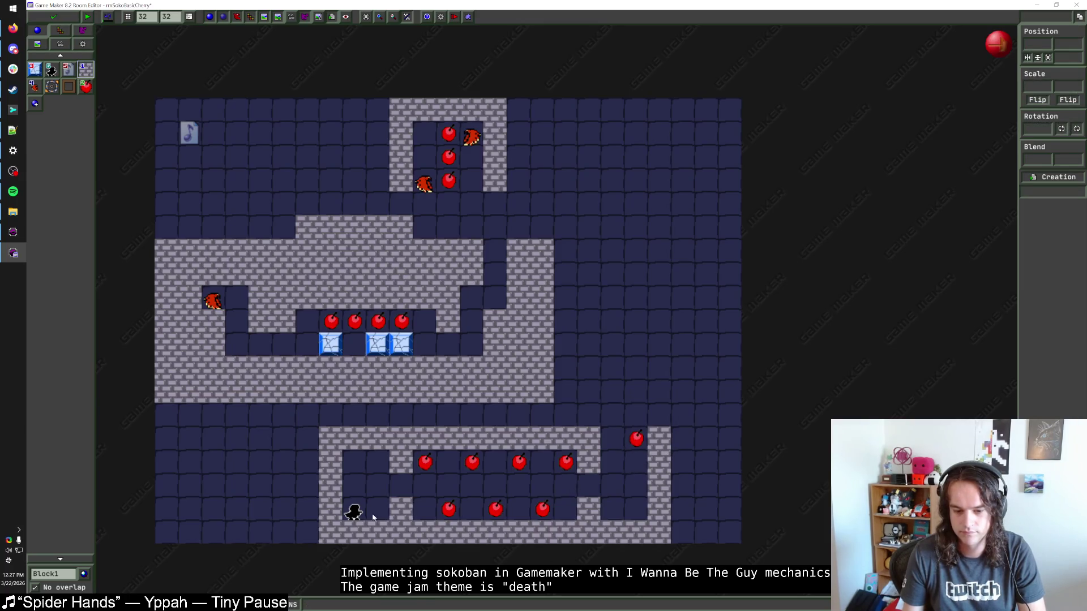
Move the player start to the section's upper right and flank it with wall blocks.
mouse_move(353, 513)
mouse_down()
mouse_move(613, 493)
mouse_move(613, 426)
mouse_up()
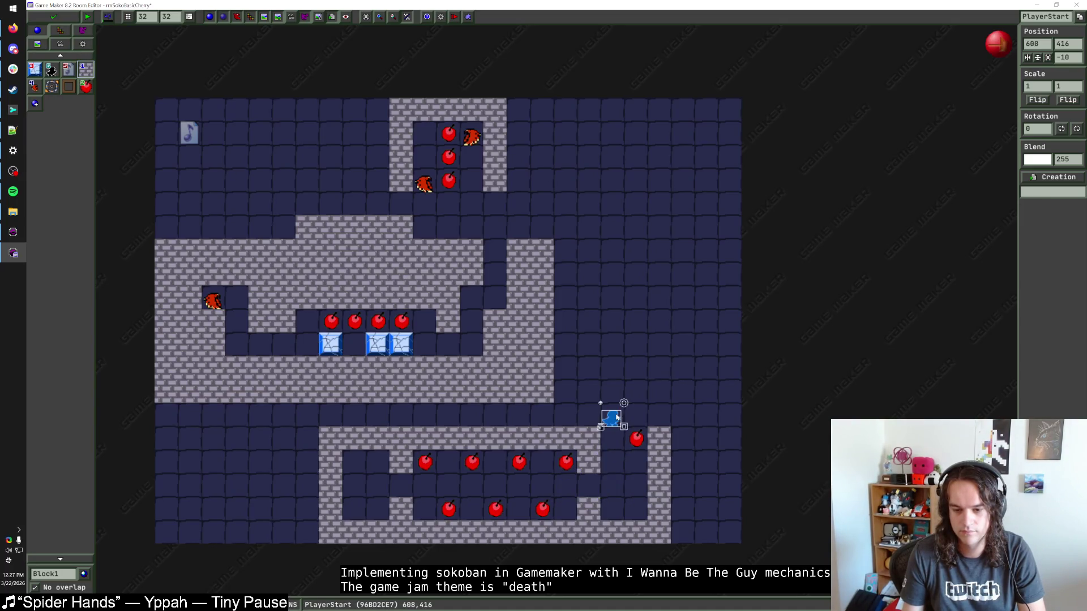
click(663, 420)
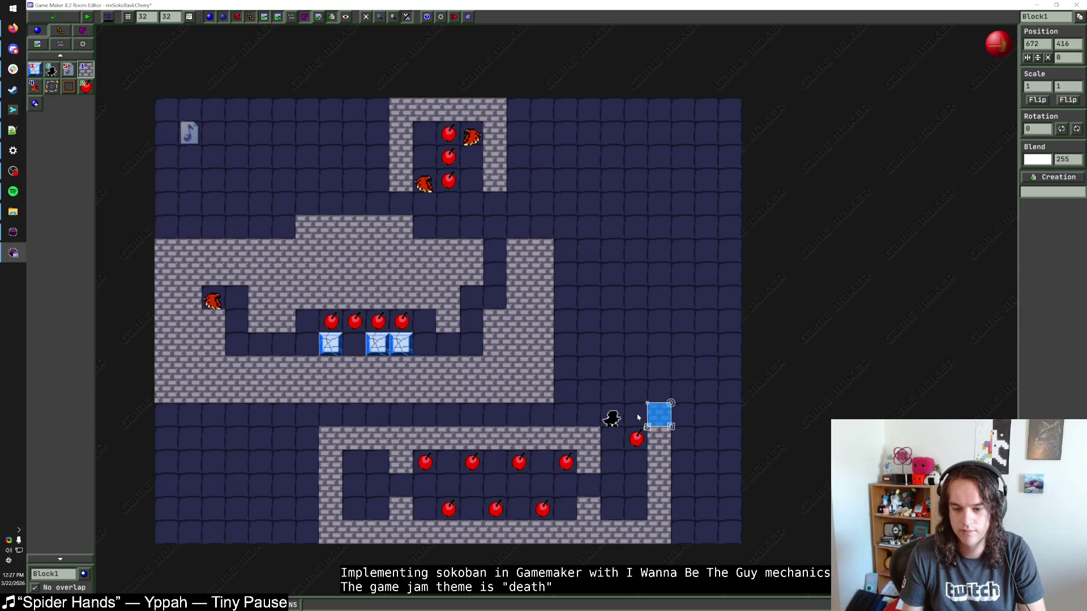
click(635, 418)
click(588, 416)
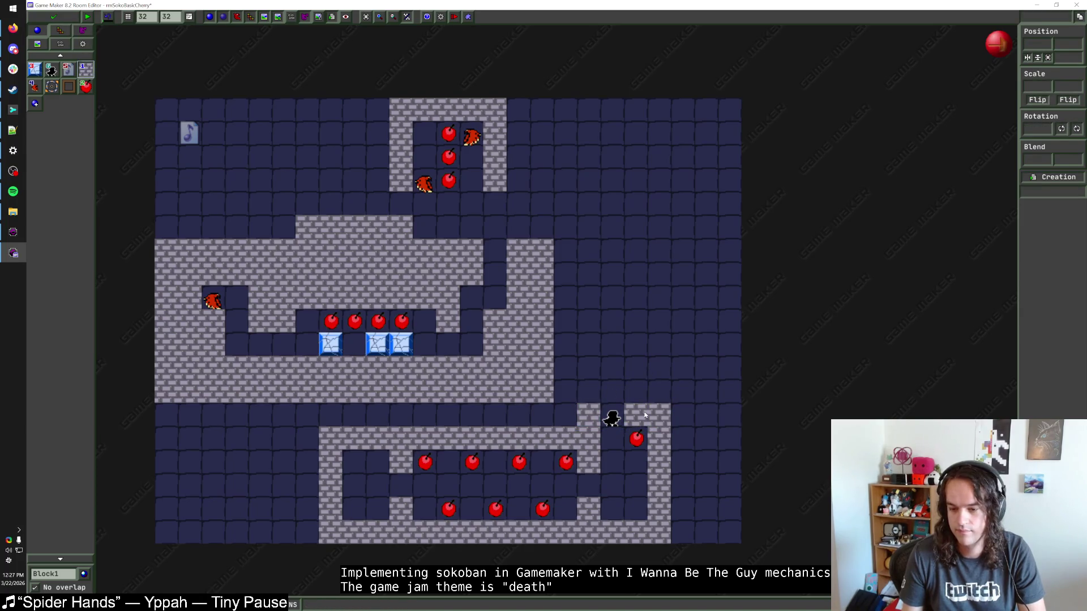
Place a new cherry near the player start, deleting the extra cherry and stray wall block.
click(643, 439)
click(613, 390)
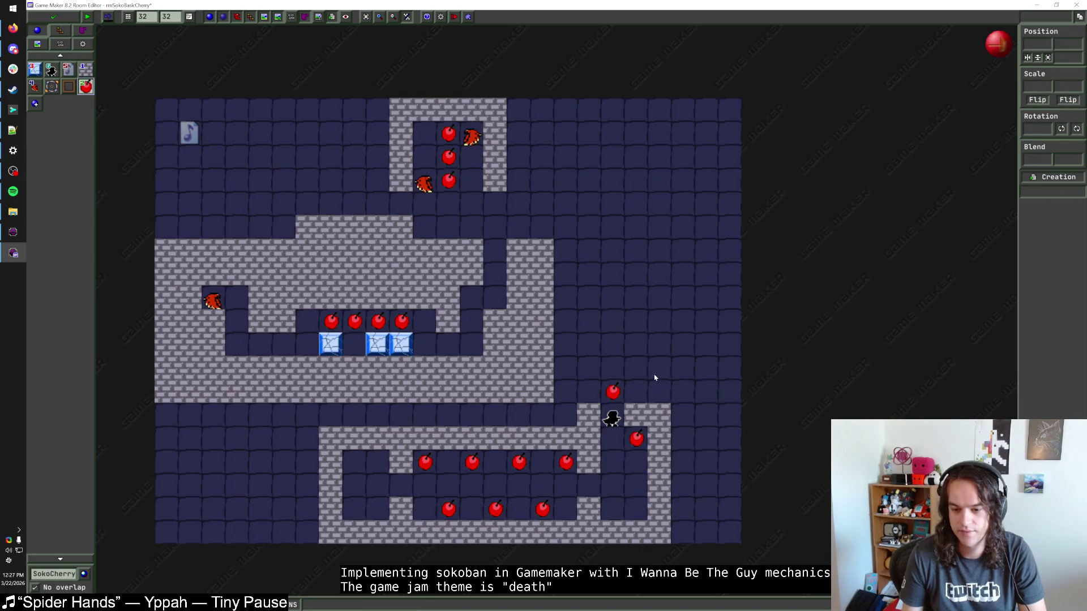
click(577, 381)
key(Delete)
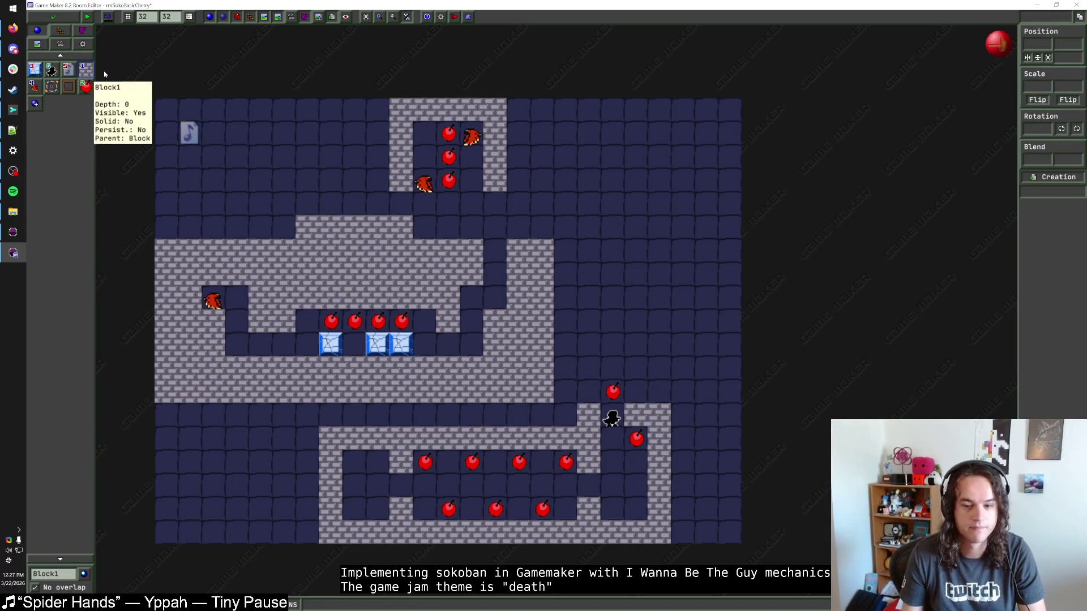
click(85, 69)
click(642, 463)
key(Delete)
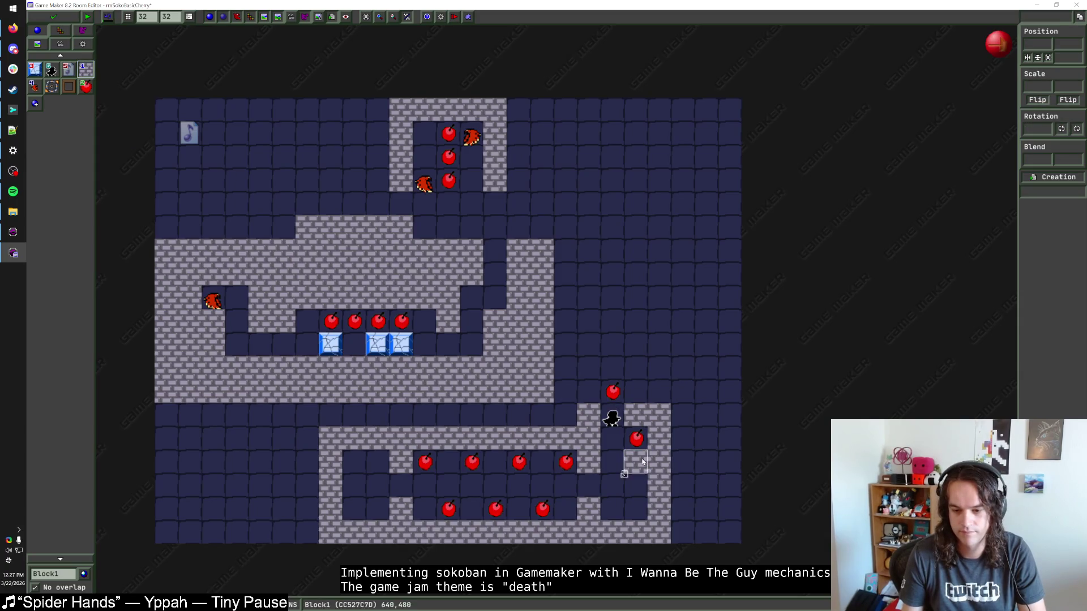
Move the player start above the cherry, wall its old spot, and shift the right wall one cell outward.
drag(611, 417, 635, 371)
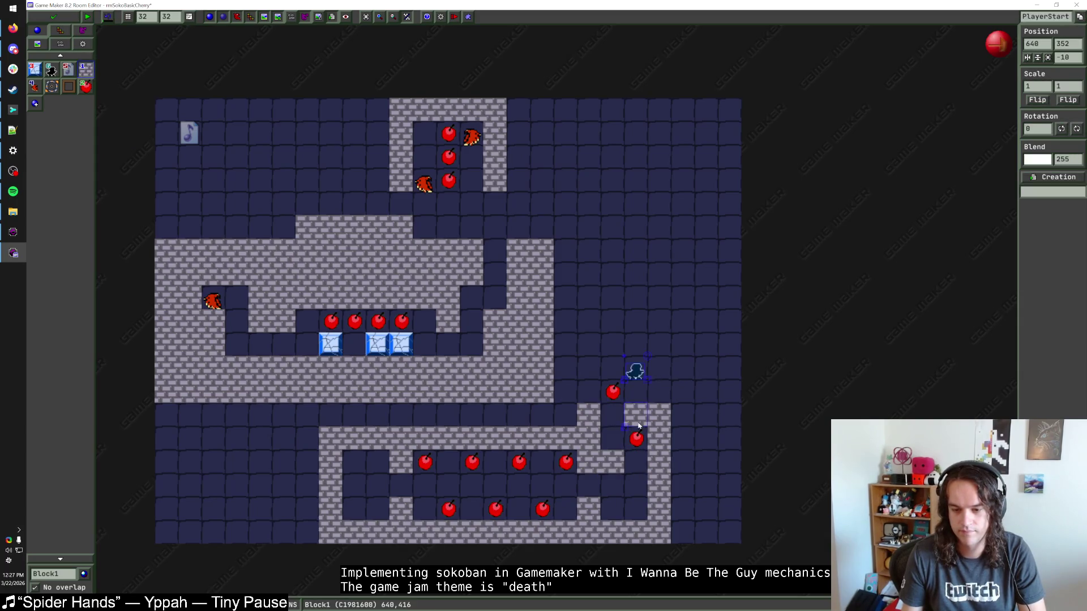
click(612, 415)
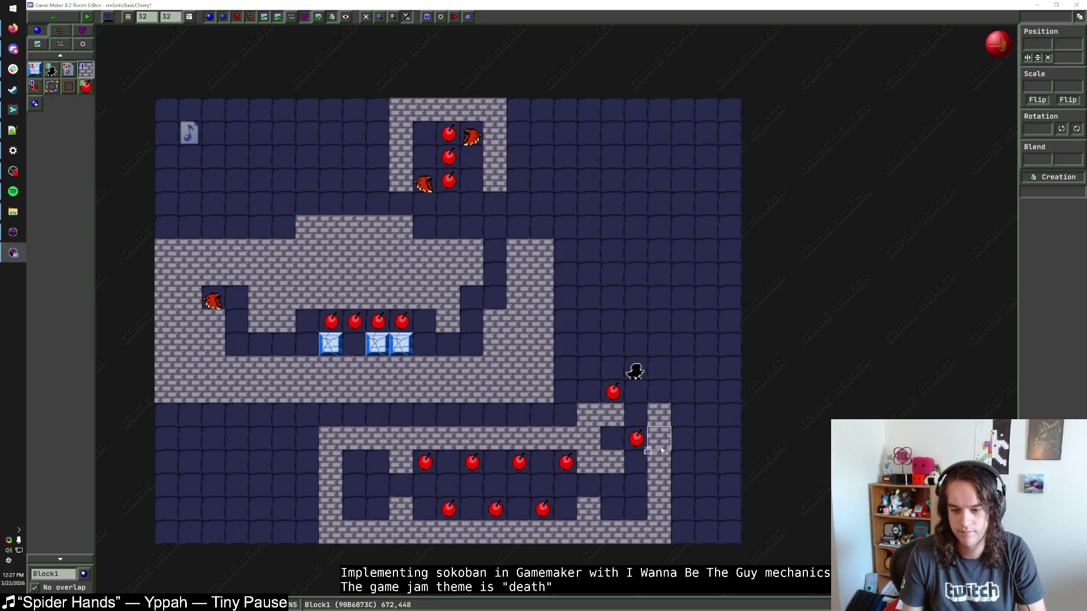
right_click(659, 485)
right_click(659, 508)
drag(682, 462, 682, 532)
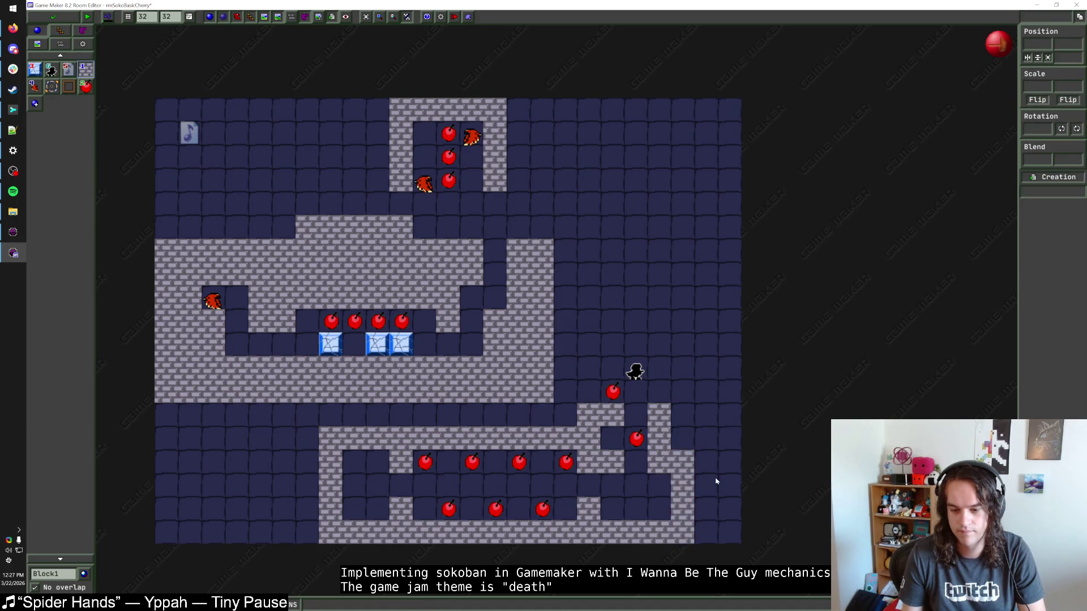
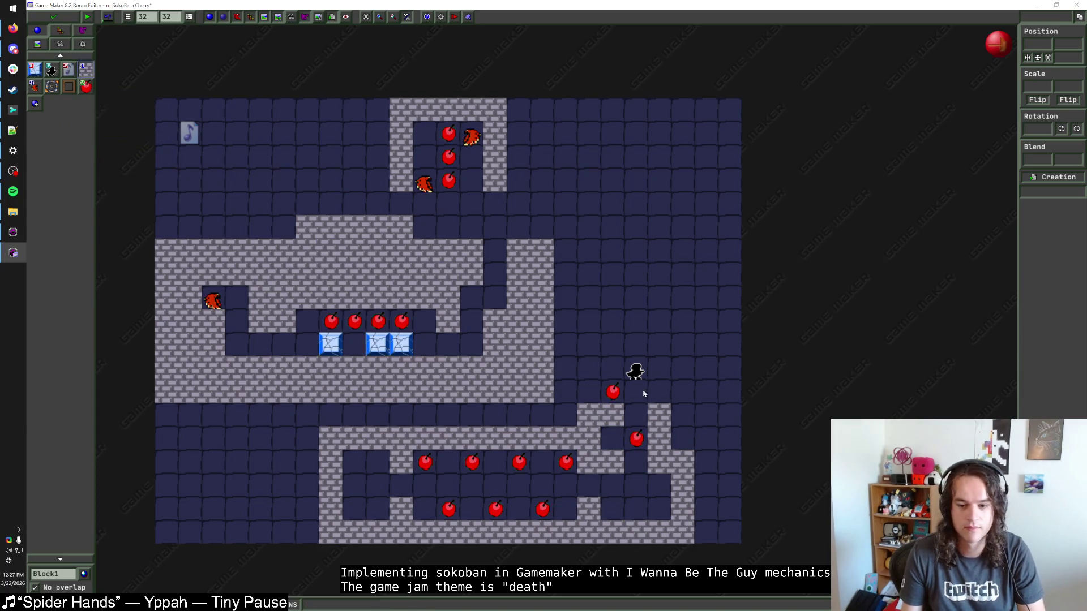
Paint Block1 walls beside the lower corridor entrance and a wall column right of the player start.
mouse_move(589, 394)
mouse_down()
mouse_move(589, 365)
mouse_move(611, 368)
mouse_up()
drag(659, 393, 653, 345)
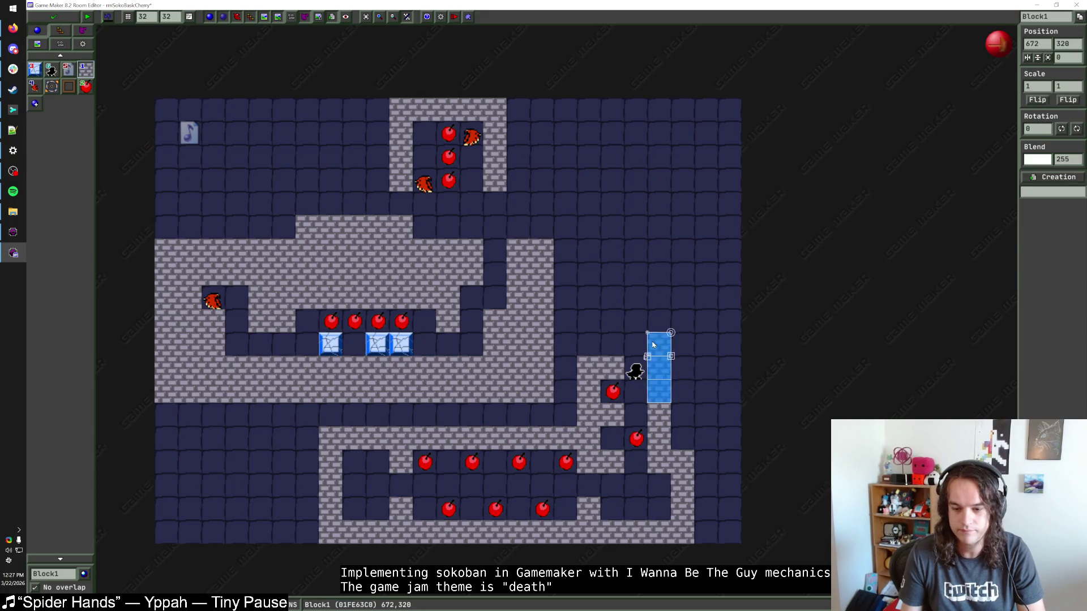
key(Escape)
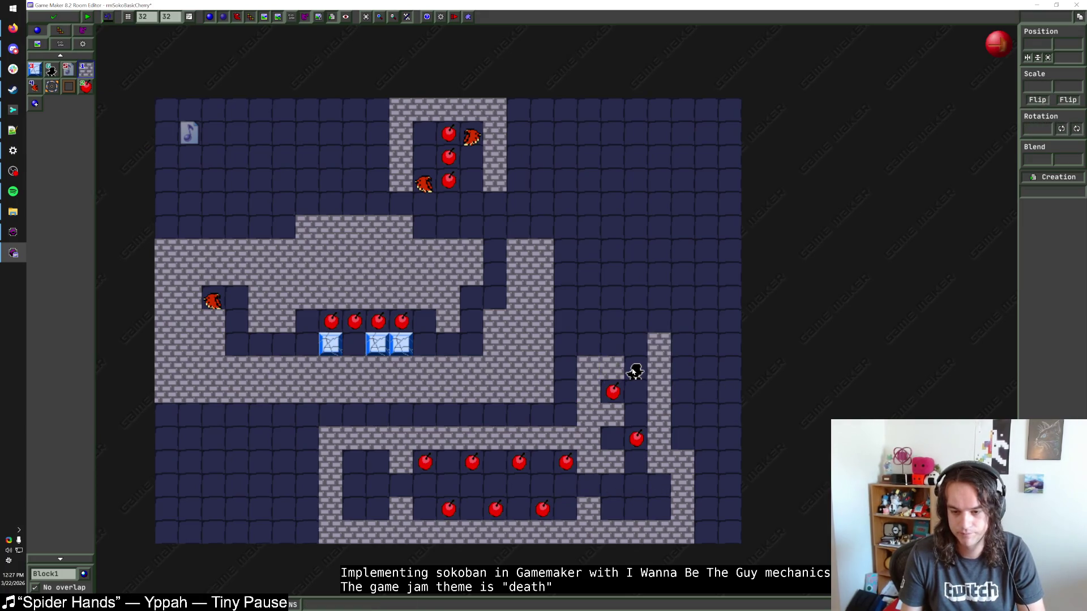
Move the player start to the lower corridor's bottom-left cell.
mouse_move(572, 490)
mouse_down()
mouse_move(635, 491)
mouse_move(638, 415)
mouse_up()
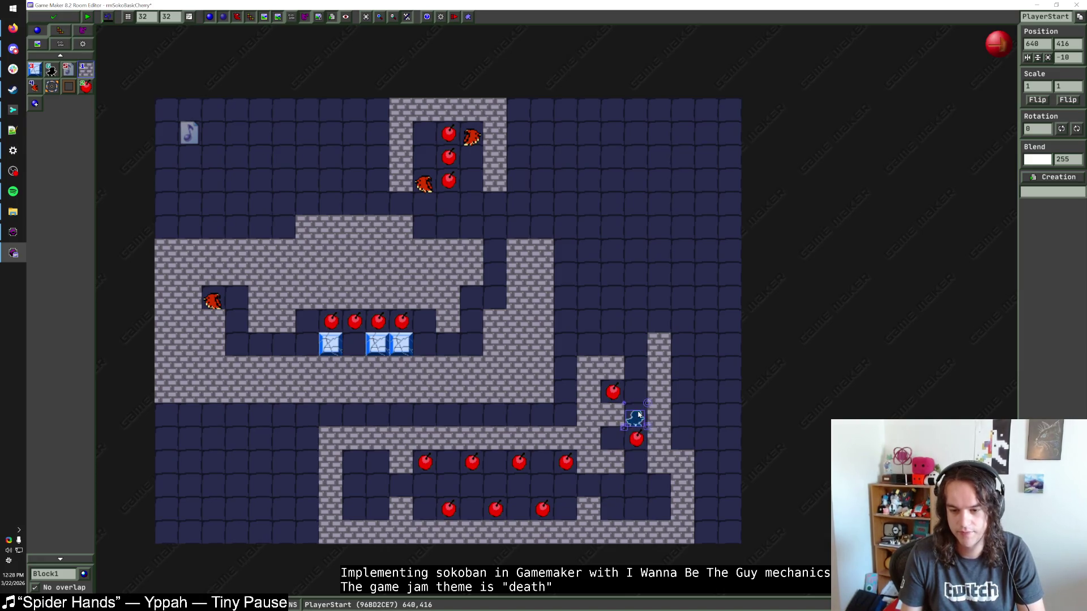
key(Escape)
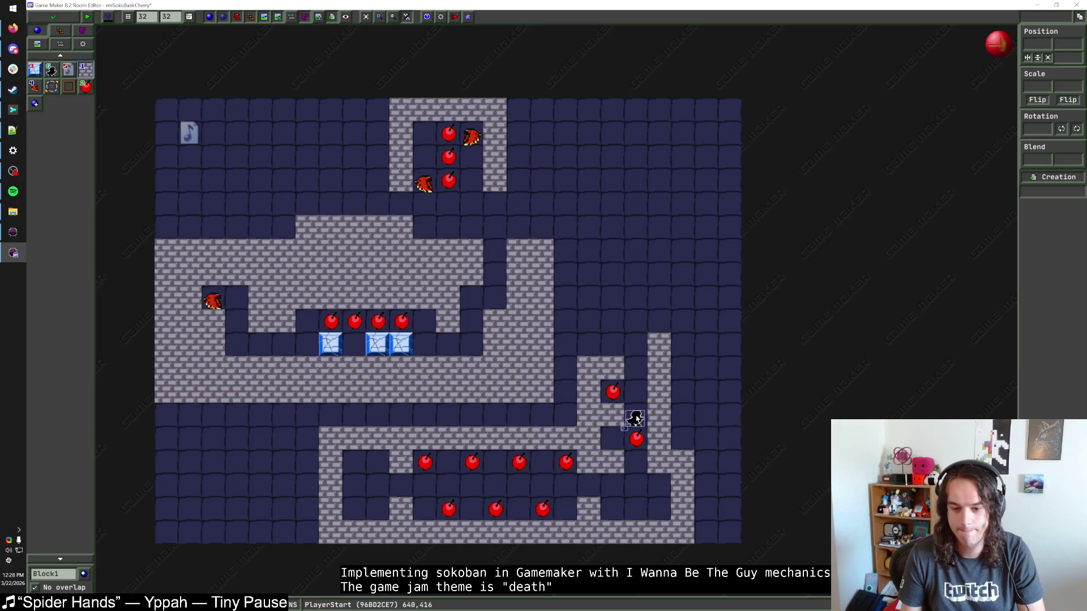
mouse_move(638, 415)
mouse_down()
mouse_move(359, 479)
mouse_move(357, 504)
mouse_up()
key(Escape)
Restore a displaced wall block and box-select the middle block-pushing section.
mouse_move(565, 349)
mouse_down()
mouse_move(437, 327)
mouse_move(150, 213)
mouse_up()
scroll(150, 214, down, 1)
click(326, 245)
mouse_move(327, 245)
mouse_down()
mouse_move(767, 230)
mouse_move(294, 245)
mouse_up()
drag(476, 355, 166, 214)
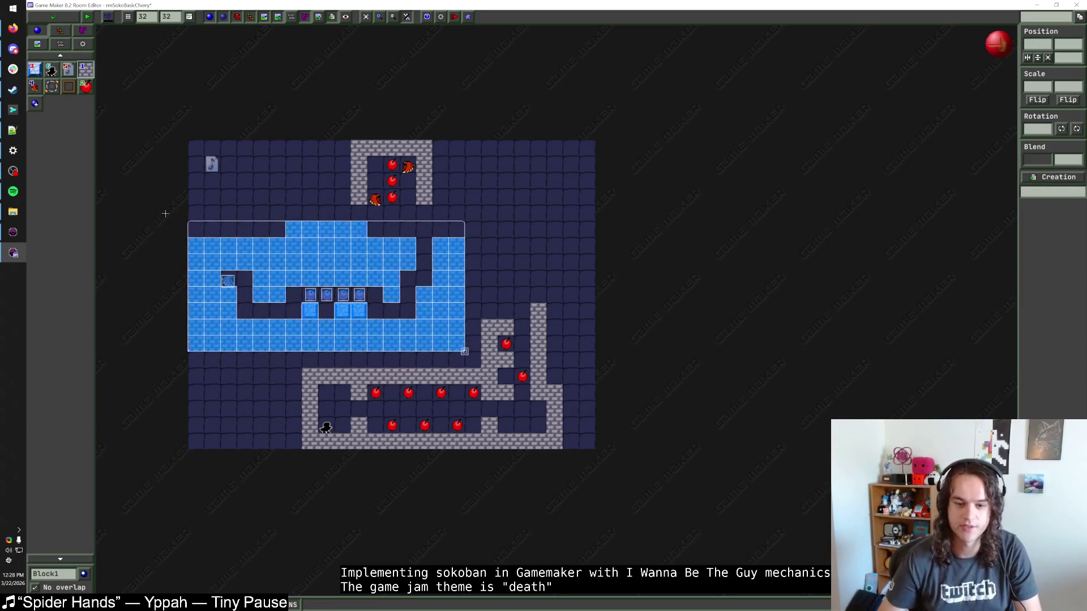
Shift the middle section about 11 cells right and move the lower corridor up-left.
key(Right)
key(Right)
key(Right)
key(Right)
key(Right)
key(Right)
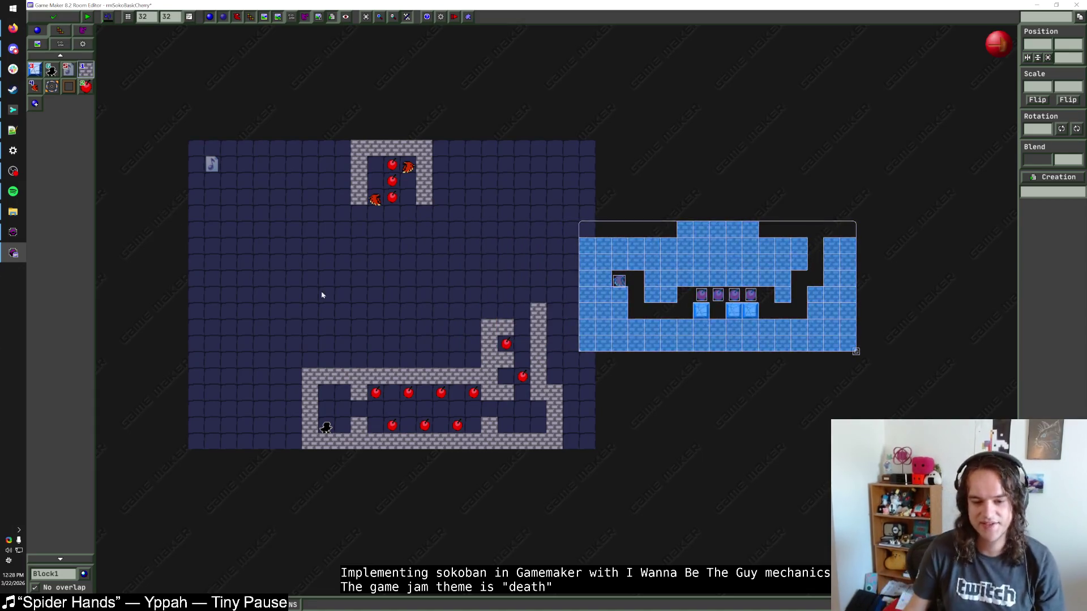
drag(301, 303, 562, 459)
key(Up)
key(Up)
key(Up)
key(Left)
key(Left)
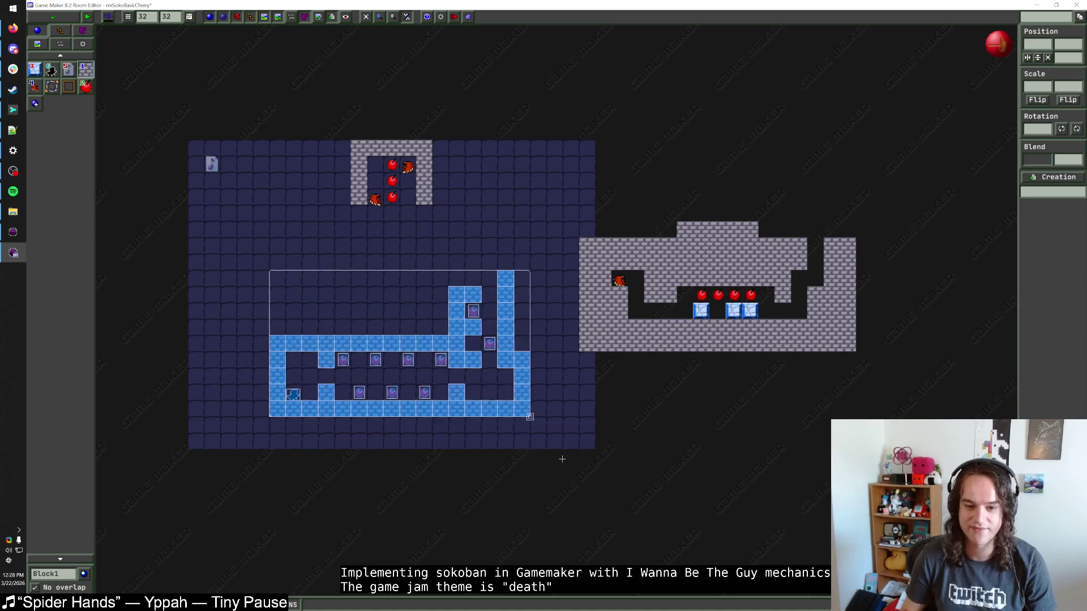
key(Escape)
Move the top cherry enclosure two cells down and five right, then add a linking wall block.
drag(448, 221, 333, 124)
key(Down)
key(Down)
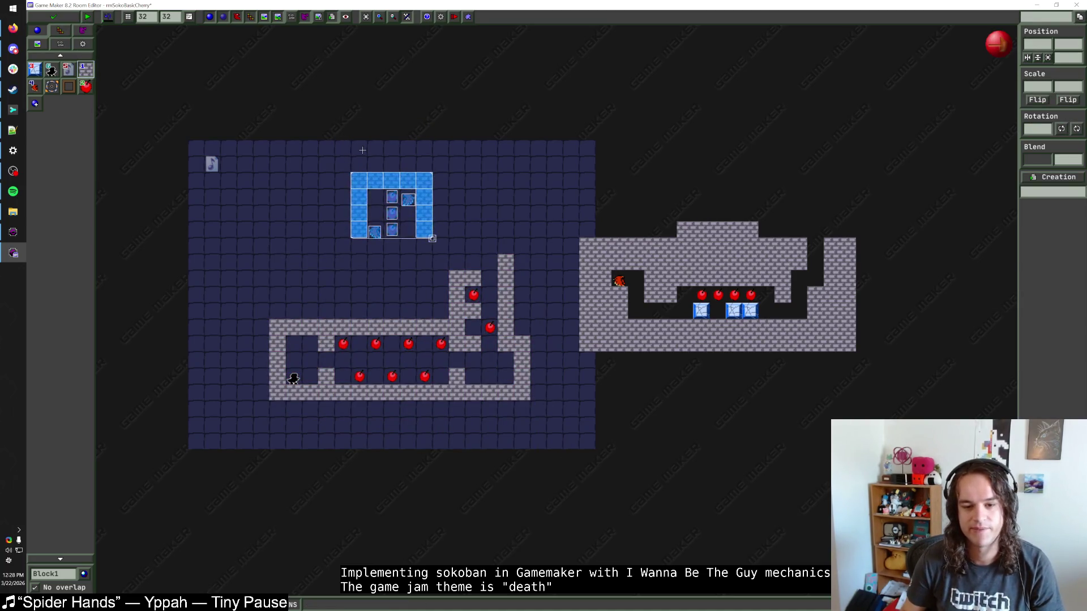
key(Right)
key(Right)
key(Right)
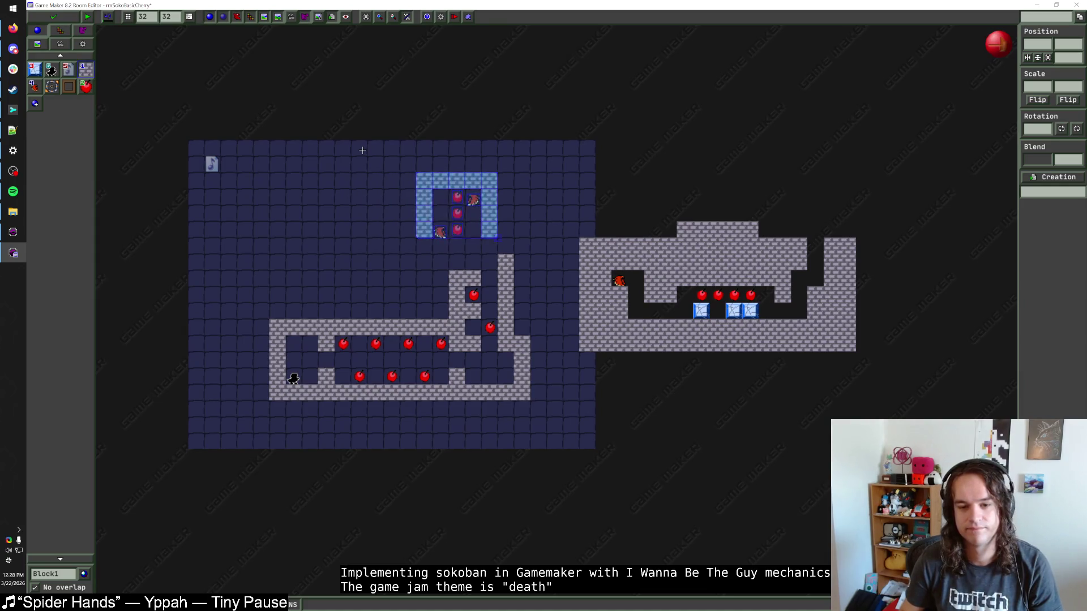
key(Right)
click(491, 228)
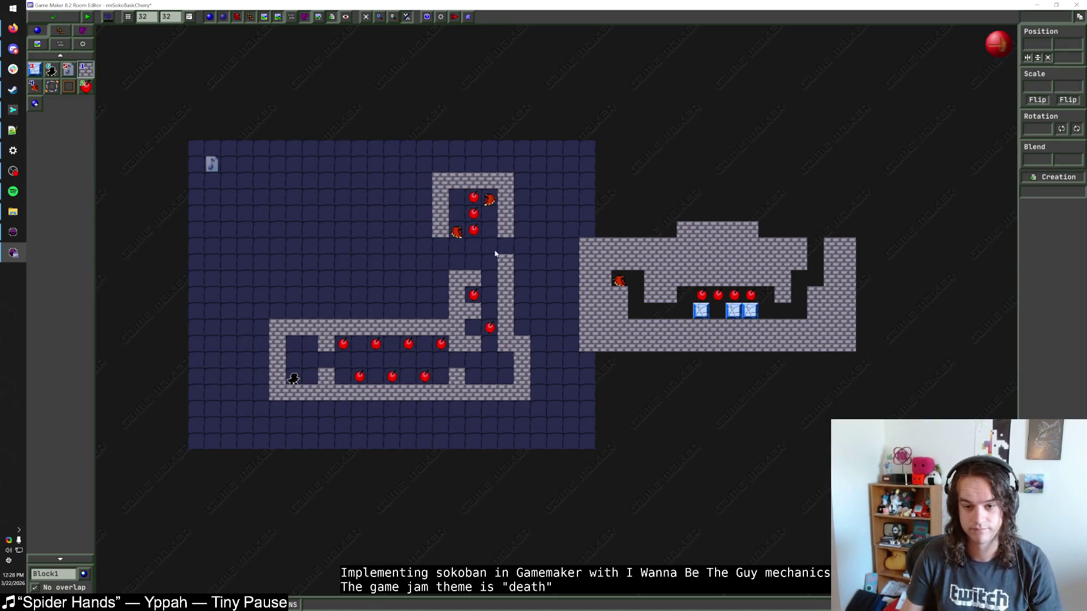
click(440, 277)
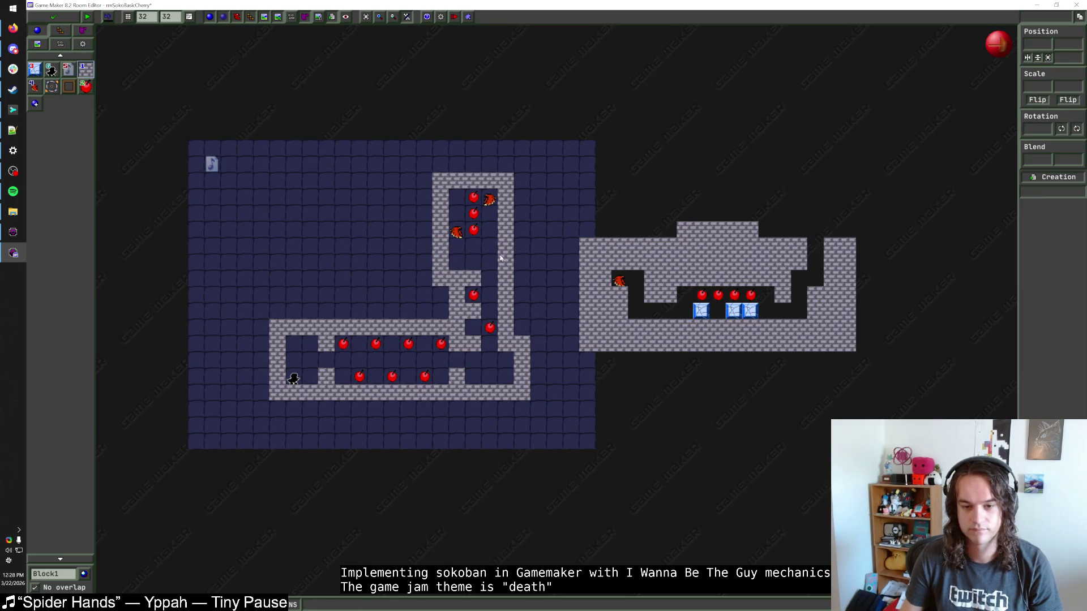
scroll(484, 290, up, 2)
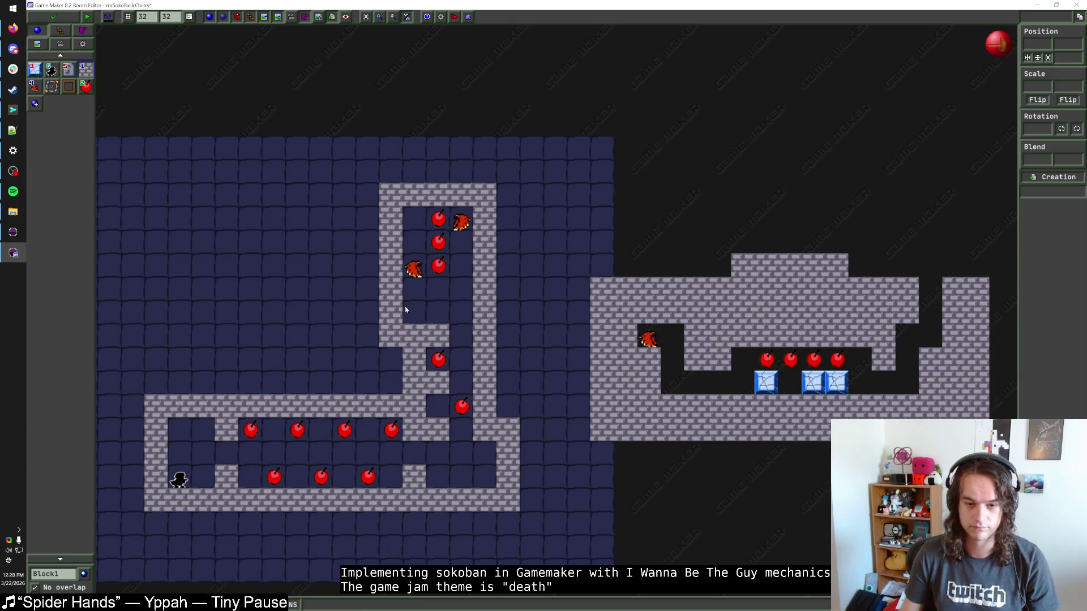
Reposition the cherry enclosure and paint walls down its left, right and bottom sides.
mouse_move(516, 313)
mouse_down()
mouse_move(346, 183)
mouse_move(297, 189)
mouse_move(368, 189)
mouse_up()
click(390, 265)
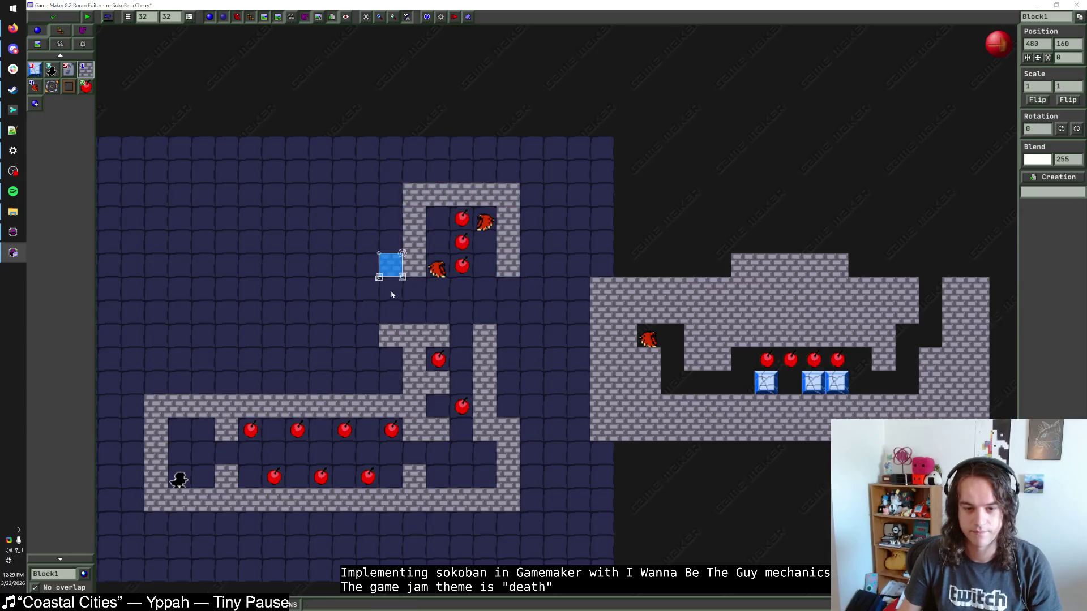
drag(391, 294, 391, 313)
mouse_move(531, 265)
mouse_down()
mouse_move(531, 332)
mouse_move(508, 334)
mouse_up()
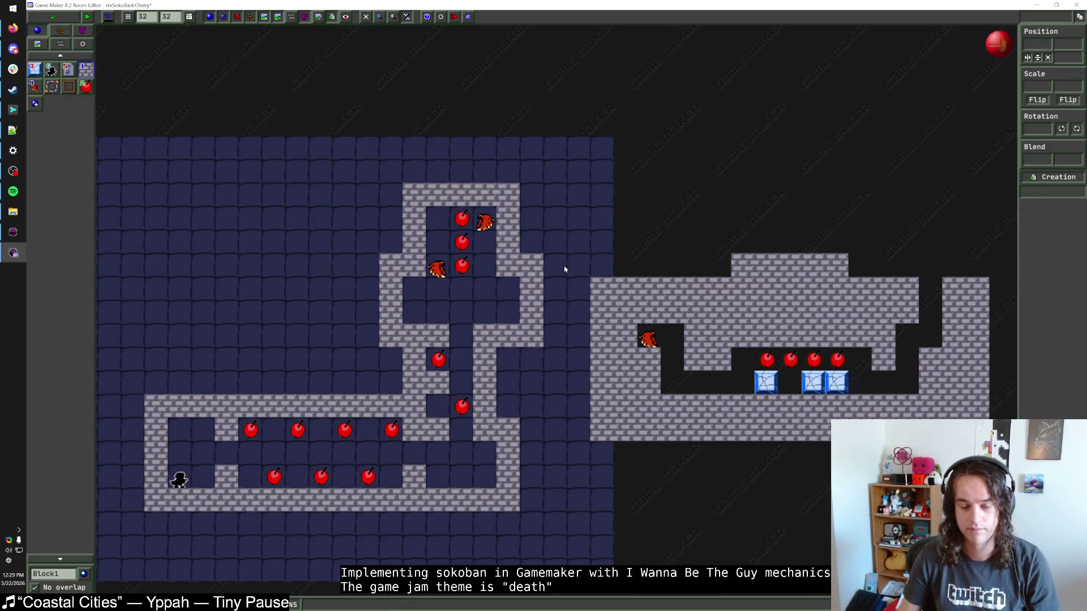
drag(564, 268, 554, 284)
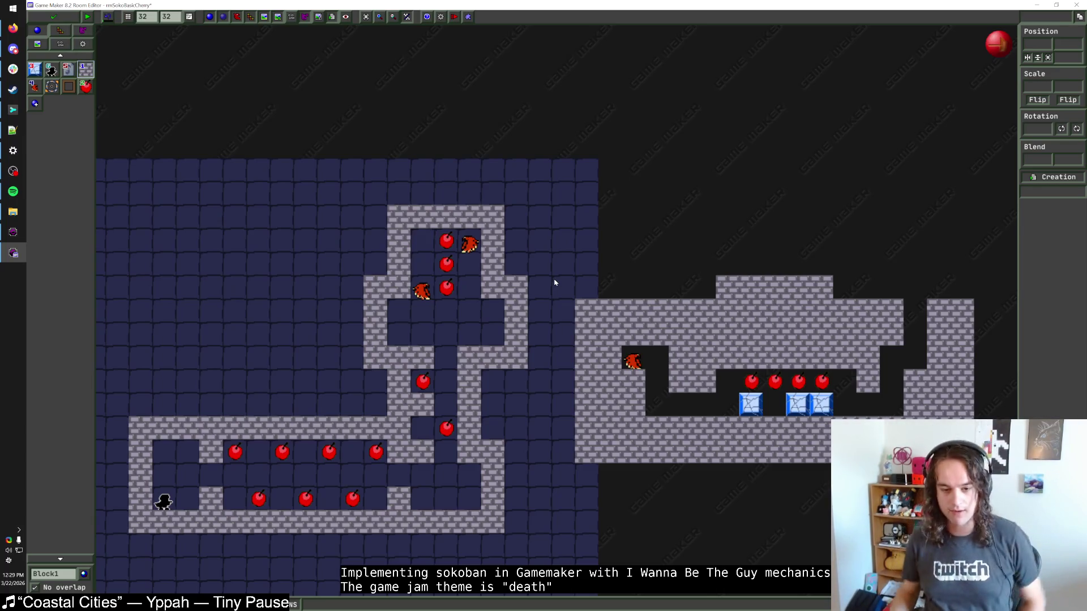
scroll(554, 282, down, 2)
scroll(527, 360, up, 1)
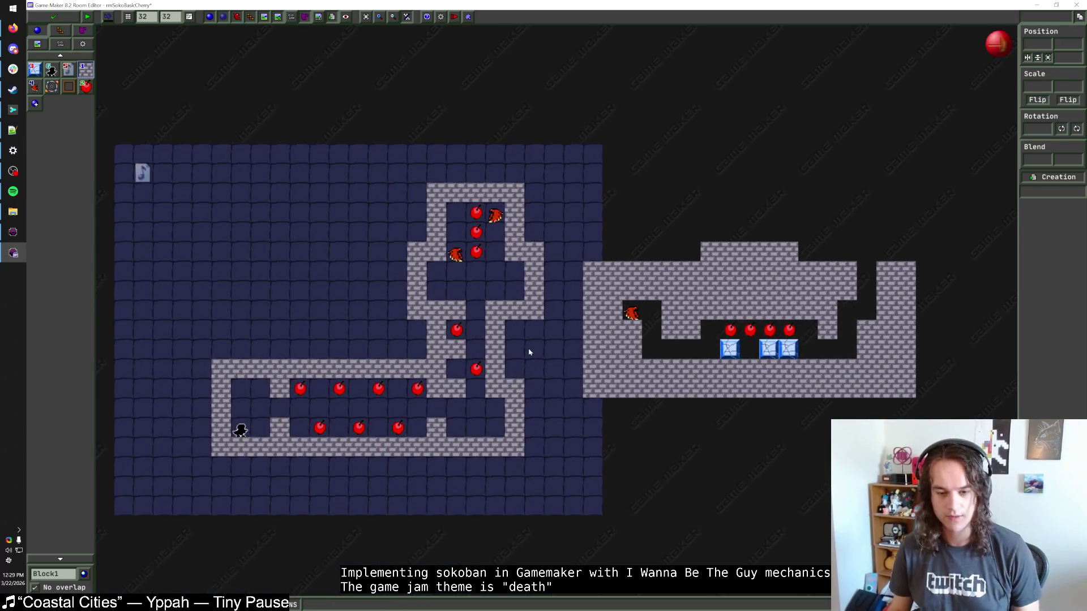
Shift the whole cherry layout one cell and paint walls around the corridor's sides and top.
mouse_move(546, 205)
mouse_down()
mouse_move(452, 302)
mouse_move(193, 506)
mouse_up()
click(301, 339)
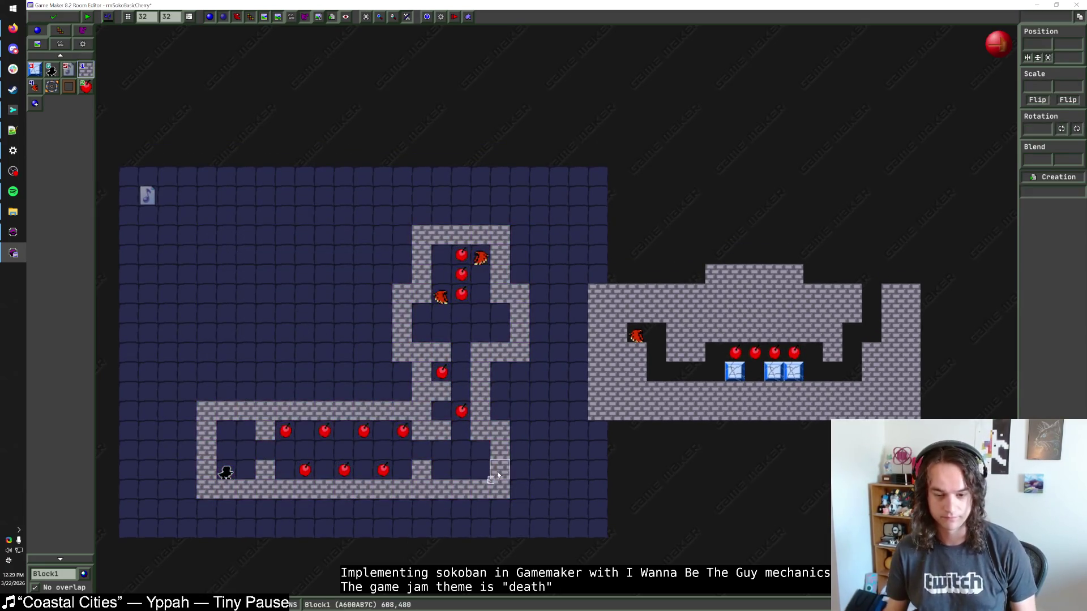
mouse_move(519, 510)
mouse_down()
mouse_move(255, 510)
mouse_move(181, 485)
mouse_move(184, 399)
mouse_move(411, 392)
mouse_up()
click(499, 397)
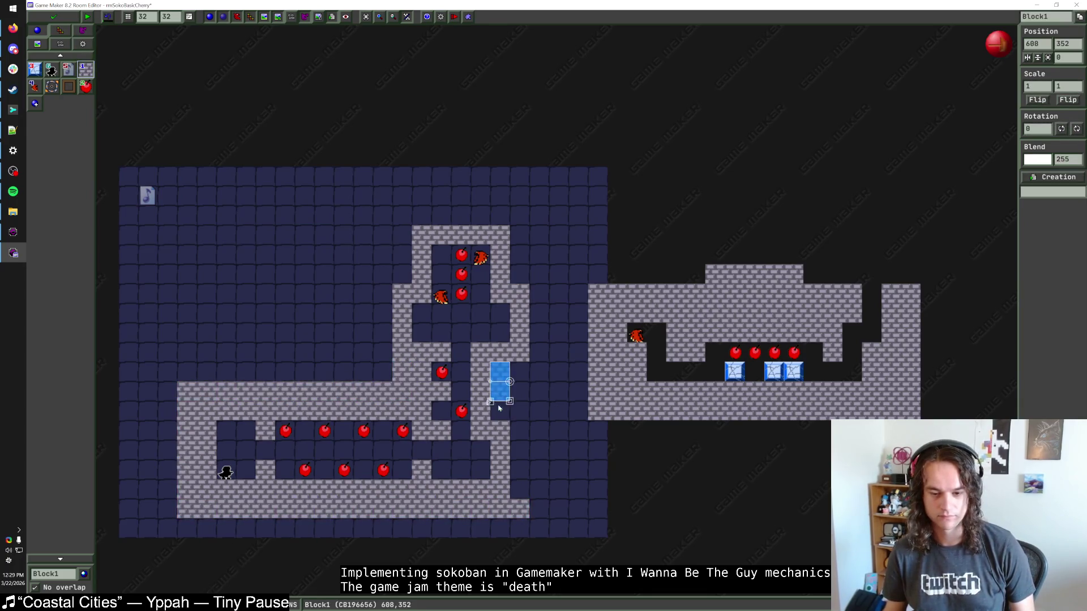
drag(499, 408, 517, 498)
mouse_move(530, 374)
mouse_down()
mouse_move(538, 340)
mouse_move(519, 218)
mouse_move(400, 224)
mouse_move(402, 286)
mouse_move(382, 379)
mouse_up()
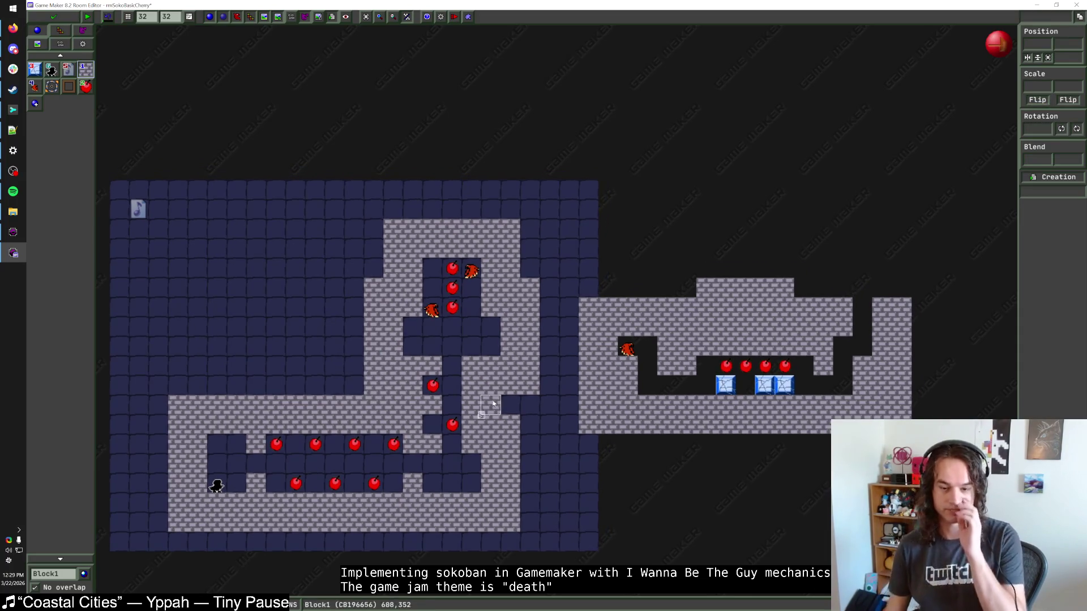
click(509, 404)
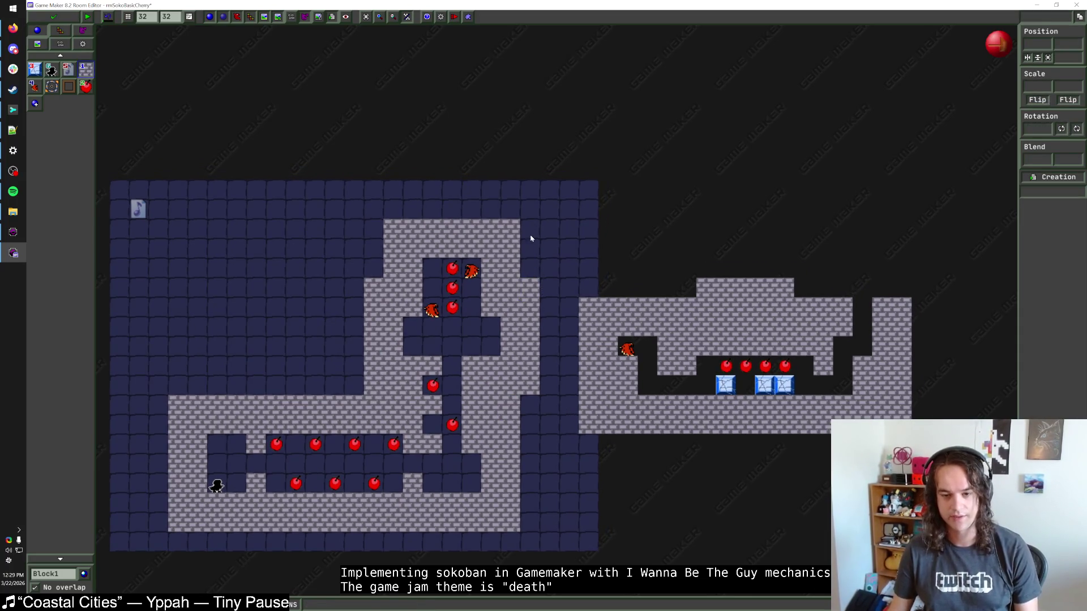
Fill the remaining wall columns and move the walled layout up one cell.
drag(530, 238, 530, 524)
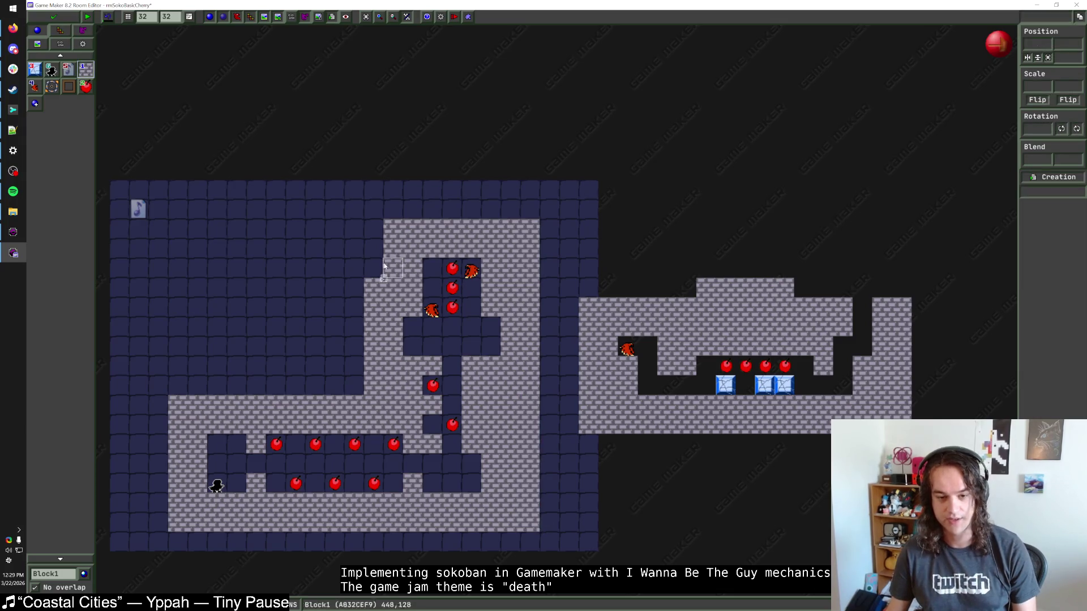
drag(374, 270, 373, 227)
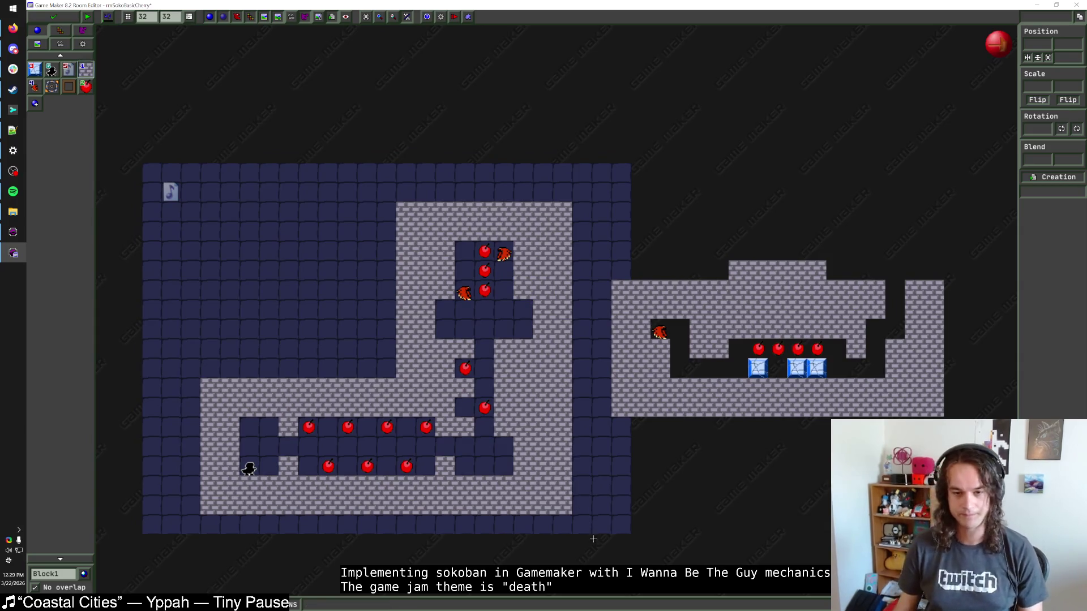
drag(589, 536, 191, 193)
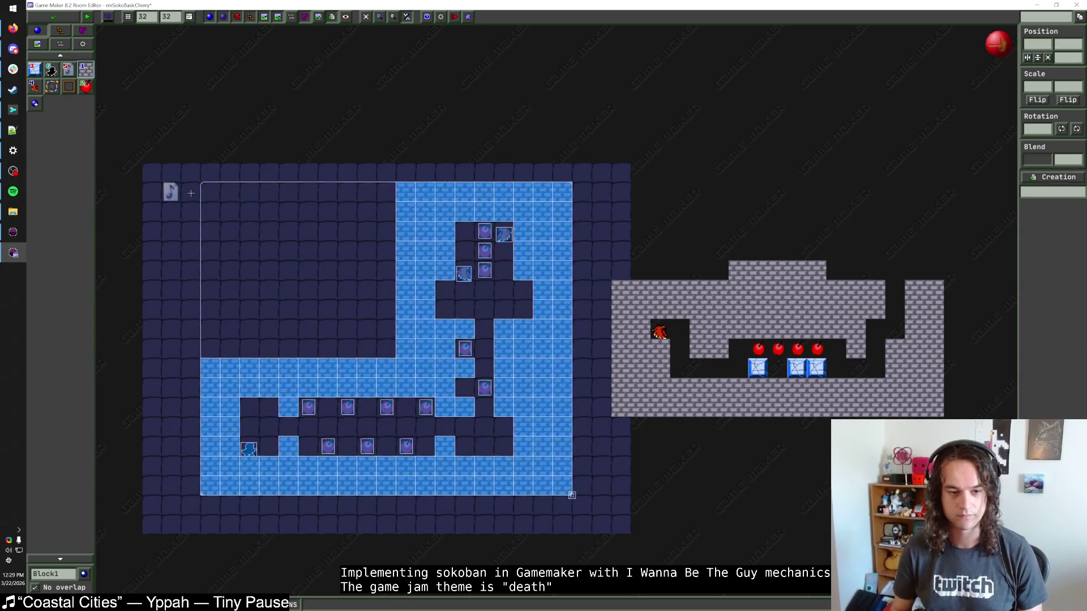
Erase the set-aside block-pushing section right of the room.
click(322, 226)
mouse_move(621, 255)
mouse_down()
mouse_move(679, 290)
mouse_move(753, 291)
mouse_move(622, 311)
mouse_move(632, 389)
mouse_move(699, 328)
mouse_move(665, 414)
mouse_move(784, 331)
mouse_move(906, 309)
mouse_move(925, 324)
mouse_move(900, 399)
mouse_move(838, 389)
mouse_move(900, 368)
mouse_move(750, 354)
mouse_up()
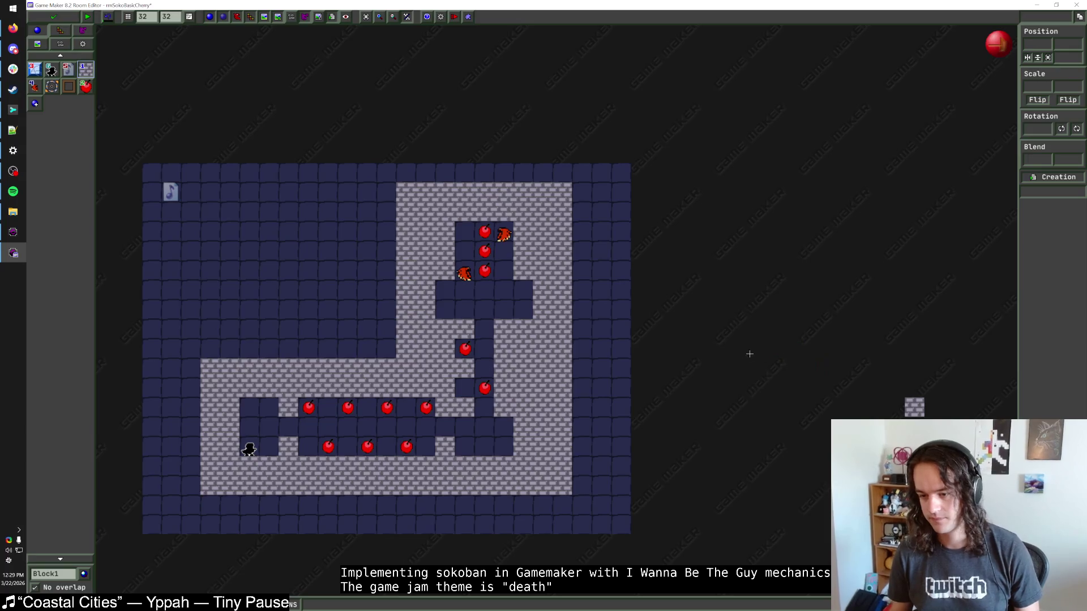
Close the room editor to return to SokoWorld's step code.
scroll(721, 357, down, 2)
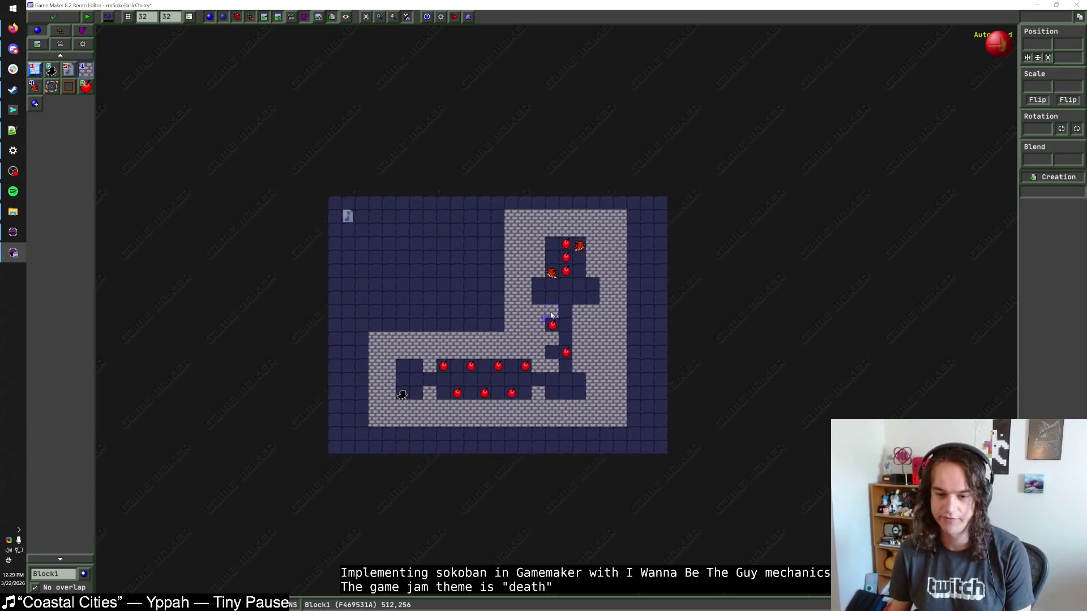
scroll(548, 335, up, 2)
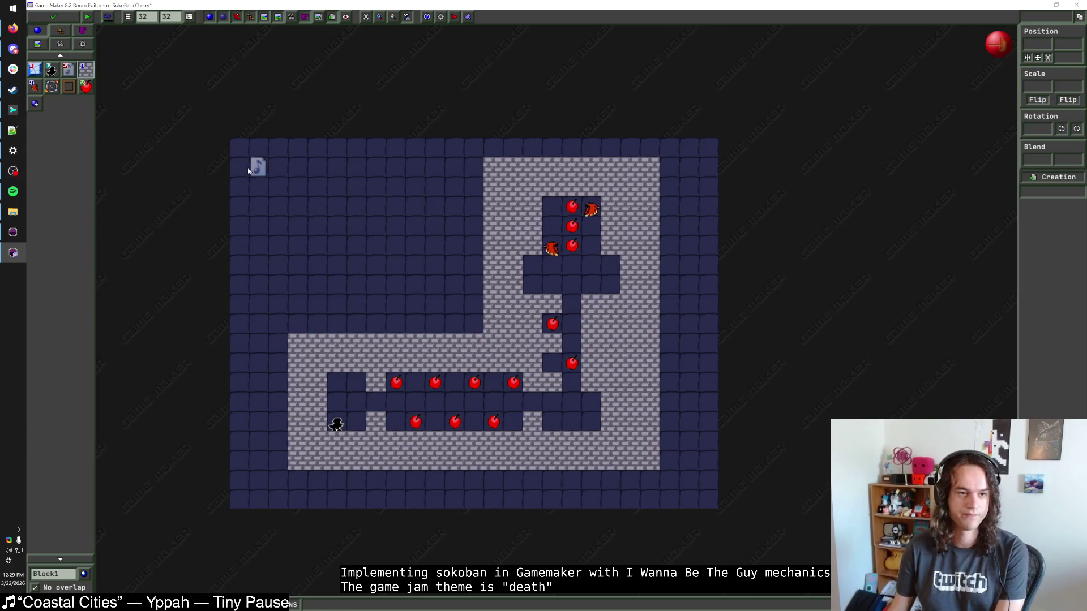
click(57, 17)
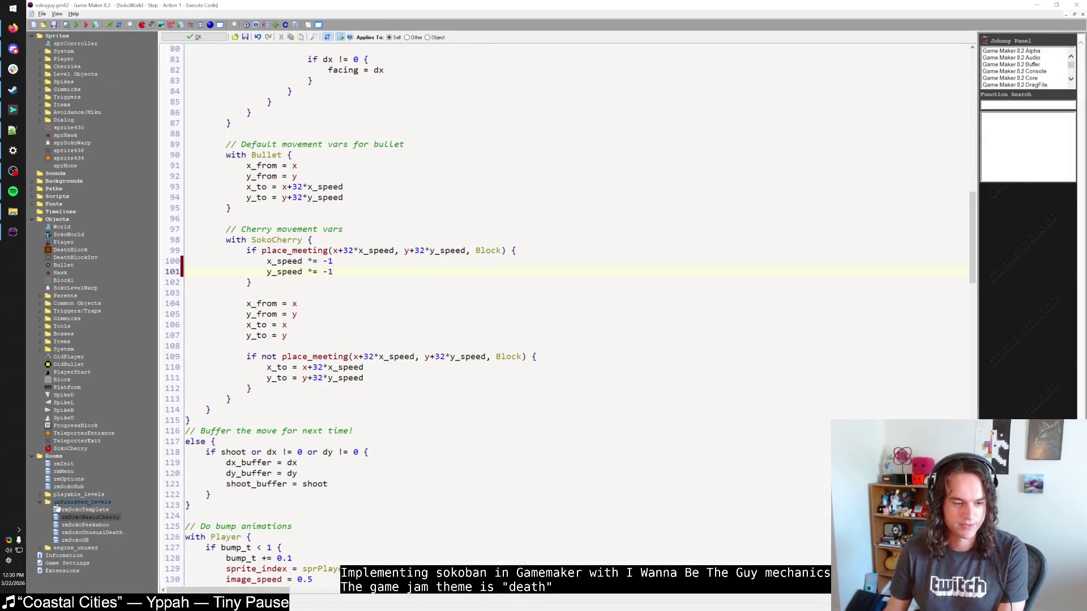
Duplicate the rmSokoTemplate room from unfinished_levels as room45.
click(41, 495)
click(40, 494)
click(40, 502)
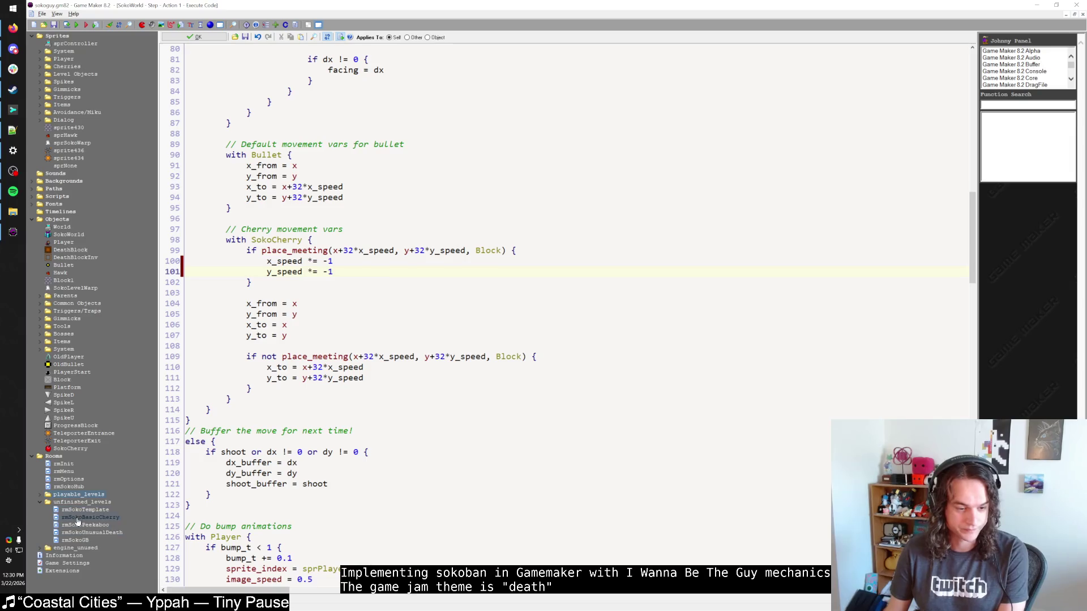
right_click(75, 515)
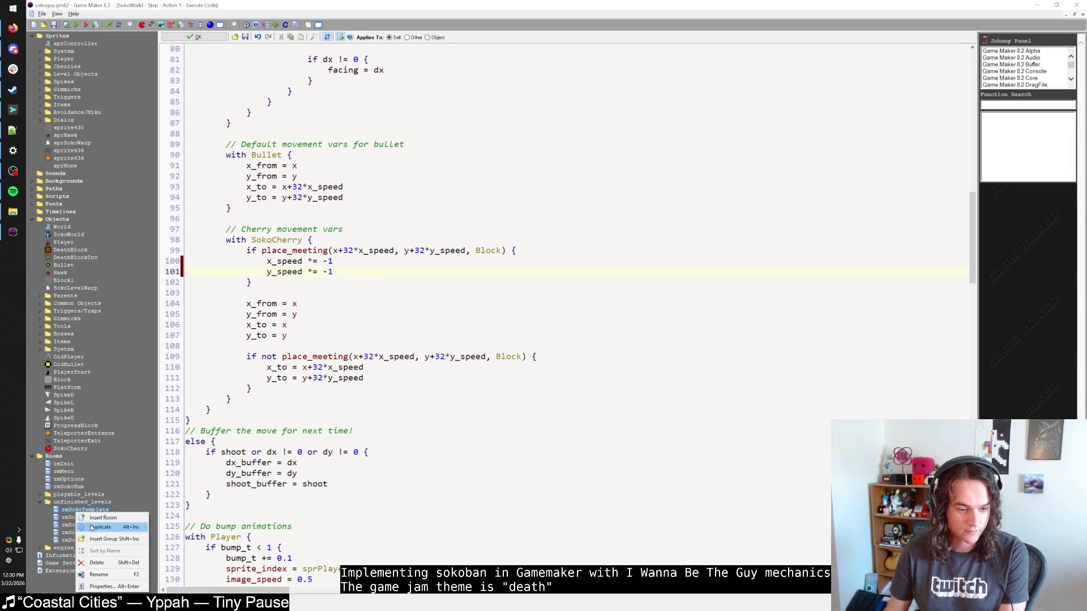
click(90, 524)
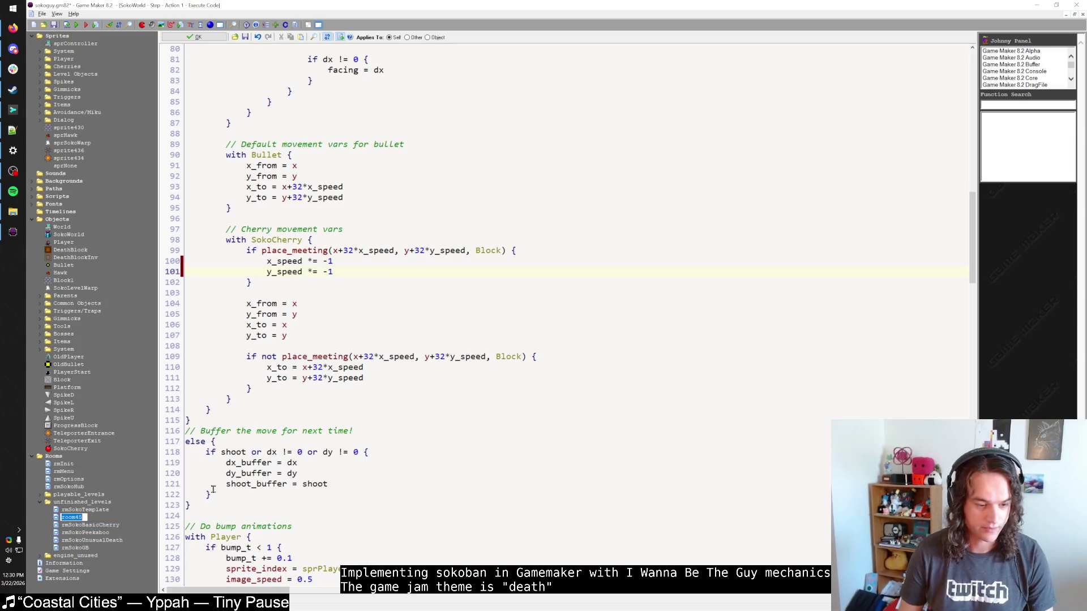
Check the git and notes windows, then close the SokoWorld step code editor.
key(alt+Tab)
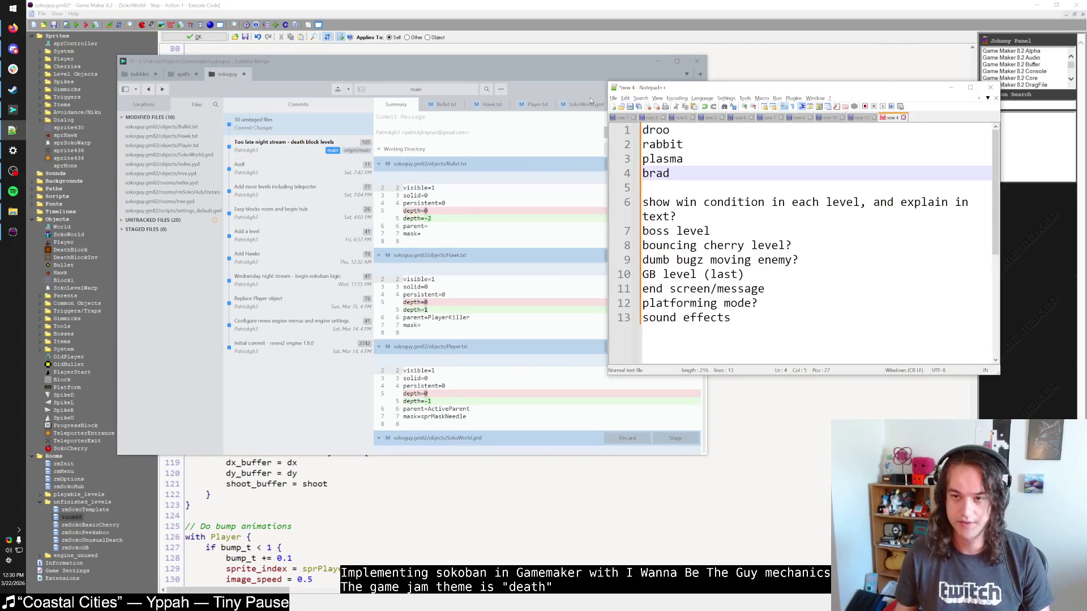
click(88, 517)
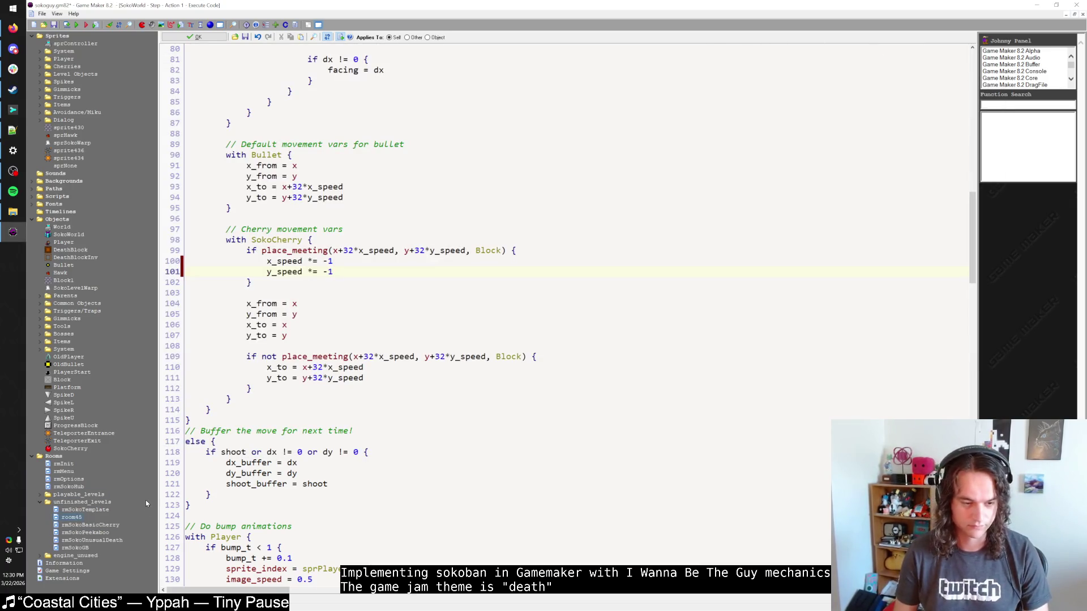
key(Up)
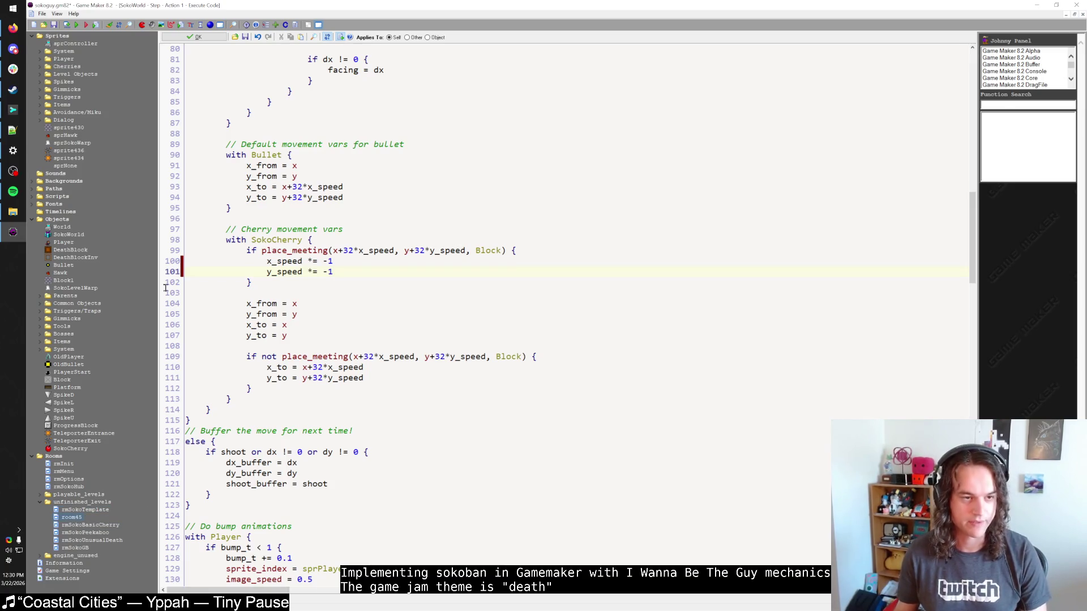
key(alt+Tab)
key(alt+Tab)
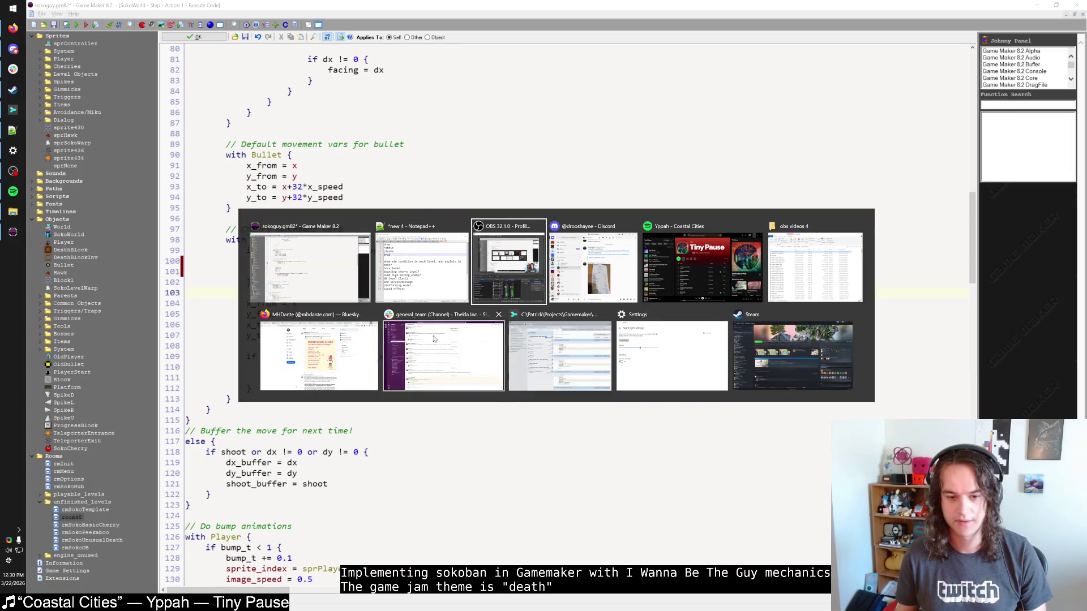
click(306, 272)
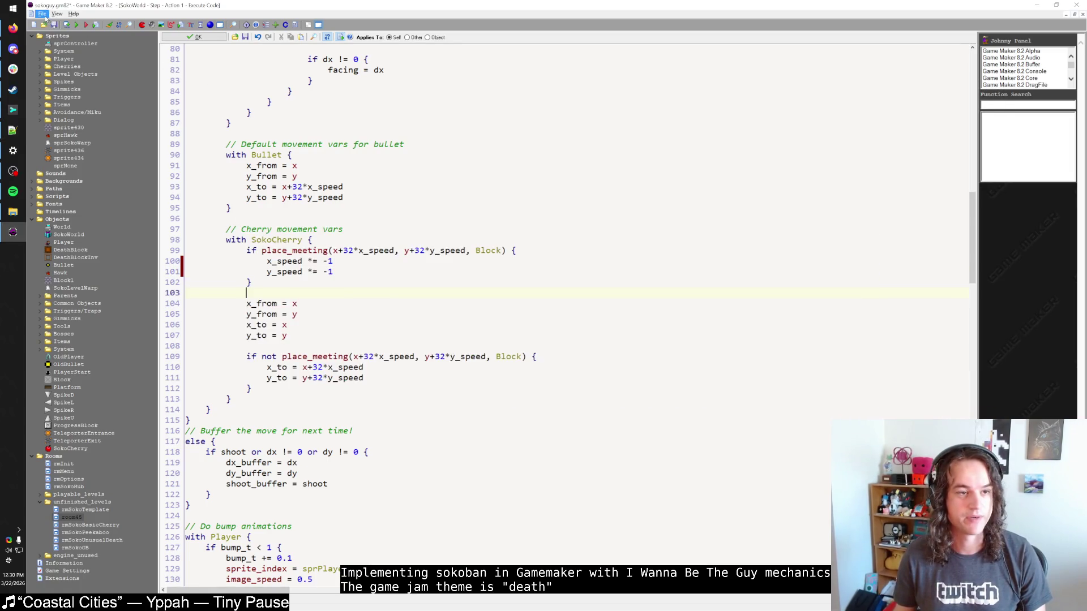
click(191, 37)
Rename room45 to rmSokoFreeCherry and briefly open it in the room editor.
right_click(65, 525)
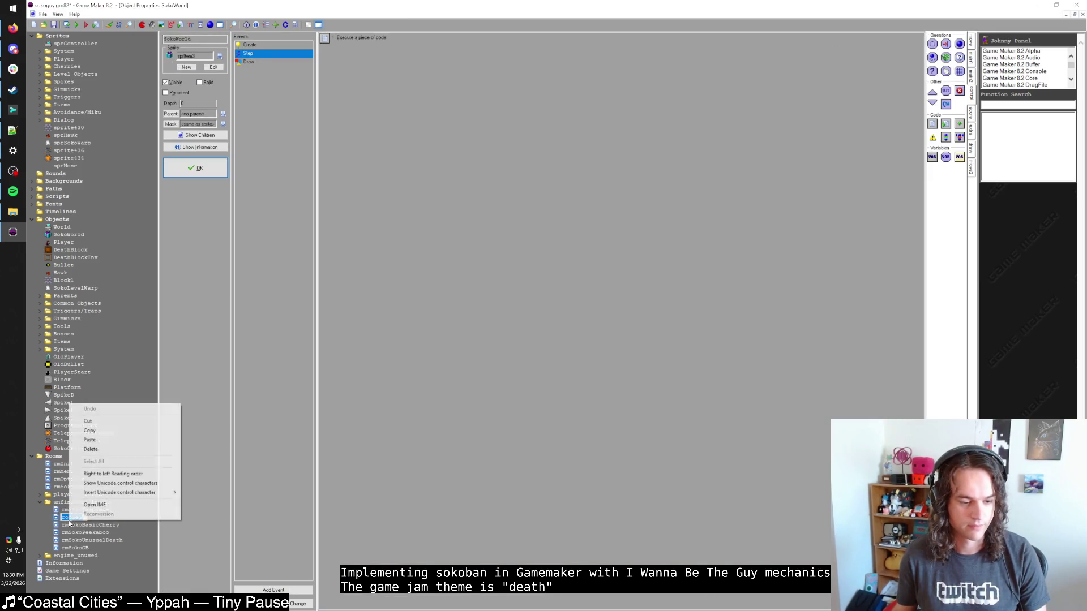
key(Escape)
click(110, 517)
text(rmSokoFreeChe)
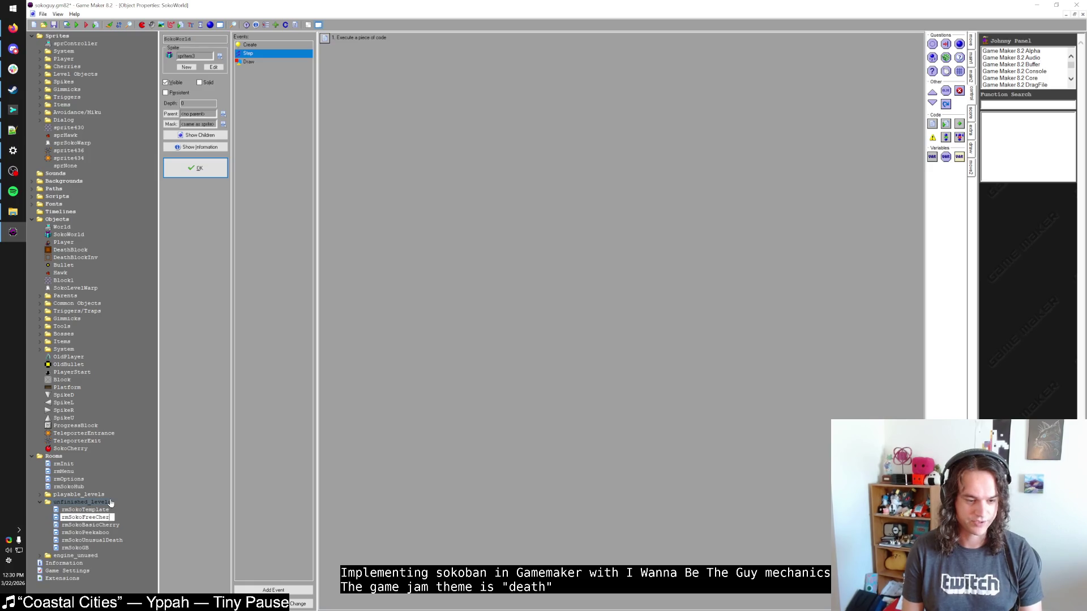
text(ry)
key(Return)
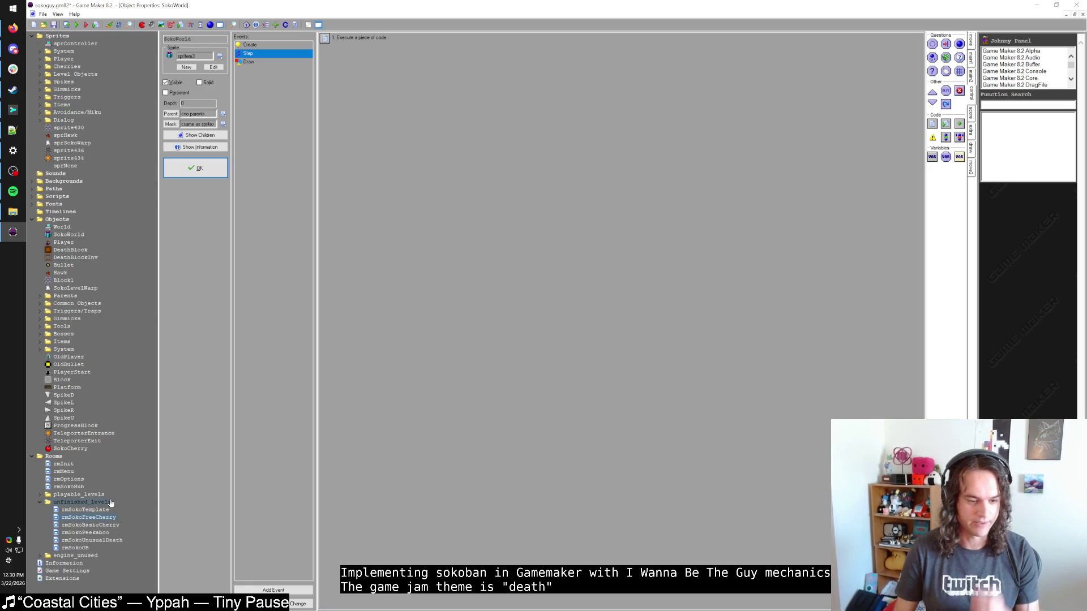
double_click(91, 518)
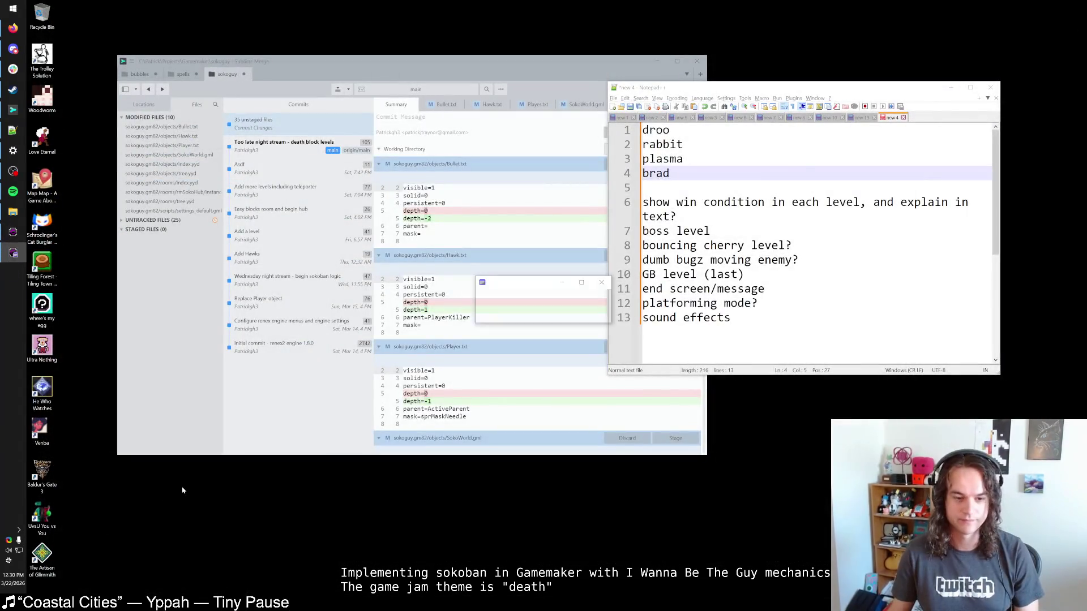
click(309, 156)
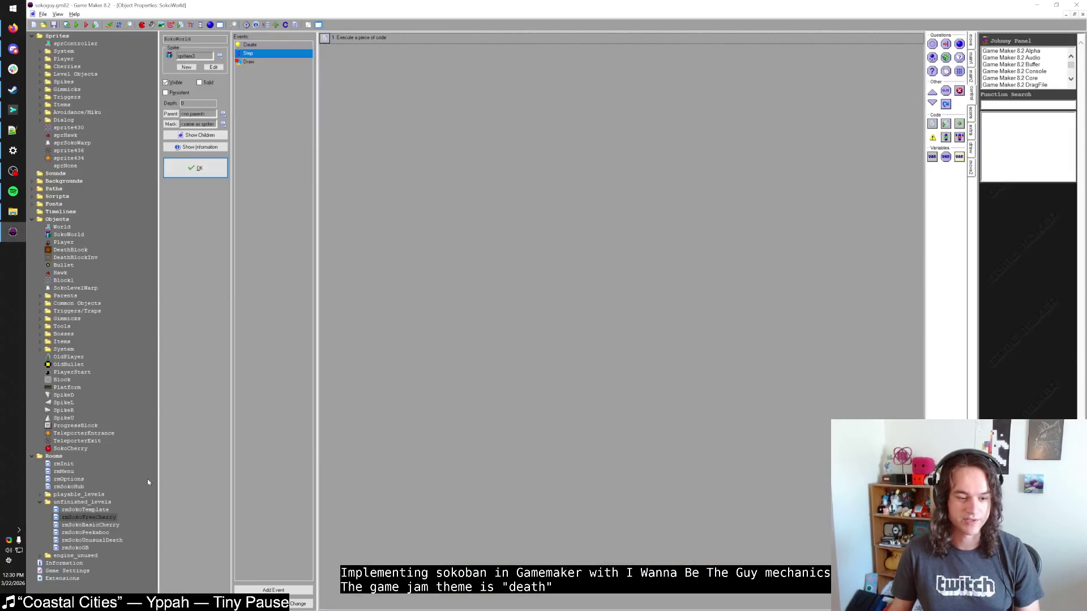
Rename rmSokoBasicCherry to rmSokoCherryGauntlet and file it under playable_levels.
click(80, 525)
click(80, 525)
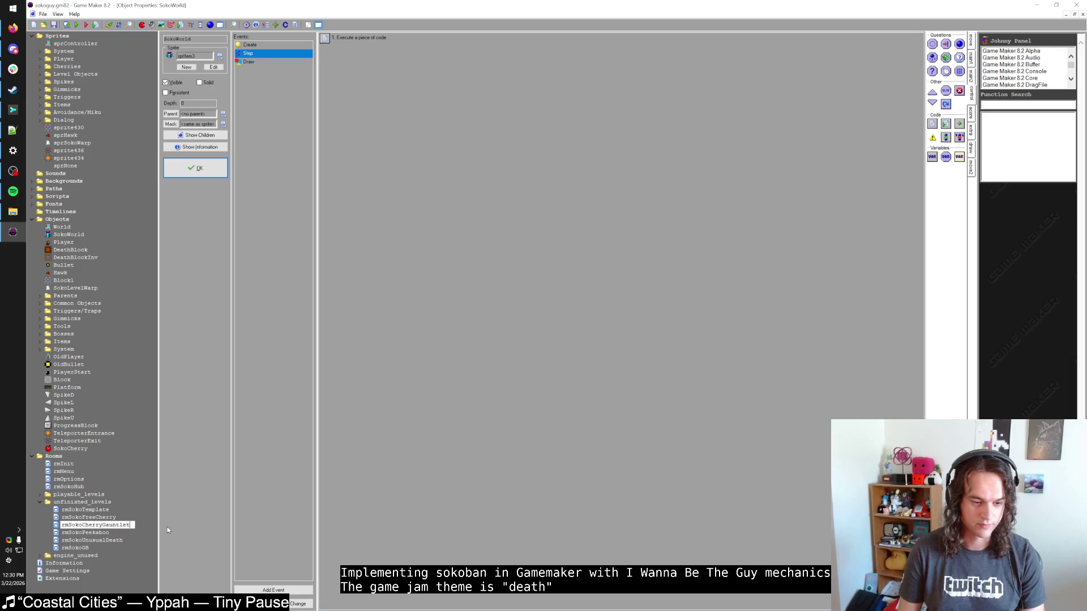
key(Return)
mouse_move(96, 520)
mouse_down()
mouse_move(57, 502)
mouse_move(102, 564)
mouse_move(108, 549)
mouse_up()
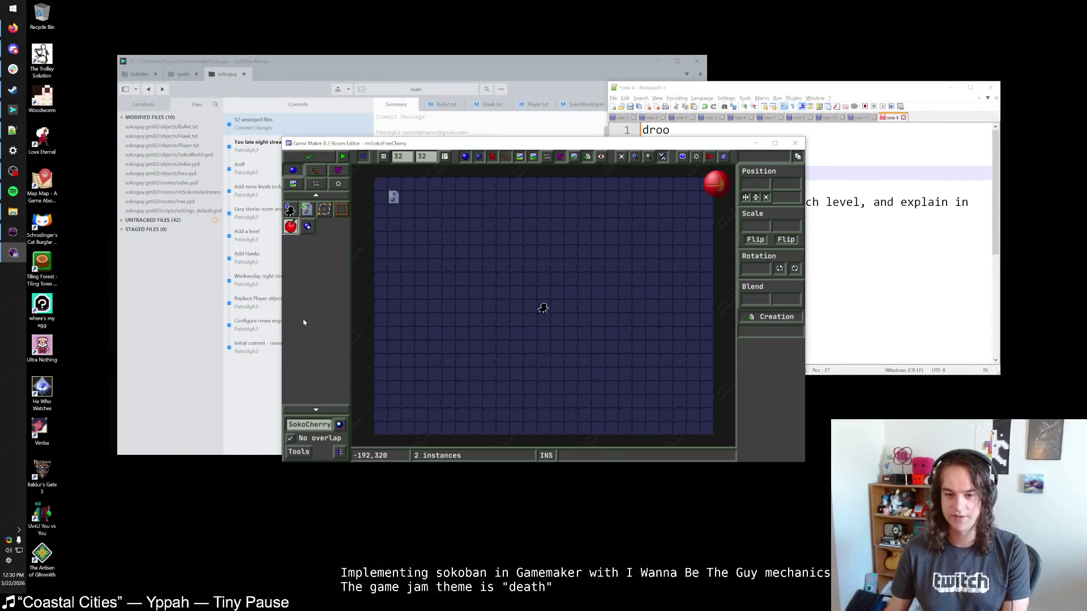
Maximize the room editor and place a ShootBlock, removing a stray cherry.
double_click(453, 147)
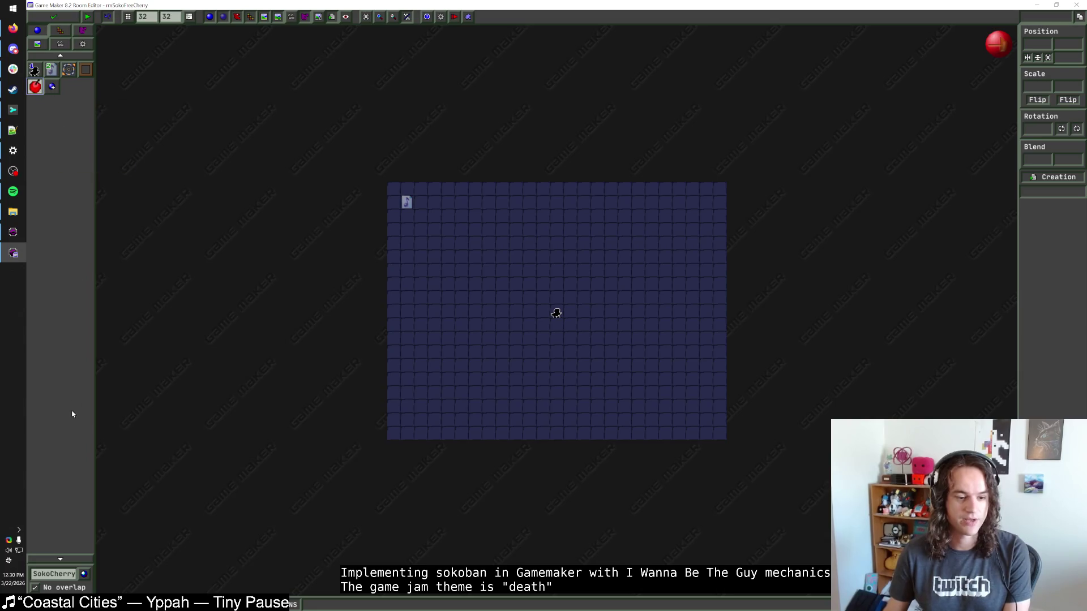
click(73, 576)
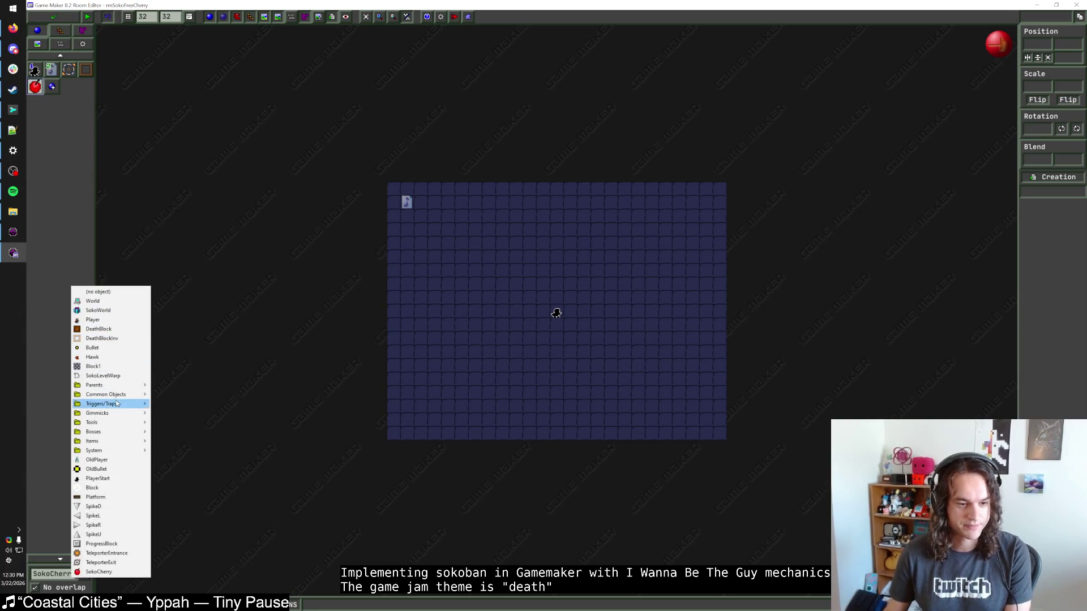
mouse_move(116, 412)
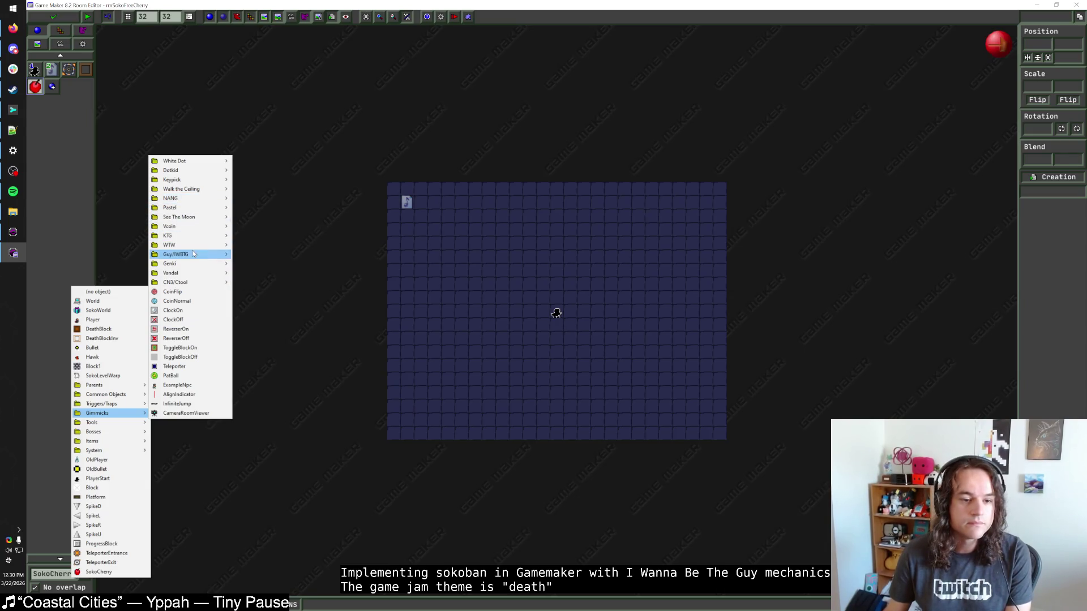
mouse_move(193, 250)
mouse_move(194, 213)
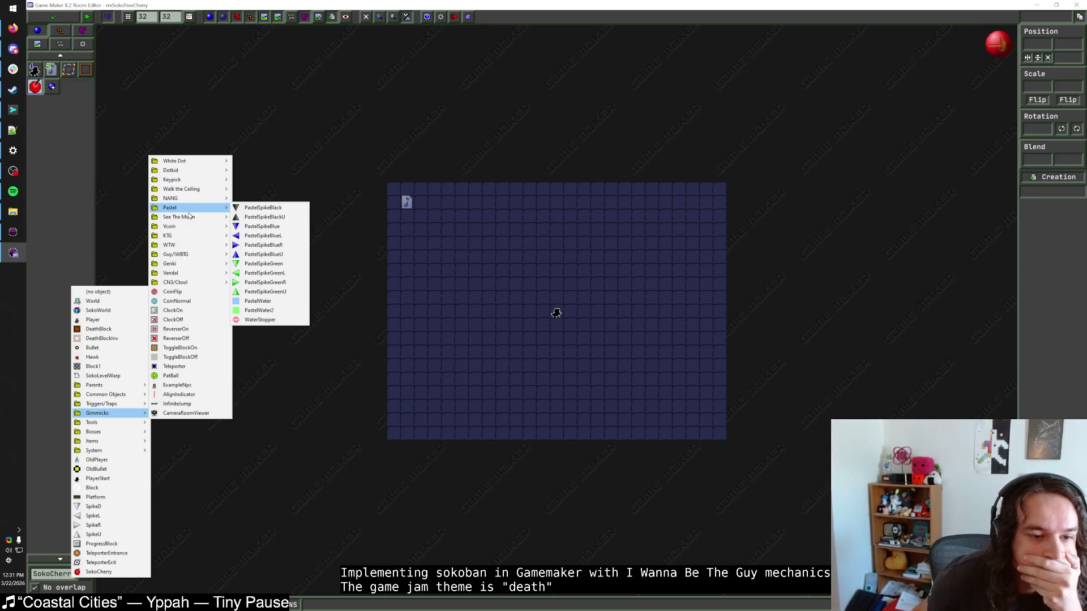
click(249, 264)
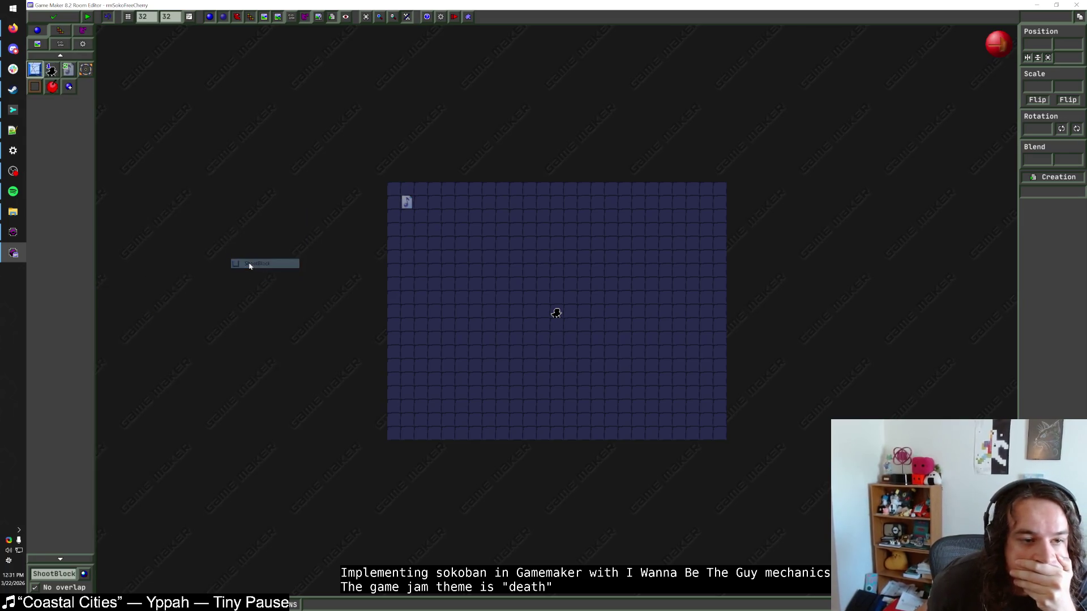
click(488, 297)
click(47, 90)
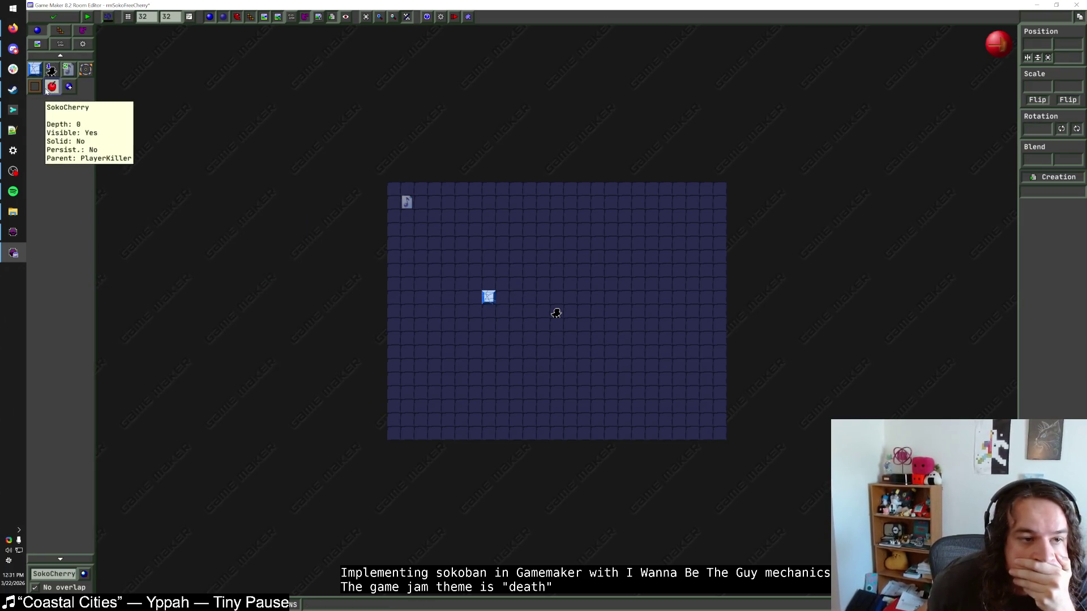
click(456, 306)
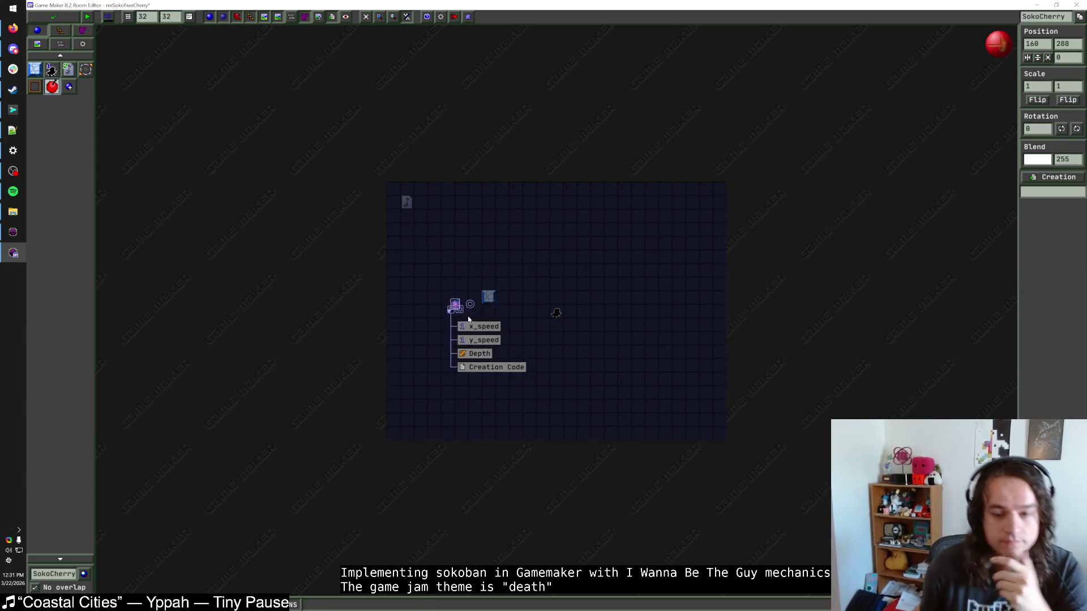
right_click(455, 306)
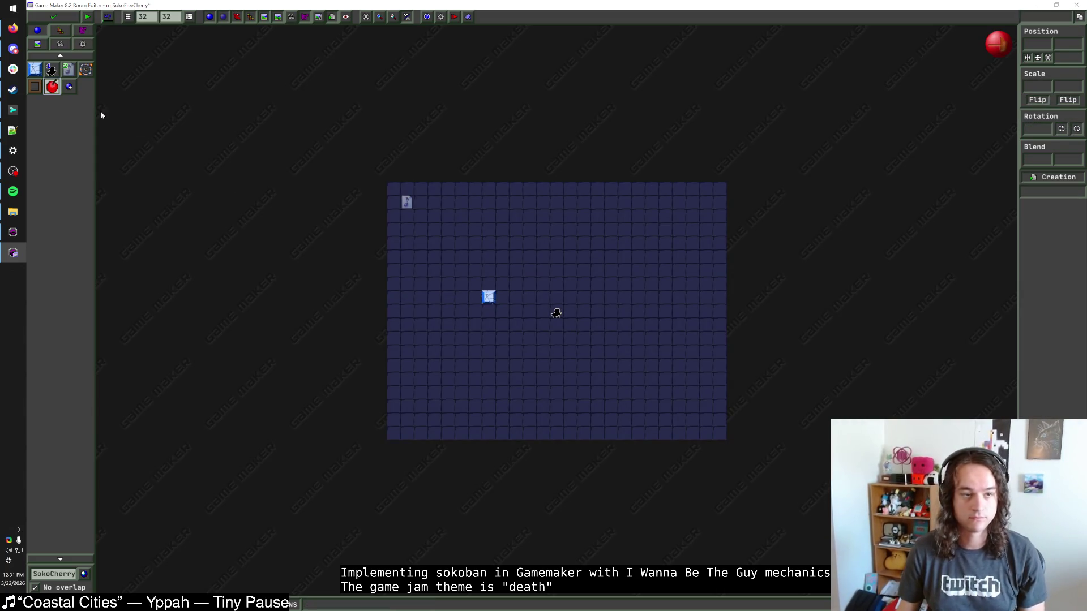
Place a ShootBlockBig scaled 2 by 2 at 192,192.
click(68, 574)
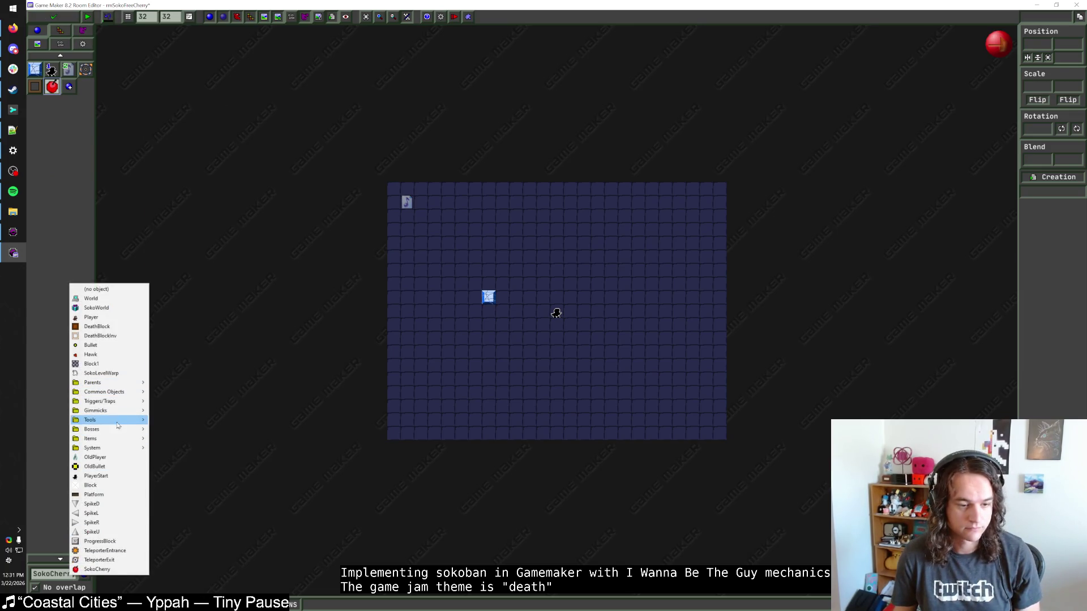
mouse_move(203, 252)
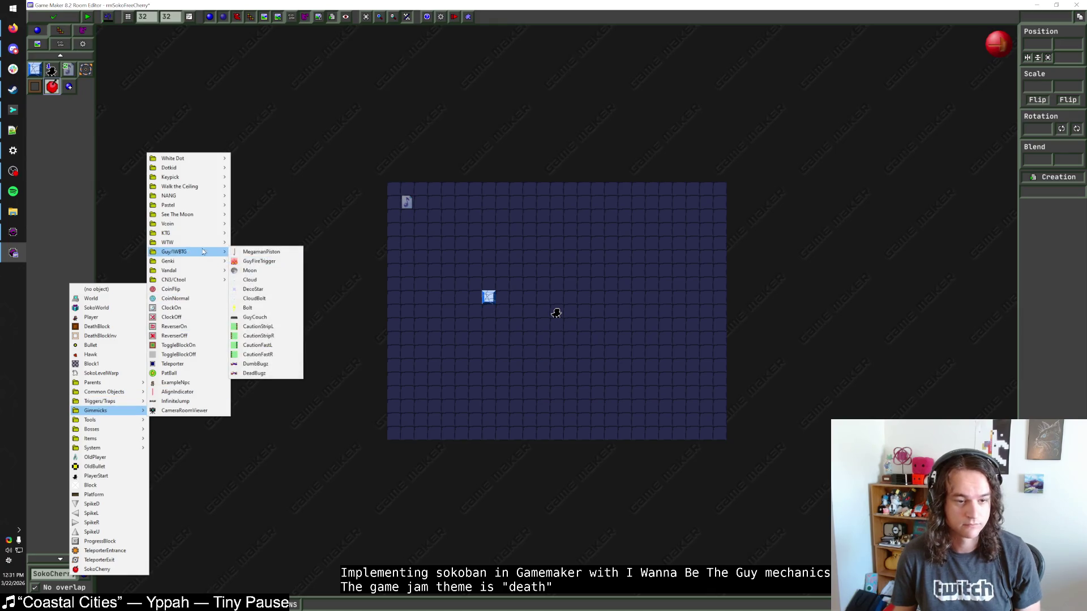
click(257, 270)
click(453, 345)
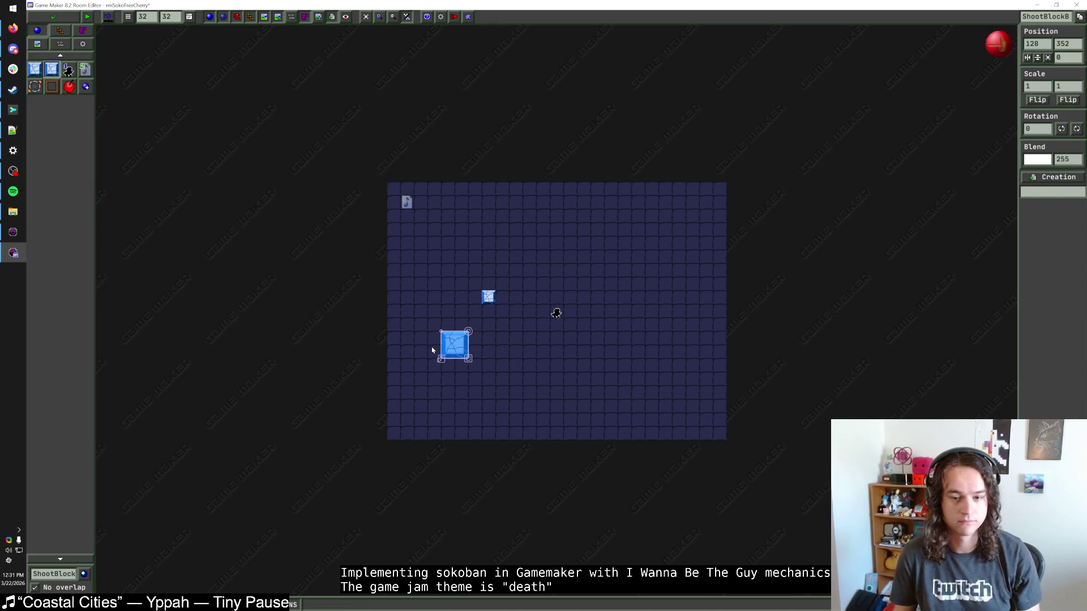
double_click(1037, 86)
text(2)
key(Tab)
text(2)
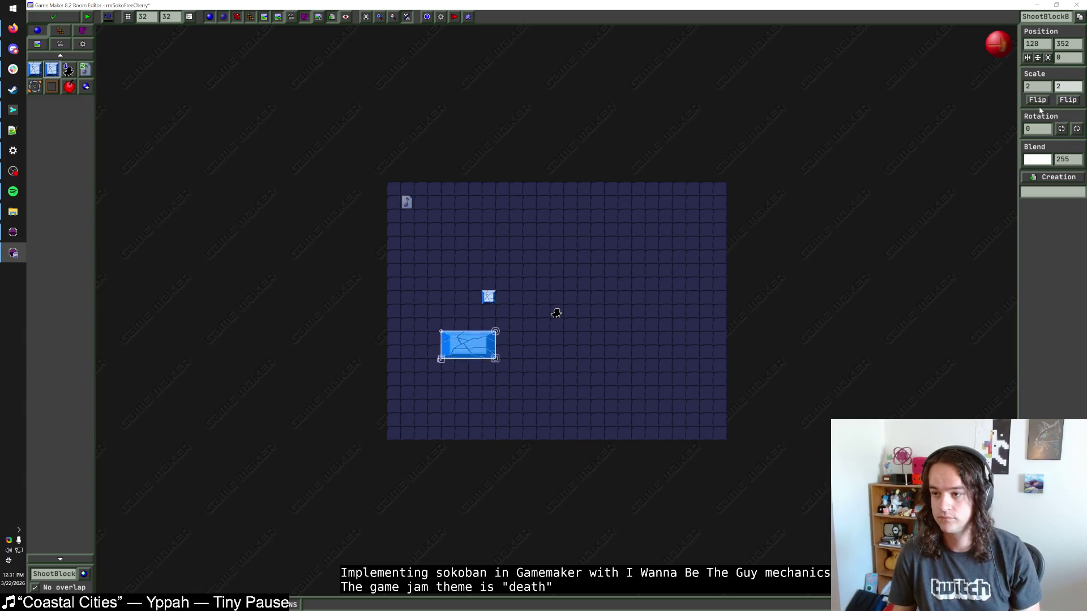
mouse_move(442, 384)
mouse_down()
mouse_move(522, 345)
mouse_move(495, 292)
mouse_move(467, 321)
mouse_up()
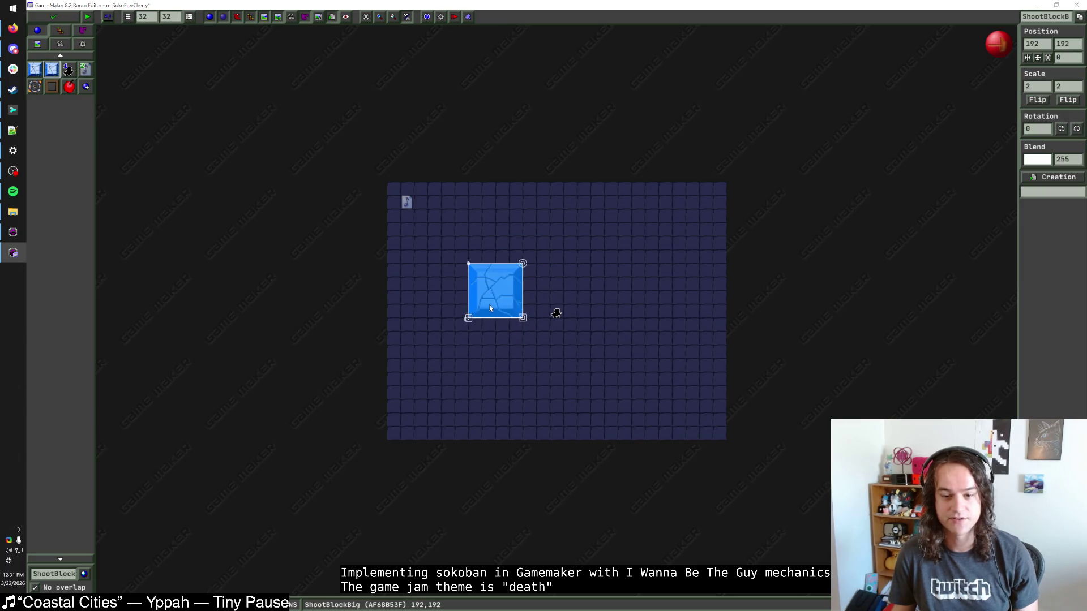
Place a SokoCherry at the room's top-left corner, toggling between tile and object modes.
click(69, 86)
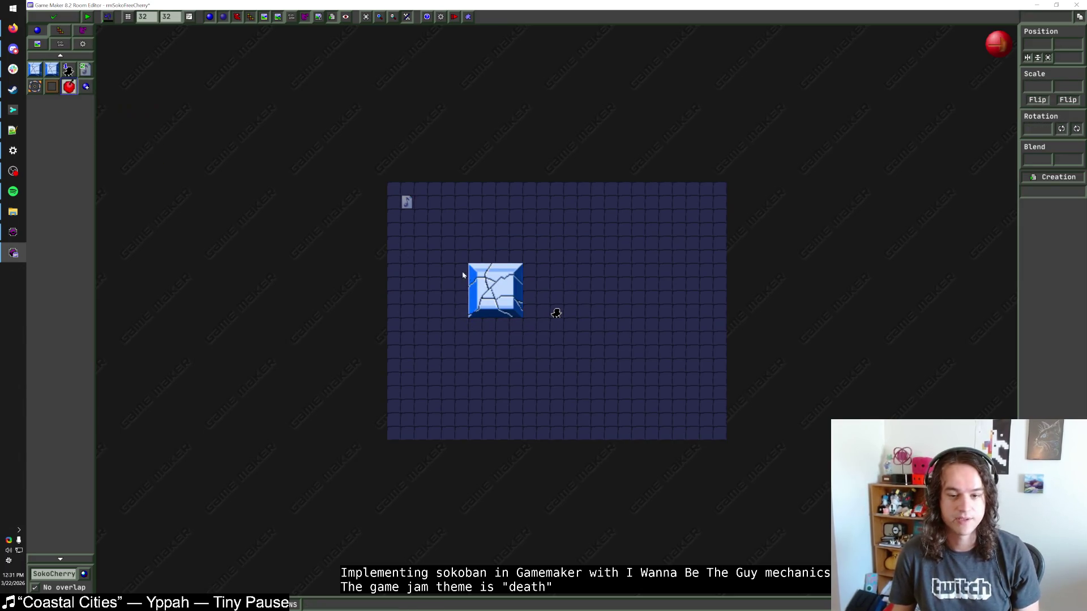
click(456, 267)
scroll(460, 277, up, 1)
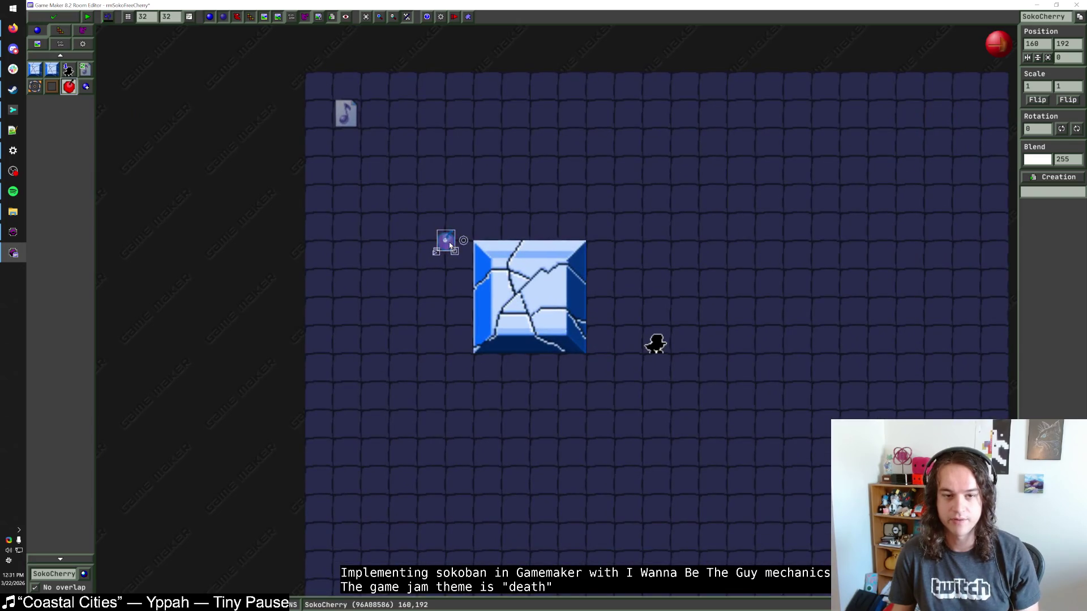
mouse_move(445, 245)
mouse_down()
mouse_move(306, 100)
mouse_move(304, 71)
mouse_up()
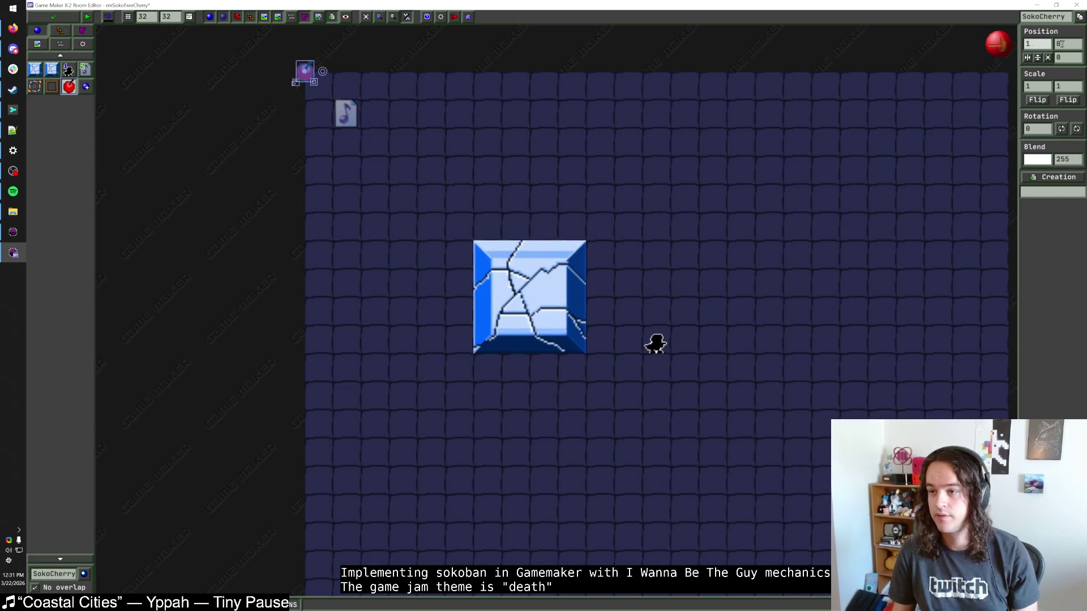
key(t)
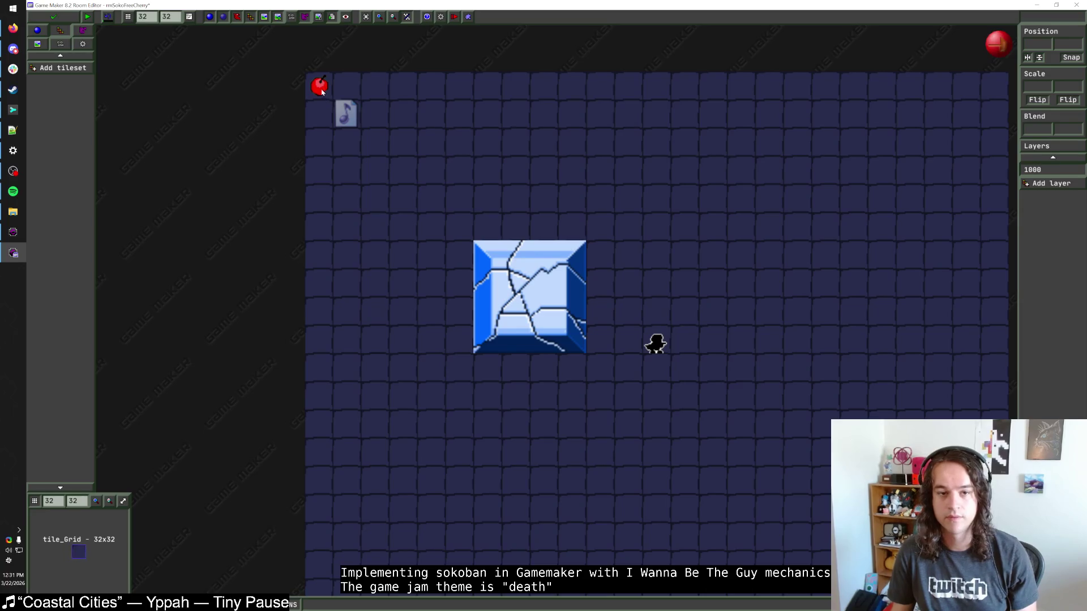
click(460, 230)
key(Escape)
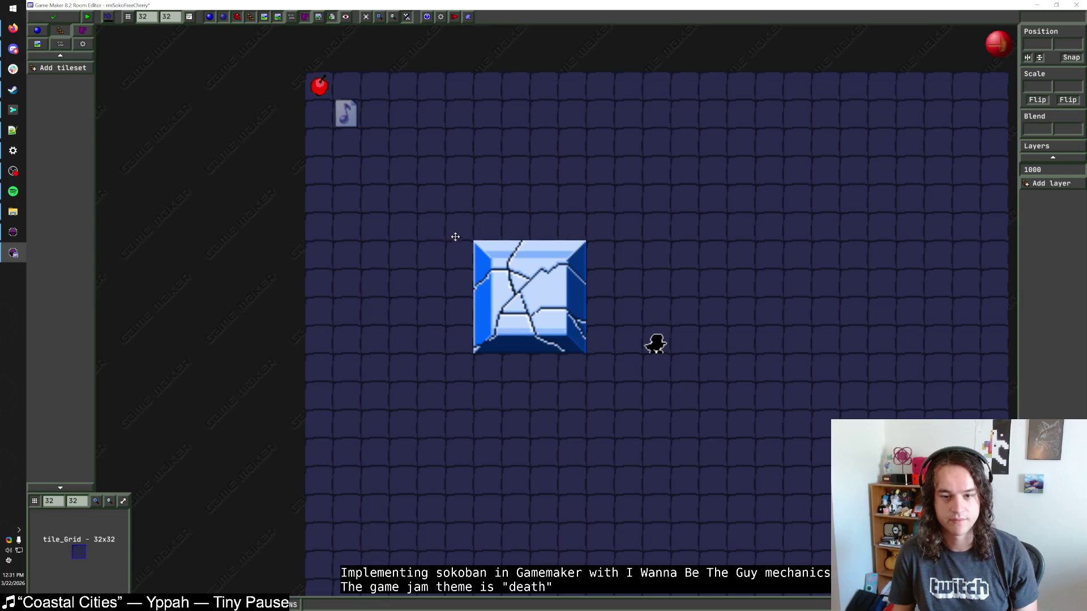
click(38, 30)
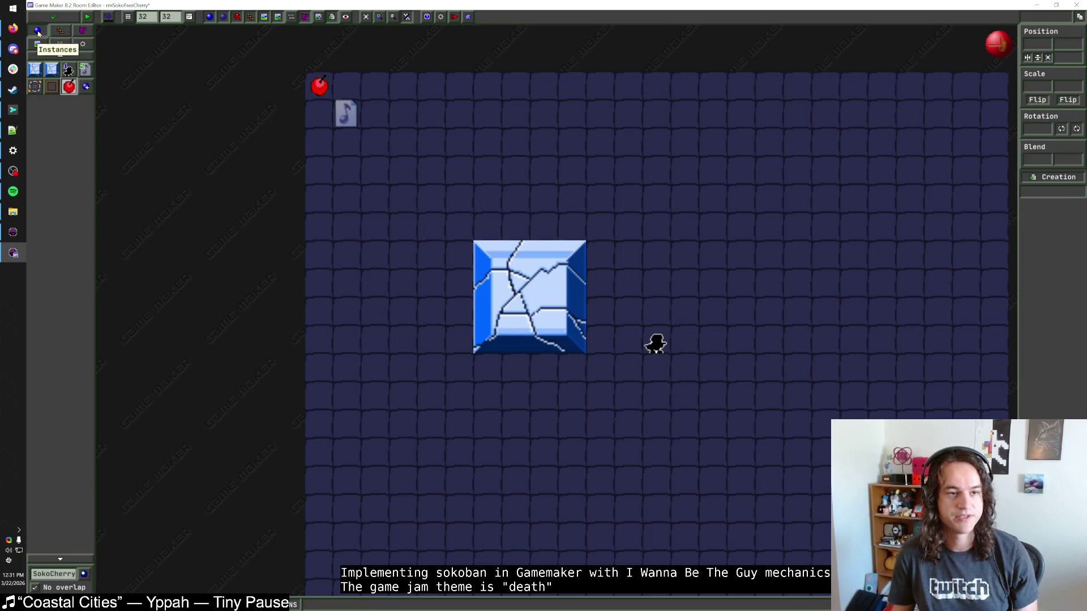
key(Tab)
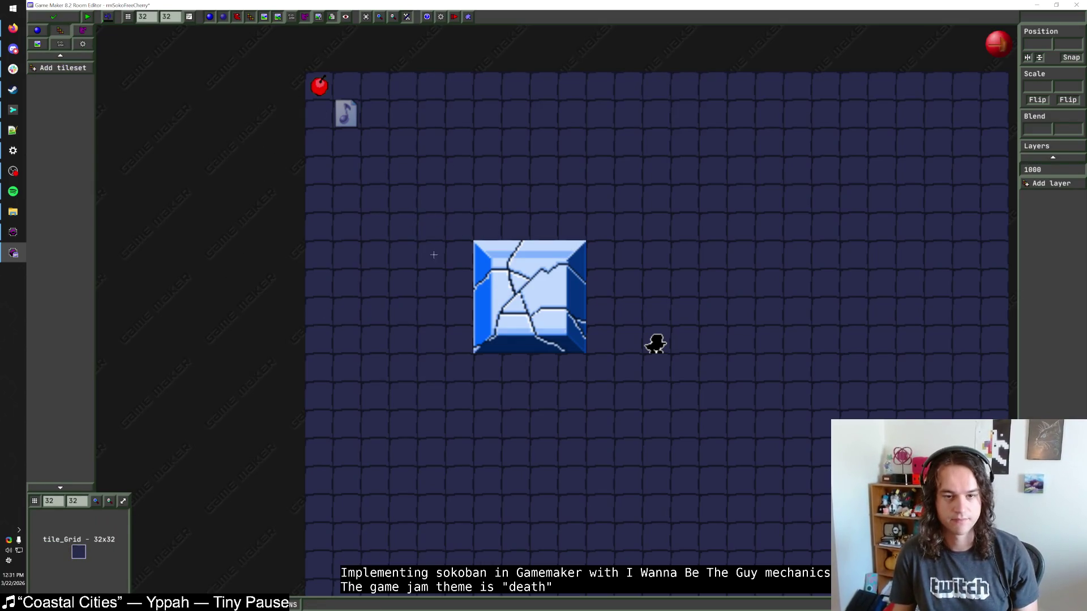
click(37, 30)
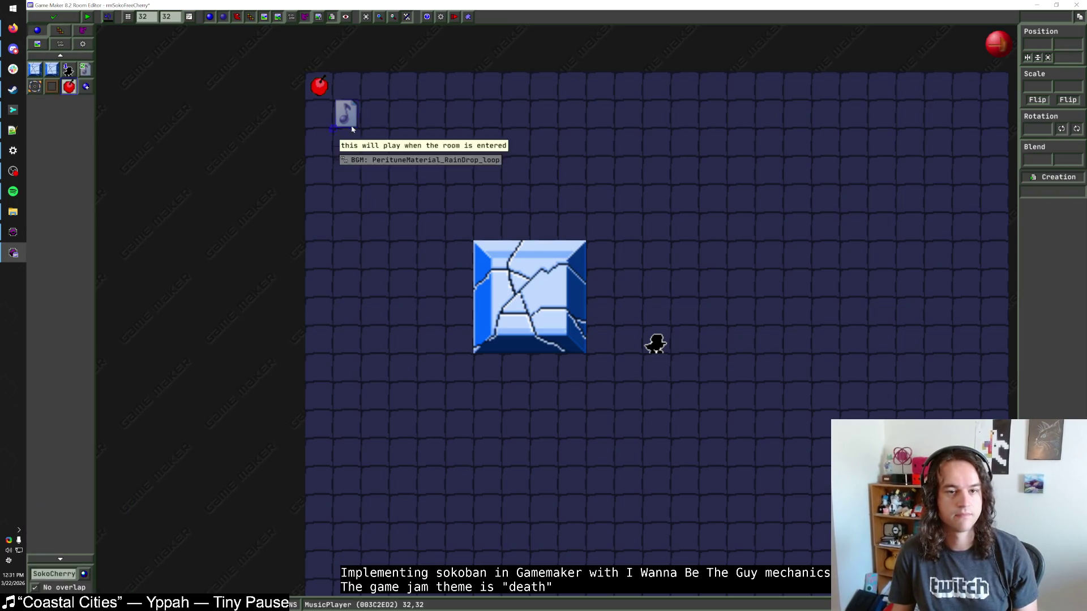
Move the cherry beside the cracked ice block and set its x_speed to 1.
click(319, 87)
mouse_move(319, 89)
mouse_down()
mouse_move(459, 286)
mouse_move(461, 264)
mouse_up()
right_click(463, 256)
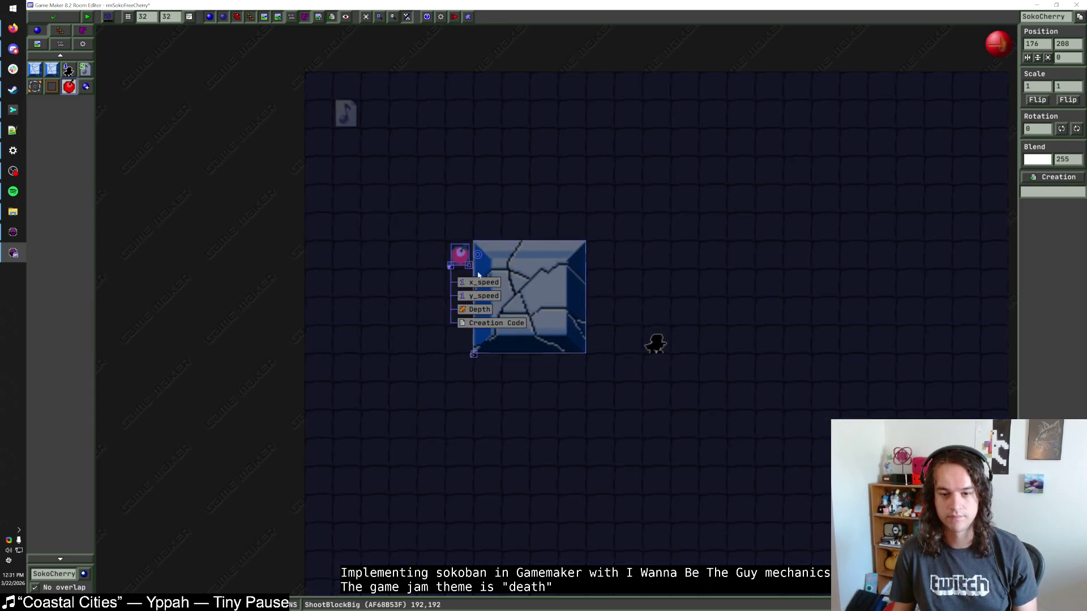
click(485, 282)
text(1)
key(Return)
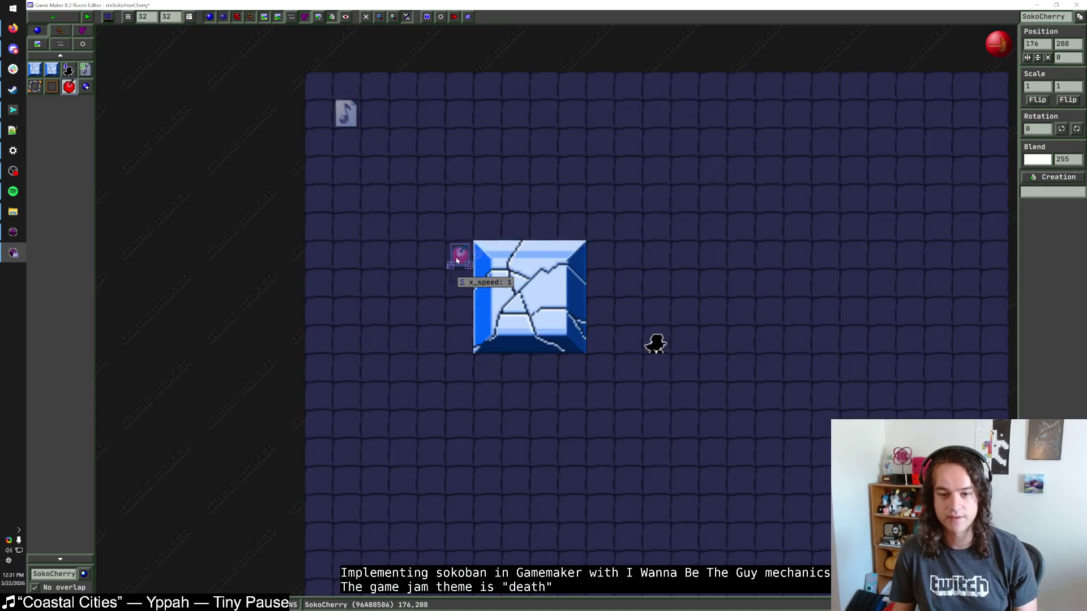
Add three more cherries in a column below the first.
click(460, 283)
click(460, 312)
click(459, 340)
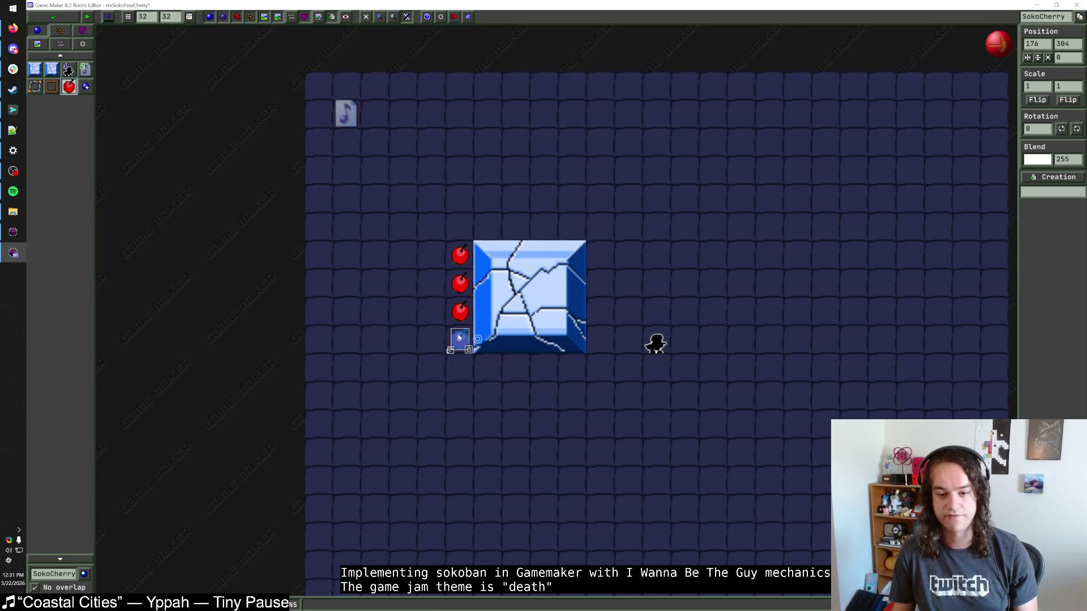
click(416, 307)
drag(416, 307, 388, 283)
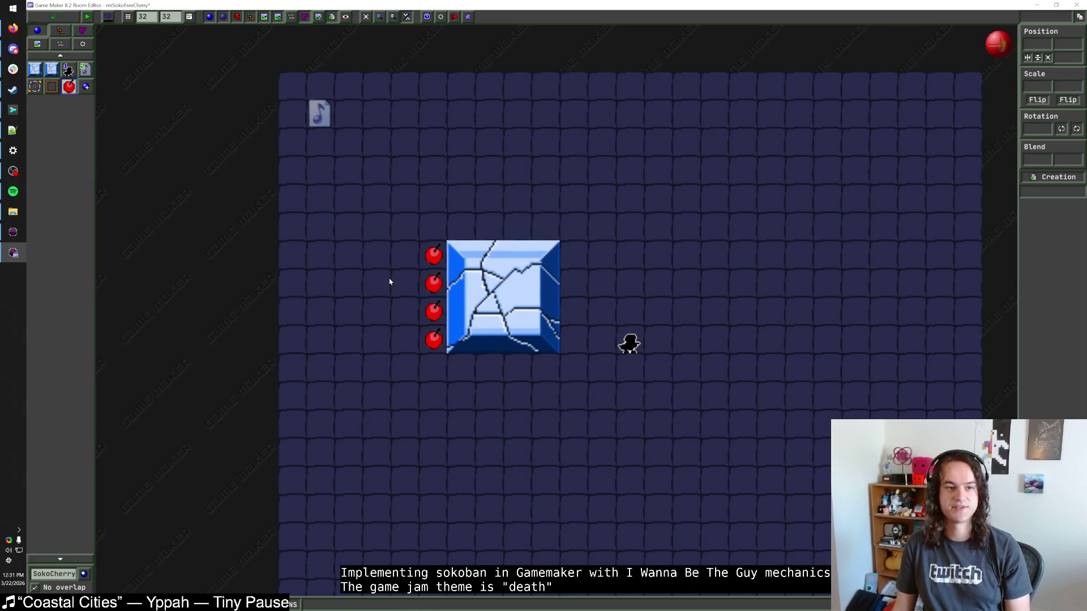
scroll(389, 282, down, 1)
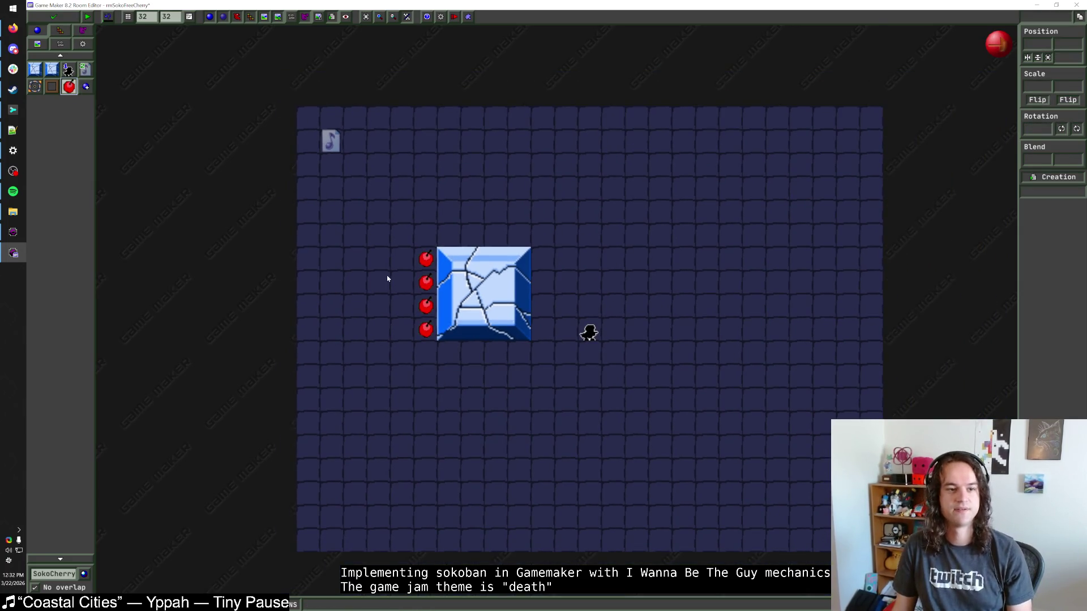
click(34, 69)
click(69, 86)
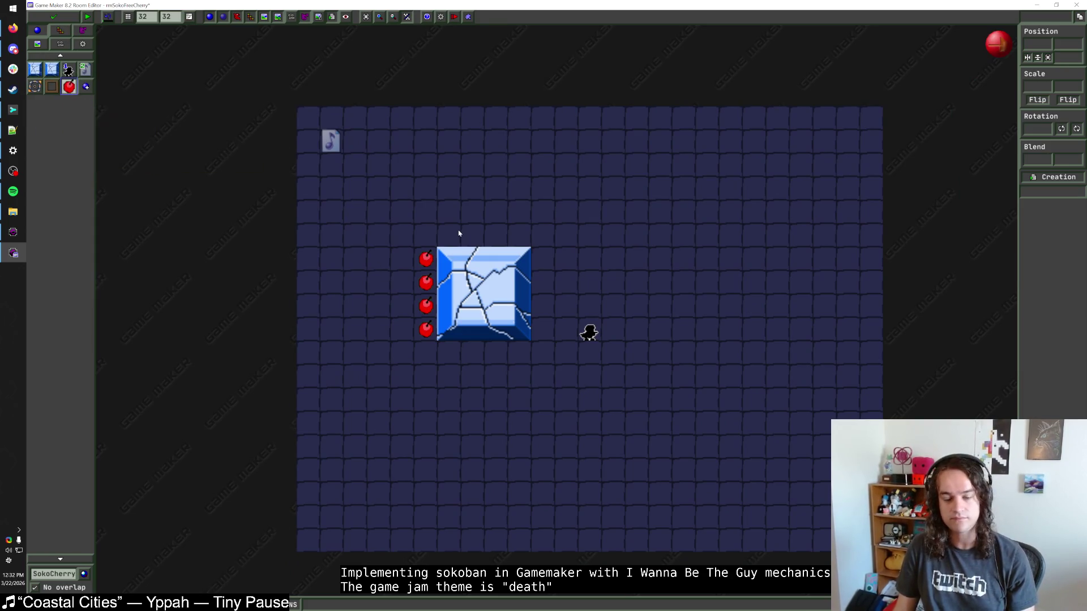
click(51, 573)
Paint Block1 walls around the ice block and move the player start one cell left beside it.
click(85, 361)
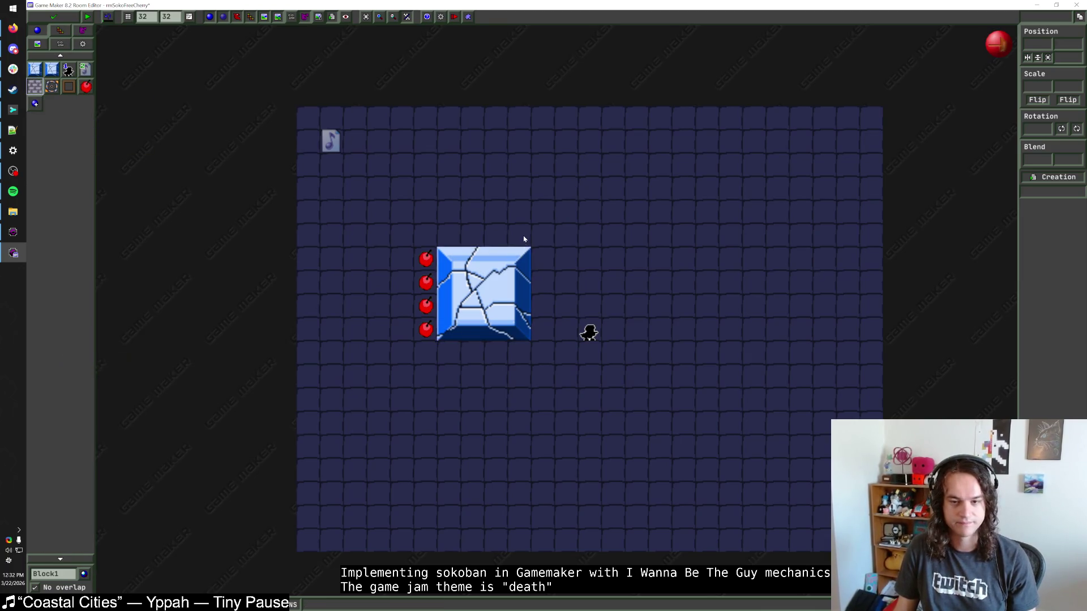
mouse_move(524, 239)
mouse_down()
mouse_move(403, 233)
mouse_move(403, 334)
mouse_move(405, 356)
mouse_move(529, 362)
mouse_up()
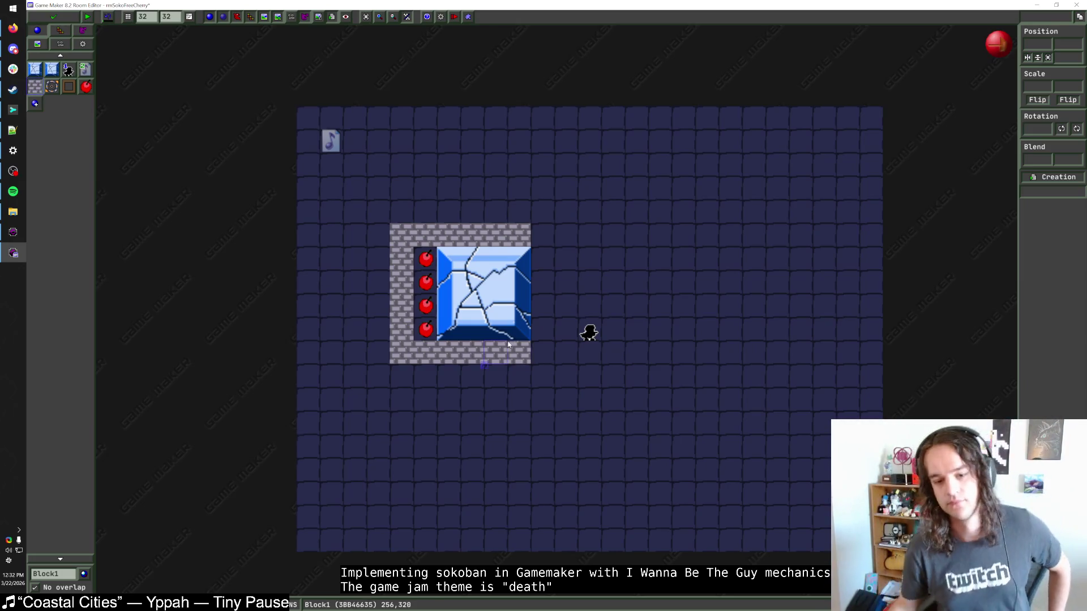
right_click(563, 362)
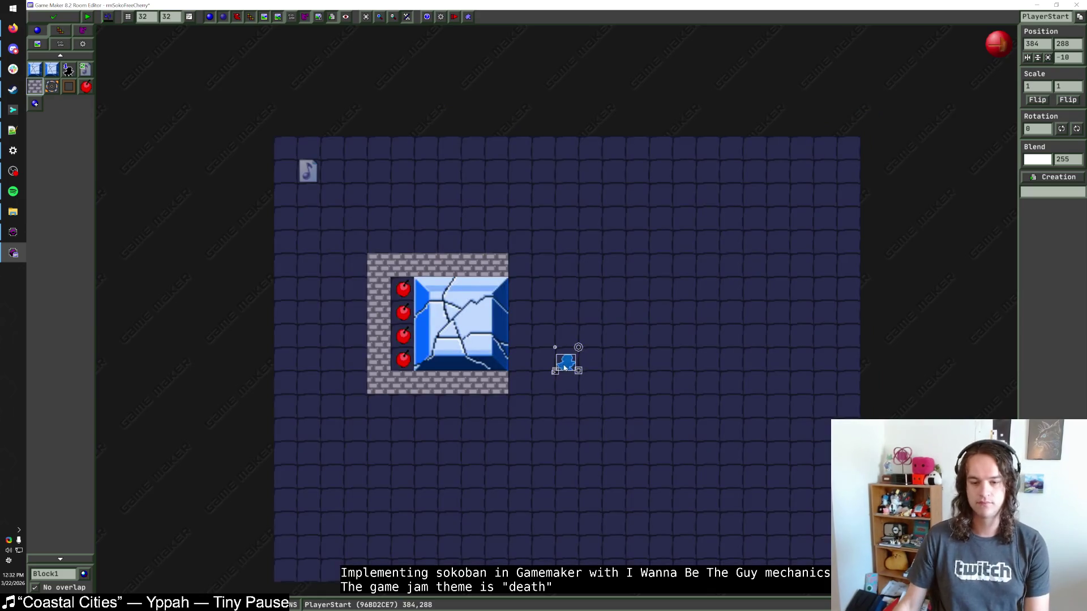
drag(565, 362, 517, 364)
click(578, 358)
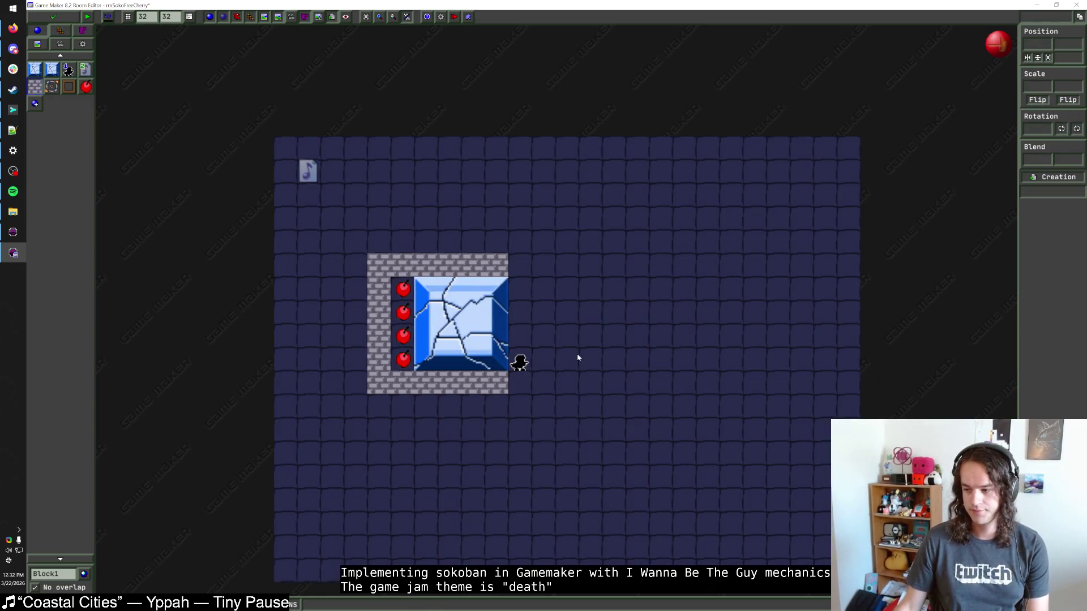
right_click(451, 383)
key(ctrl+z)
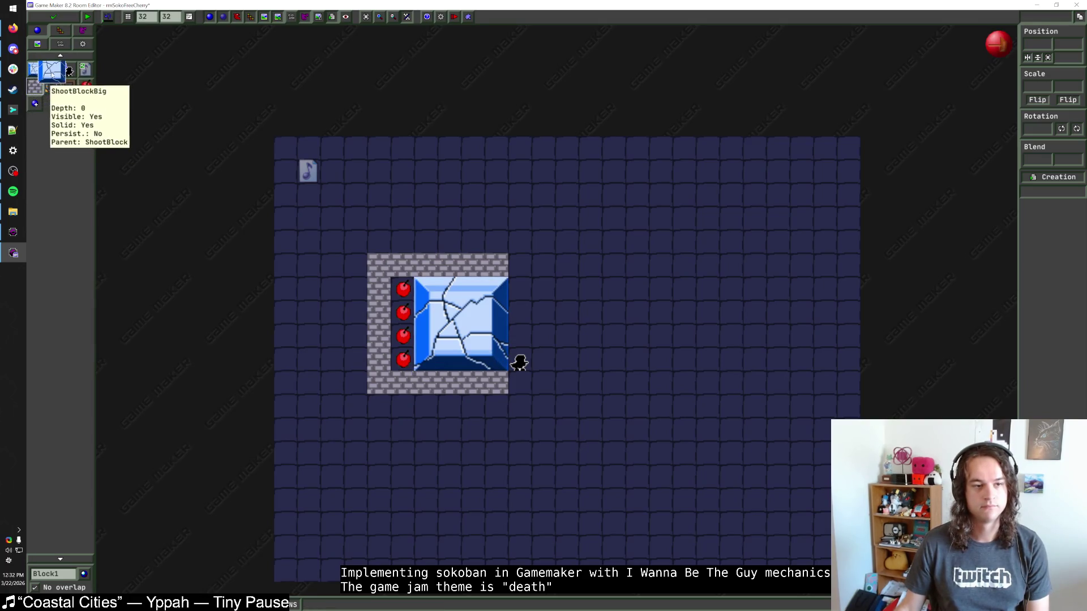
Try a ShootBlock beside the big block, add wall columns below it, and reposition the player start.
click(34, 69)
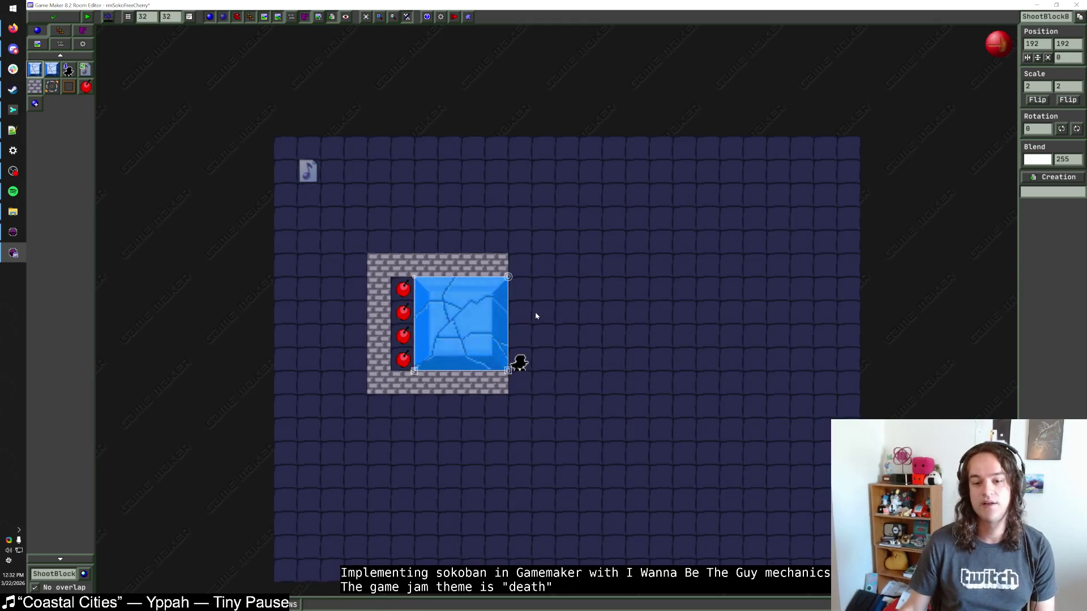
click(538, 315)
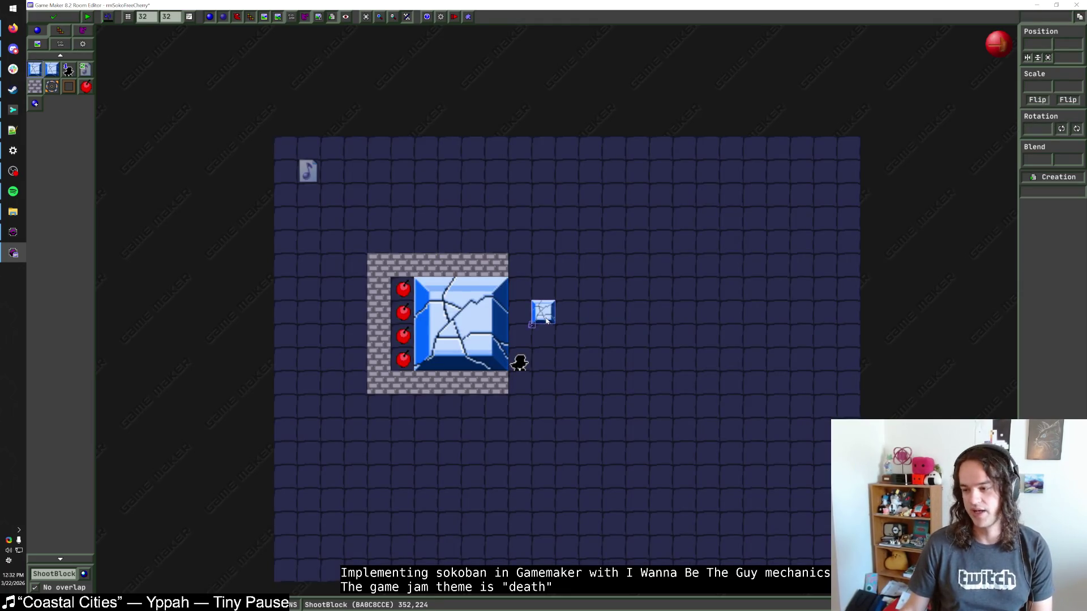
click(52, 69)
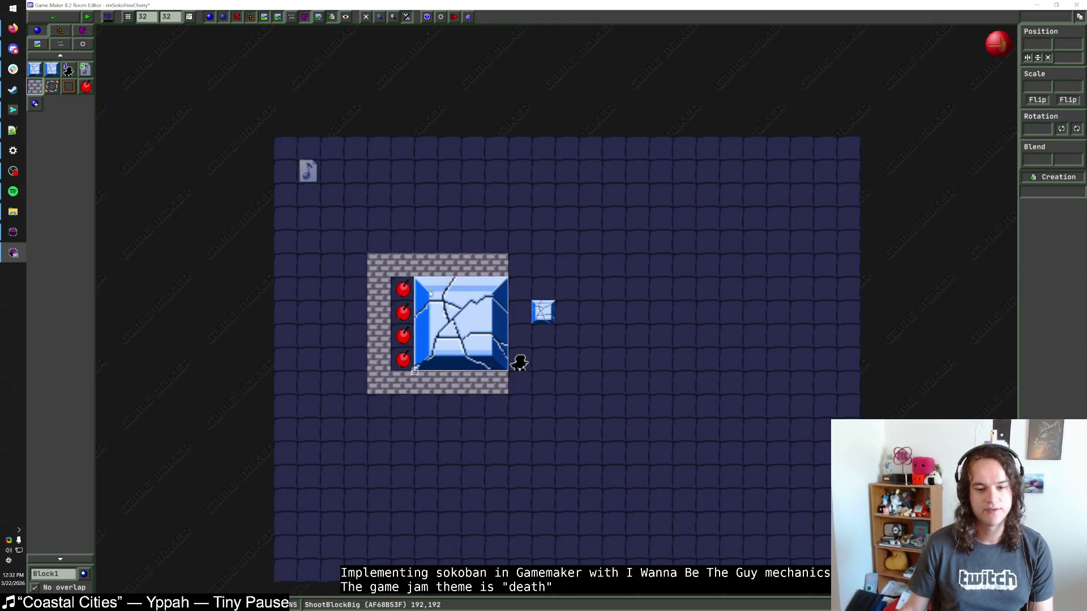
right_click(425, 383)
drag(408, 411, 403, 438)
drag(450, 404, 450, 439)
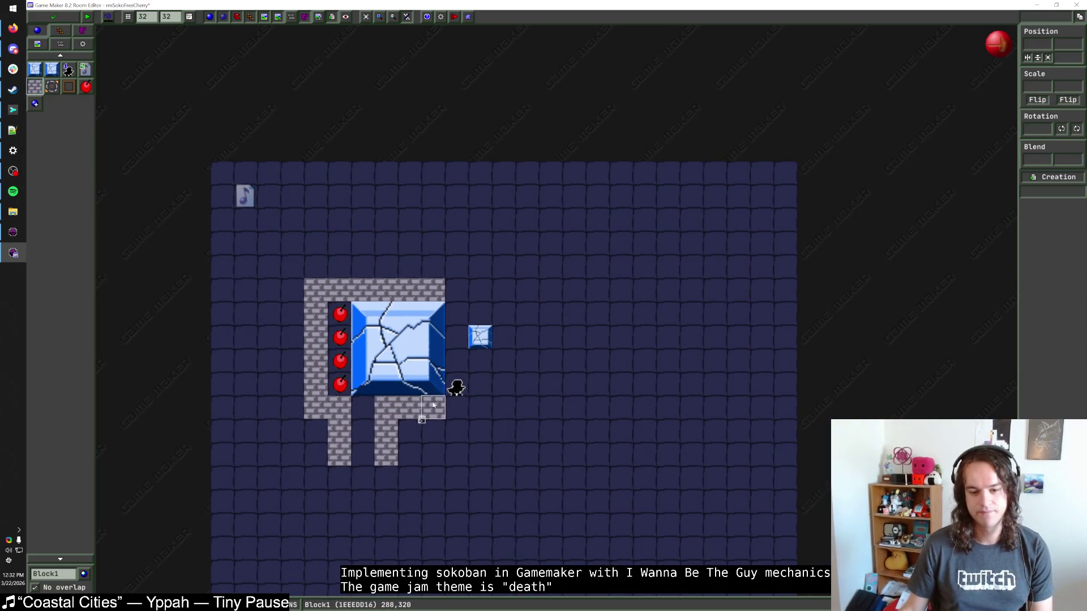
mouse_move(456, 386)
mouse_down()
mouse_move(478, 383)
mouse_move(524, 339)
mouse_move(512, 306)
mouse_up()
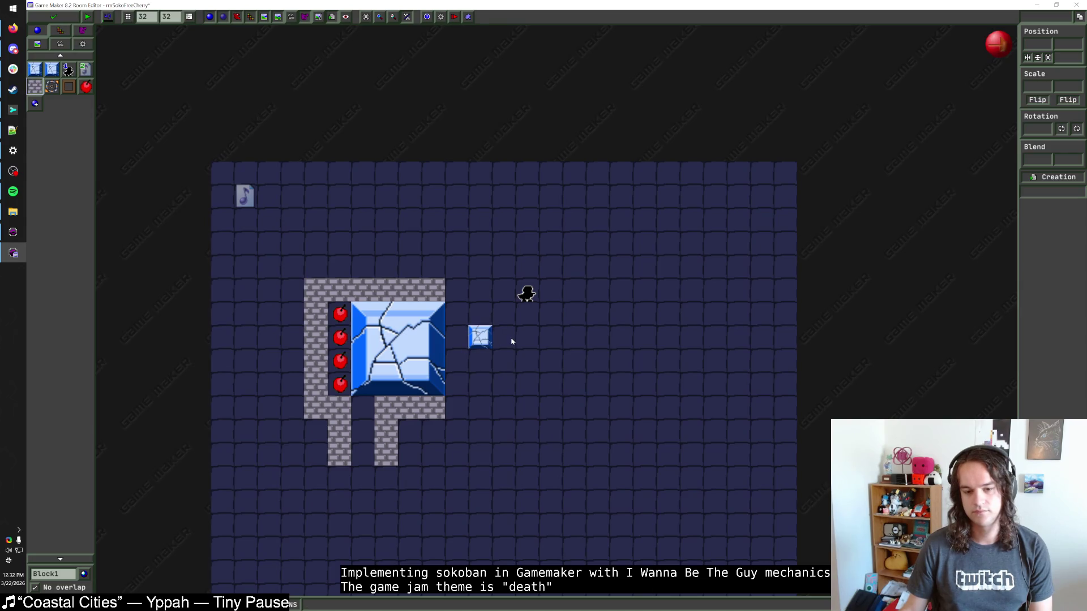
right_click(488, 340)
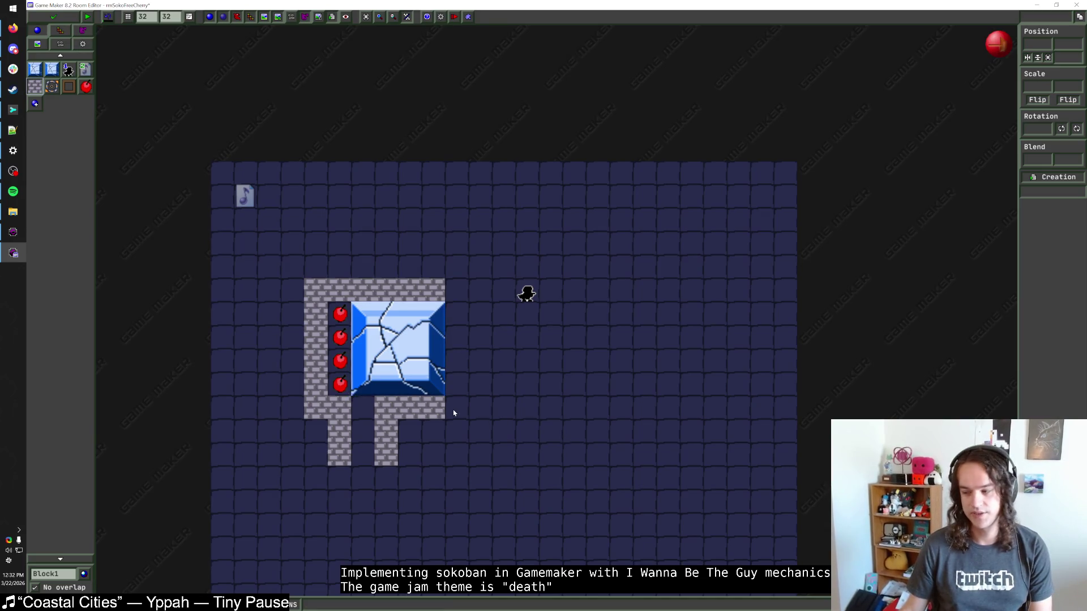
Paint Block1 walls along the right side and top, framing the big block.
mouse_move(453, 410)
mouse_down()
mouse_move(510, 408)
mouse_move(549, 424)
mouse_up()
click(502, 433)
drag(527, 293, 573, 294)
mouse_move(551, 408)
mouse_down()
mouse_move(555, 352)
mouse_move(536, 286)
mouse_move(456, 289)
mouse_up()
click(484, 345)
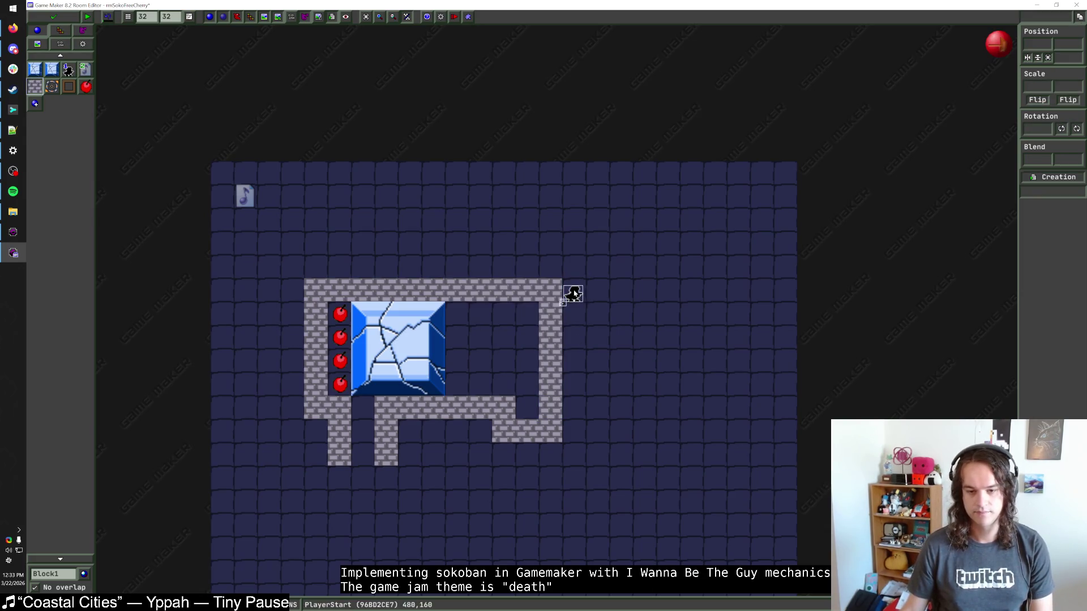
right_click(529, 287)
click(527, 290)
Move the player start to the lower right and rework the Block1 walls around it.
drag(574, 294, 526, 412)
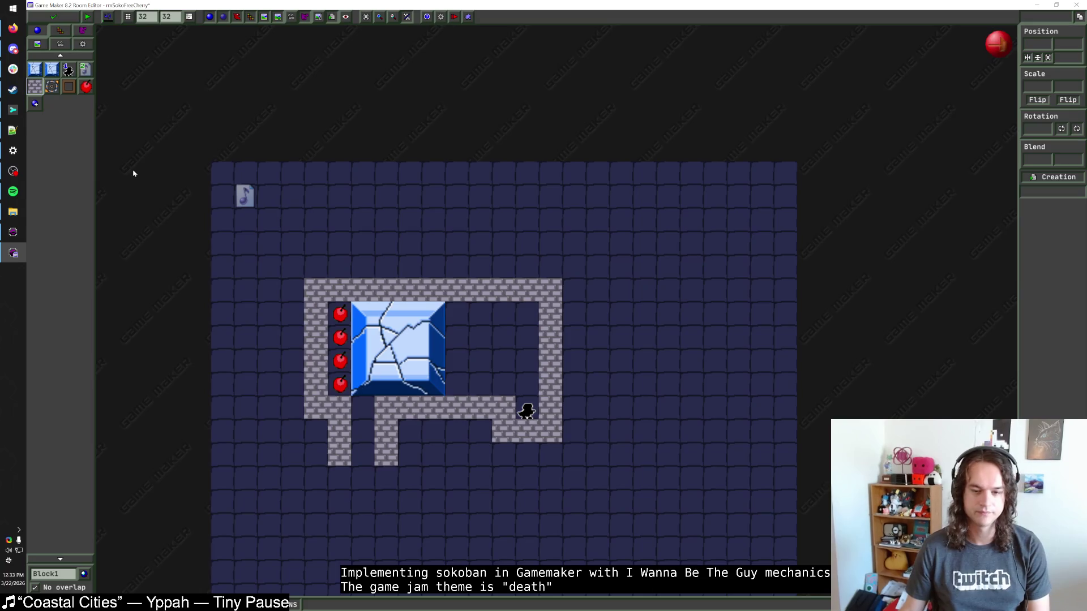
right_click(526, 430)
drag(503, 454, 549, 454)
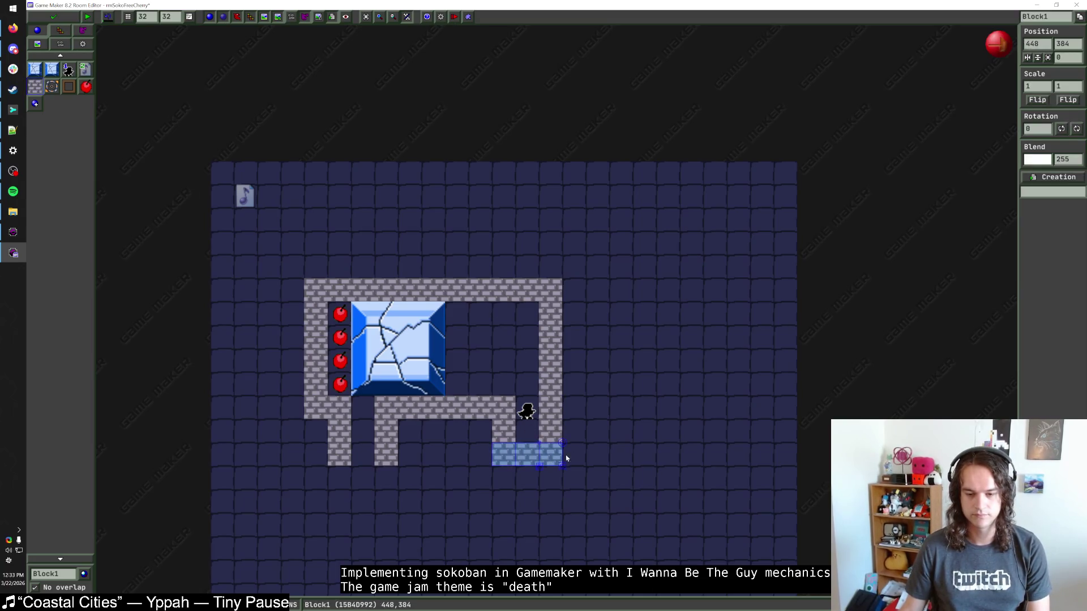
right_click(504, 406)
right_click(480, 407)
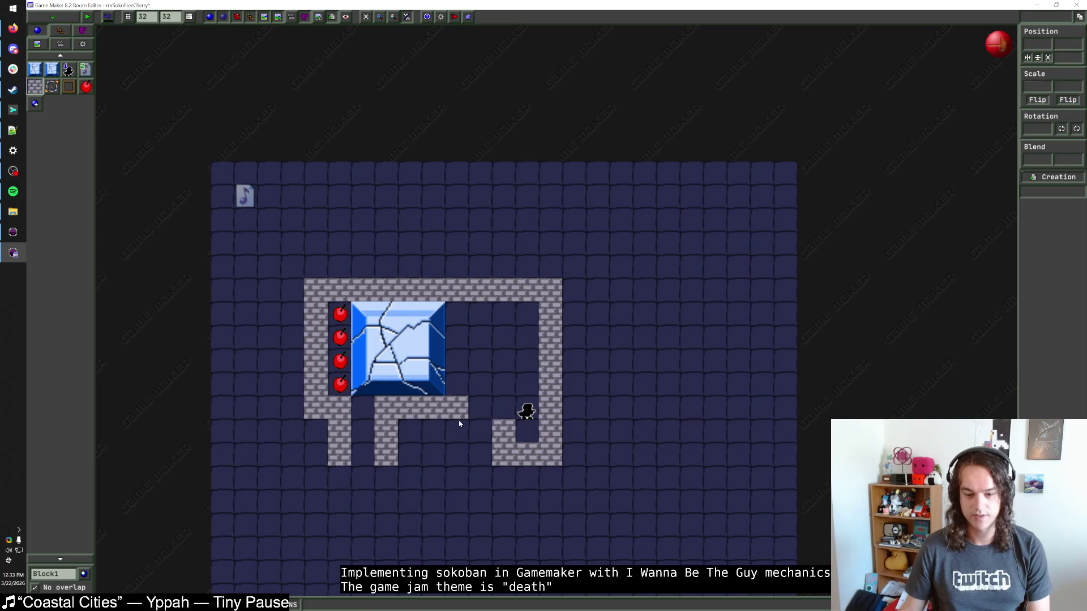
drag(457, 430, 457, 453)
drag(526, 411, 480, 412)
drag(503, 306, 504, 407)
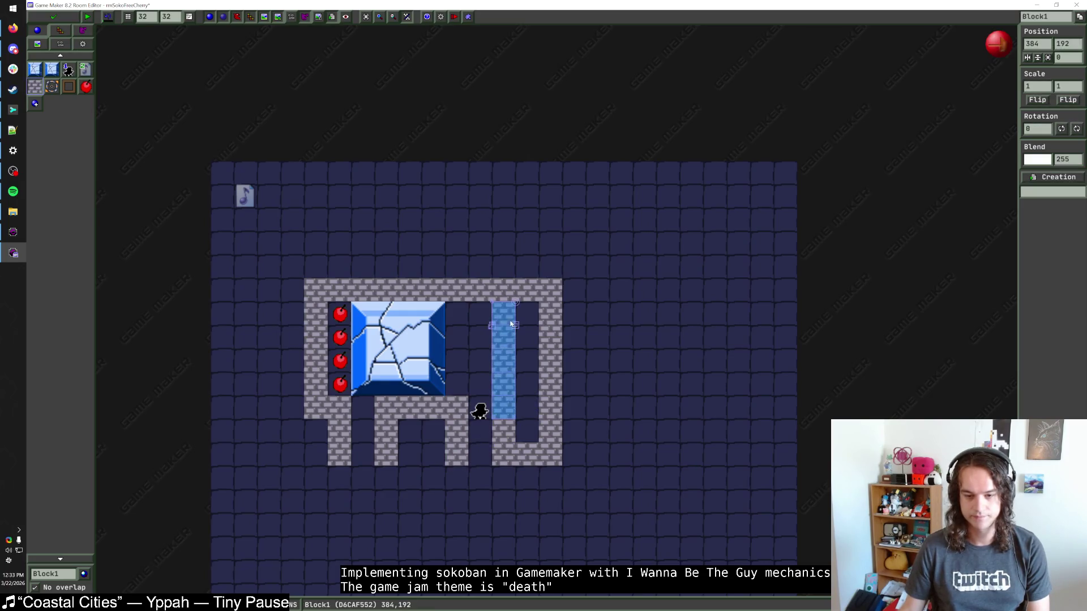
right_click(550, 396)
click(481, 454)
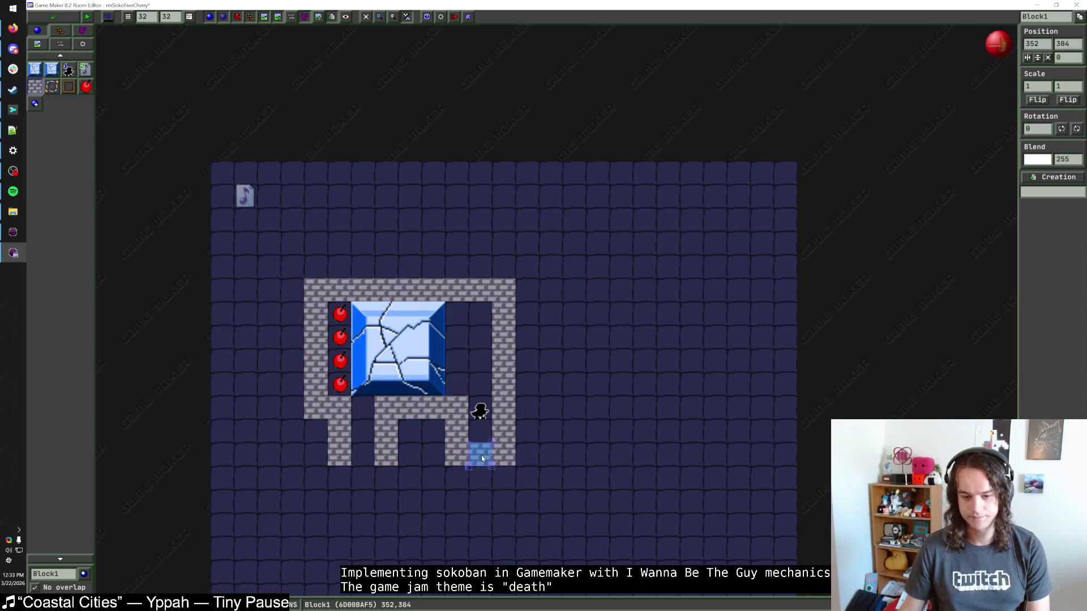
Place a Hawk below the frame and paint an L-shaped brick wall around it.
click(57, 573)
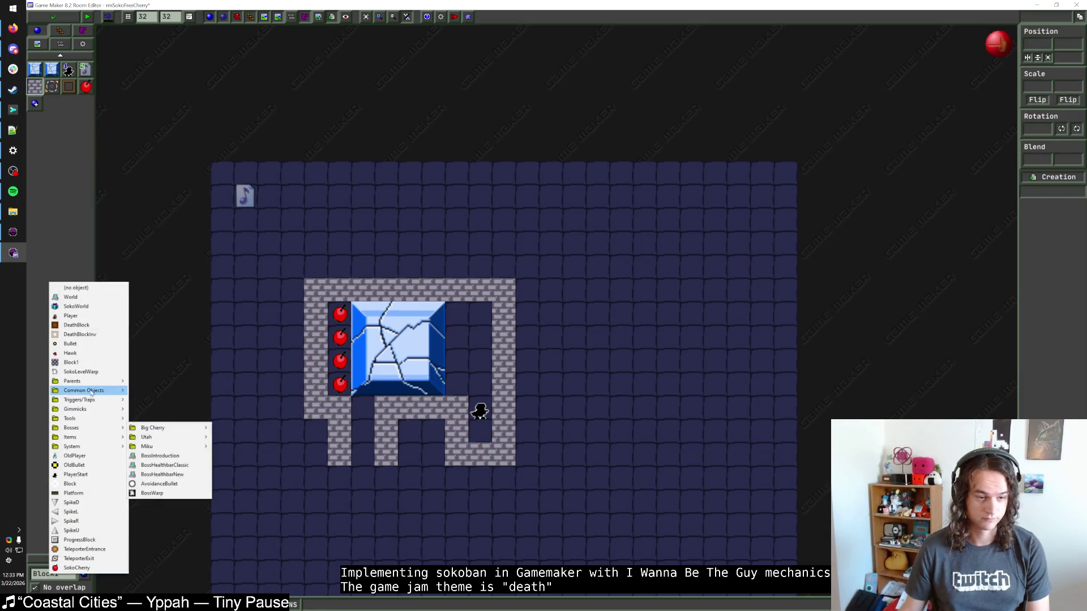
click(71, 353)
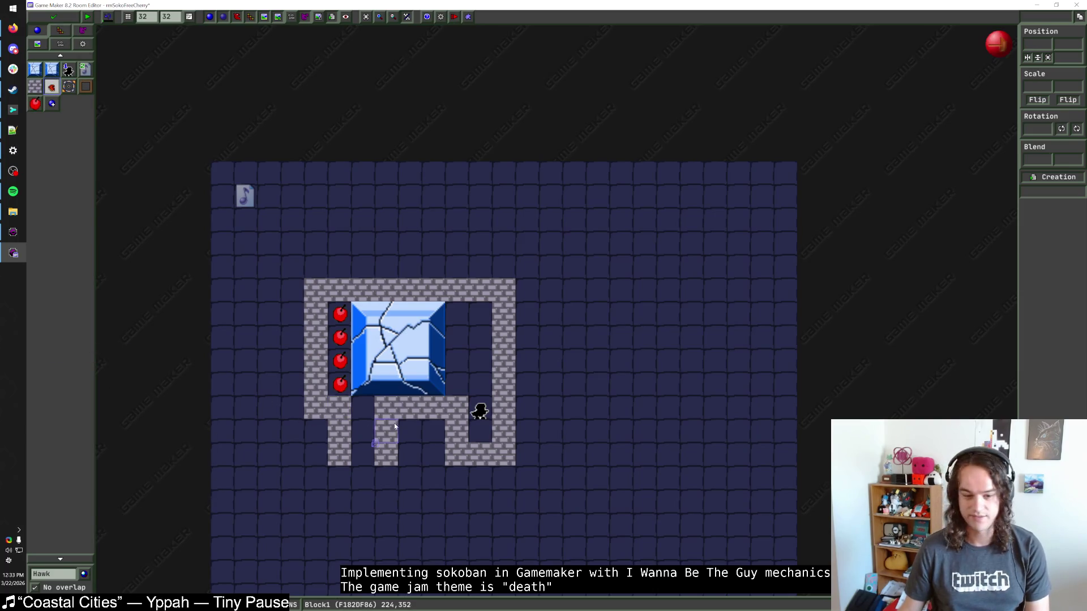
right_click(342, 430)
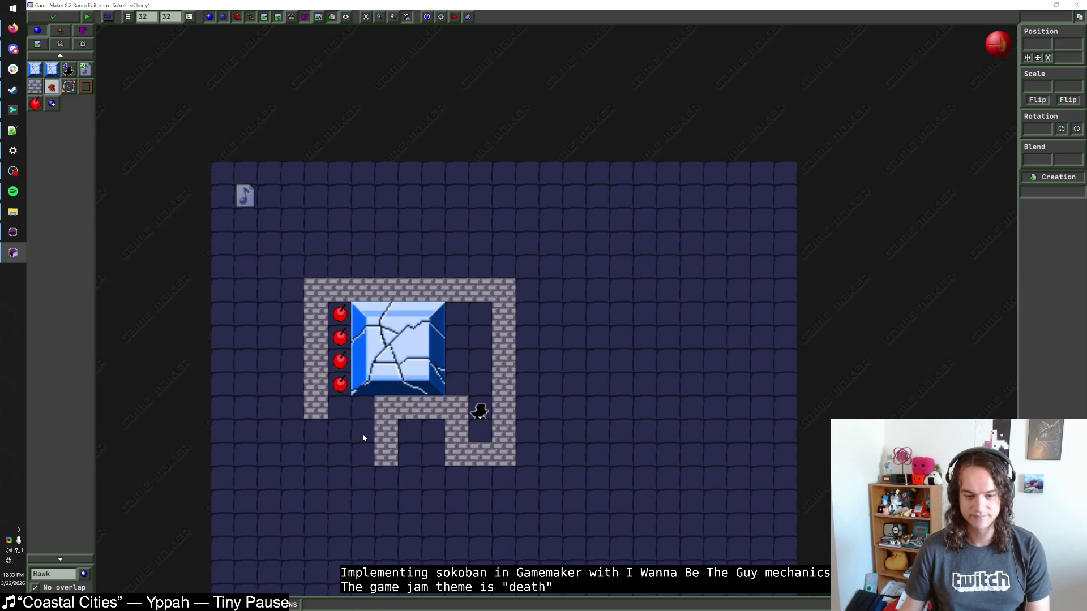
click(340, 459)
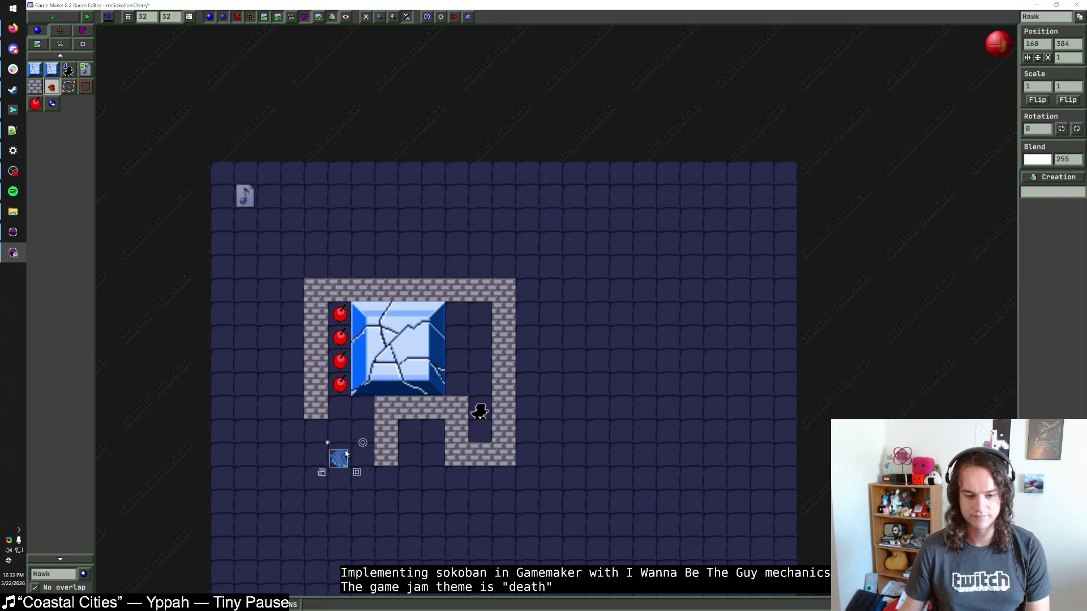
click(34, 86)
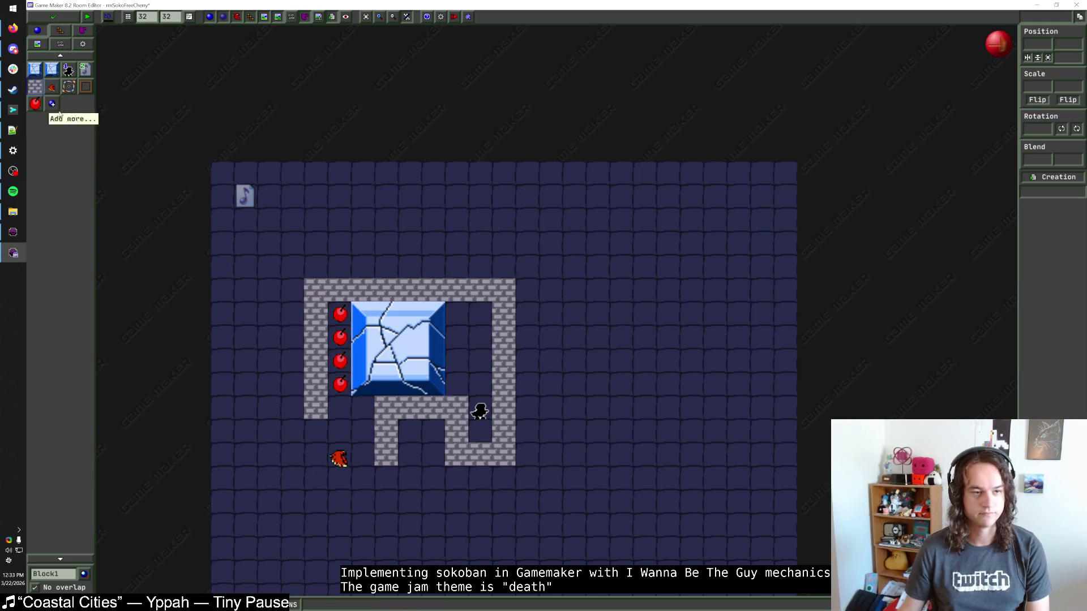
mouse_move(322, 440)
mouse_down()
mouse_move(356, 485)
mouse_move(391, 478)
mouse_move(359, 442)
mouse_up()
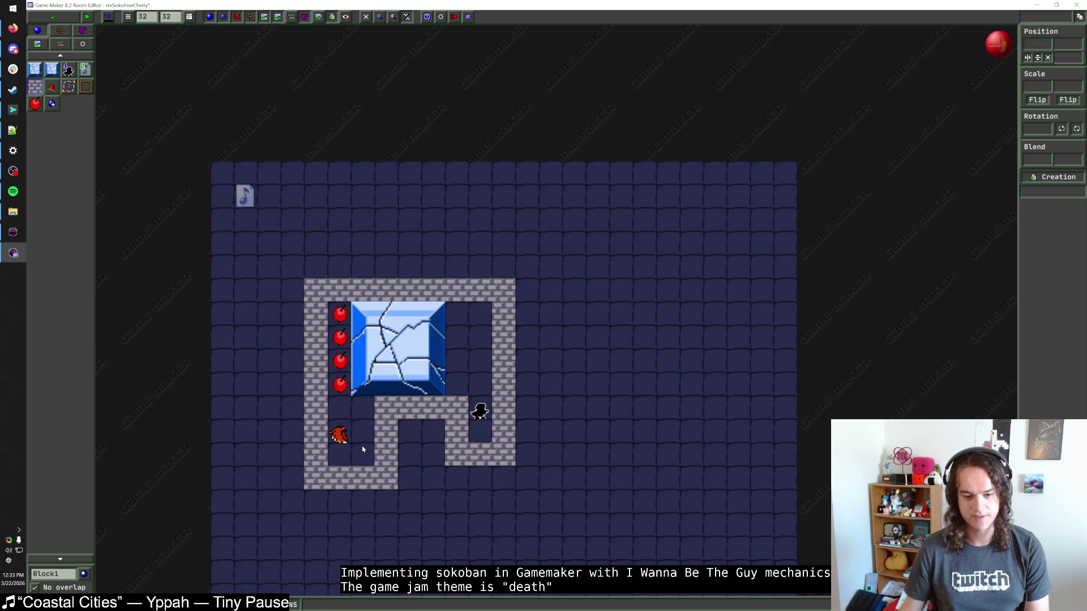
Shift the hawk one cell right, flip it to face left, and brick in its pocket.
drag(340, 439, 364, 438)
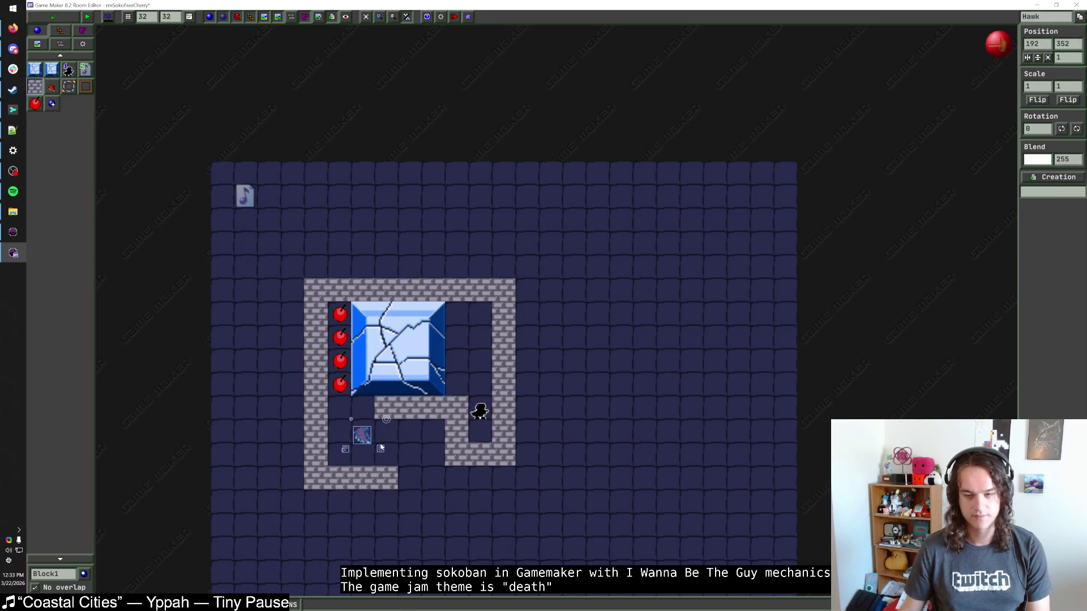
click(1037, 100)
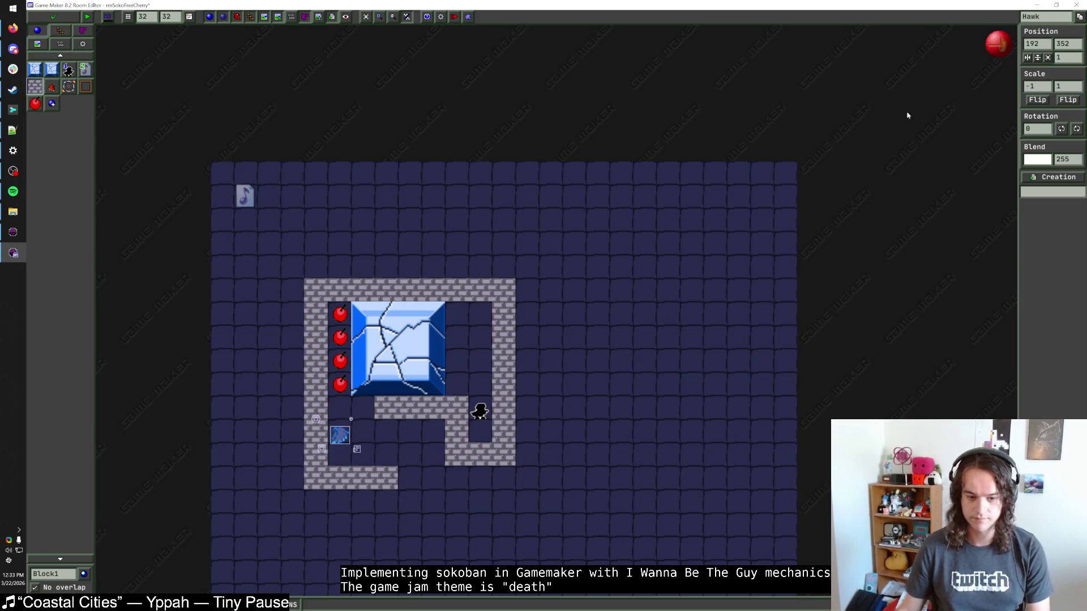
mouse_move(339, 435)
mouse_down()
mouse_move(387, 436)
mouse_move(387, 459)
mouse_up()
click(419, 447)
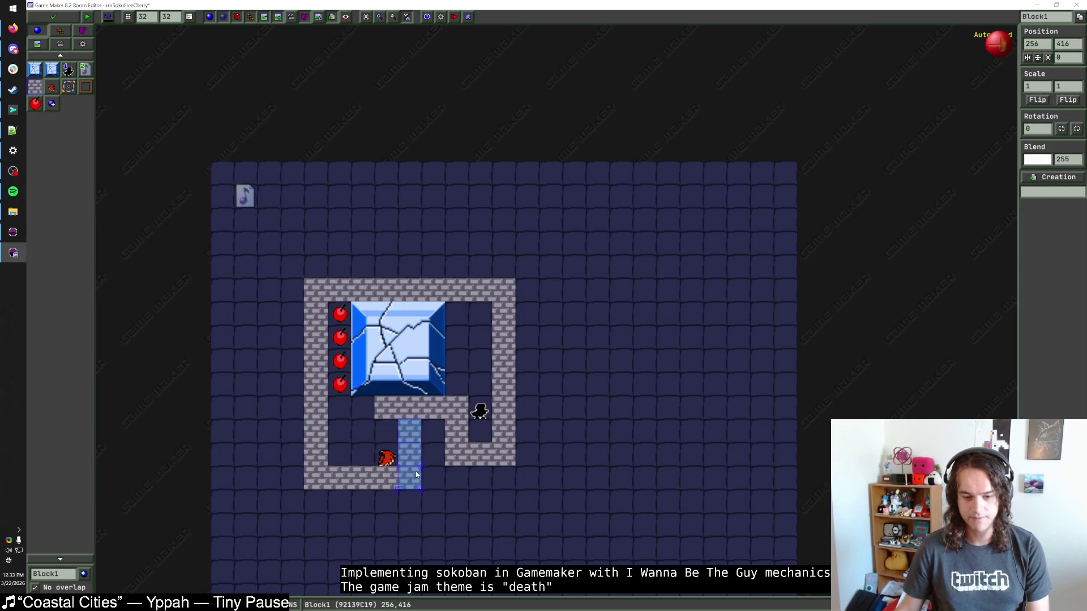
key(ctrl+z)
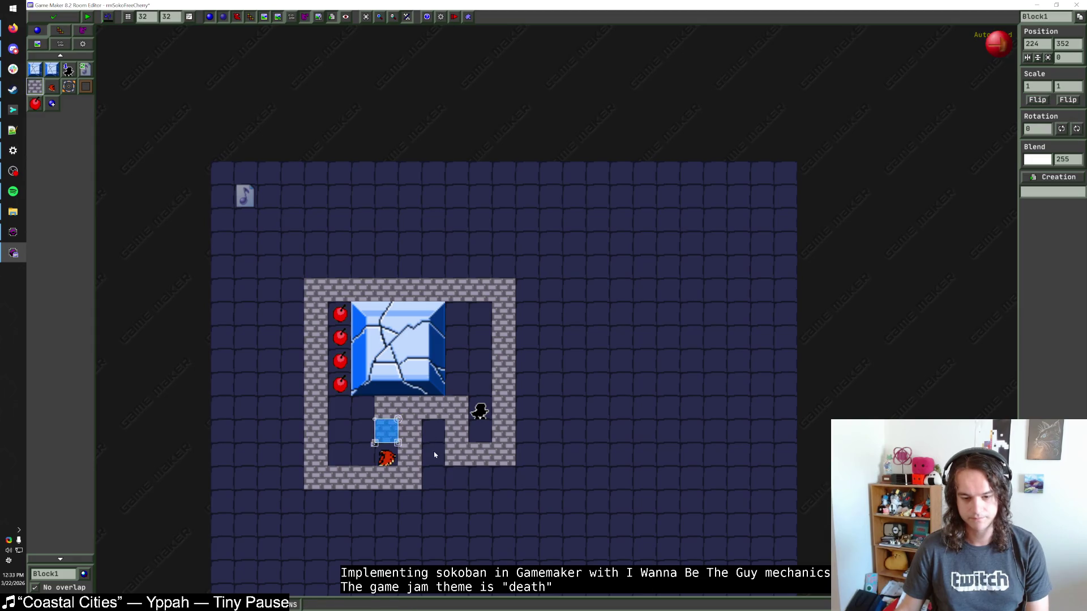
mouse_move(435, 454)
mouse_down()
mouse_move(498, 456)
mouse_move(529, 359)
mouse_move(528, 284)
mouse_move(429, 273)
mouse_move(291, 391)
mouse_move(292, 498)
mouse_move(478, 499)
mouse_move(558, 517)
mouse_move(279, 231)
mouse_move(273, 242)
mouse_up()
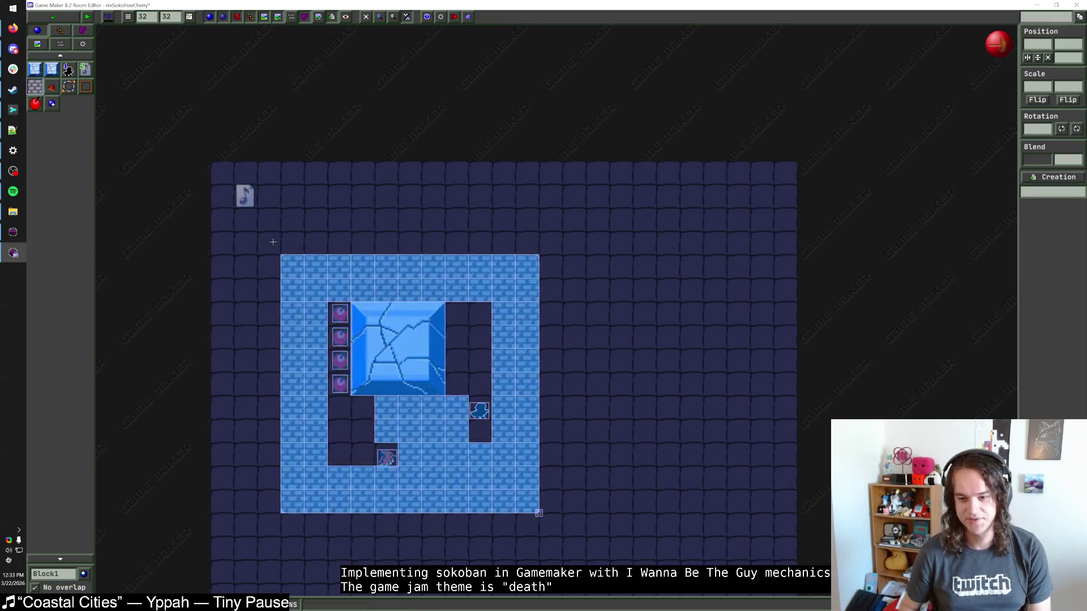
Nudge the whole selected layout one tile to the right with the arrow keys.
key(Right)
key(Right)
key(Right)
key(Down)
scroll(345, 237, down, 3)
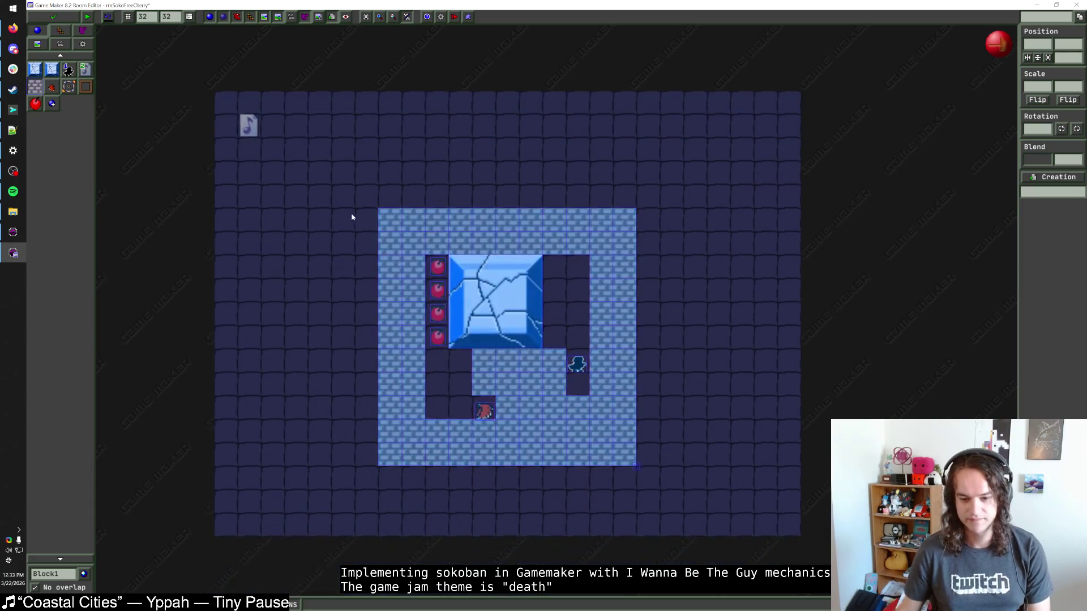
scroll(351, 217, down, 1)
key(Up)
click(322, 238)
scroll(333, 303, up, 1)
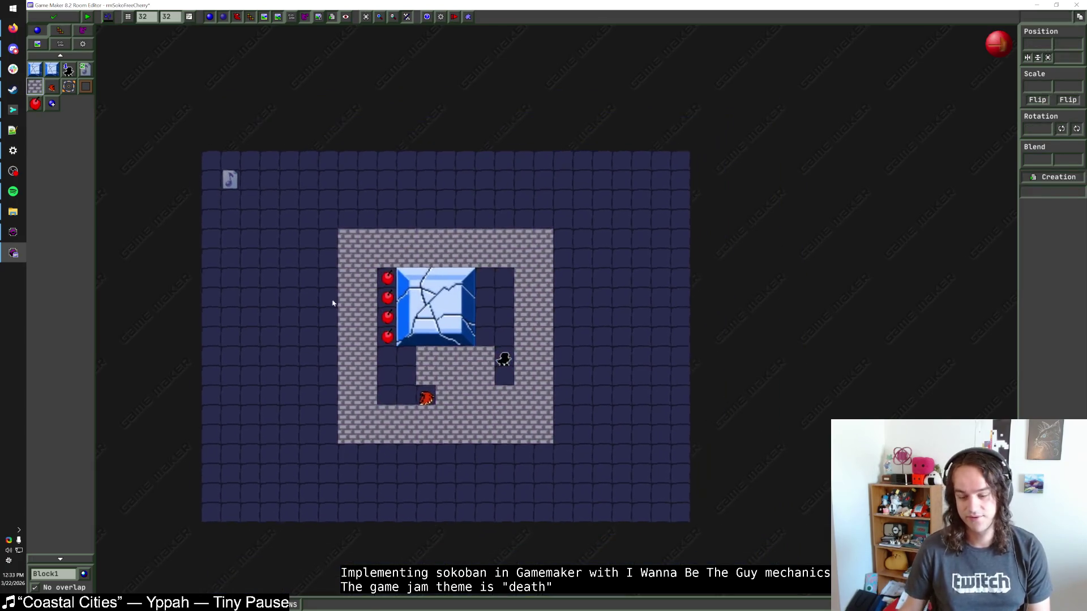
scroll(333, 304, up, 1)
Lower the player start one tile, flip it to face left, and brick the ice block's gap.
click(532, 394)
key(Down)
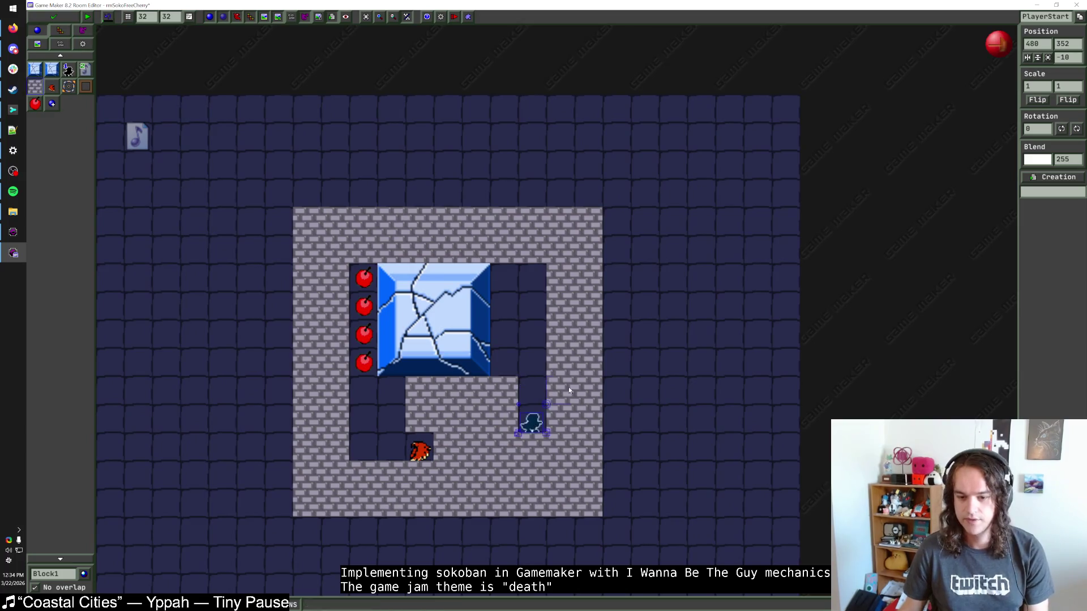
key(h)
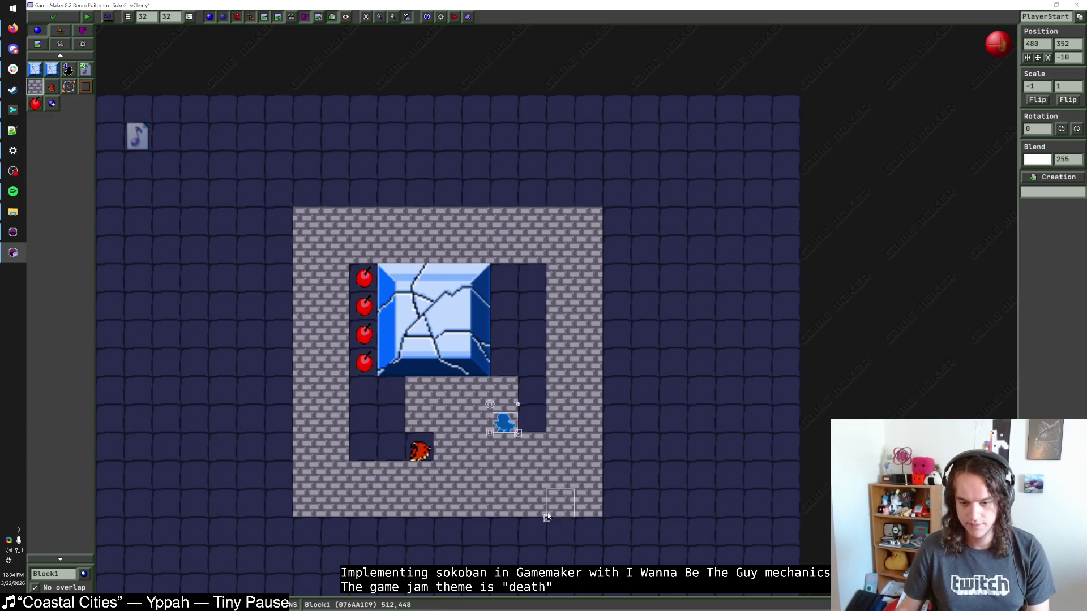
click(529, 422)
scroll(528, 422, down, 1)
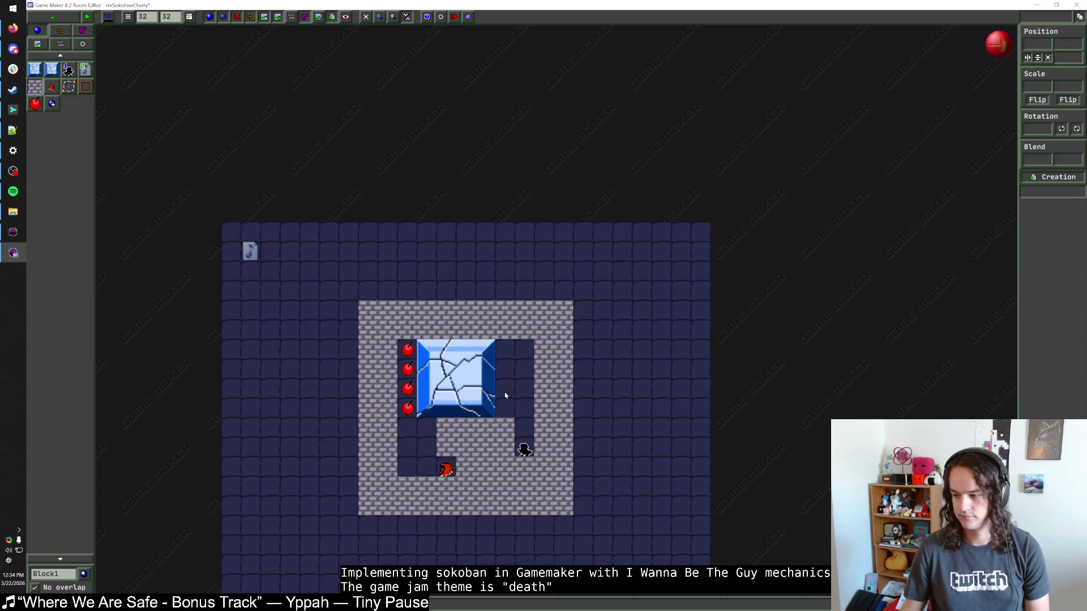
scroll(505, 395, up, 3)
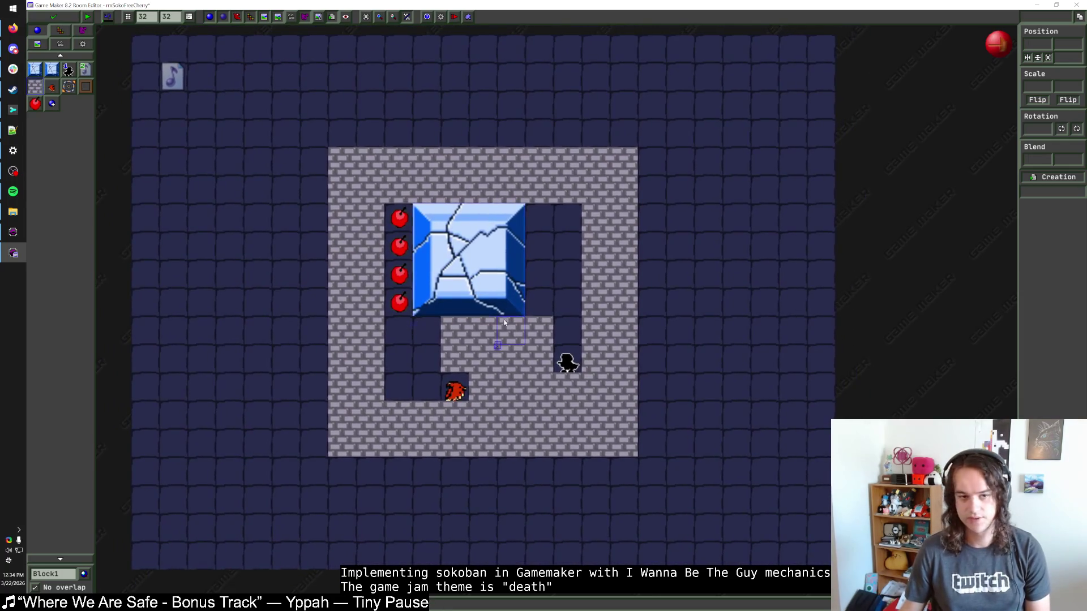
click(540, 269)
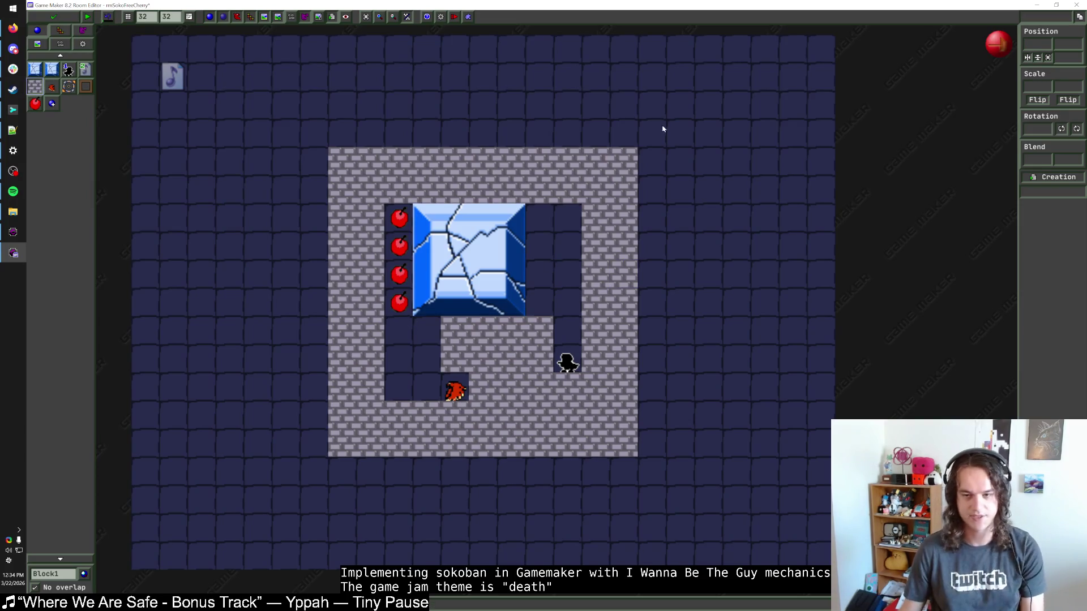
Inspect the settings of the hawk, a cherry and the player start.
drag(663, 130, 333, 413)
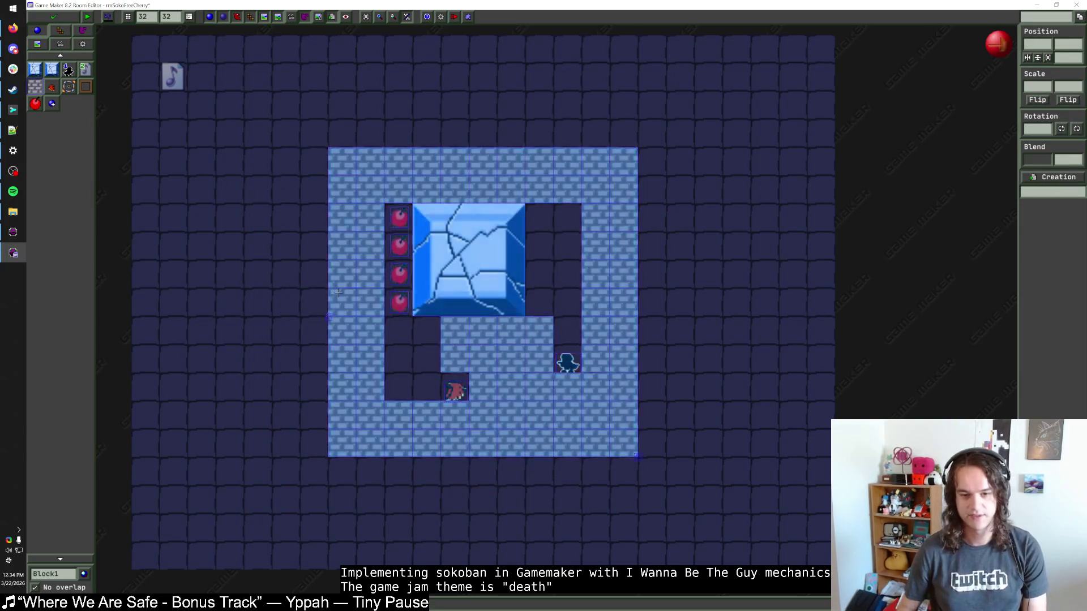
click(568, 363)
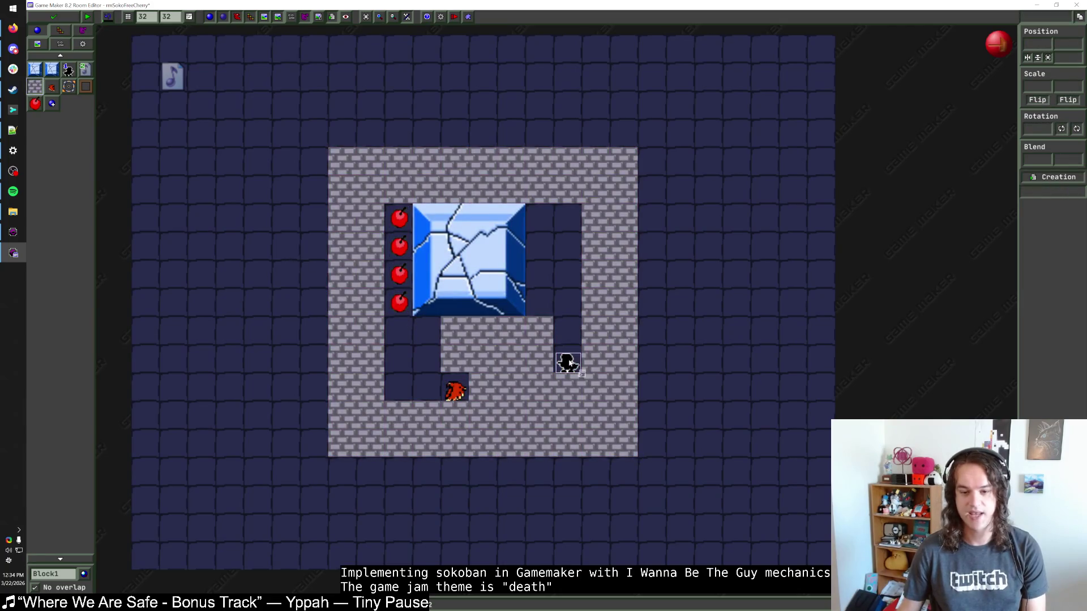
click(455, 390)
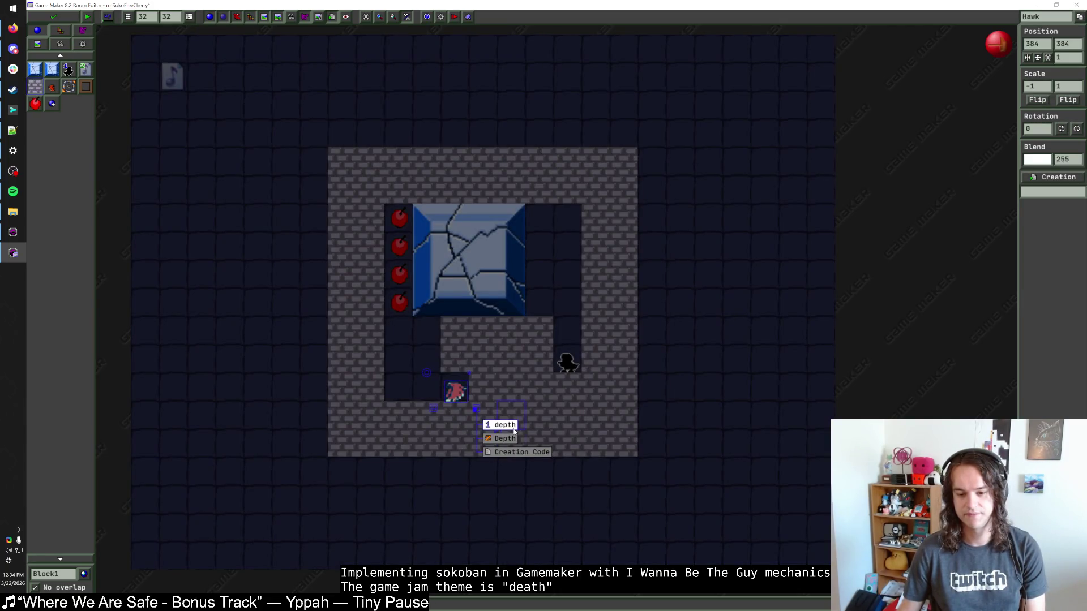
click(399, 275)
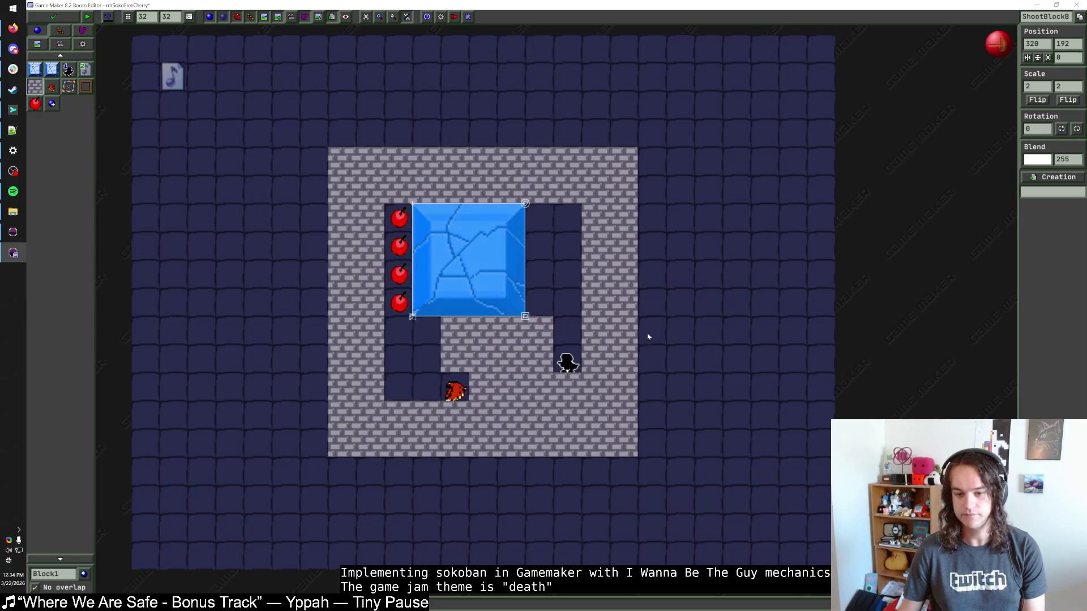
click(569, 371)
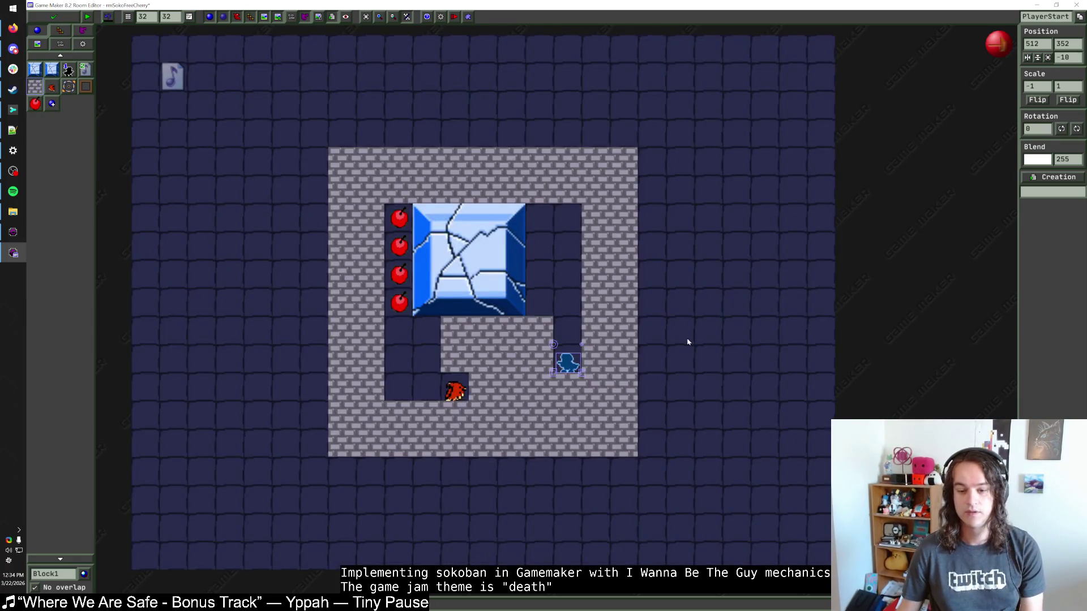
click(679, 340)
Raise the hawk one cell and erase the room's bottom row of Block1 bricks.
scroll(665, 356, up, 1)
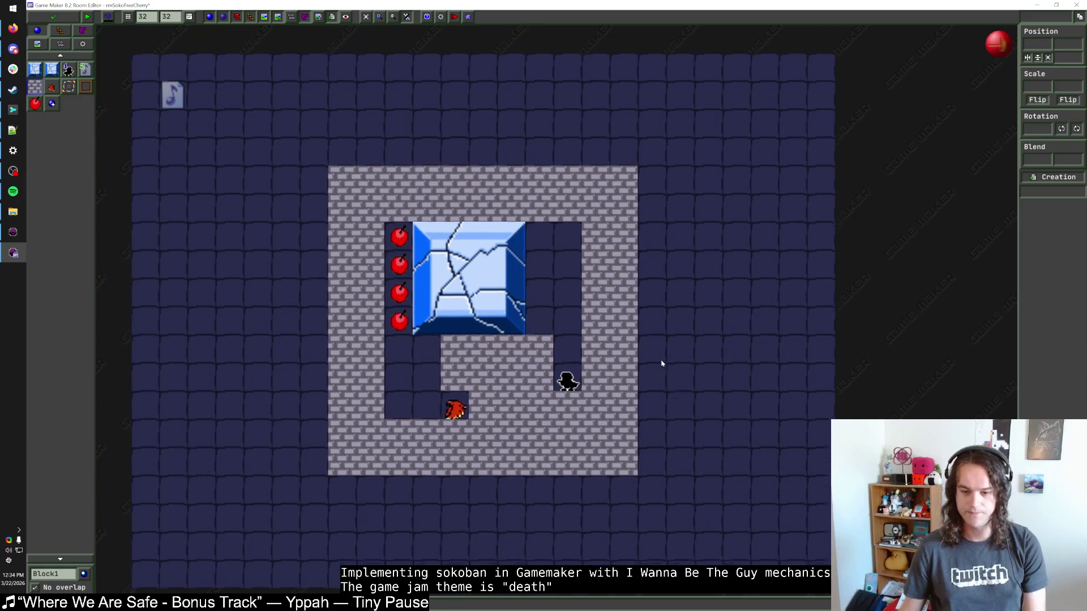
scroll(659, 365, up, 1)
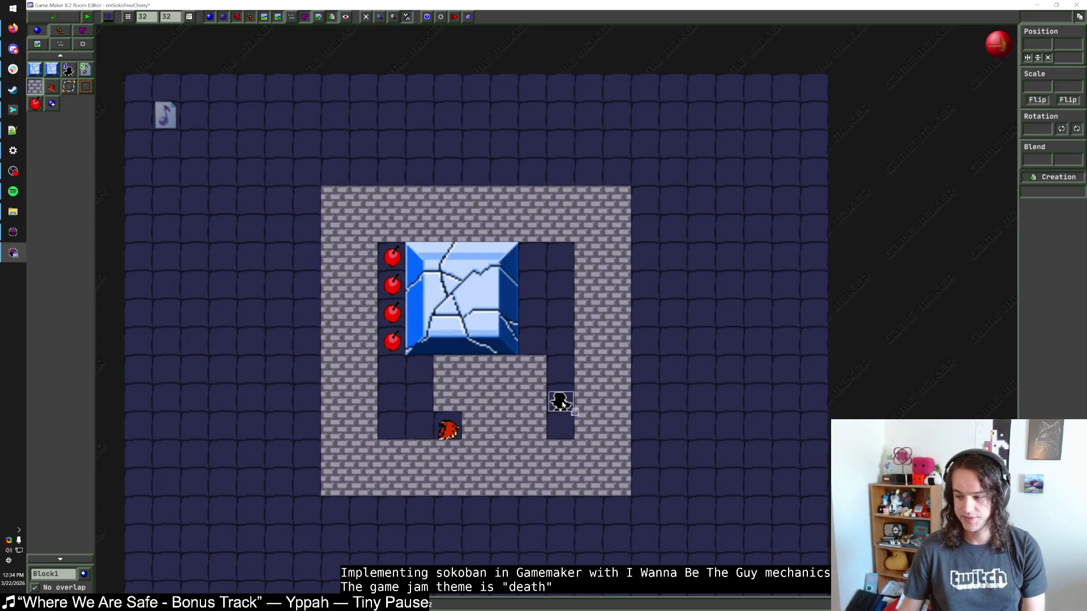
drag(562, 403, 562, 431)
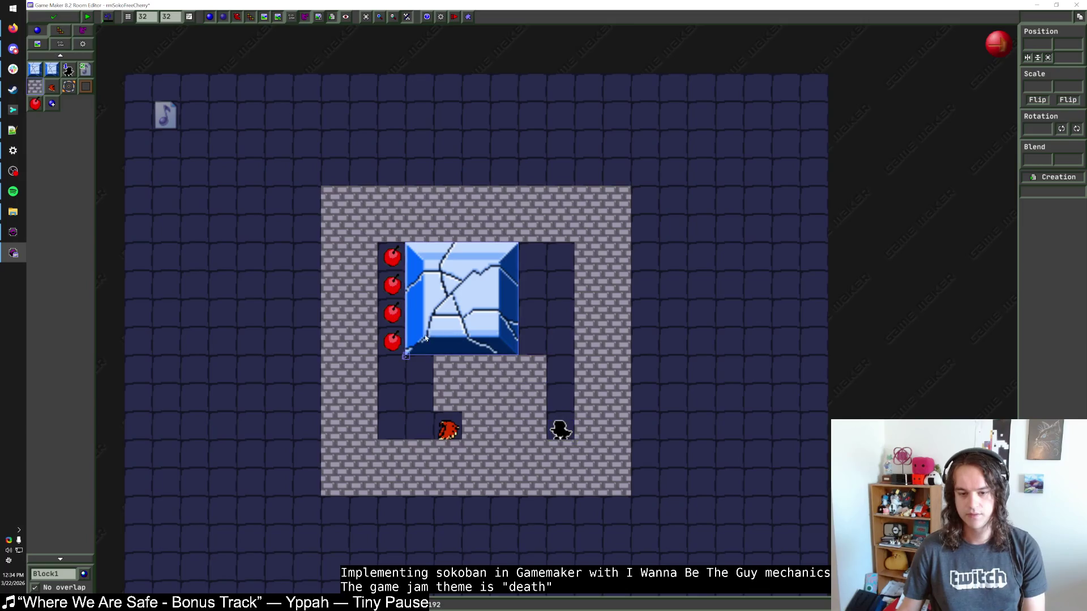
drag(560, 432, 560, 403)
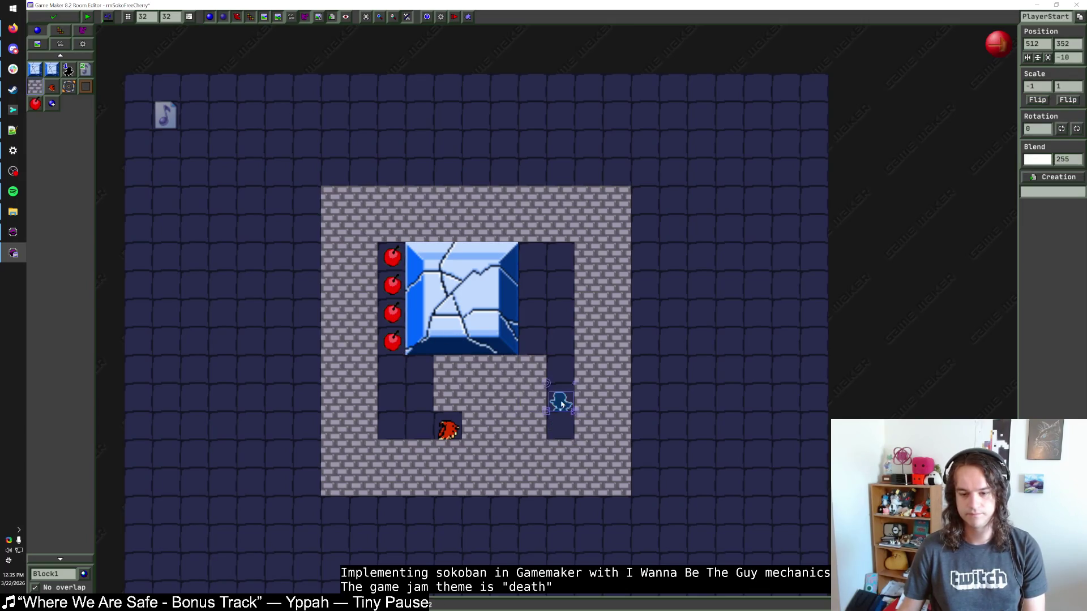
click(561, 423)
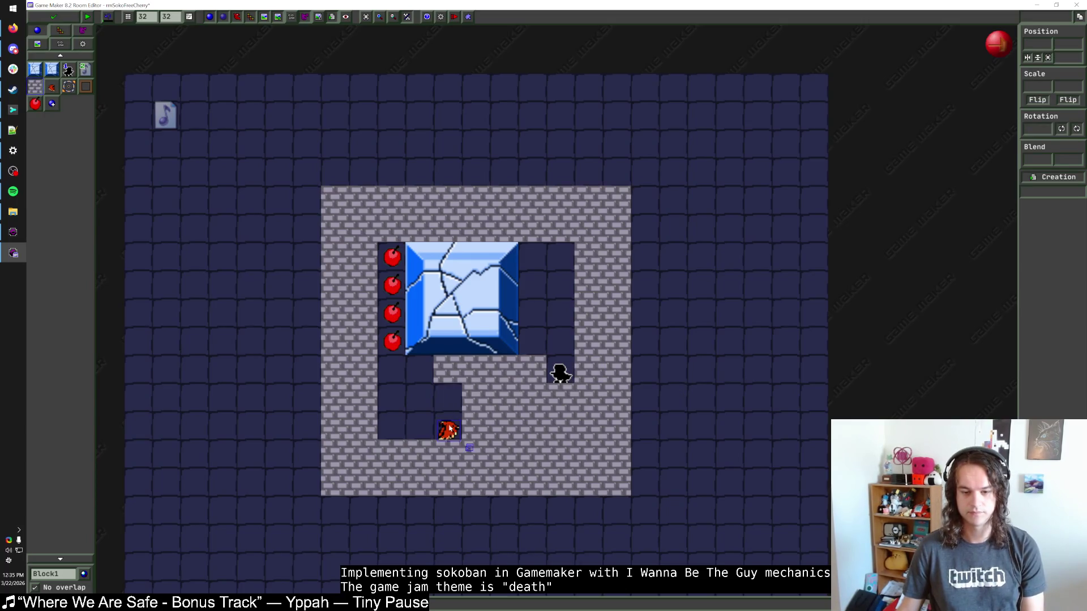
drag(447, 430, 447, 403)
click(396, 425)
drag(335, 481, 617, 481)
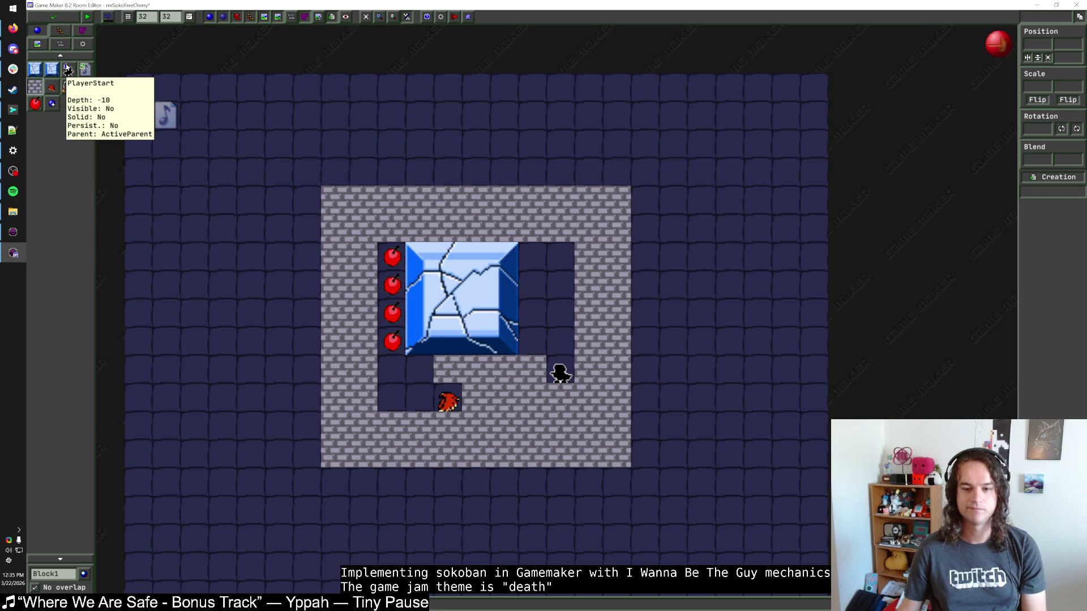
Move the player start to the top of the right column, add a top brick row, and clear two tiles above the cherries.
right_click(560, 228)
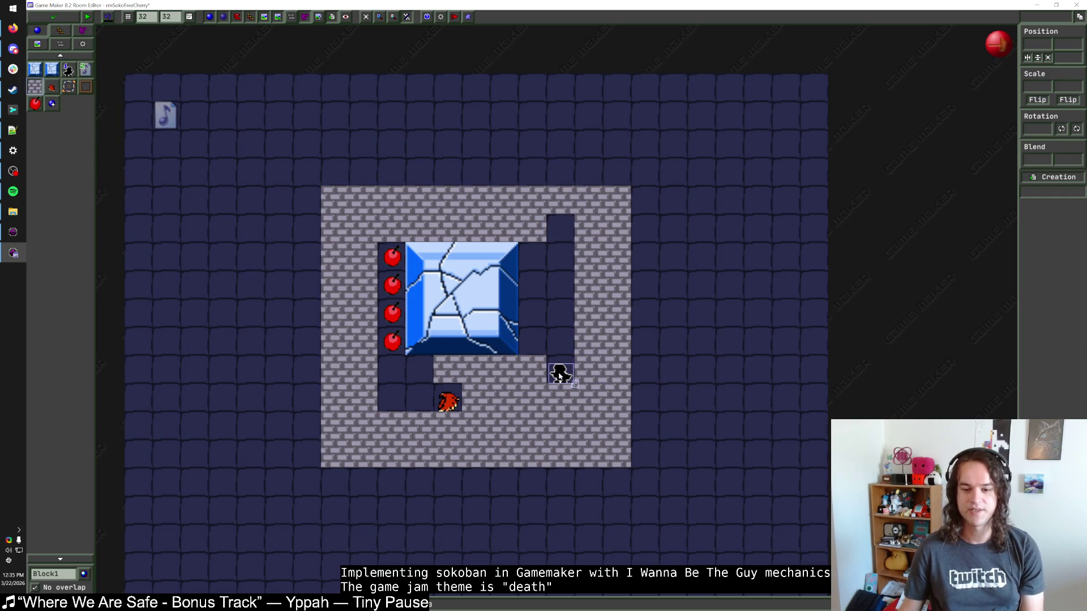
drag(558, 376, 559, 232)
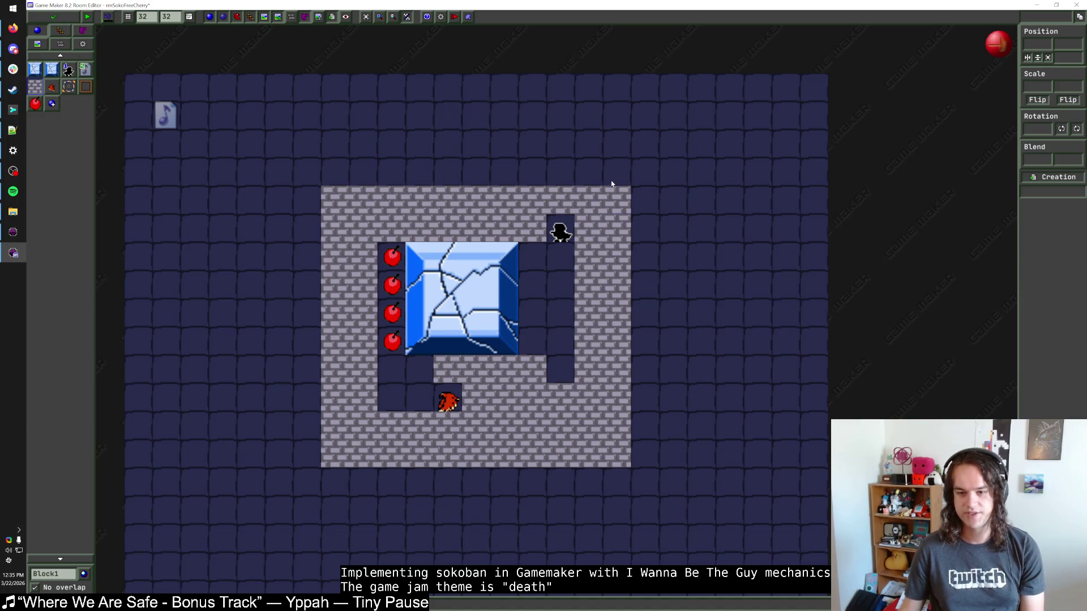
drag(617, 171, 328, 170)
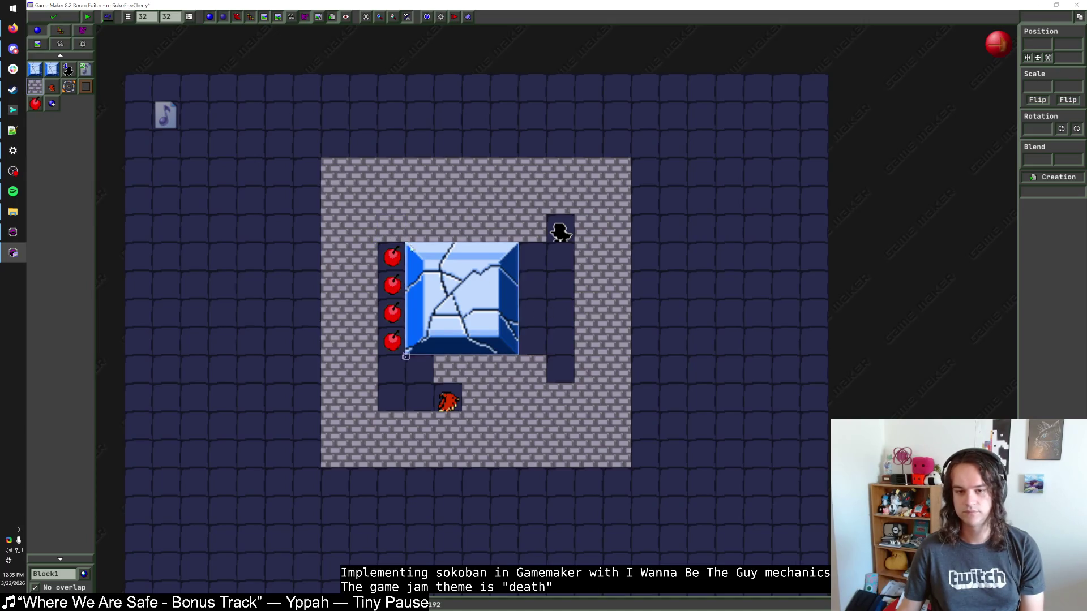
right_click(410, 228)
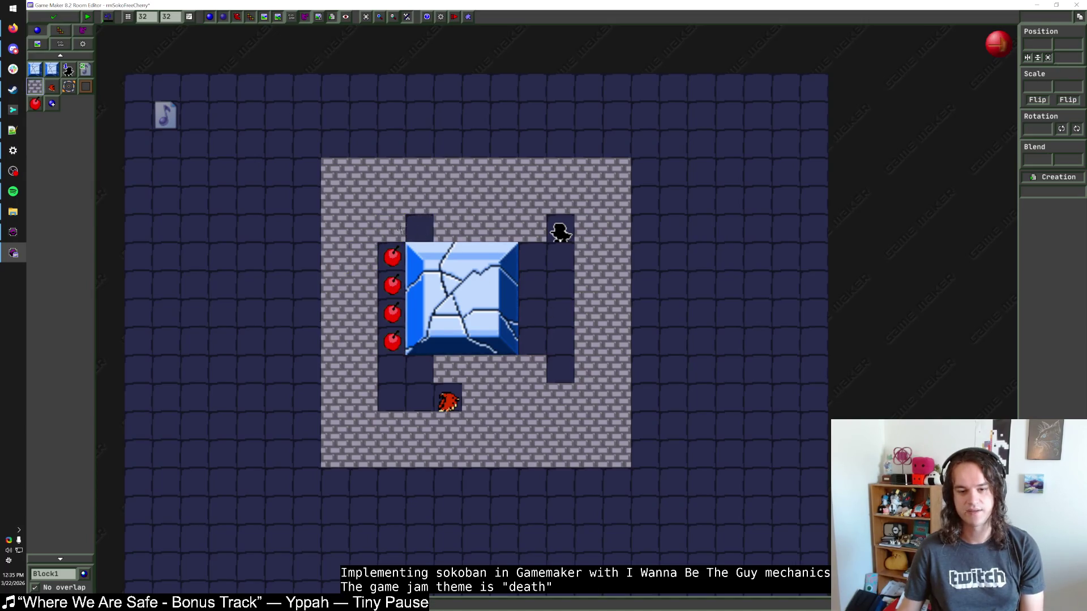
right_click(390, 228)
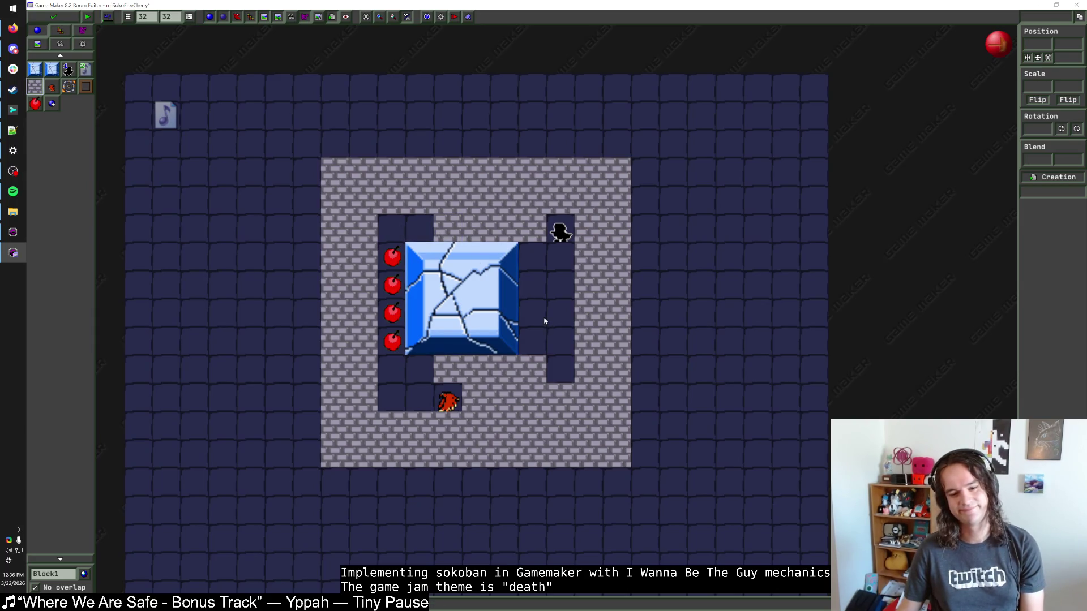
Place a hawk, open floor tiles below, and settle it under the ice block at 384,352.
click(51, 87)
click(391, 370)
click(34, 69)
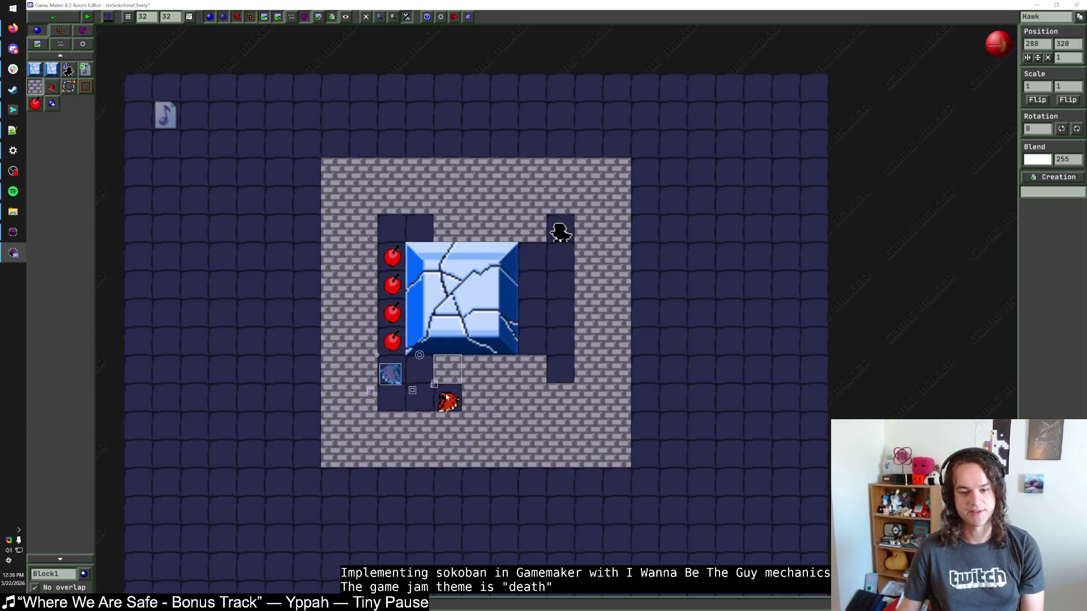
drag(420, 258, 419, 231)
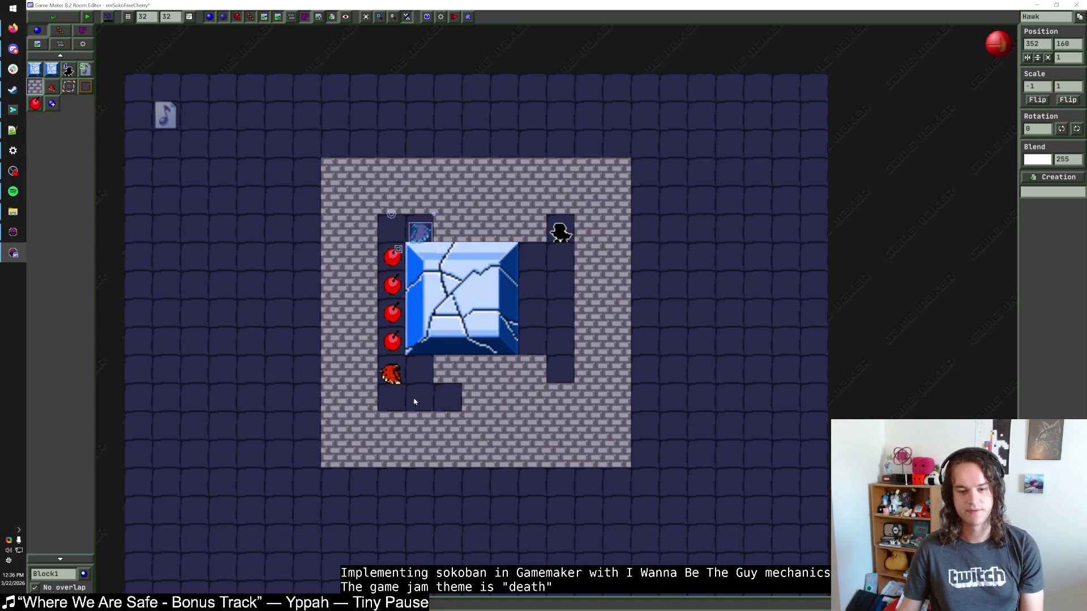
click(549, 321)
scroll(546, 320, up, 2)
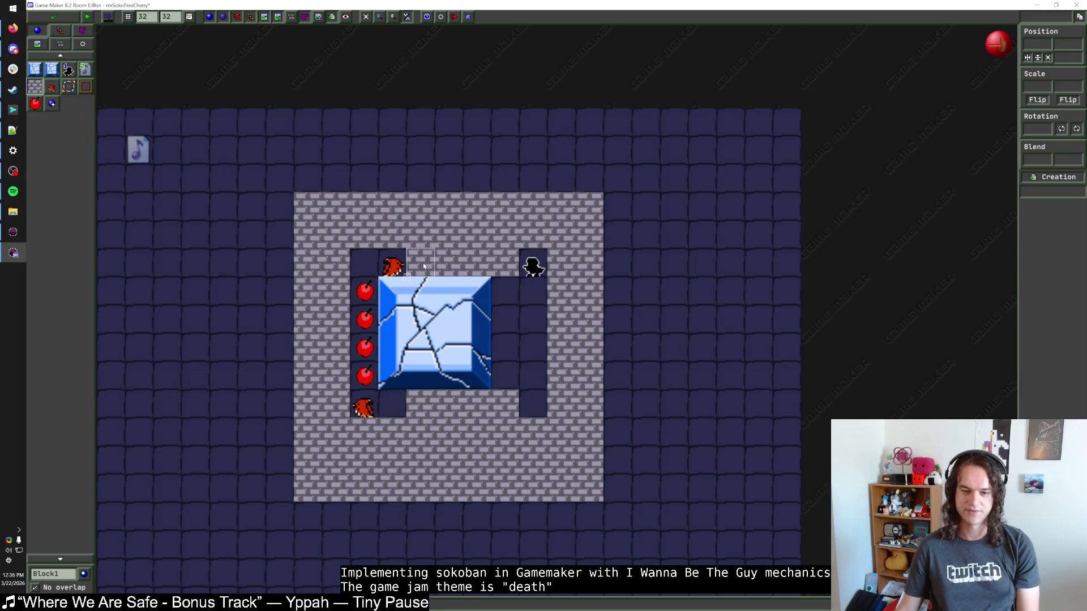
click(364, 432)
click(403, 430)
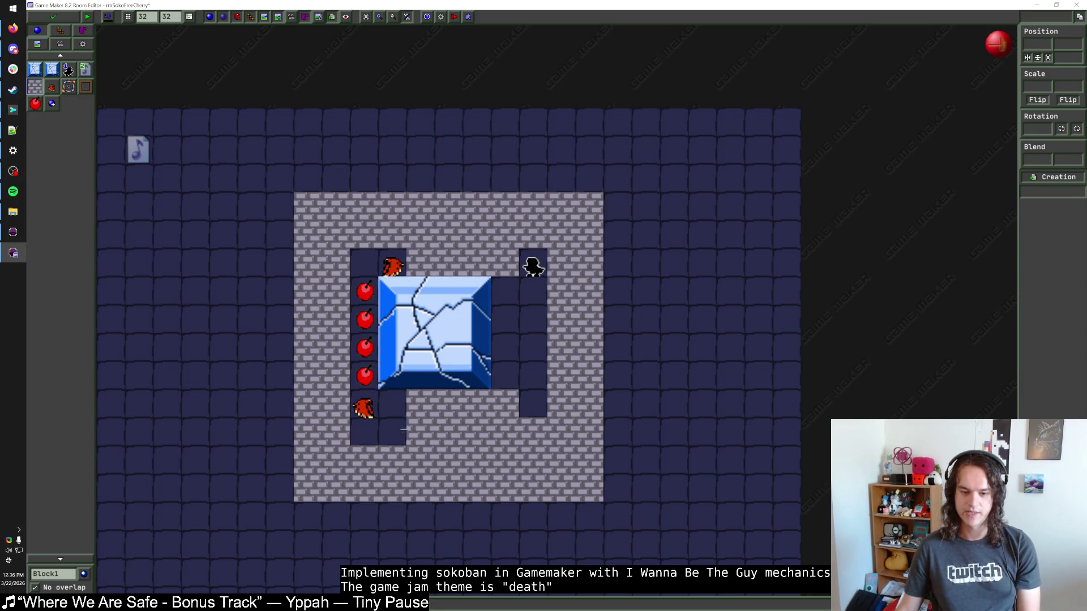
mouse_move(393, 266)
mouse_down()
mouse_move(436, 434)
mouse_move(421, 435)
mouse_up()
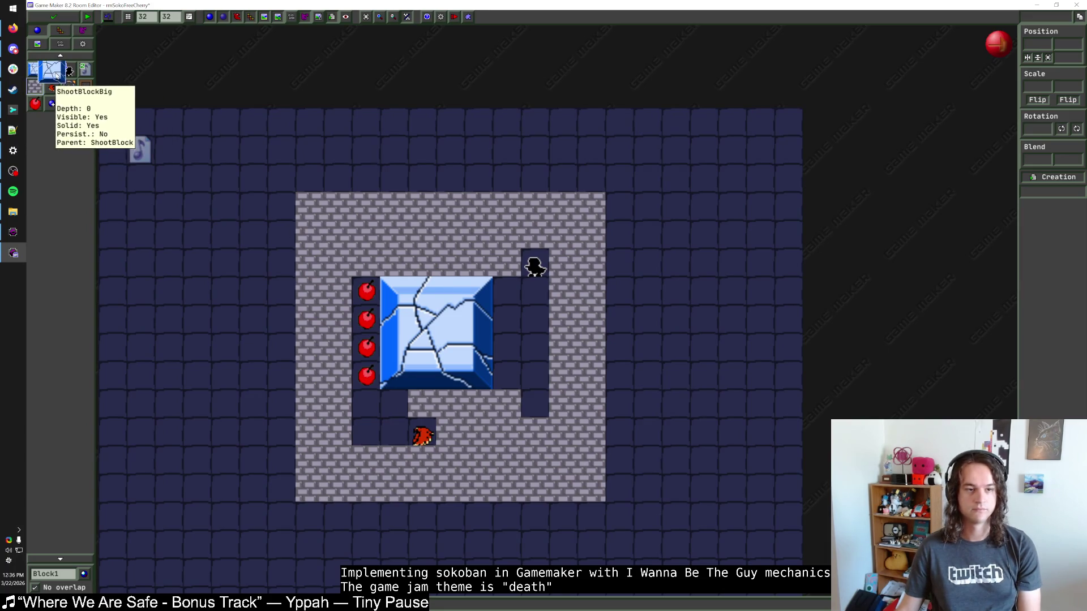
click(56, 74)
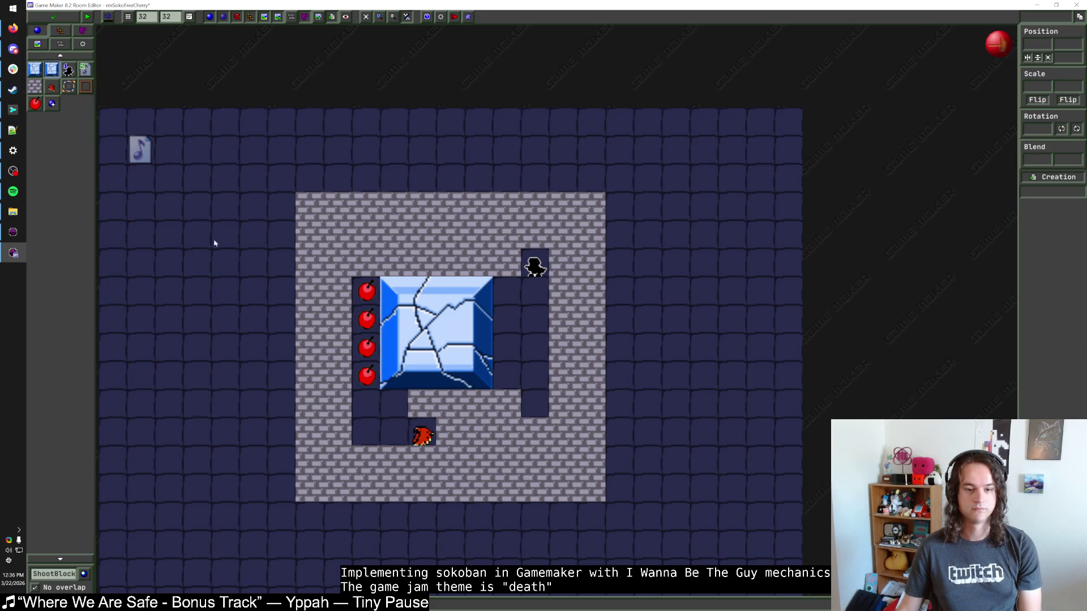
click(365, 404)
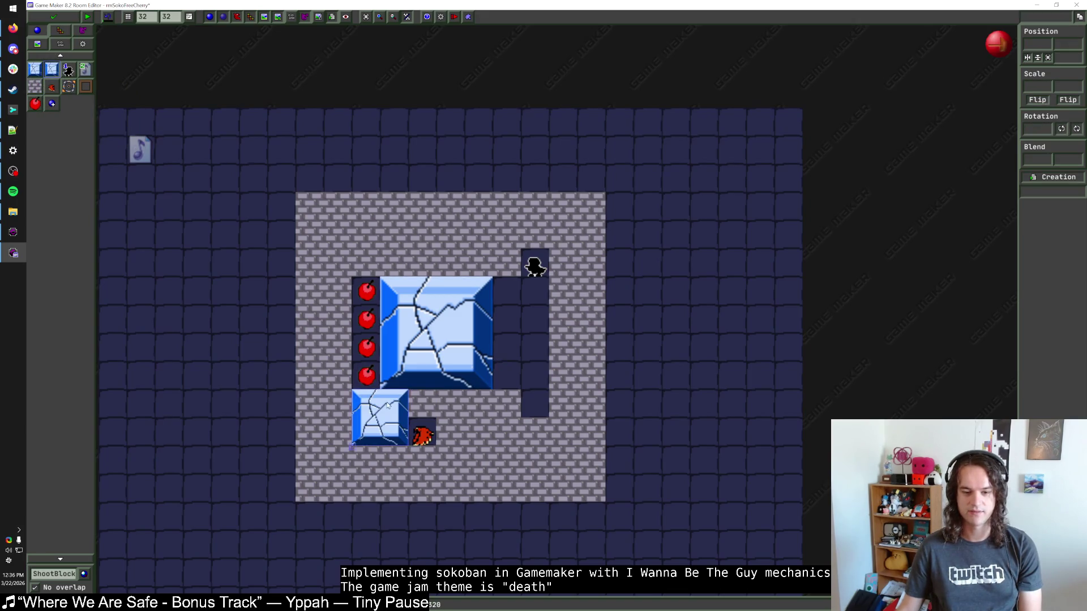
right_click(367, 402)
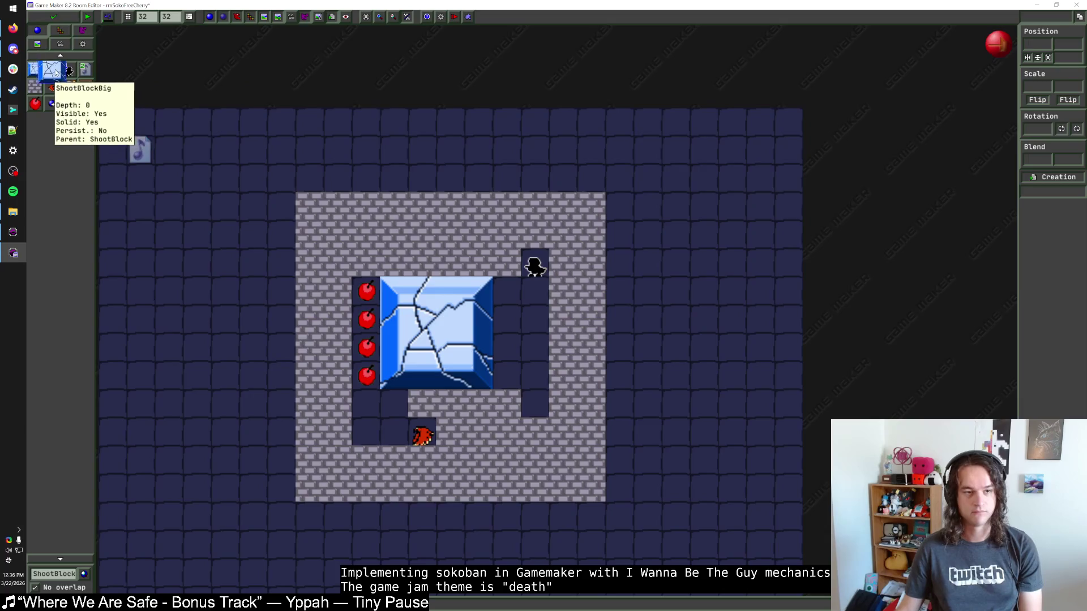
click(51, 69)
click(538, 376)
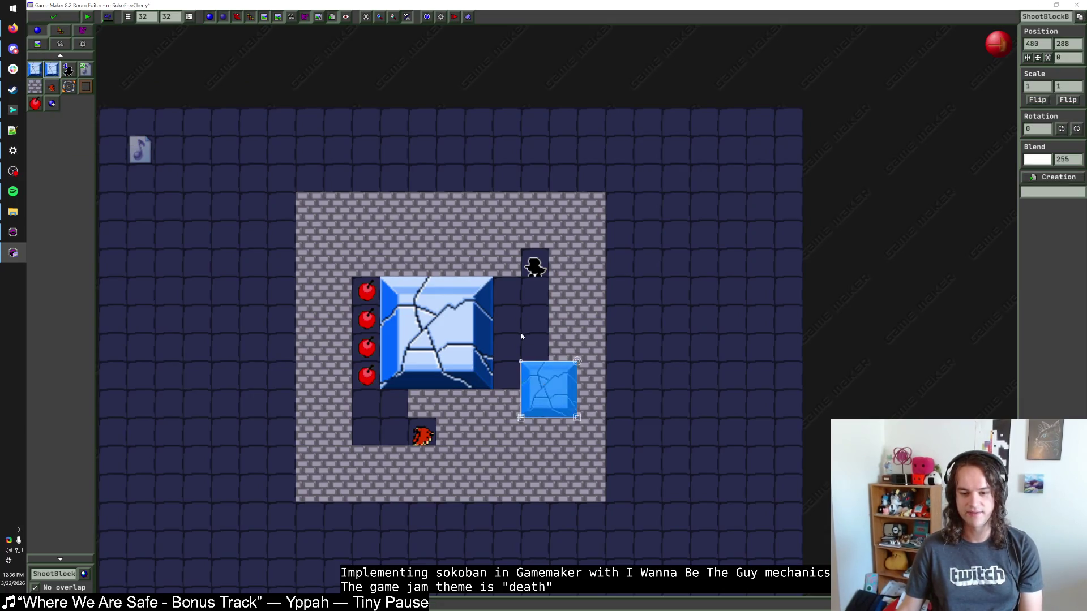
right_click(533, 369)
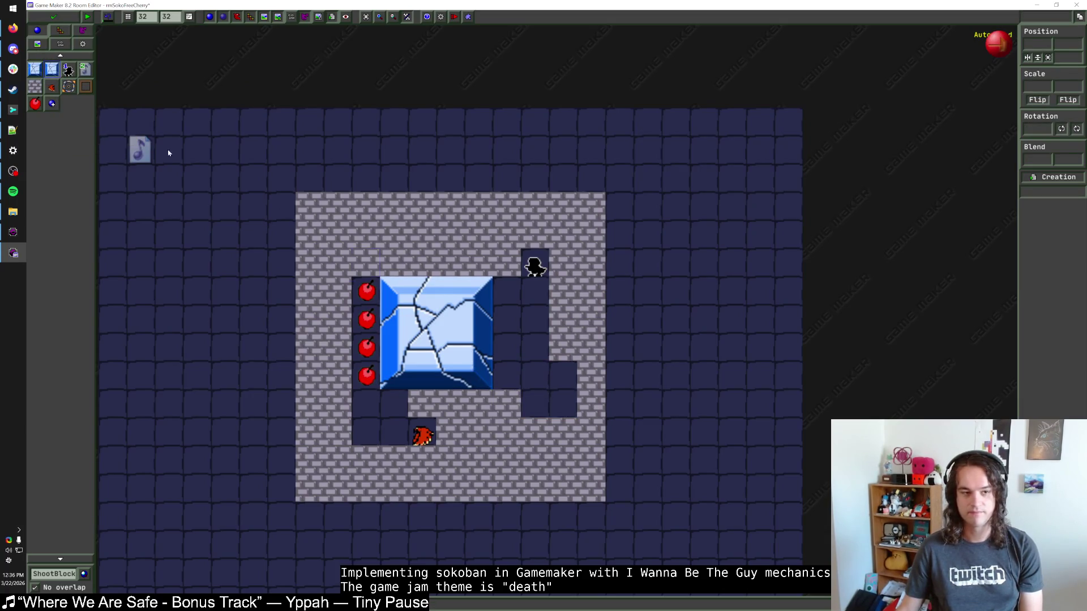
click(35, 69)
click(535, 375)
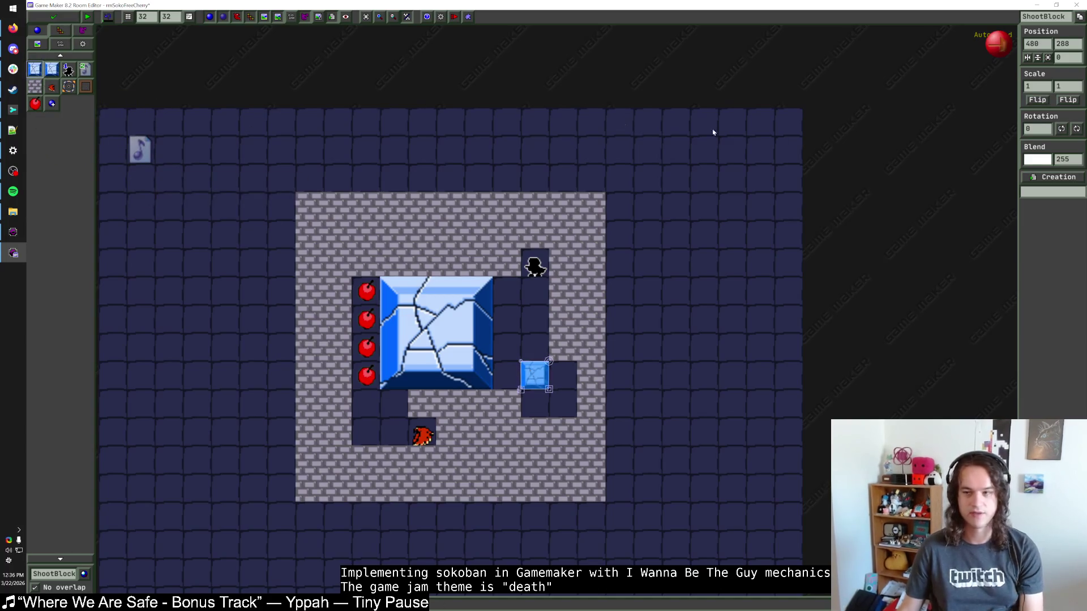
drag(549, 390, 549, 418)
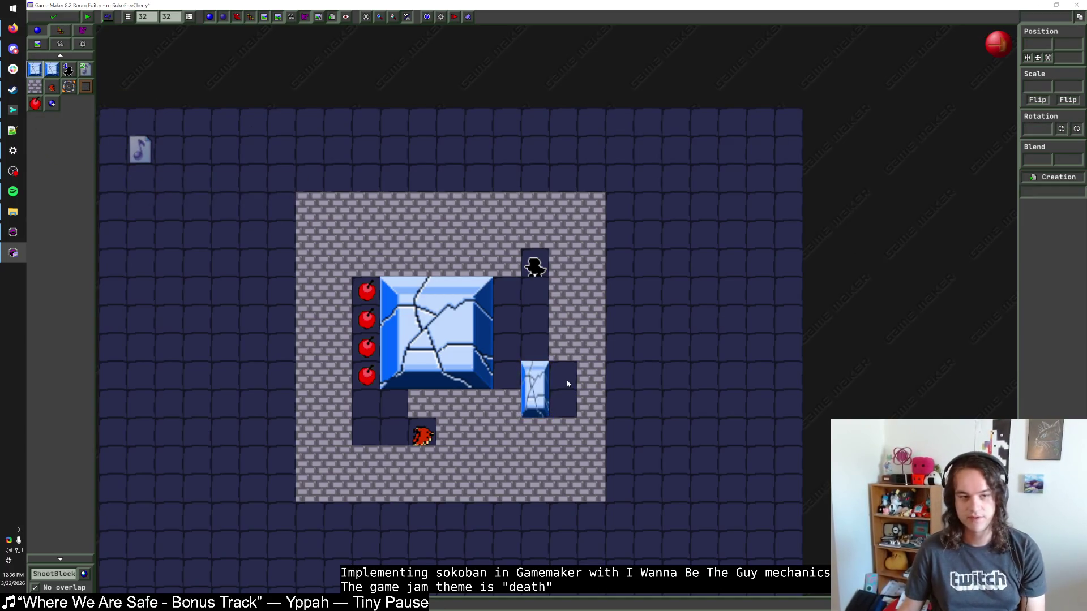
click(35, 86)
right_click(566, 403)
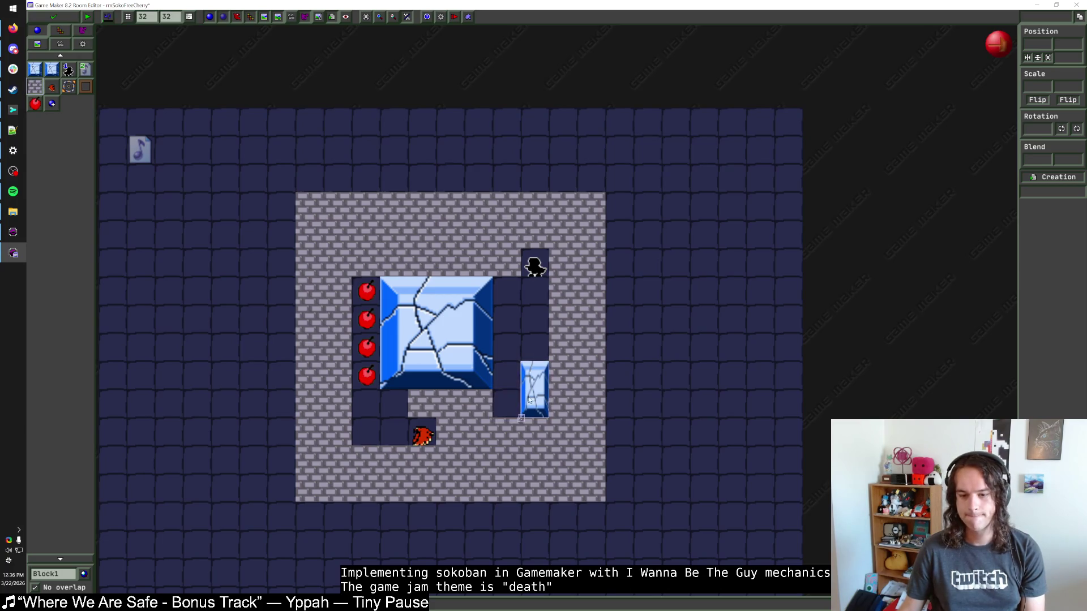
right_click(535, 397)
click(51, 69)
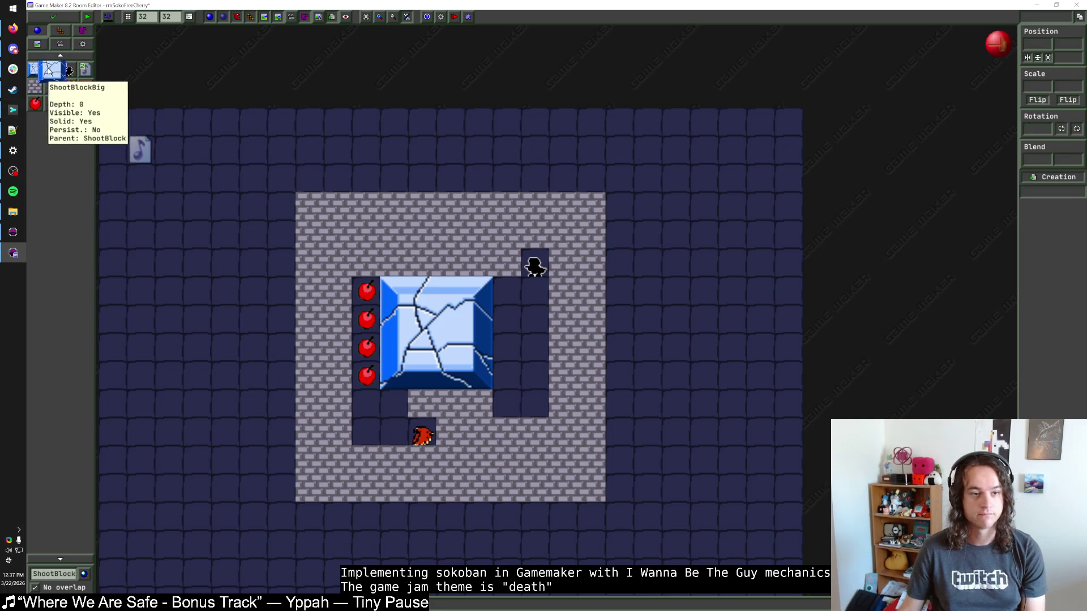
click(530, 390)
drag(530, 390, 516, 391)
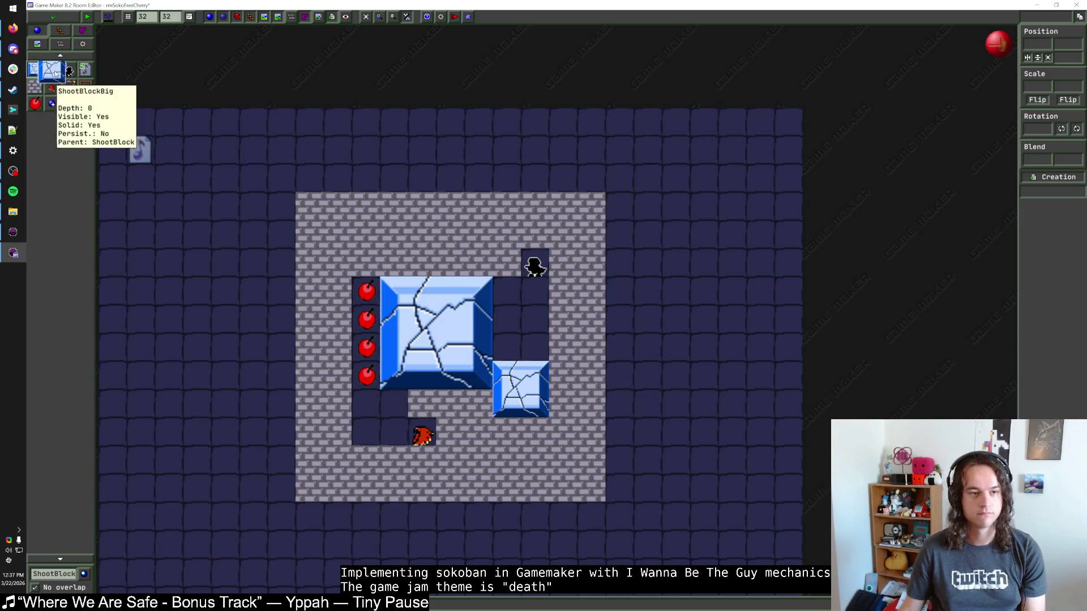
click(71, 574)
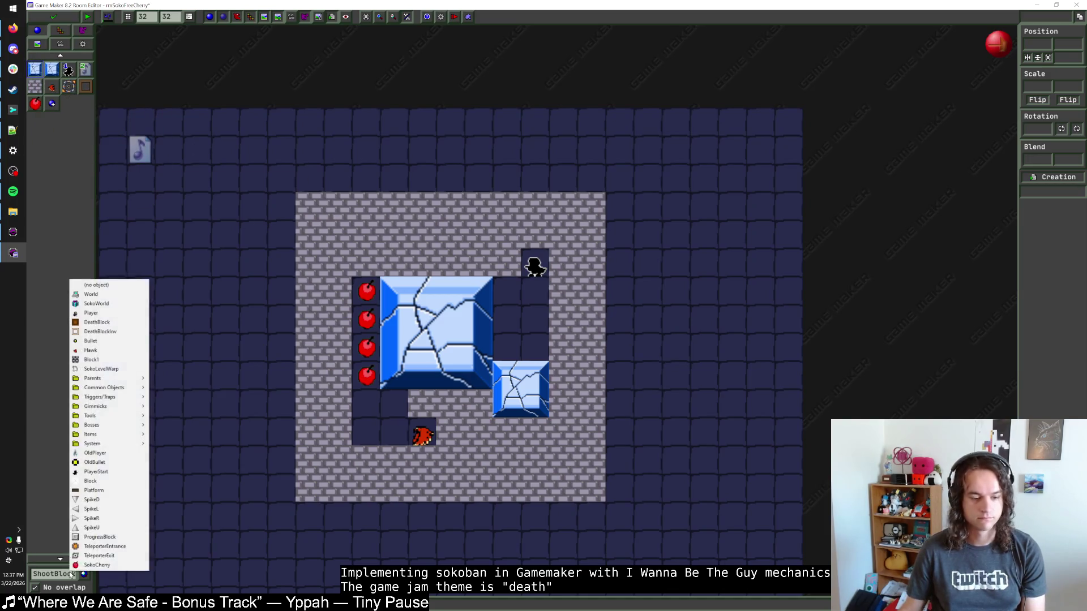
click(100, 529)
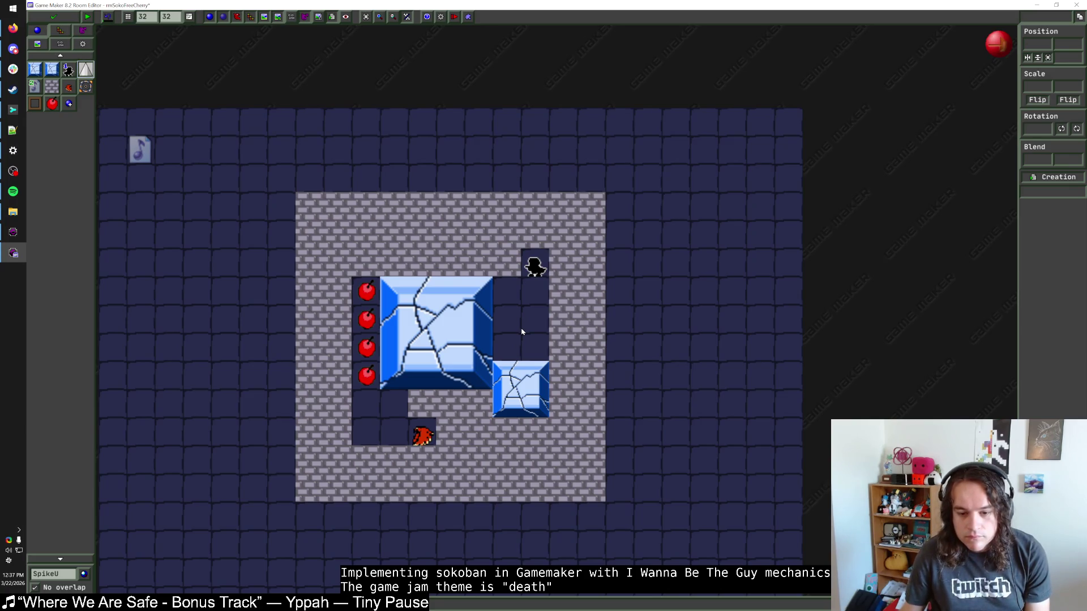
right_click(504, 380)
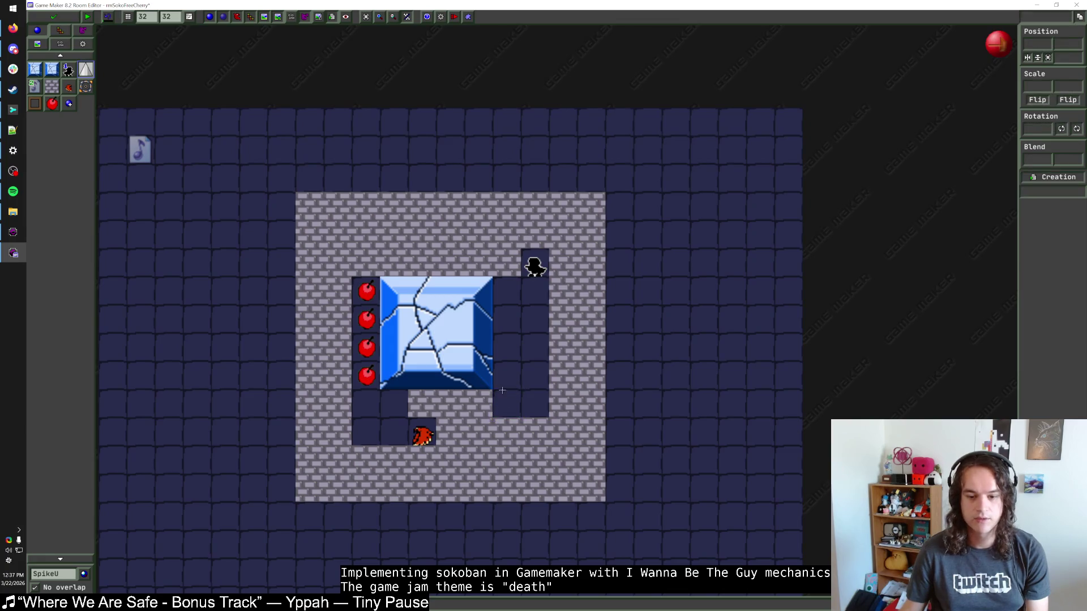
click(52, 86)
click(506, 403)
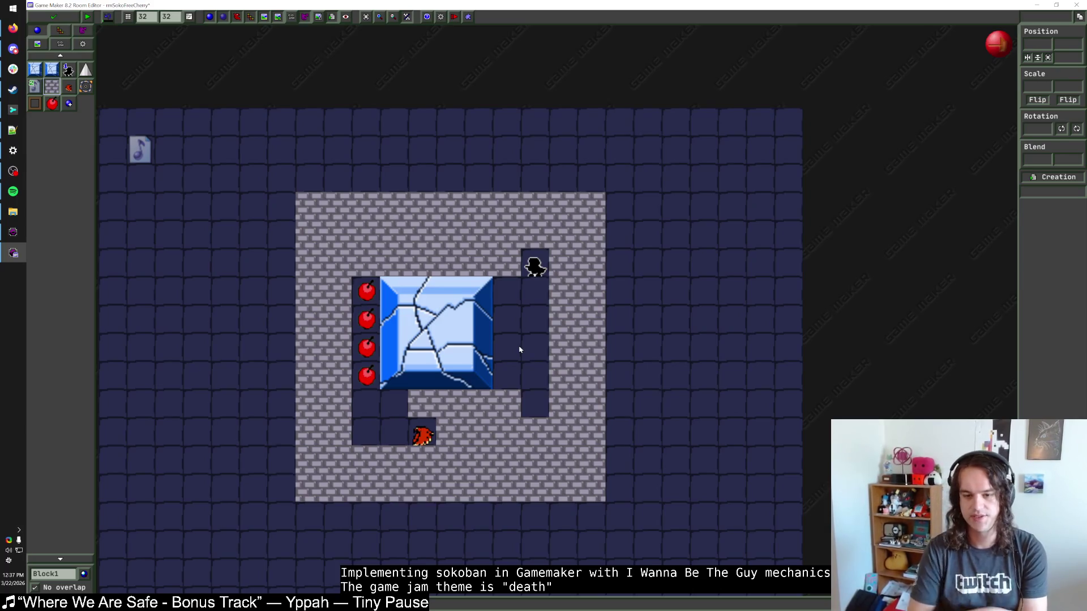
Close the room editor and select rmSokoFreeCherry in the resource tree.
scroll(520, 350, down, 1)
key(ctrl+a)
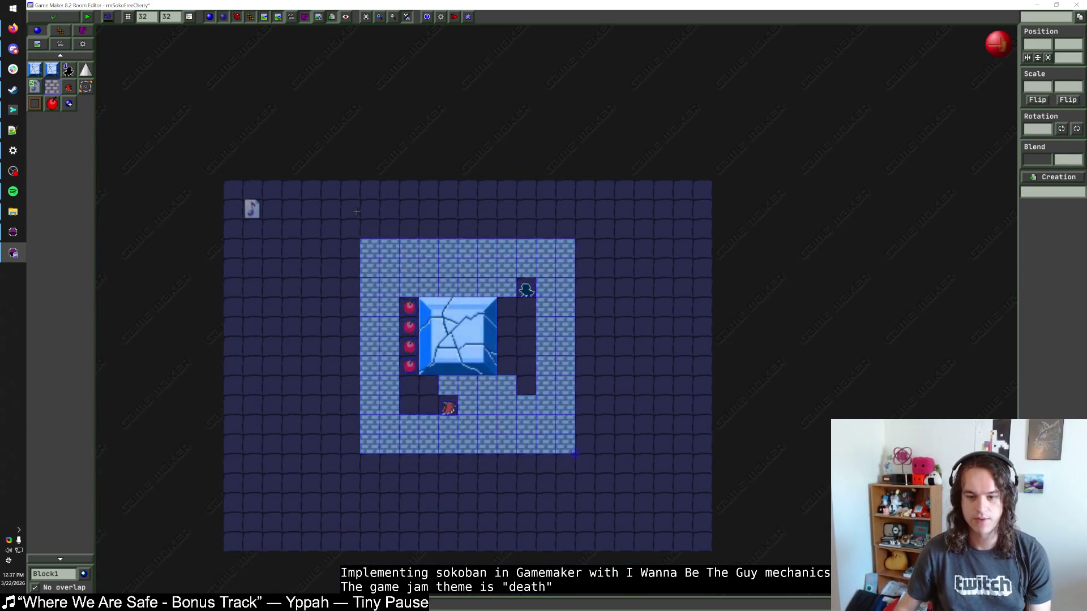
click(356, 214)
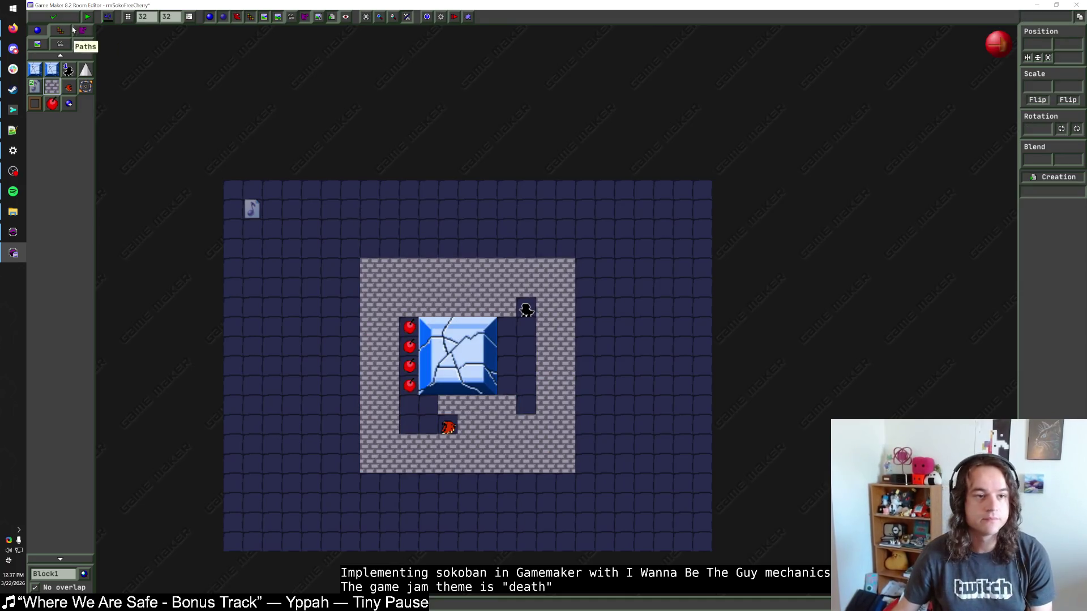
click(54, 16)
click(96, 550)
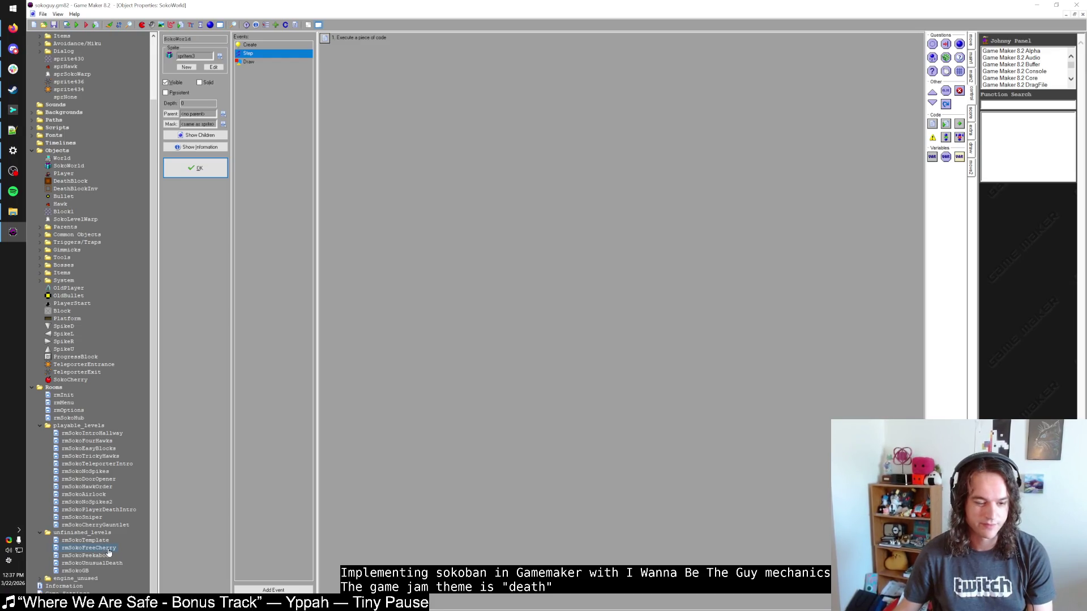
Add a hub warp to rmSokoFreeCherry and point the other warp at rmSokoCherryGauntlet.
key(F5)
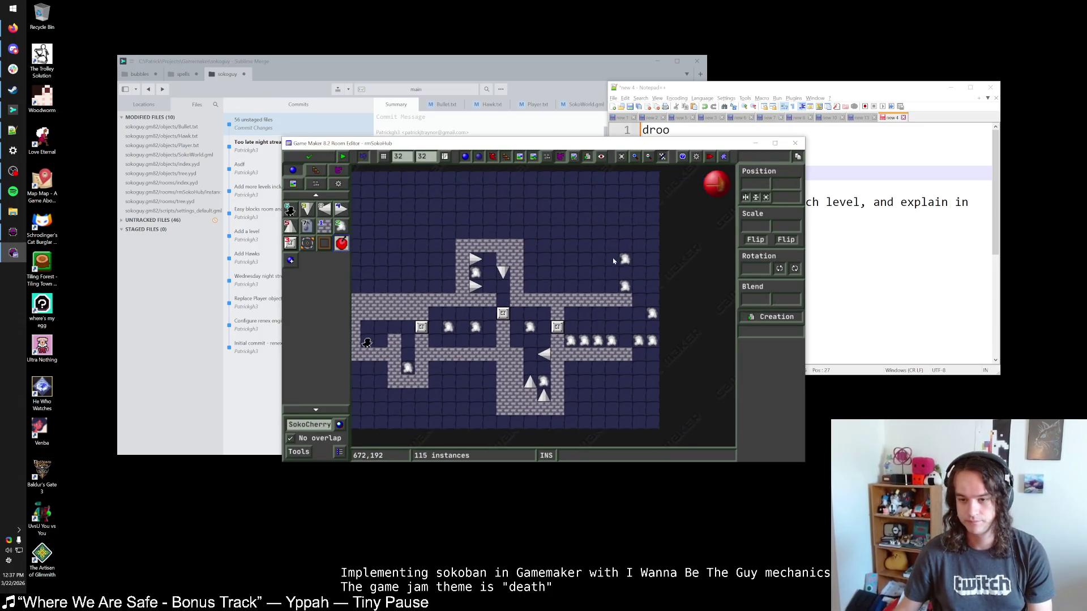
click(614, 288)
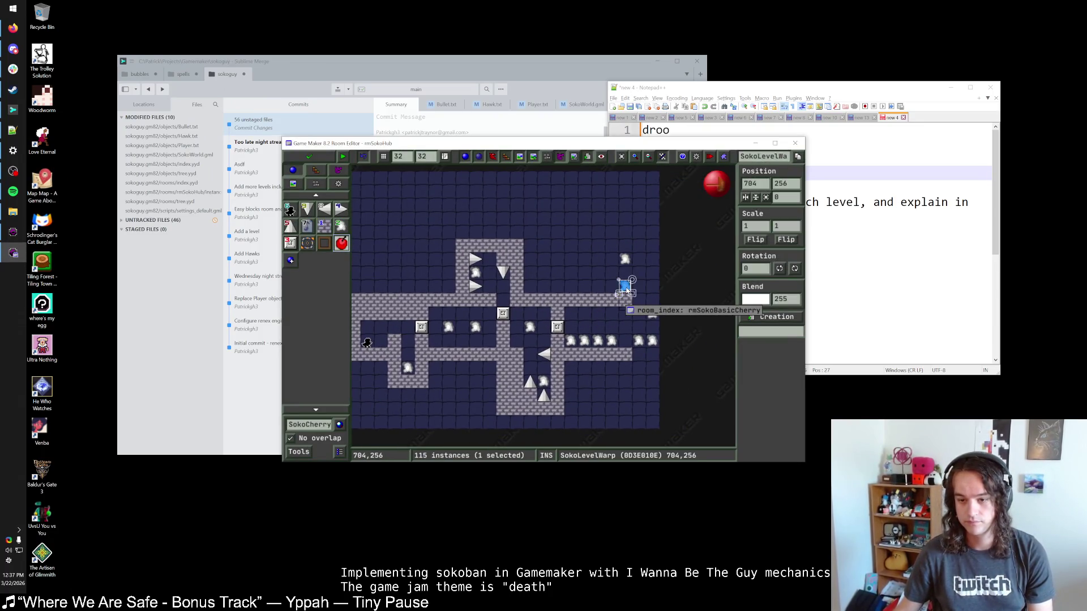
right_click(613, 286)
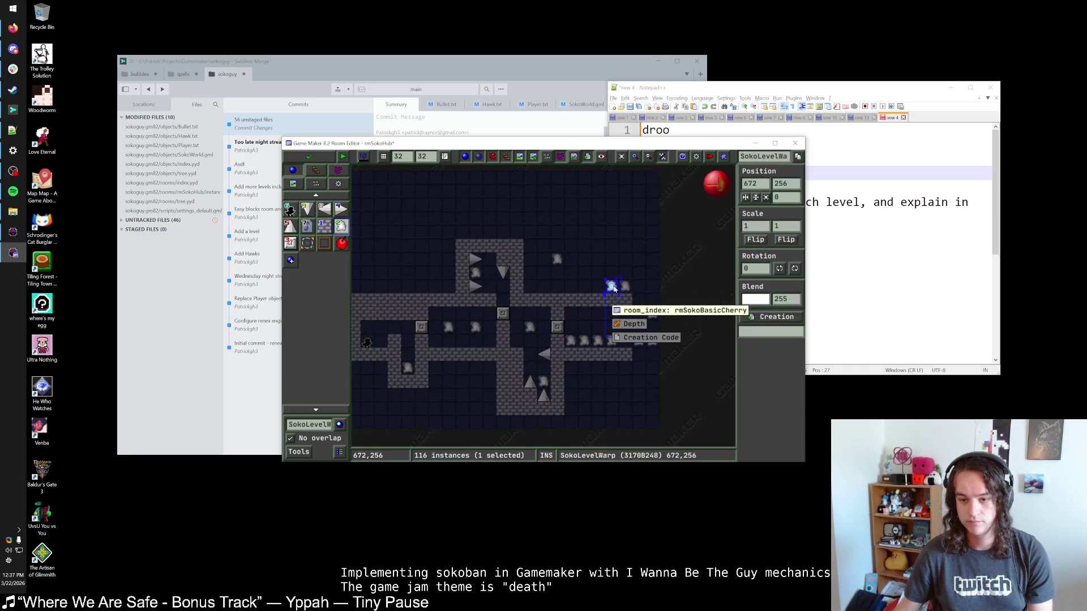
click(650, 311)
mouse_move(693, 364)
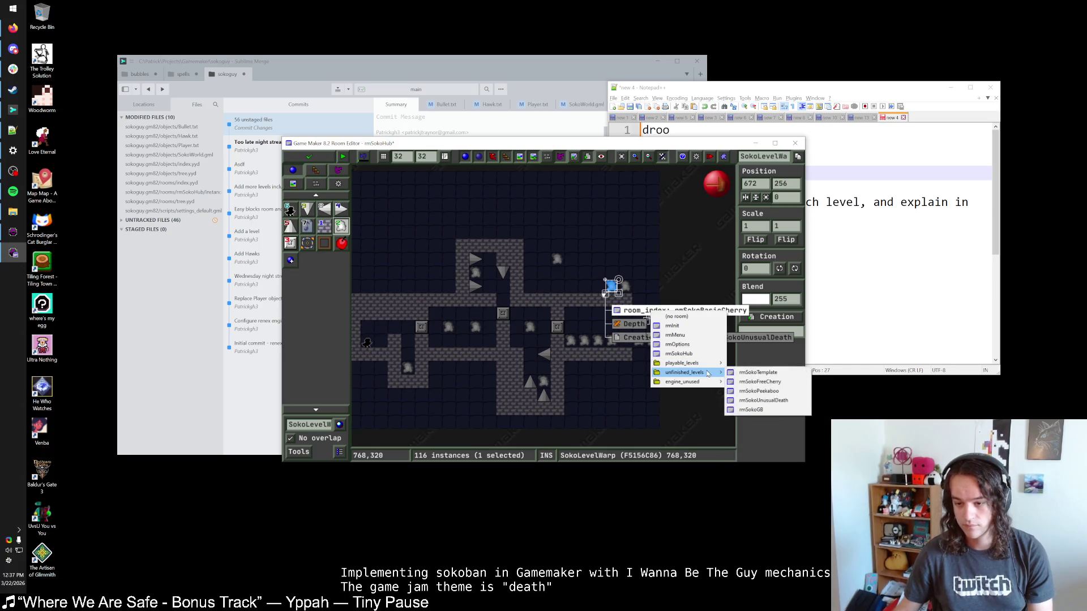
click(760, 382)
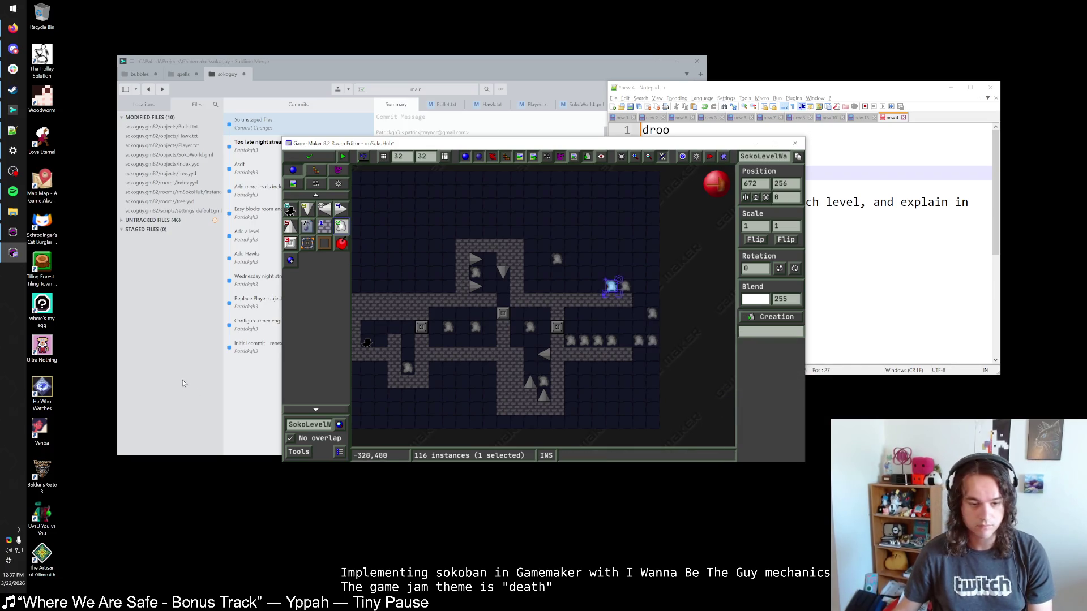
click(626, 287)
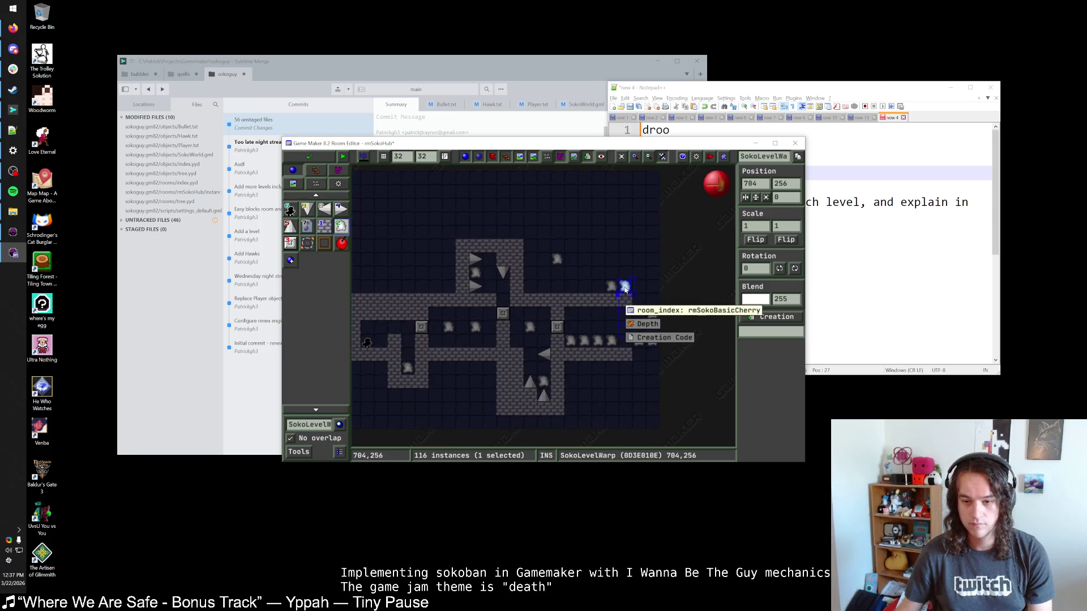
click(645, 311)
mouse_move(701, 363)
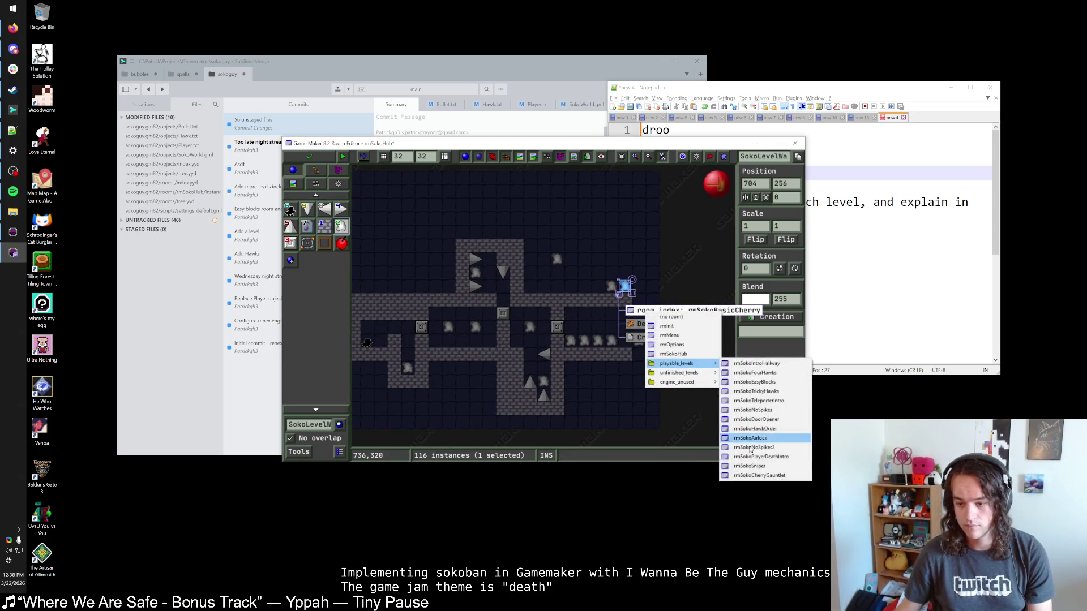
click(760, 477)
click(309, 157)
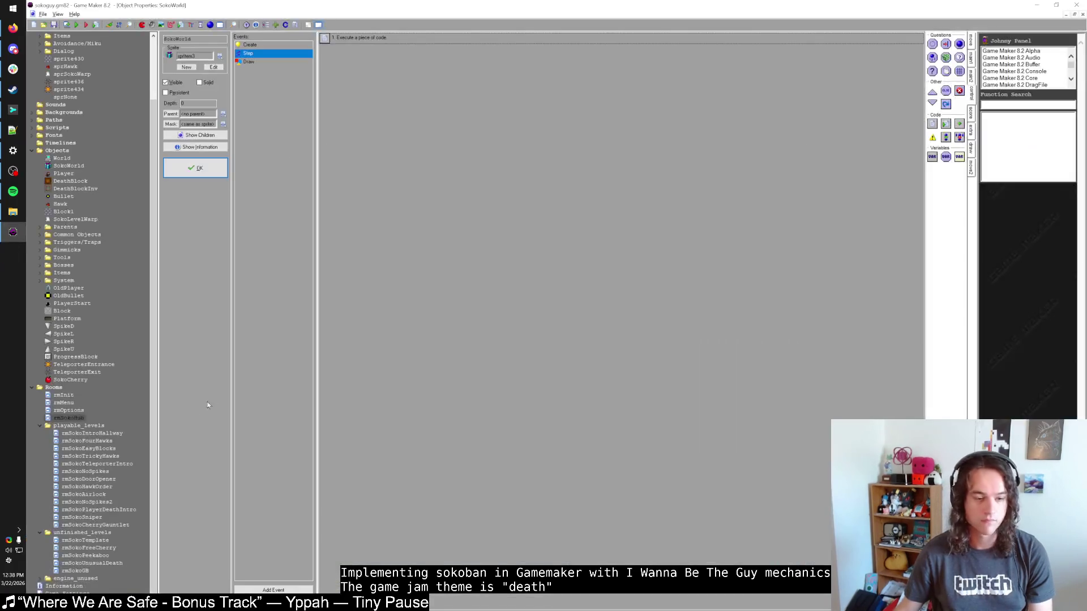
Move rmSokoFreeCherry from unfinished_levels into playable_levels and run the game.
click(99, 541)
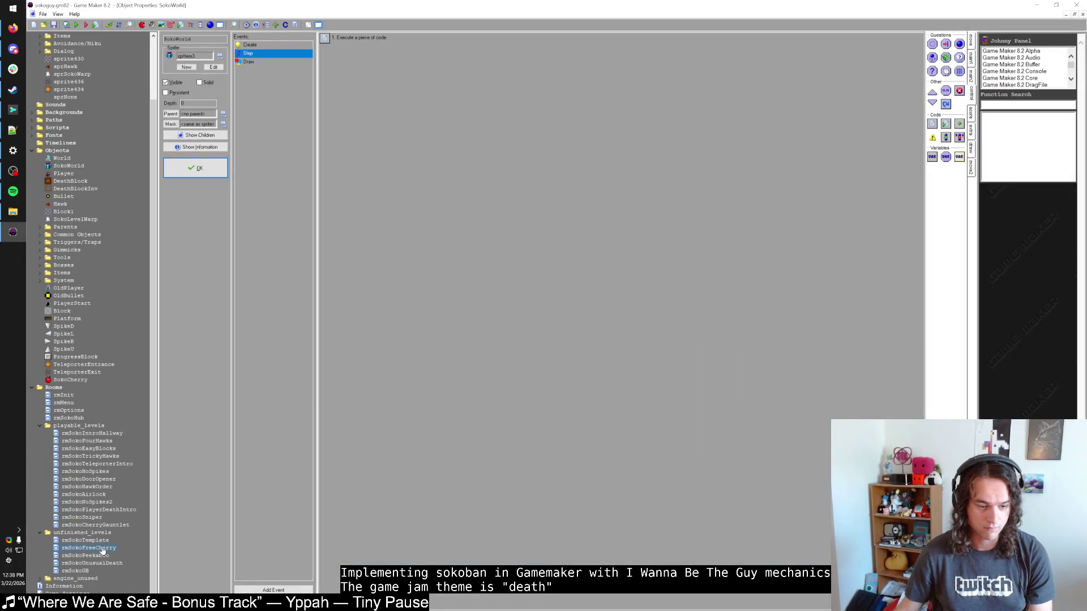
drag(102, 549, 129, 525)
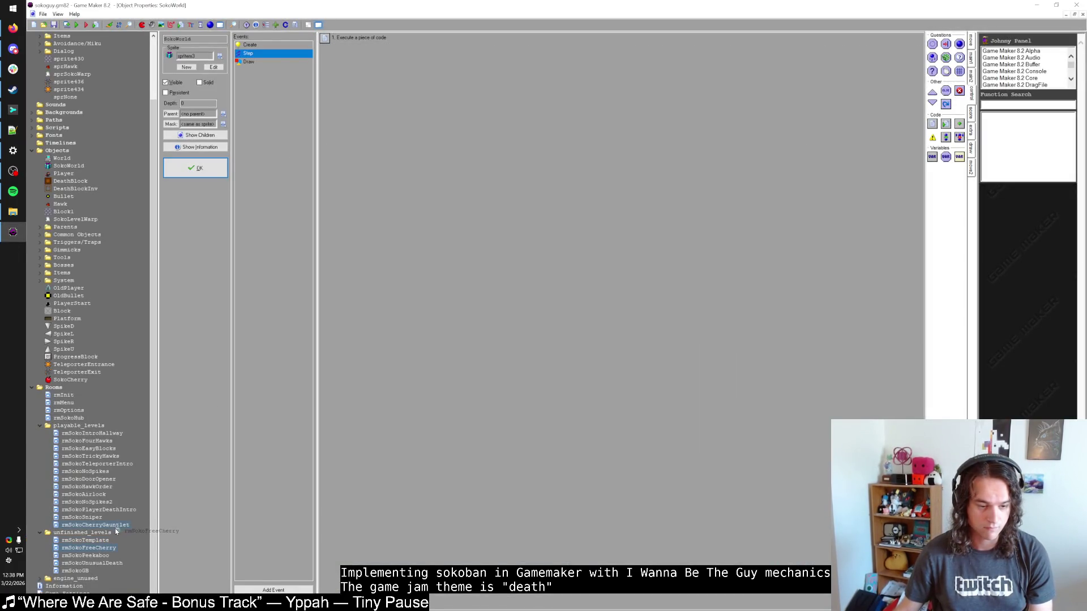
click(76, 26)
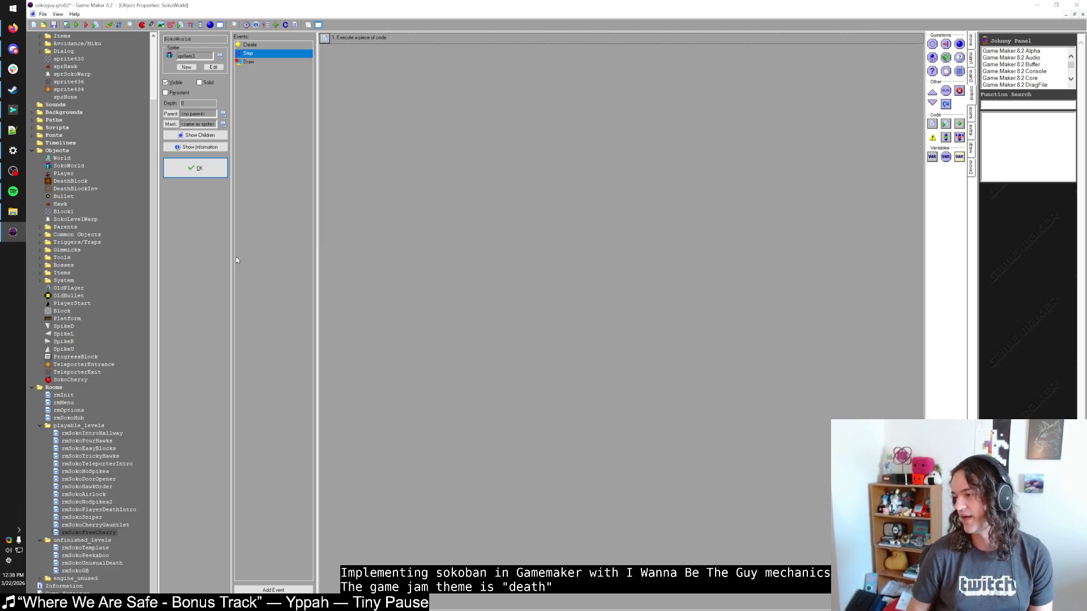
key(Escape)
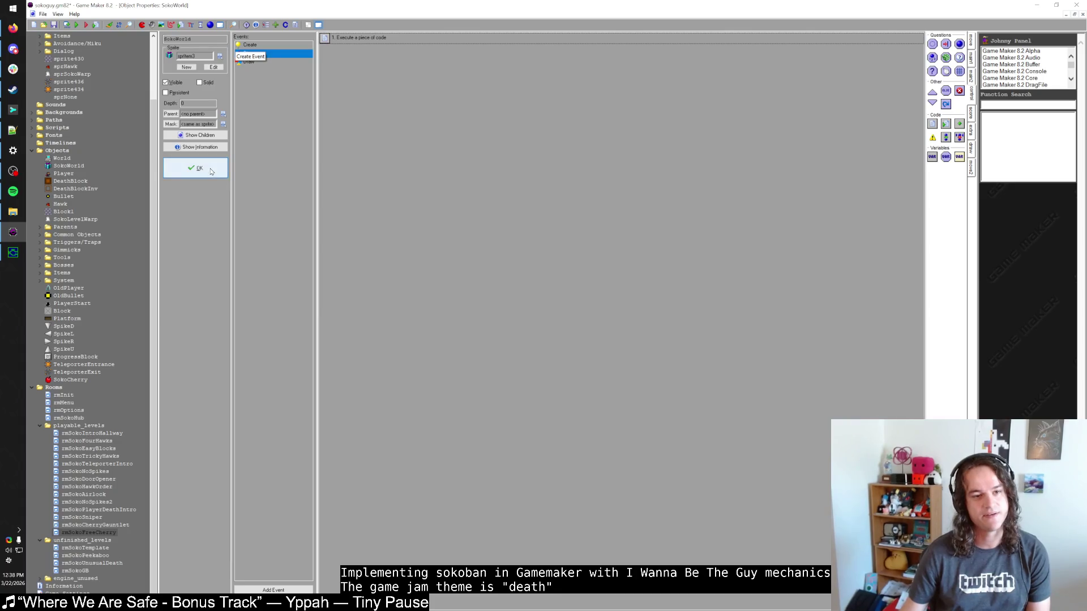
key(F5)
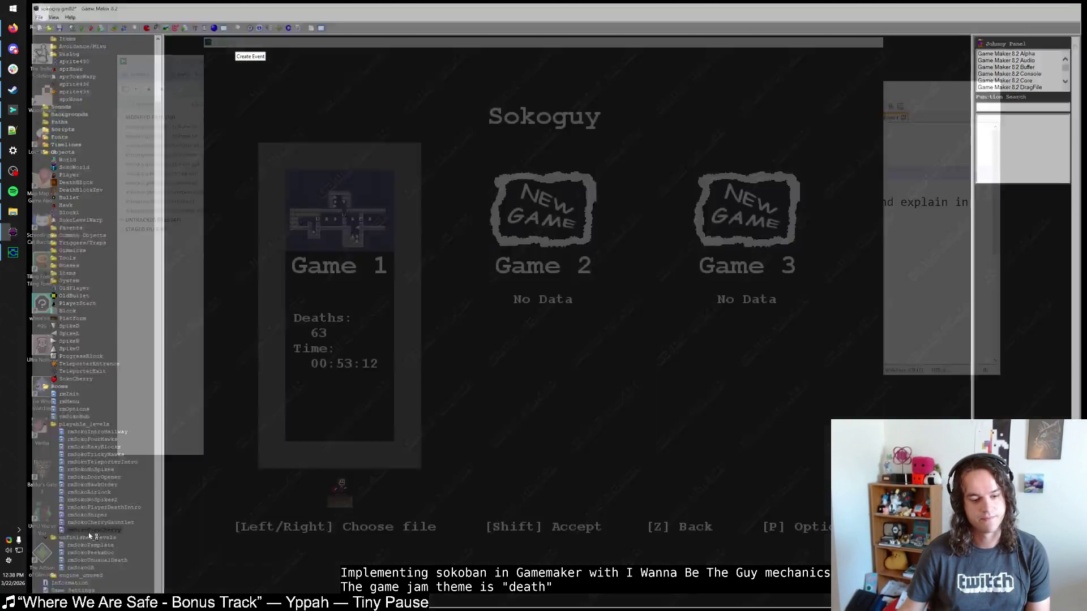
Check the big block's empty Creation Code in rmSokoFreeCherry, close without saving, and load Game 1.
double_click(89, 532)
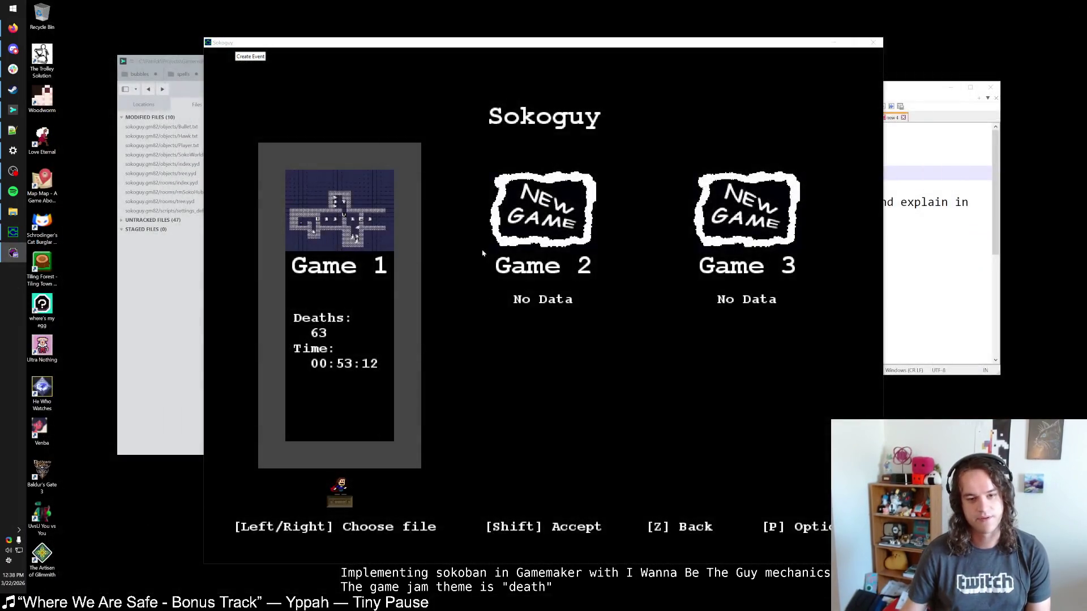
click(525, 304)
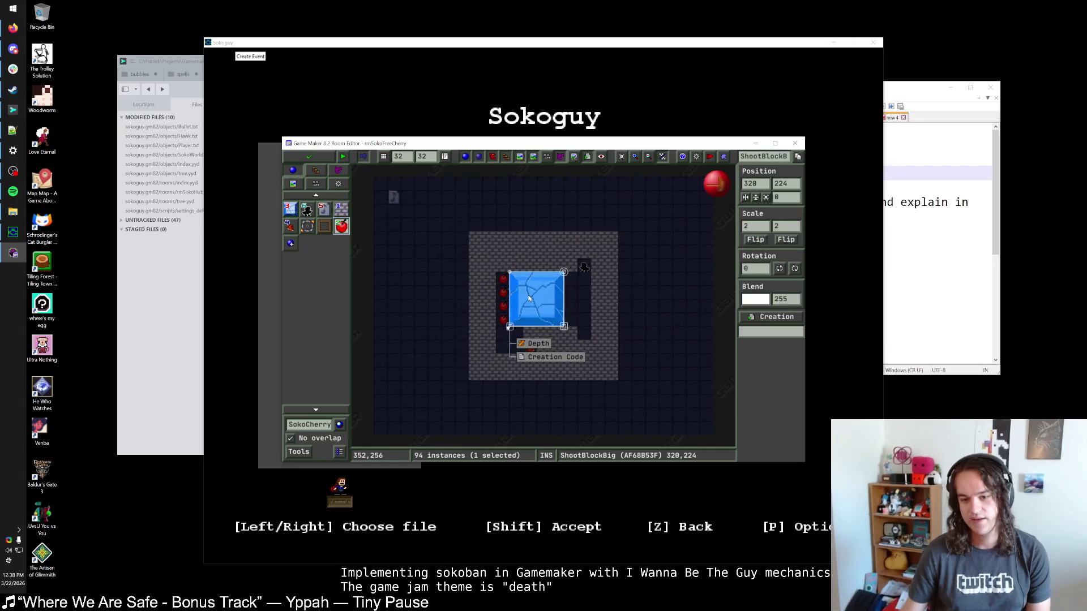
click(545, 357)
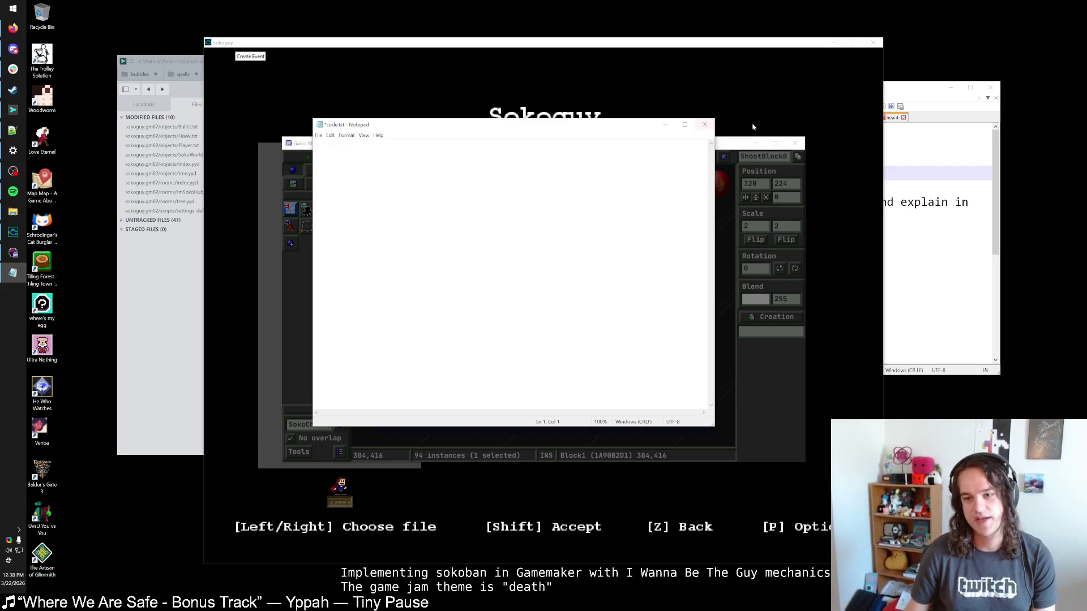
click(704, 125)
click(572, 313)
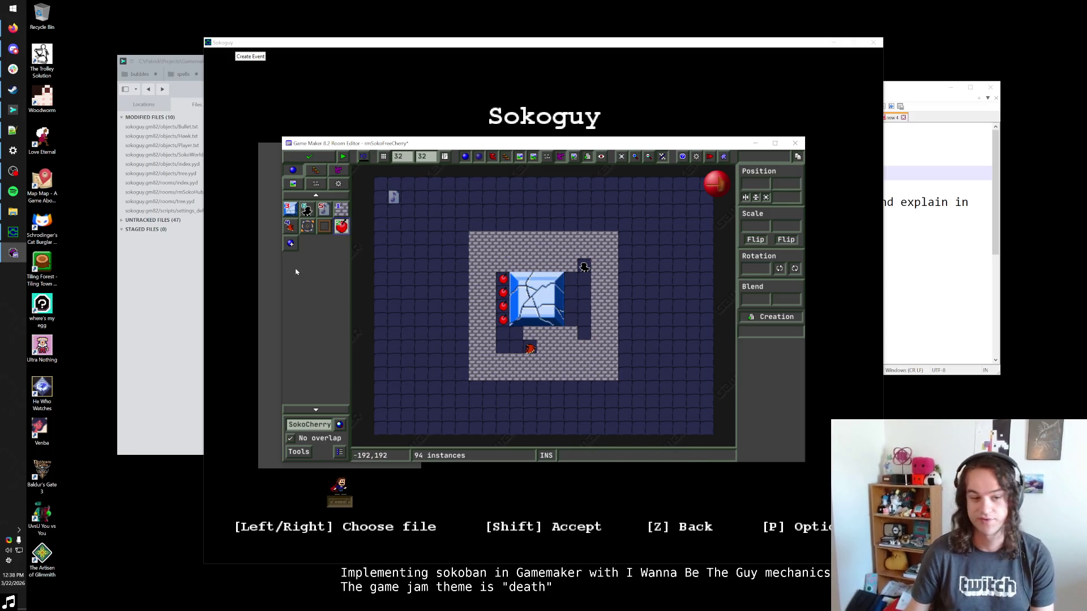
click(13, 232)
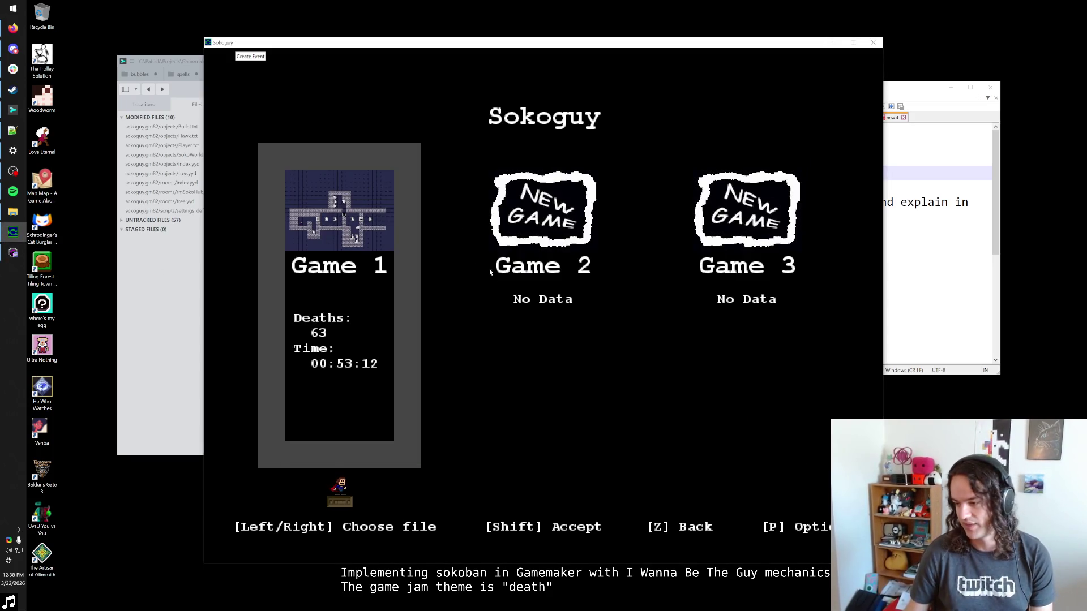
key(shift)
key(shift)
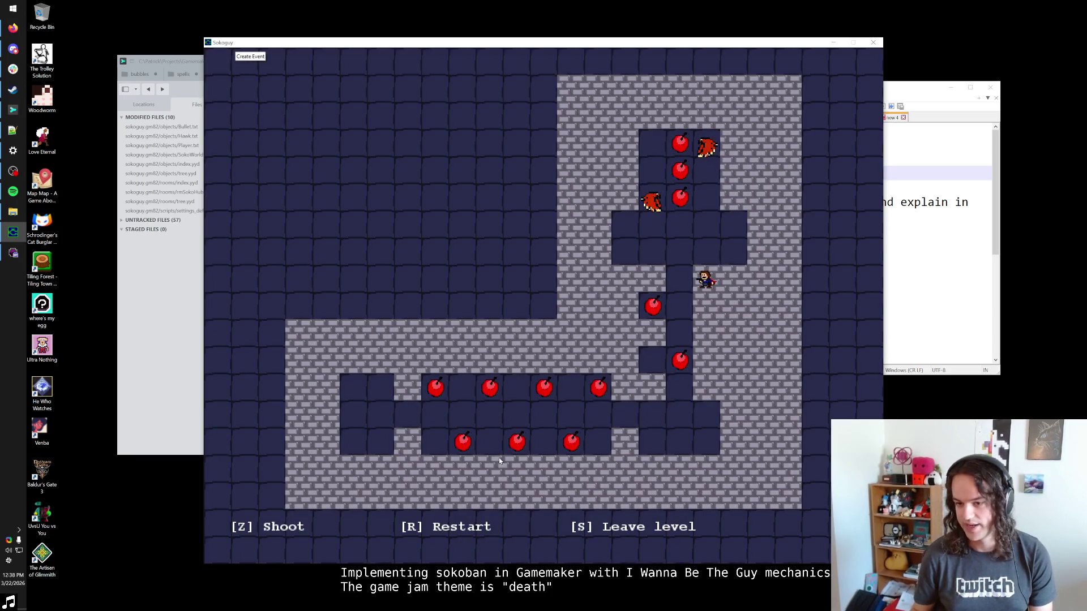
Return to the hub, enter the cherry level, and move along the upper row firing a bullet.
key(s)
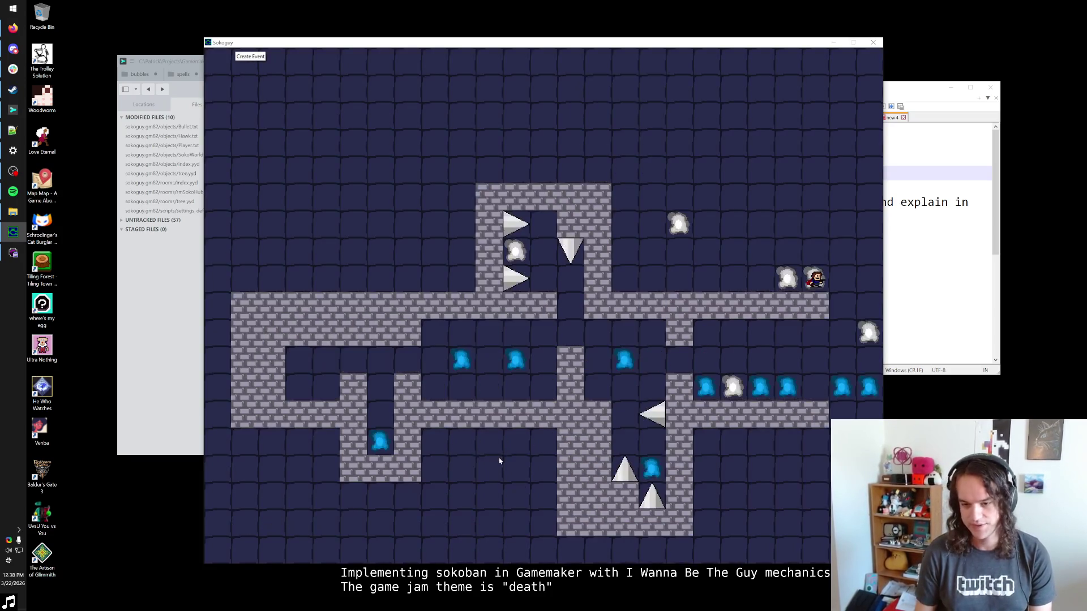
key(Right)
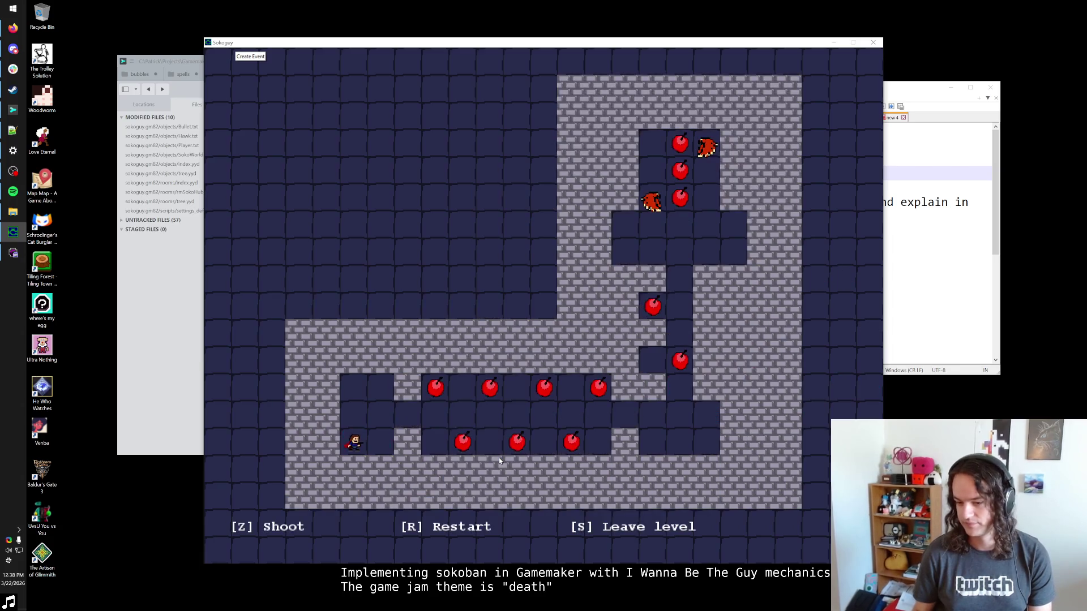
key(Right)
key(Right)
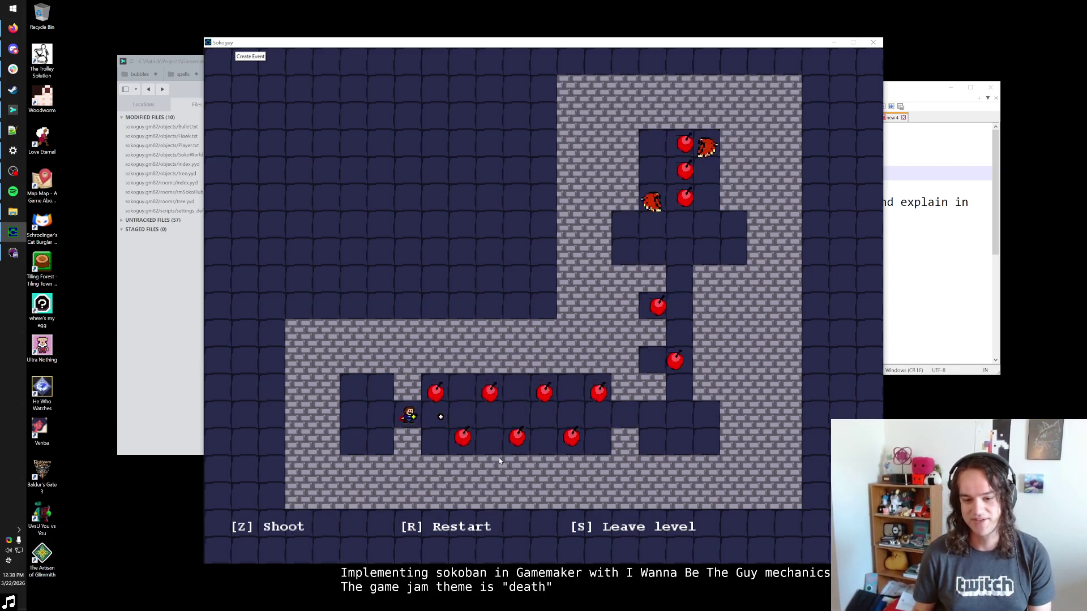
key(Right)
key(Up)
key(Right)
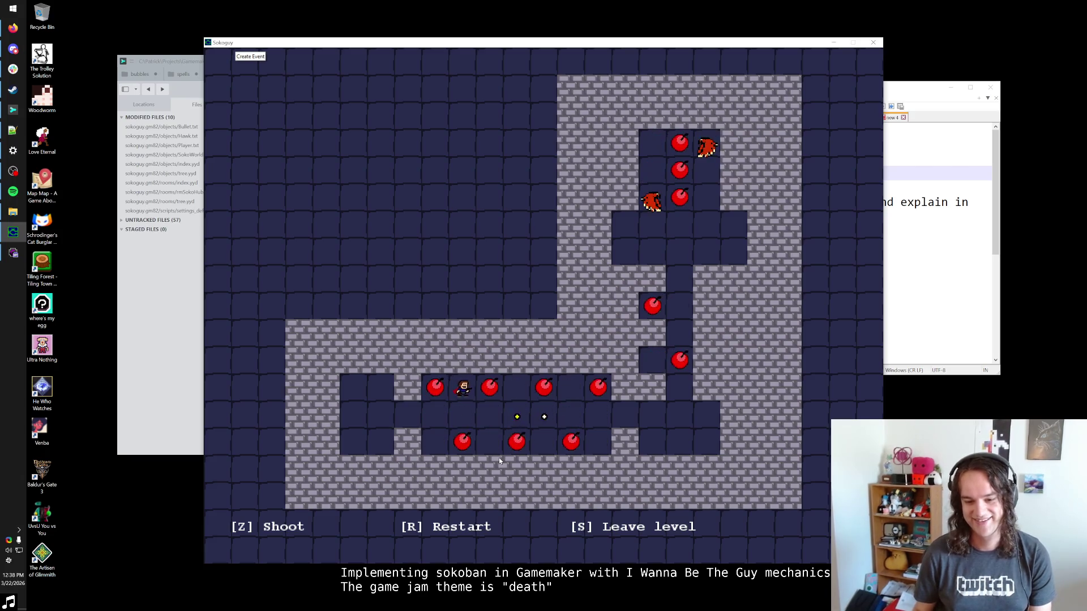
key(Right)
key(Right)
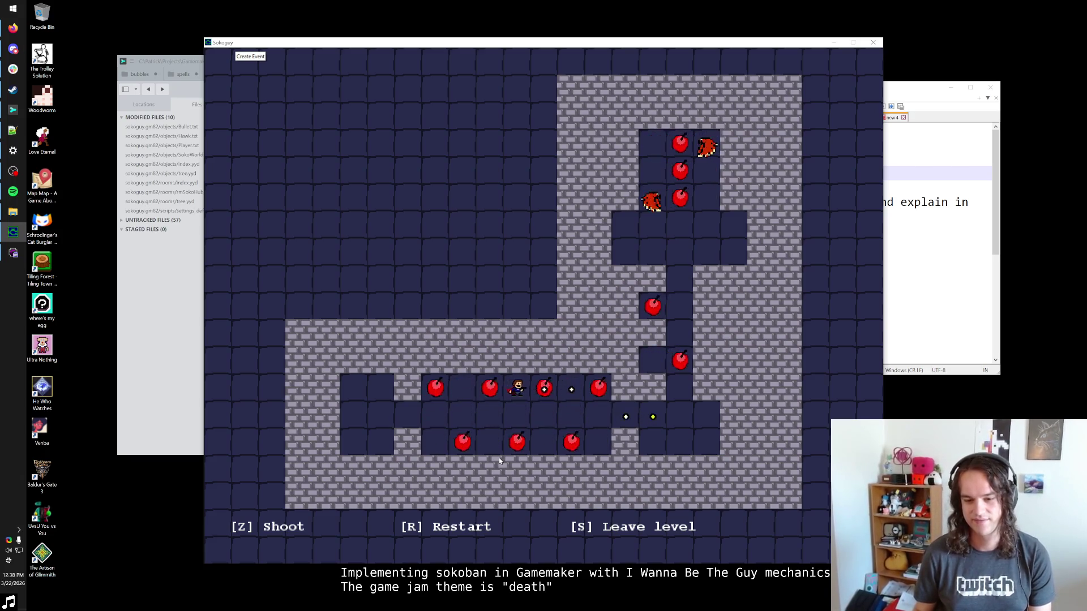
key(Right)
key(Right)
key(Right)
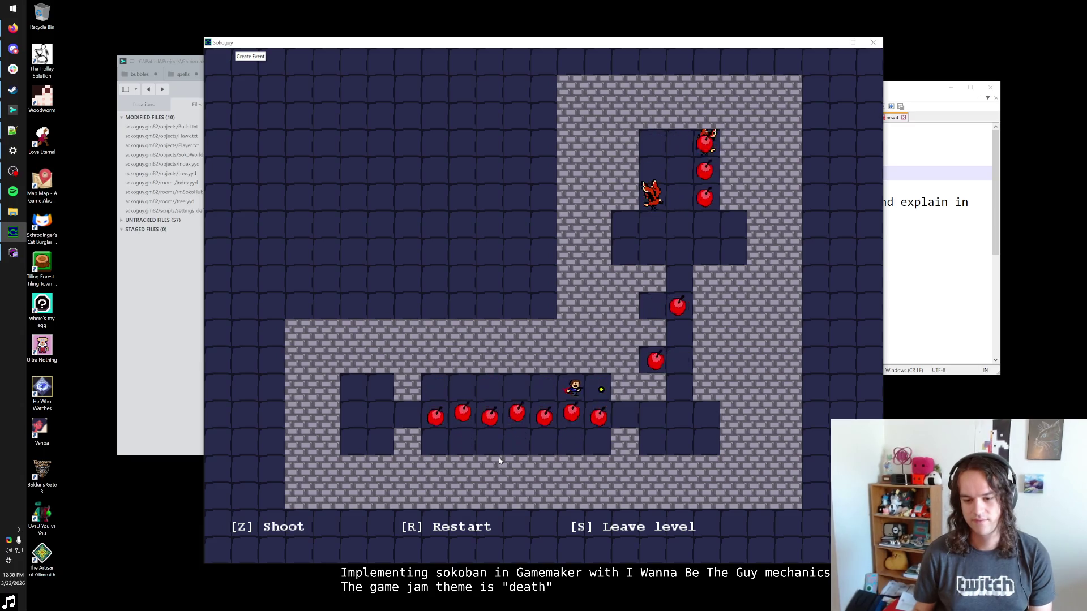
key(Left)
key(z)
key(Right)
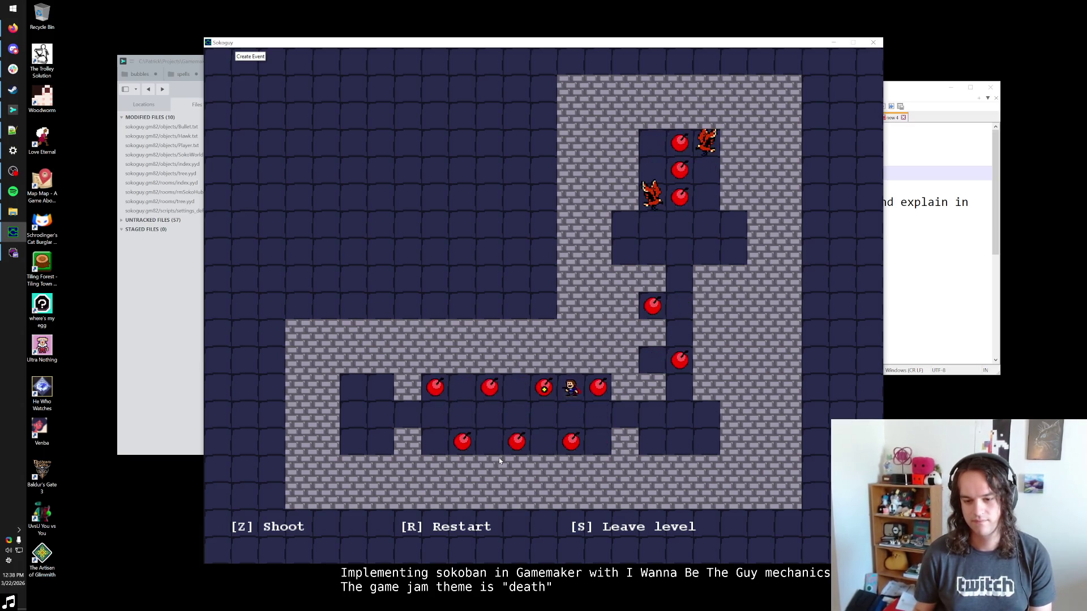
key(Right)
key(Right)
key(Right)
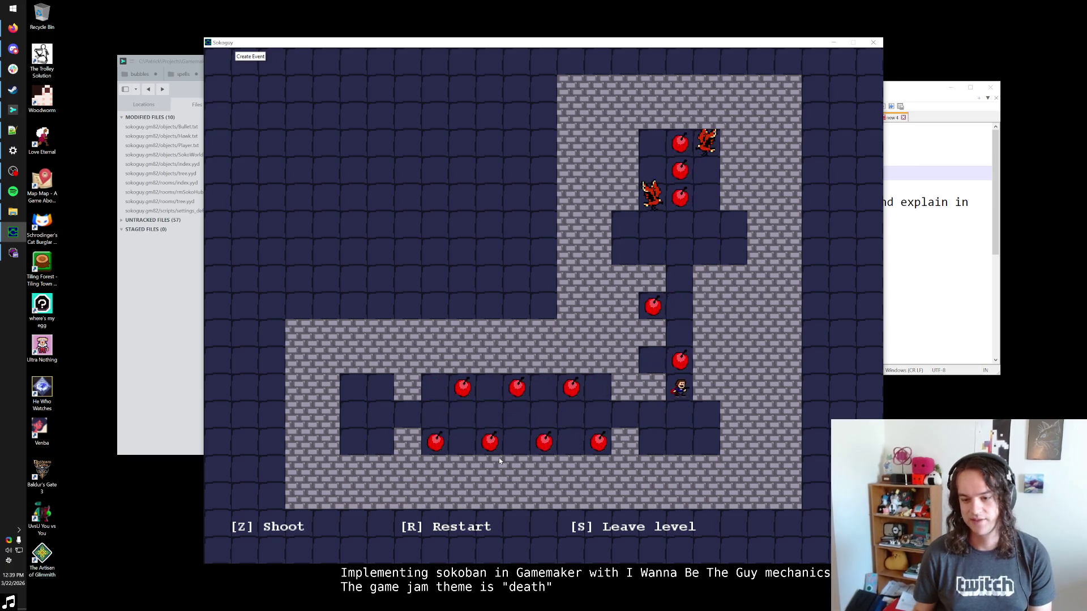
key(shift)
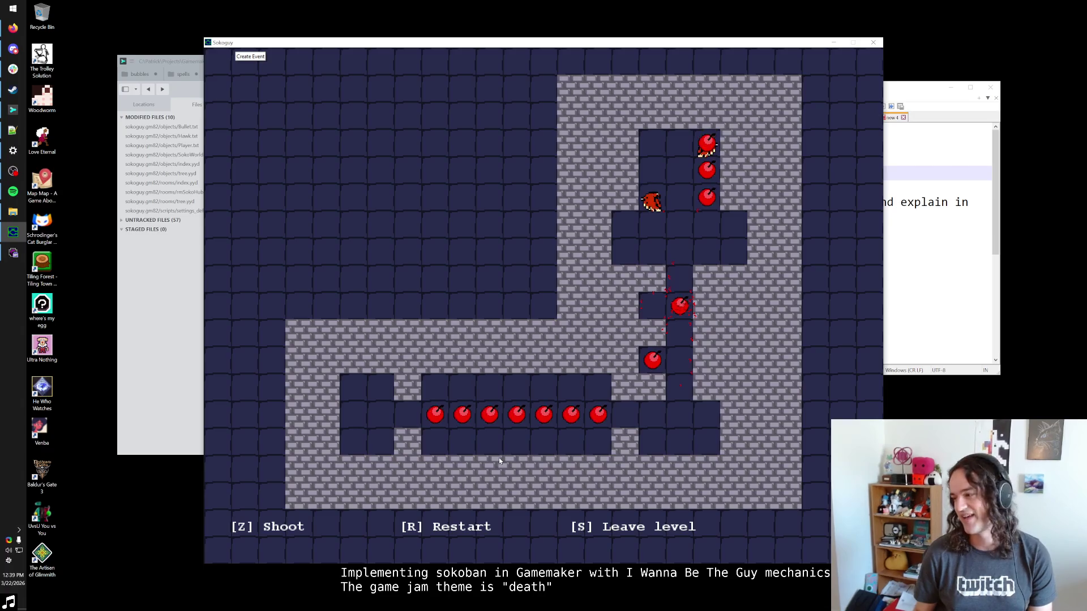
Restart the level after dying and work the player along the cherry row, shooting right.
key(r)
key(Right)
key(shift)
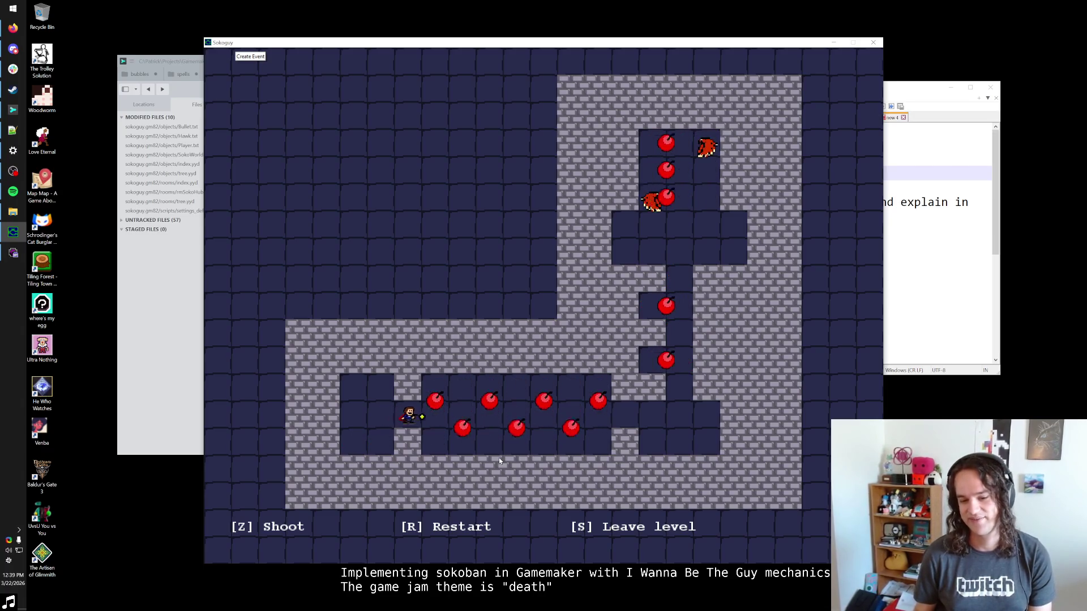
key(z)
key(Right)
key(shift)
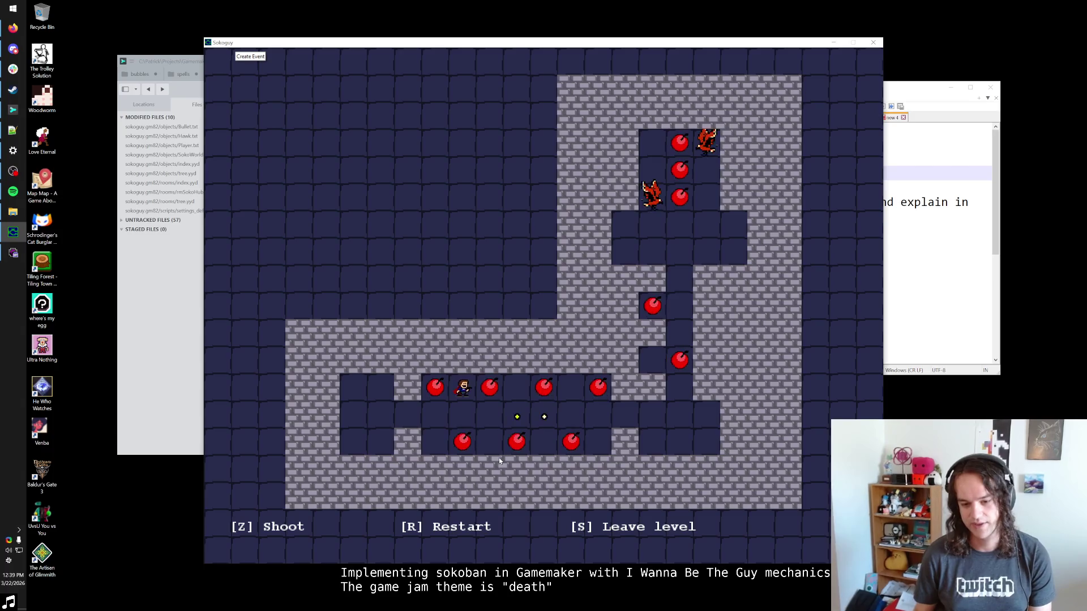
key(Right)
key(Right)
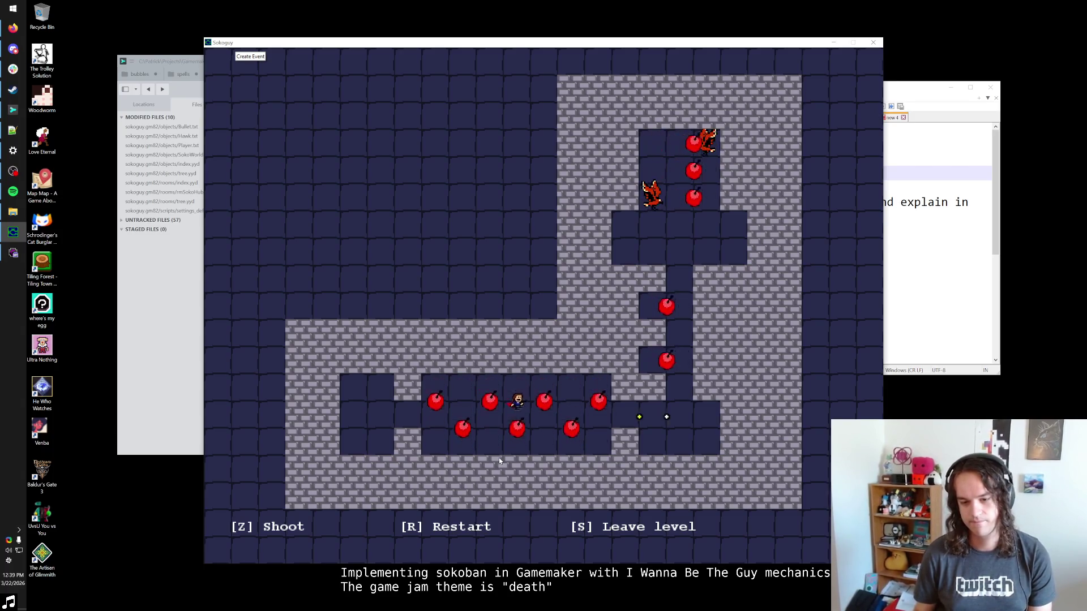
key(Left)
key(Left)
key(Left)
key(shift)
key(Right)
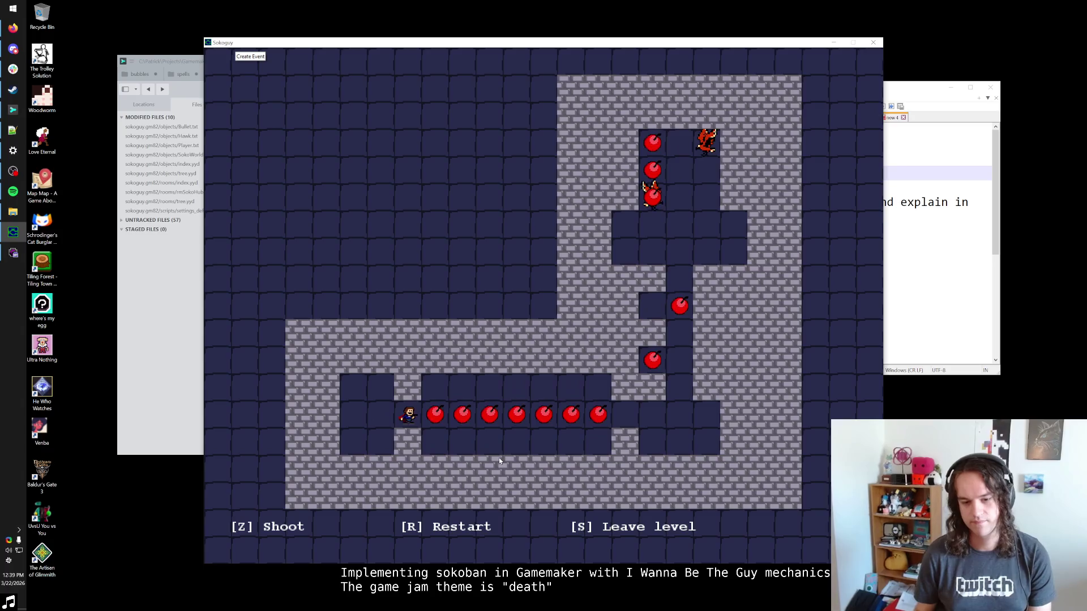
Advance along the upper row while repeatedly firing bullets to the right.
key(Right)
key(z)
key(shift)
key(Right)
key(z)
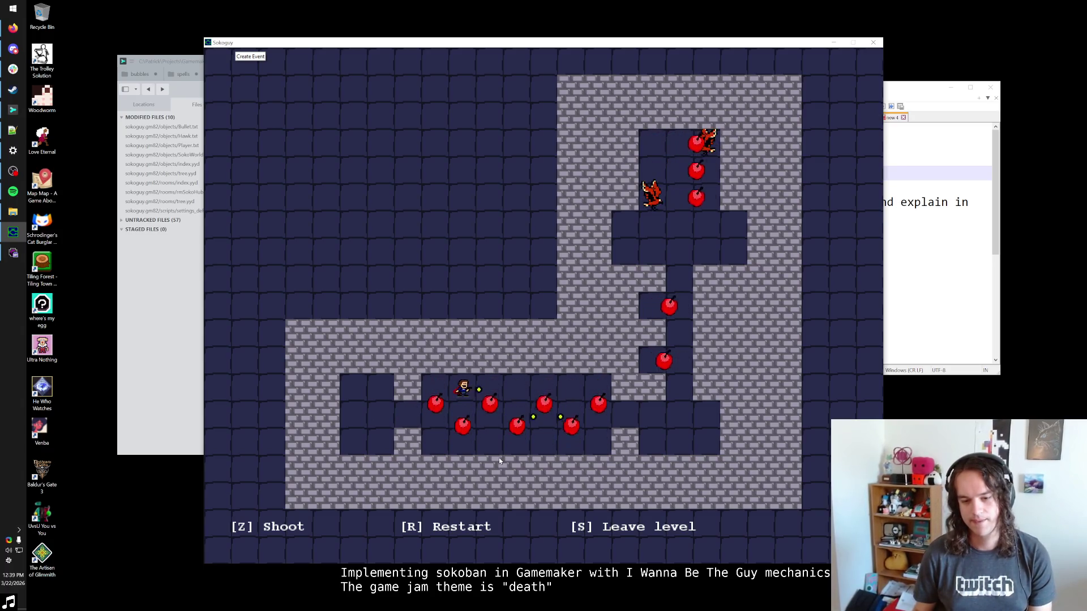
key(Right)
key(z)
key(Right)
key(Right)
key(z)
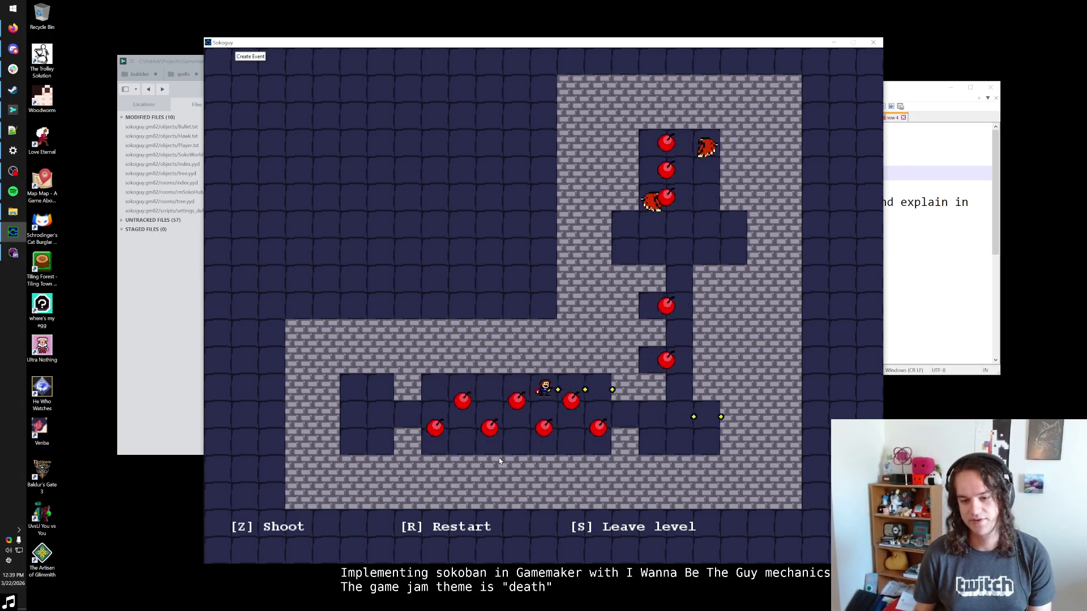
key(Right)
key(Right)
key(Down)
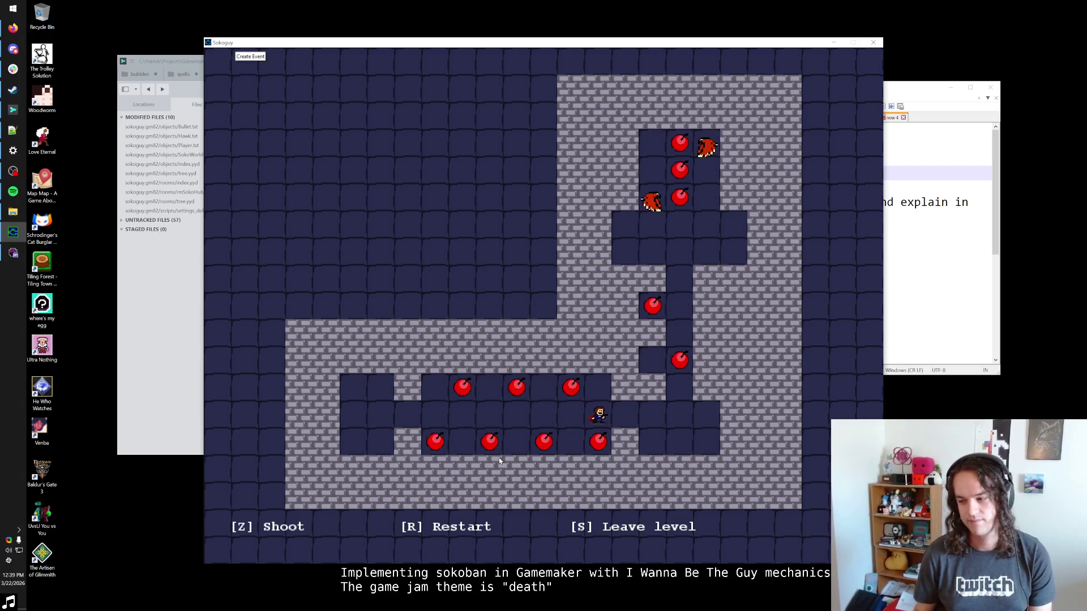
key(Right)
key(Right)
key(Right)
Climb the corridor and shoot the hawk, then confirm and close the rmSokoFreeCherry room editor.
key(Up)
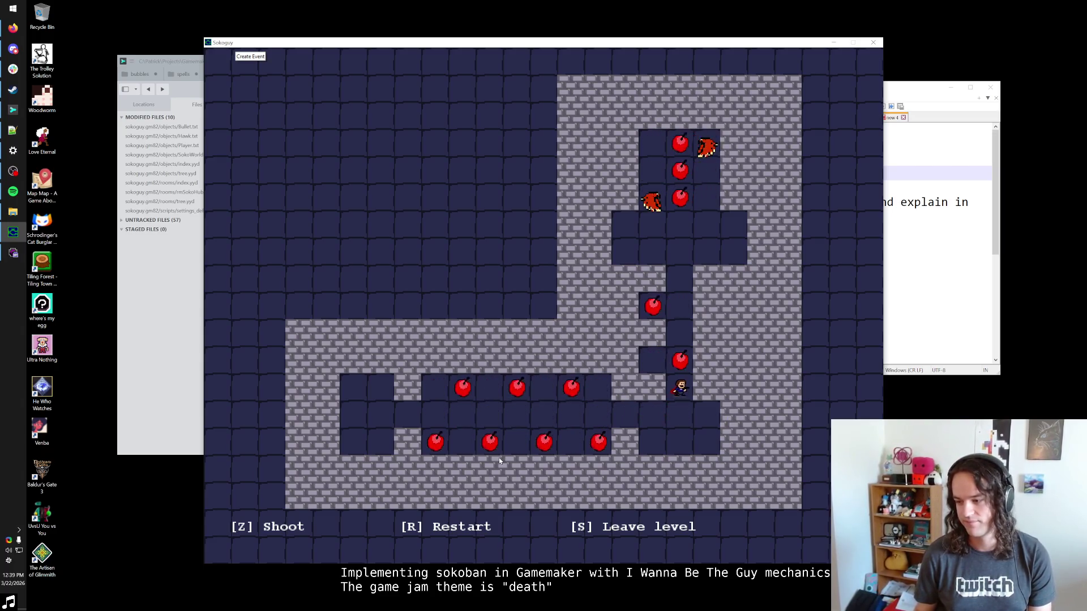
key(Up)
key(Up)
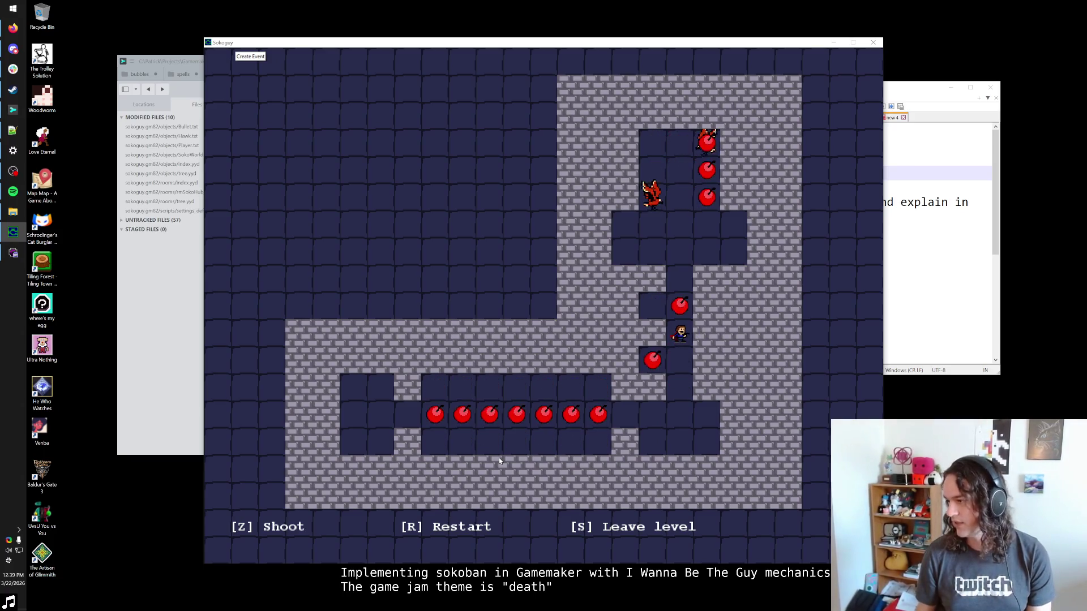
key(Up)
key(Up)
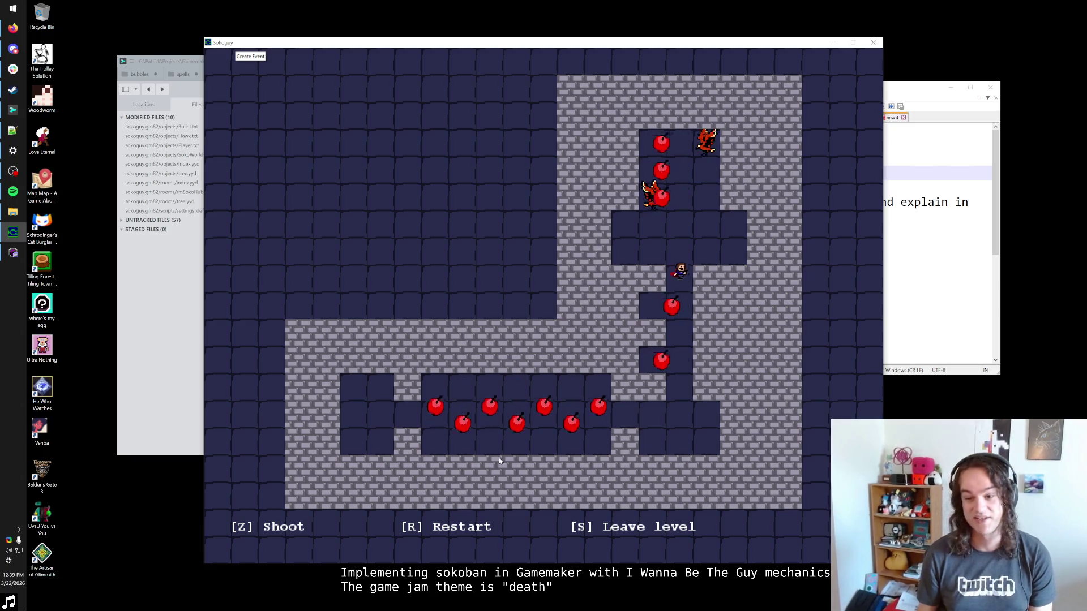
key(Up)
key(Right)
key(Right)
key(Left)
key(Up)
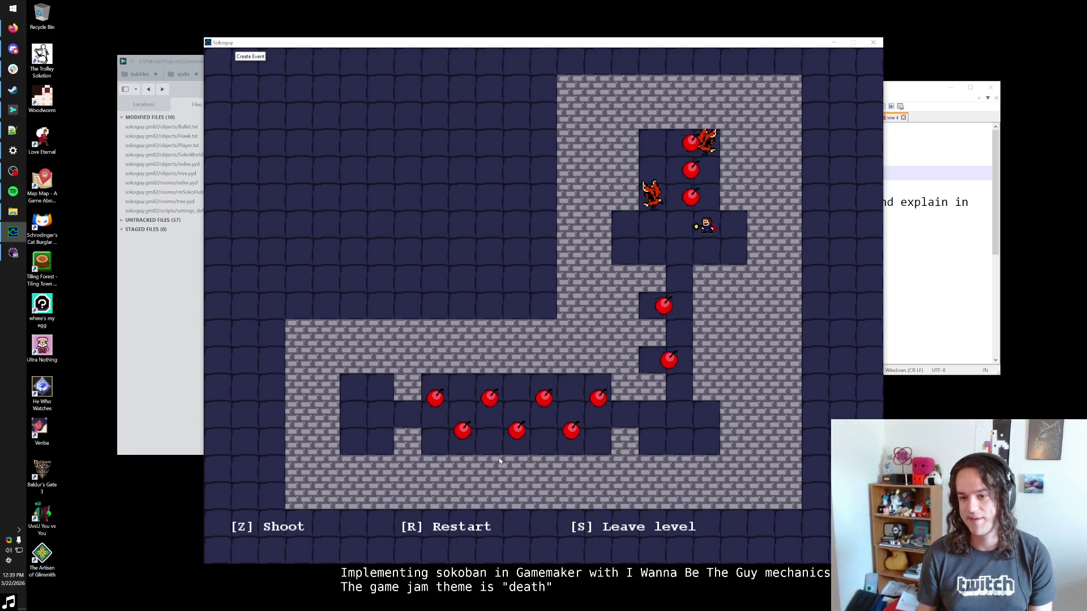
key(Left)
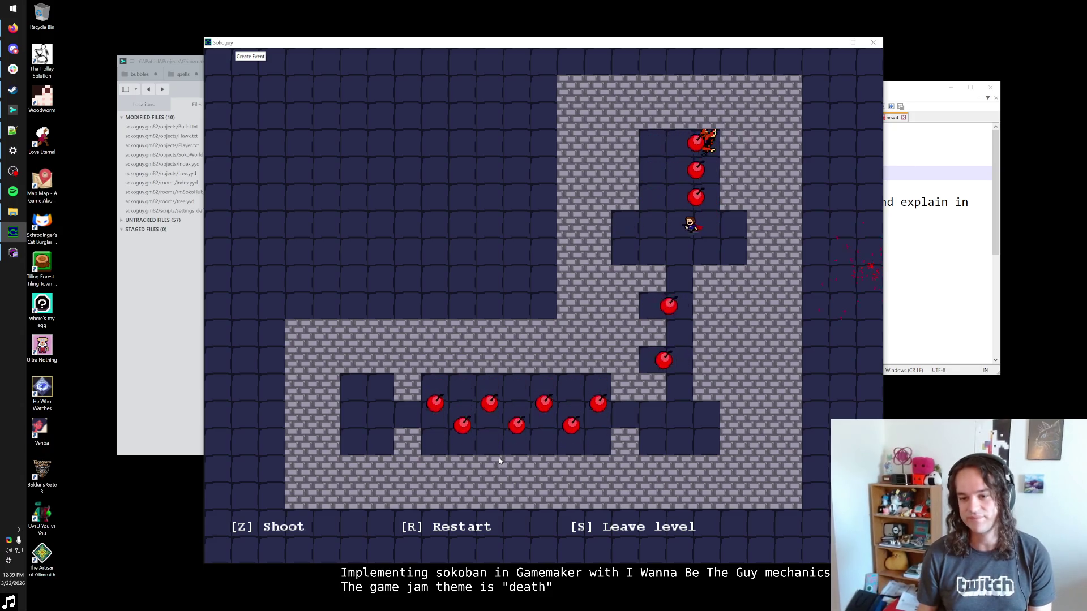
key(Left)
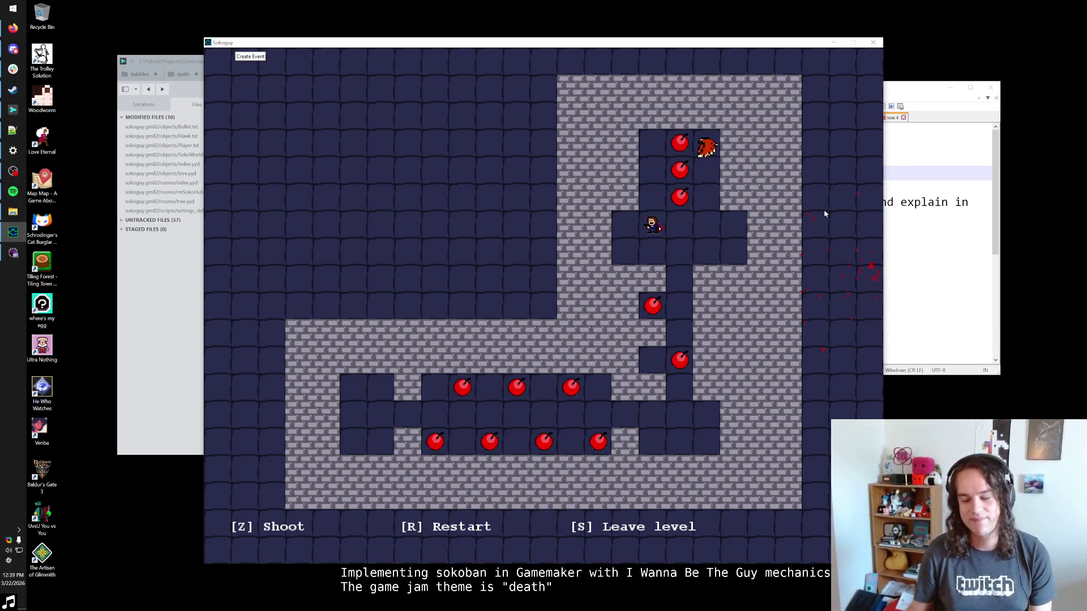
click(13, 253)
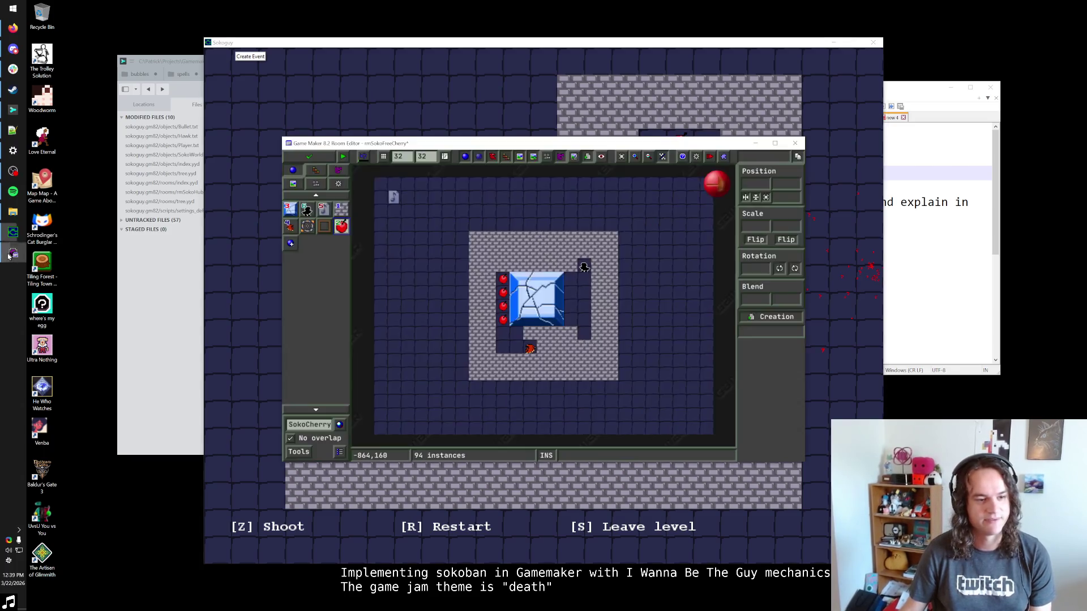
click(308, 157)
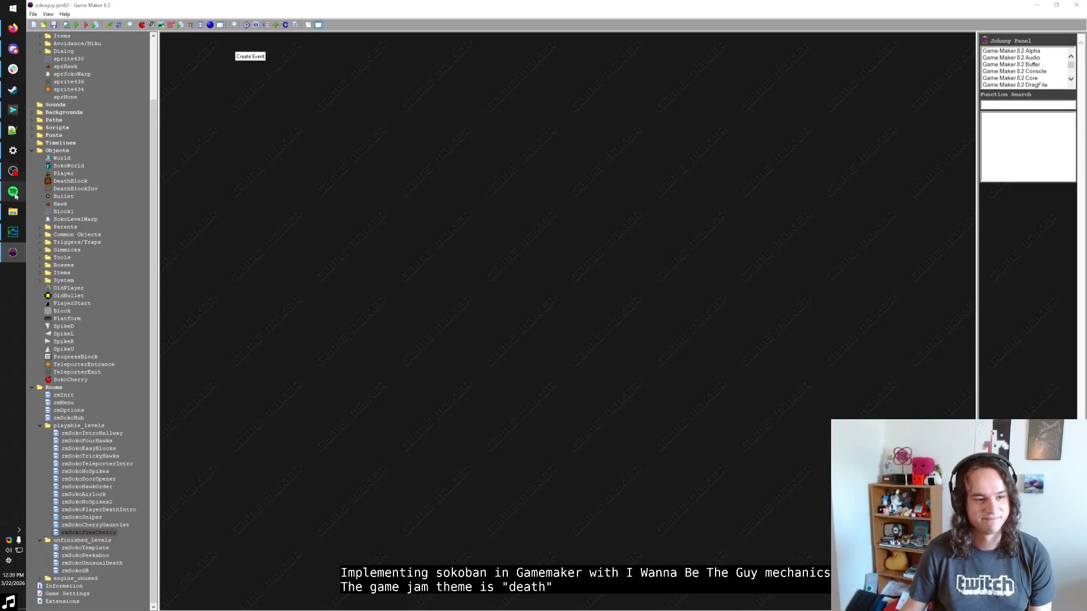
Bring up Spotify and browse the Liked Songs playlist.
click(13, 191)
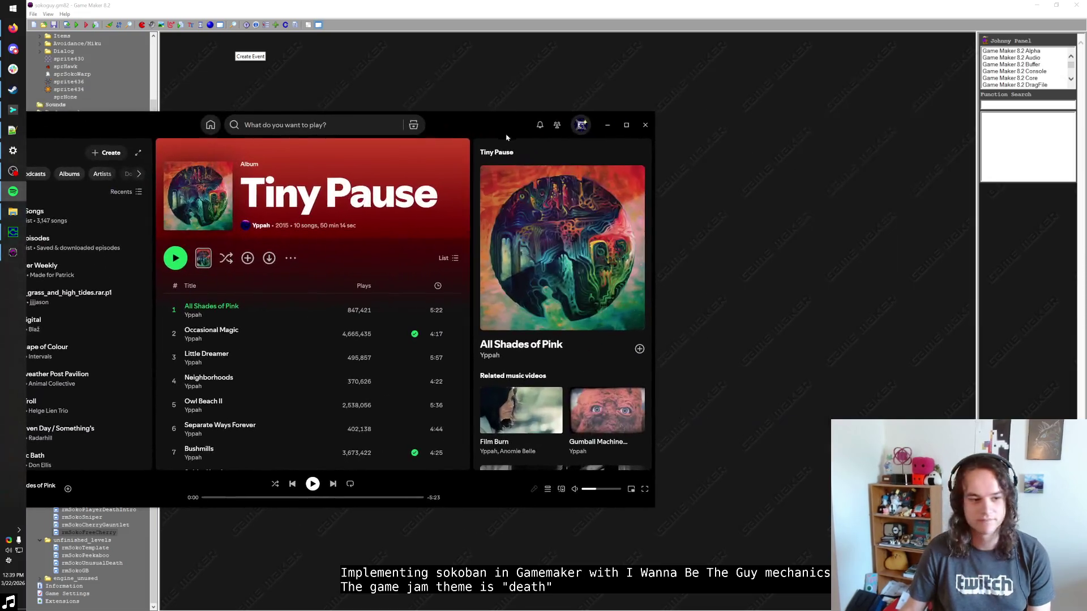
click(210, 203)
scroll(427, 390, down, 15)
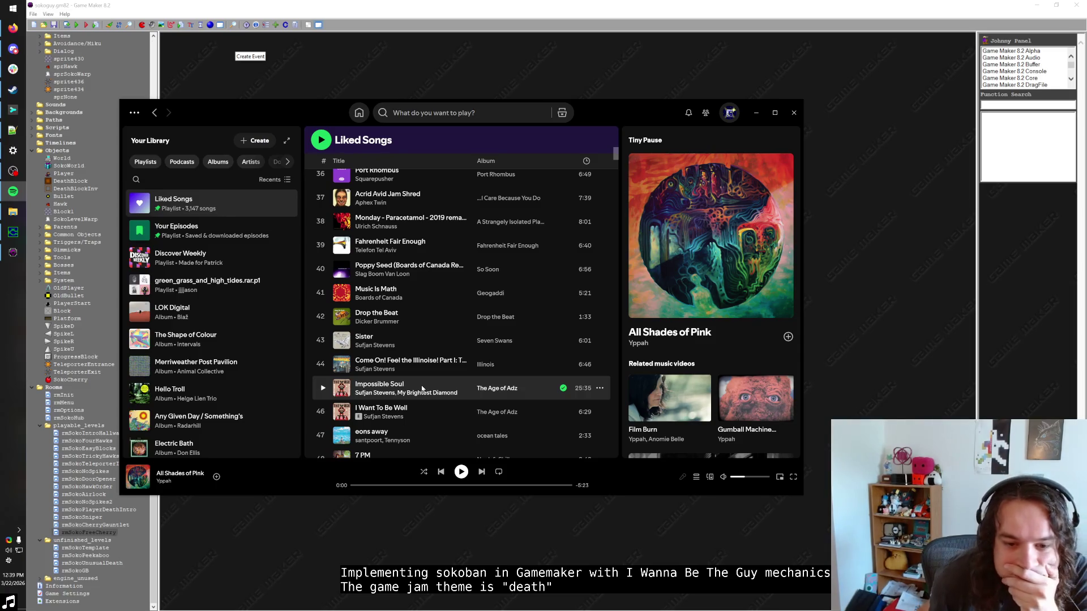
scroll(422, 389, down, 20)
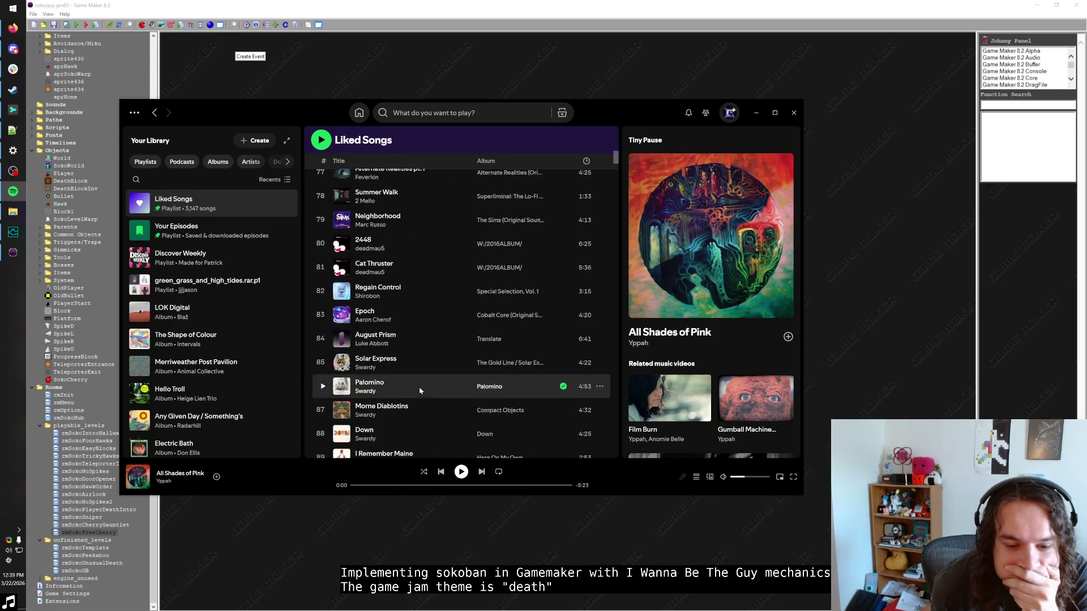
Search for Priscilla Snow and play 'I Want Nina Pasadena Dead' from the Skin Deep soundtrack.
click(446, 117)
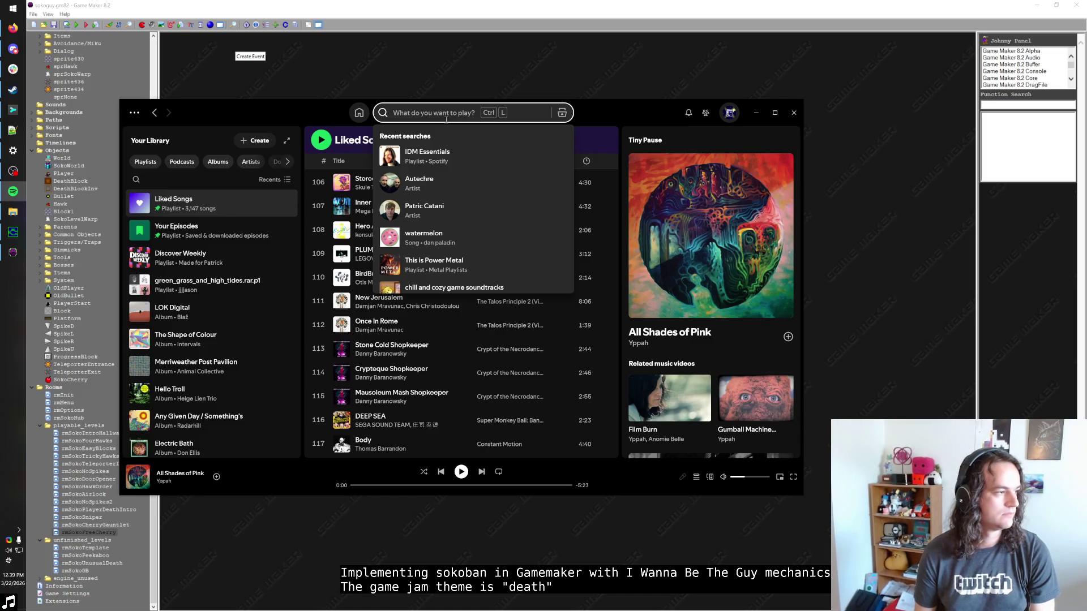
text(cameron paxton)
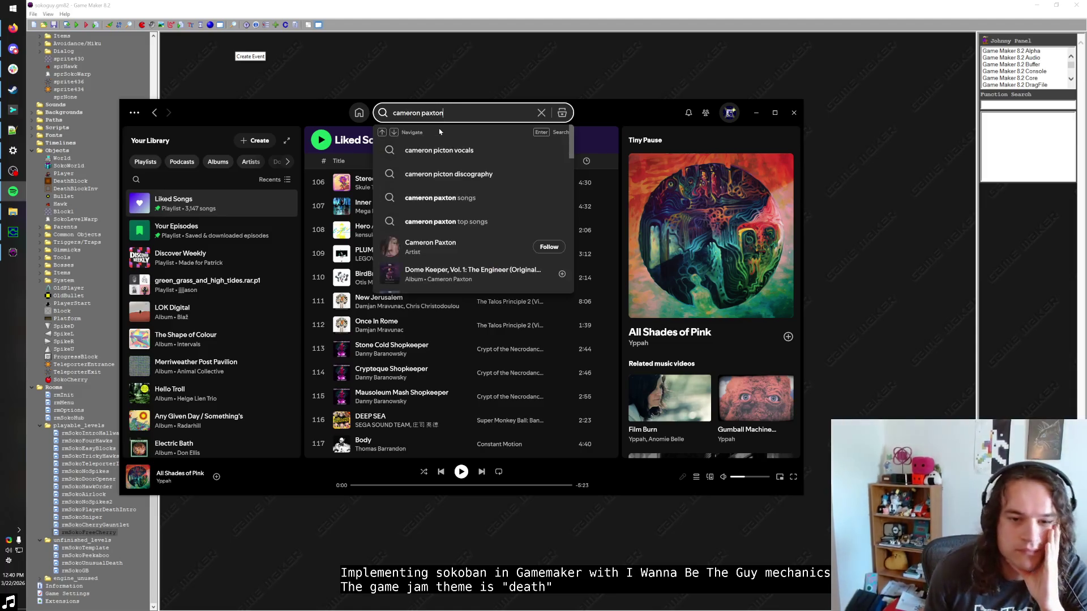
text(pris)
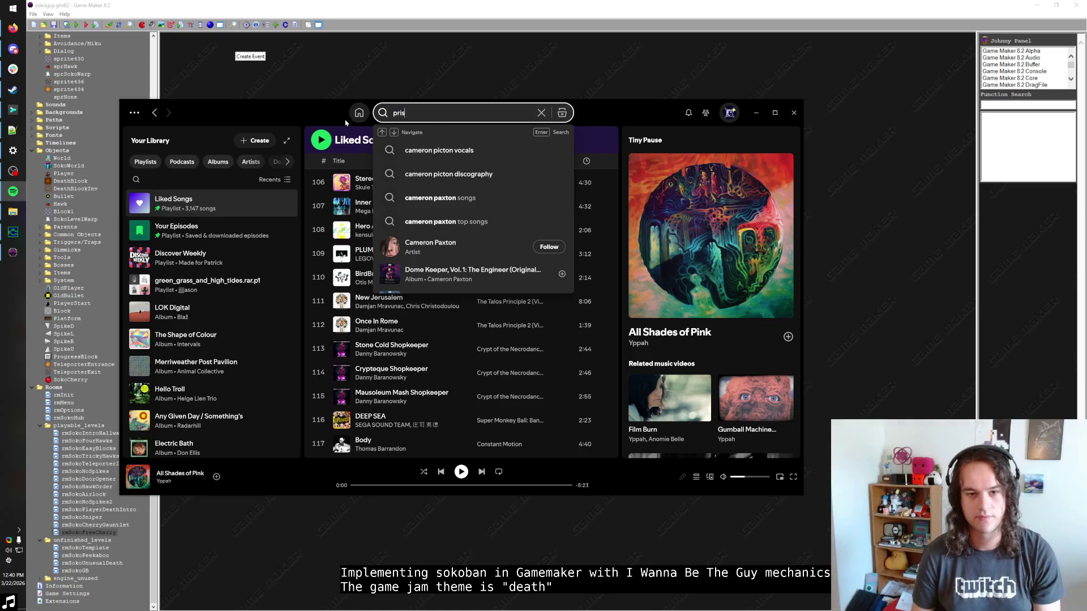
text(cilla snow)
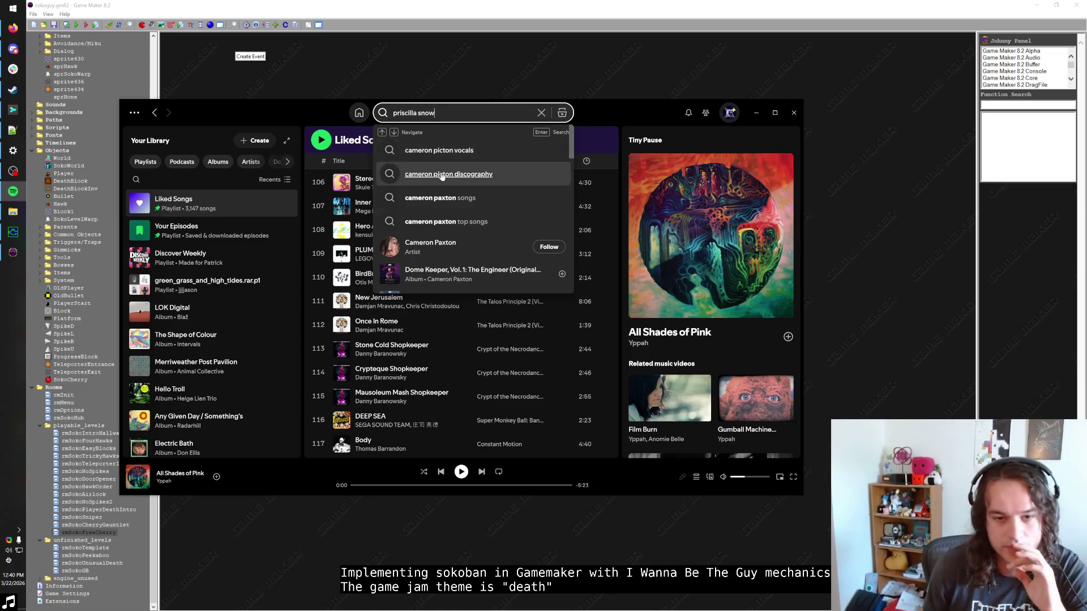
click(447, 255)
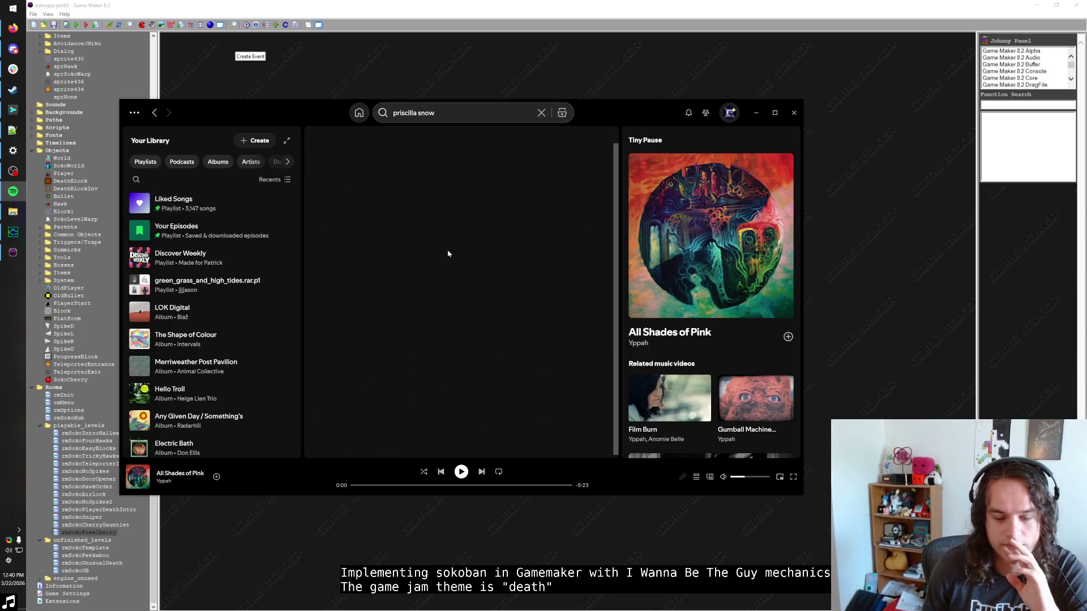
scroll(436, 243, down, 10)
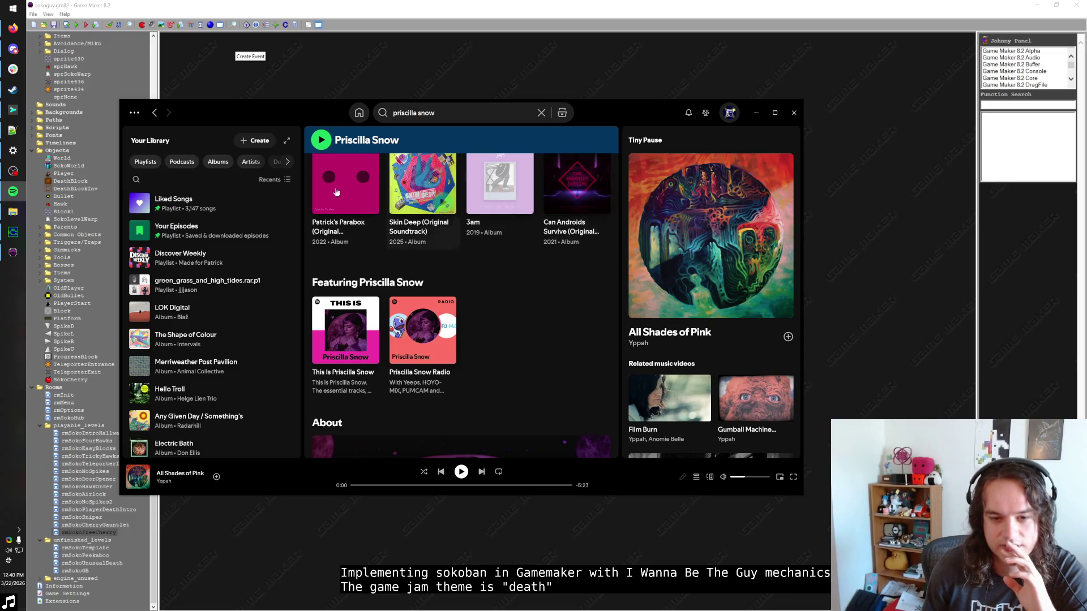
click(420, 223)
scroll(423, 229, down, 3)
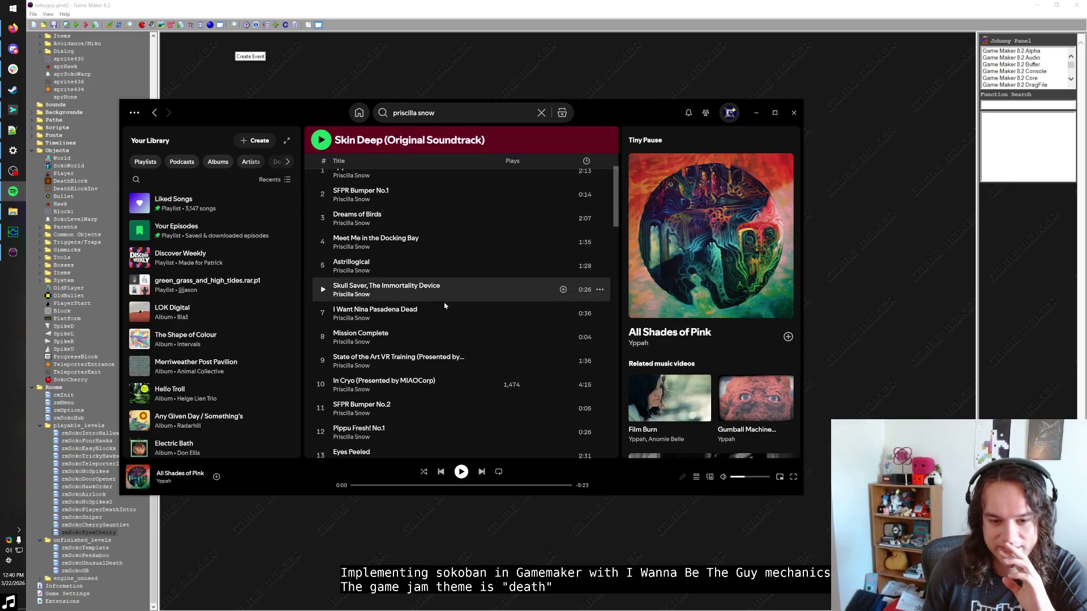
double_click(424, 313)
click(423, 486)
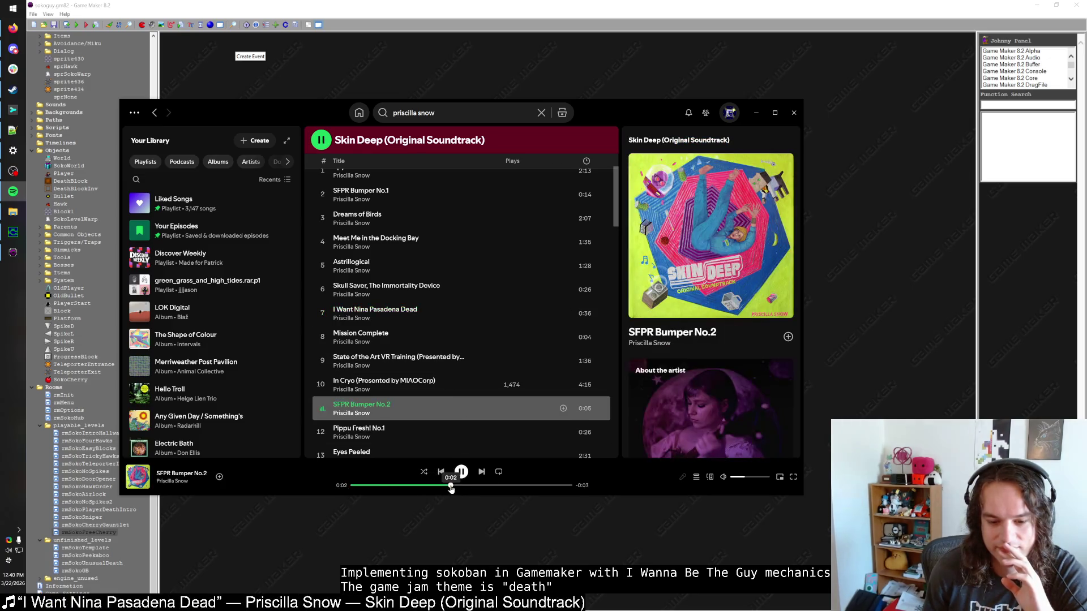
scroll(469, 408, down, 3)
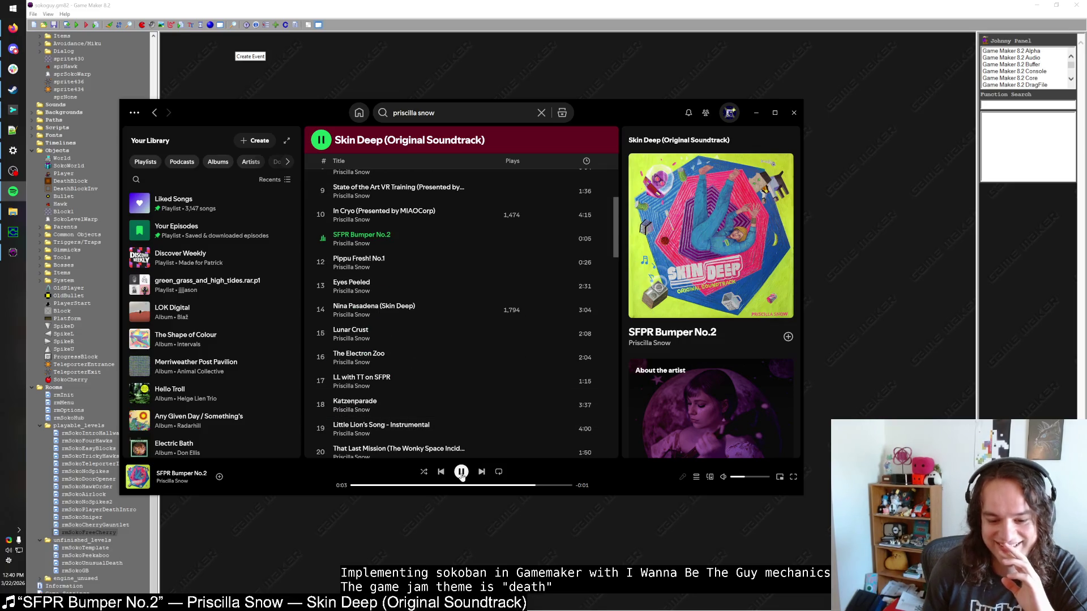
Go back to Liked Songs and scroll down through the playlist.
click(154, 114)
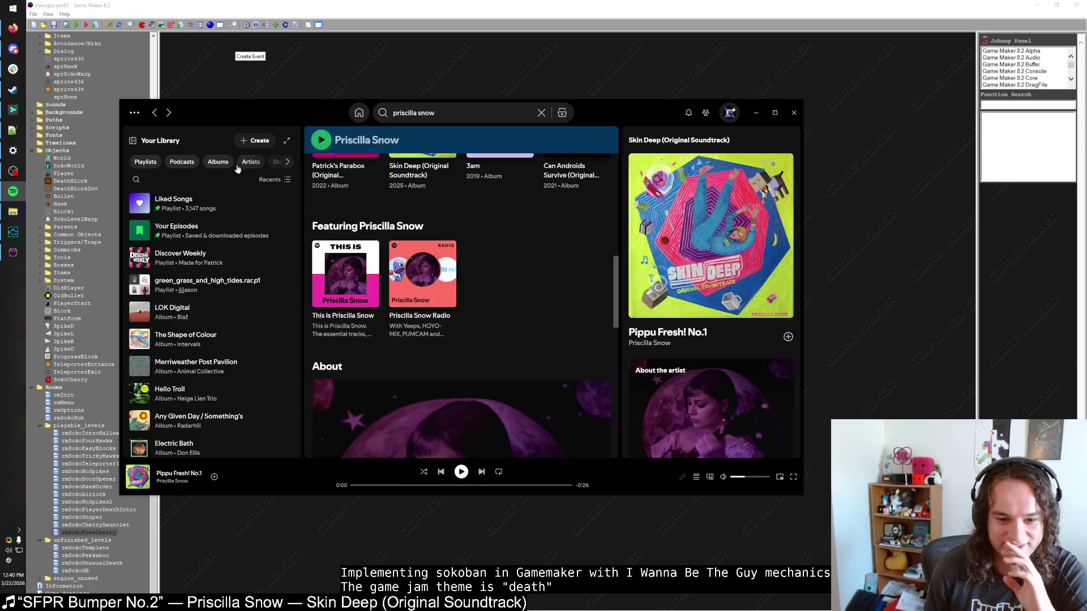
click(154, 114)
scroll(408, 287, down, 2)
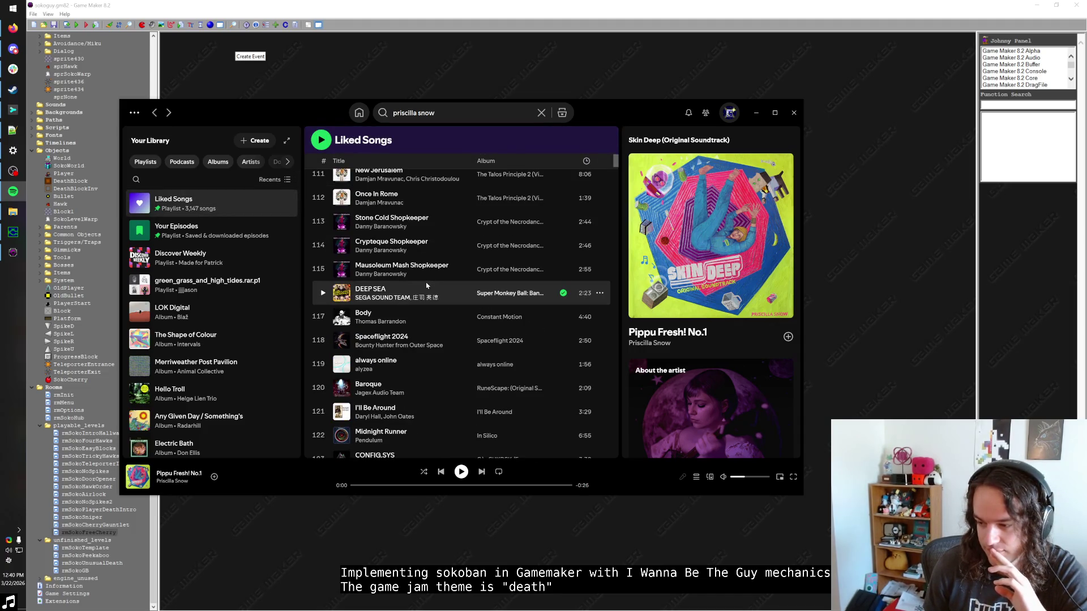
scroll(428, 286, down, 2)
scroll(427, 286, down, 5)
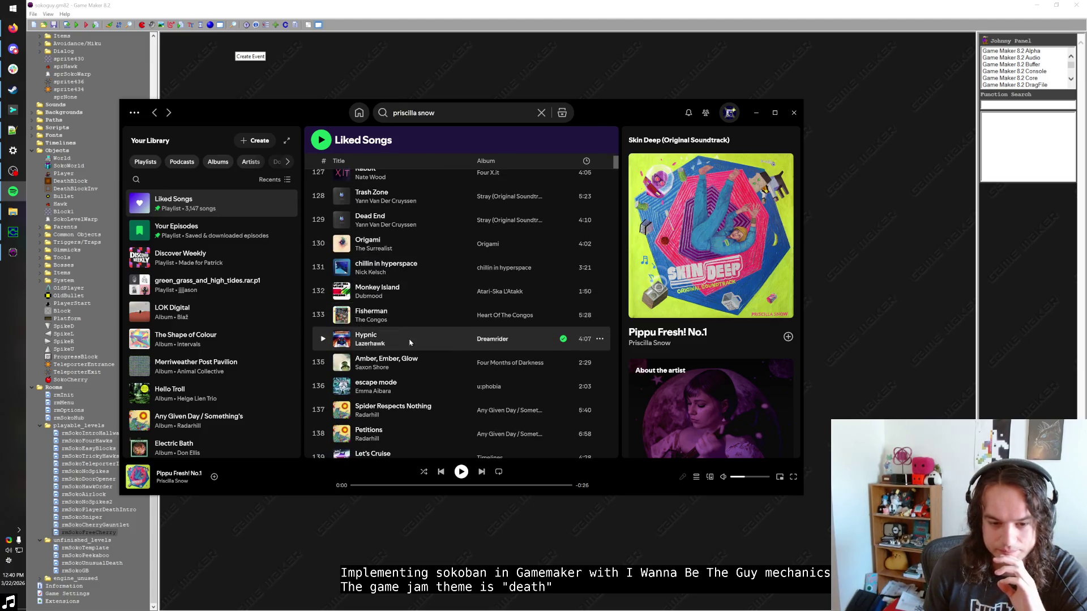
scroll(416, 331, down, 5)
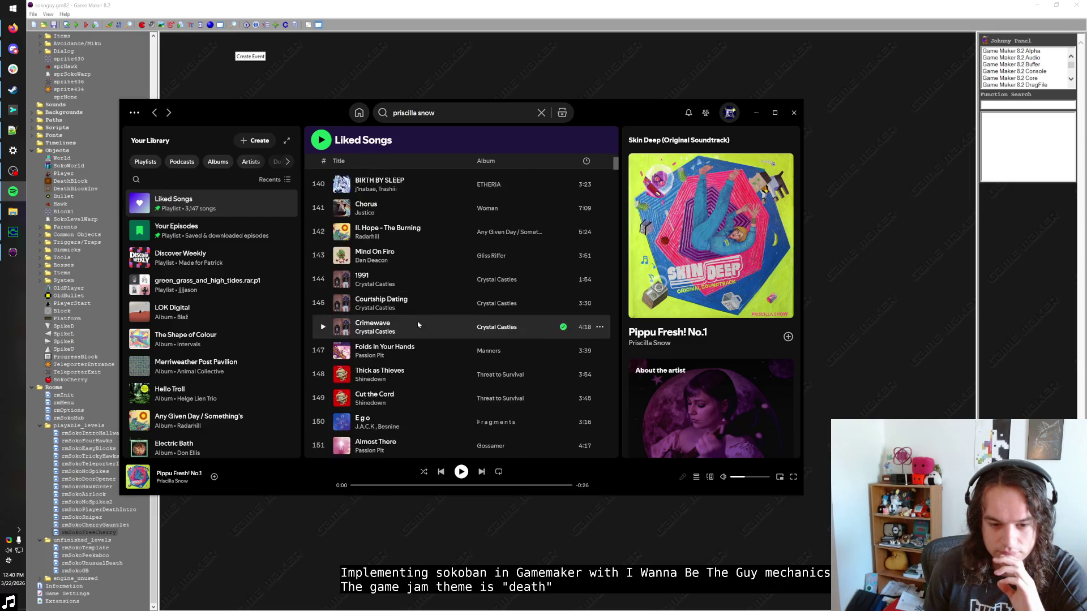
scroll(418, 324, down, 5)
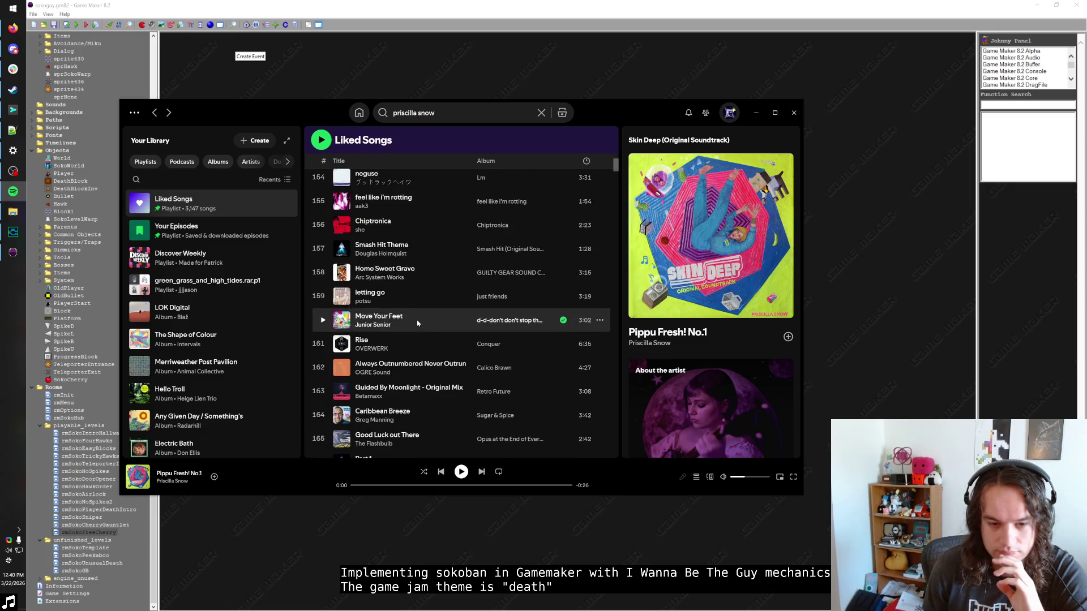
scroll(418, 324, down, 4)
scroll(418, 324, down, 4)
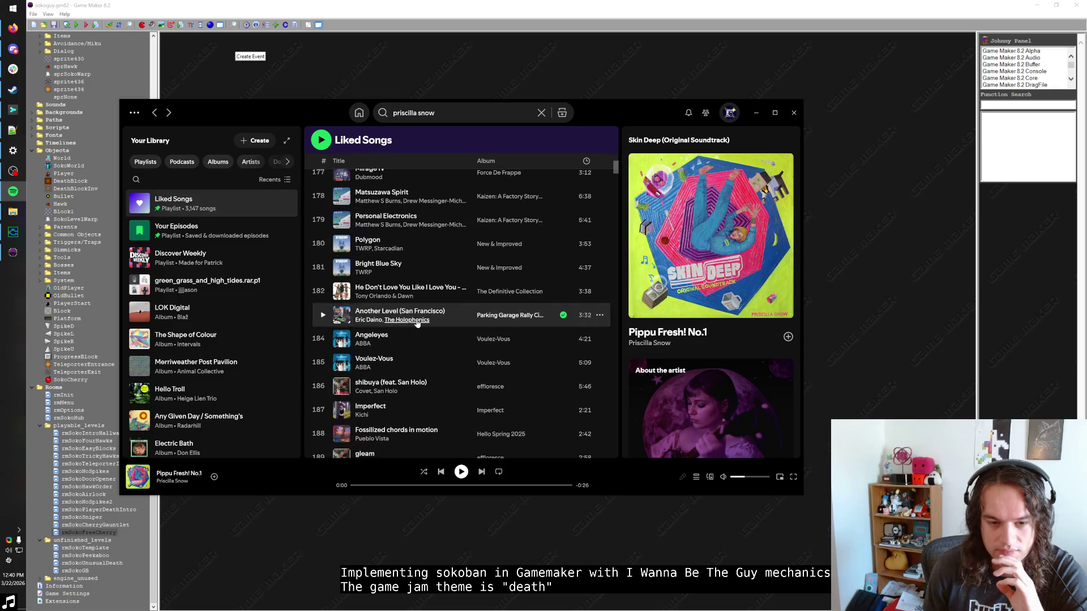
scroll(417, 322, down, 14)
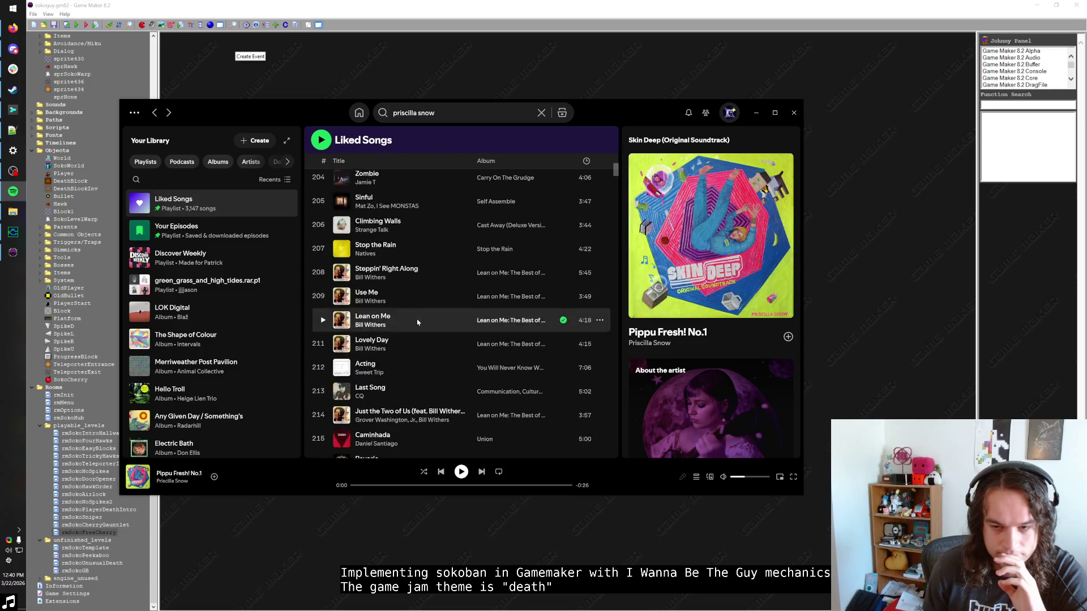
scroll(417, 322, down, 20)
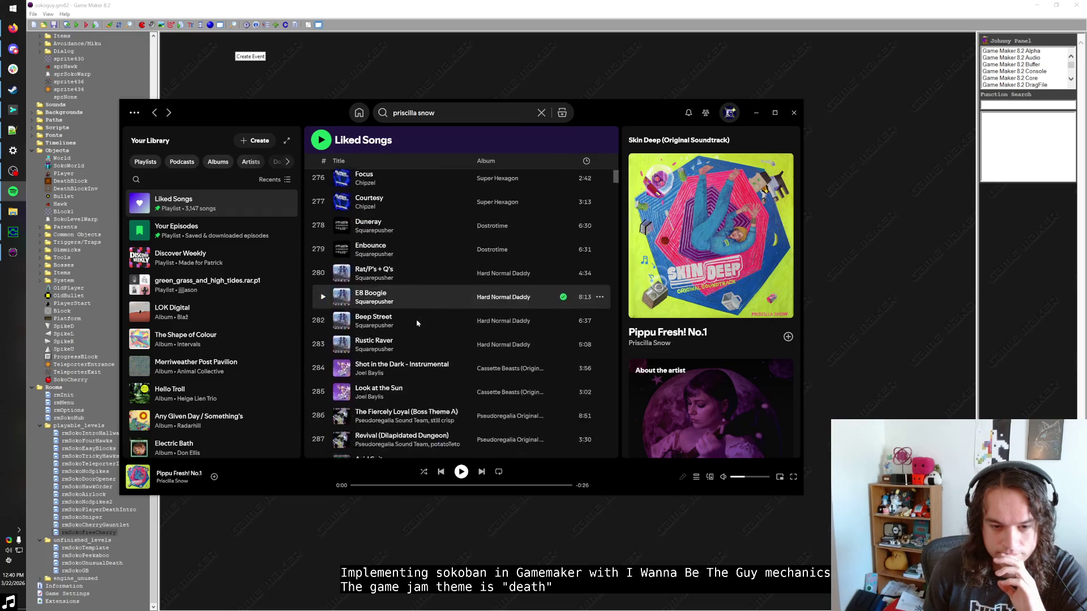
scroll(417, 323, down, 13)
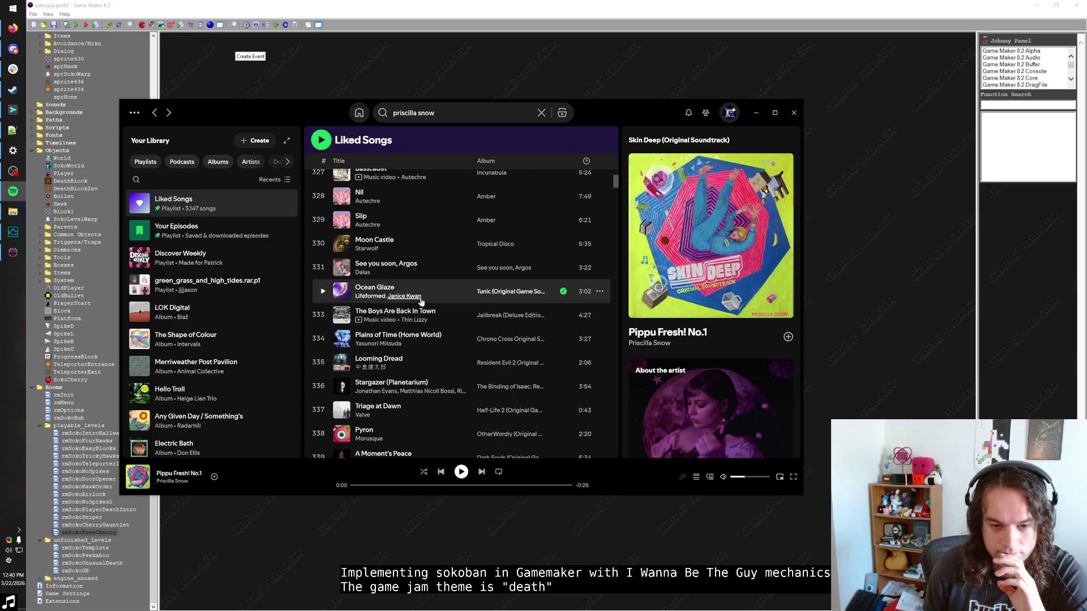
scroll(424, 313, down, 5)
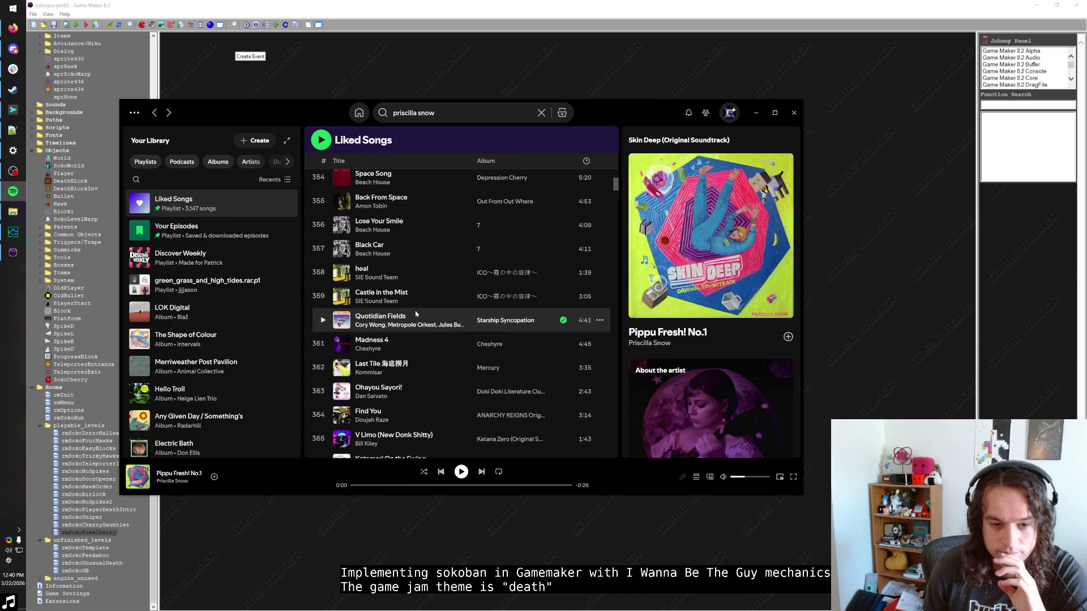
scroll(431, 305, down, 2)
scroll(432, 305, down, 5)
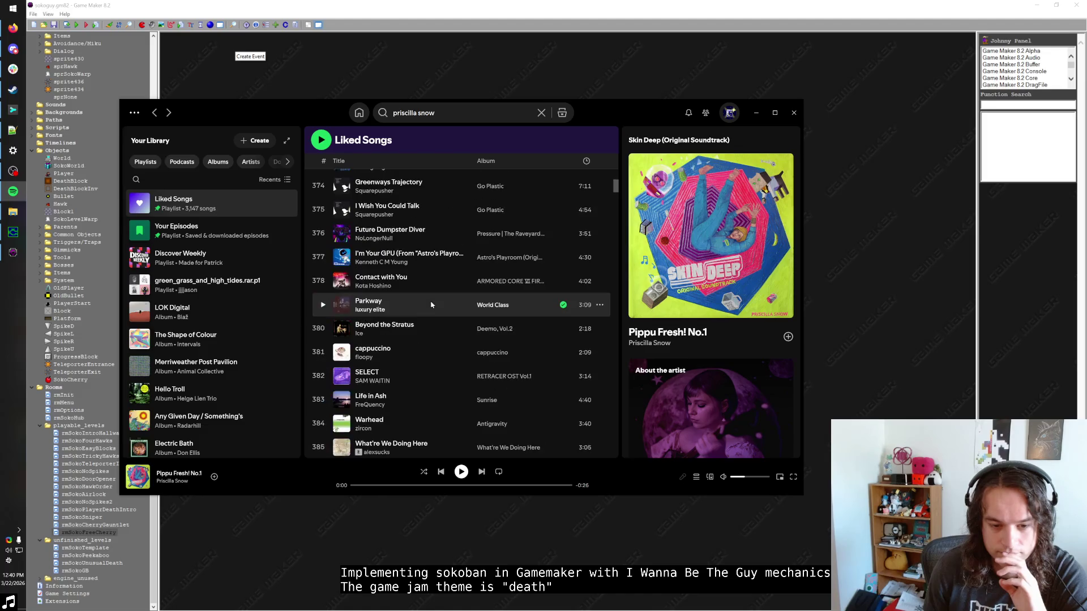
scroll(431, 304, down, 5)
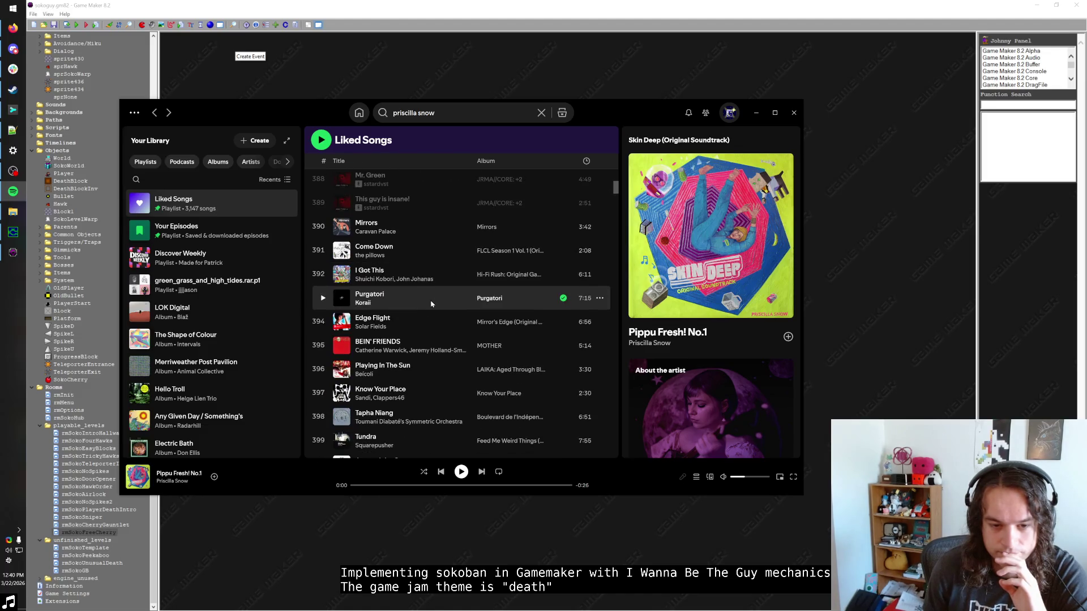
scroll(431, 304, up, 2)
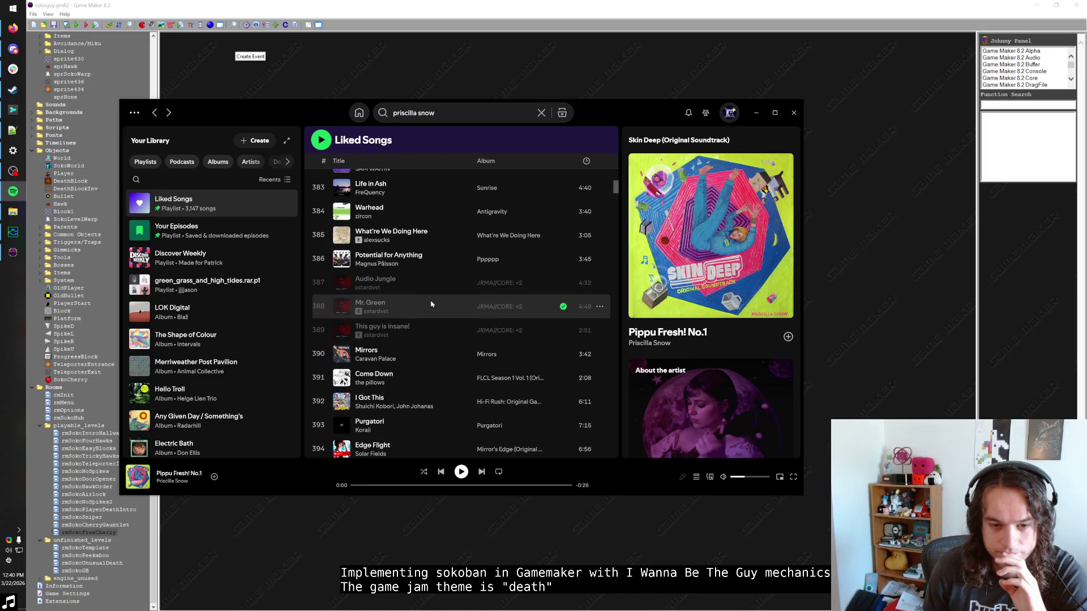
Play the Pppppp album from the 'Potential for Anything' entry and minimize Spotify.
click(491, 260)
click(326, 247)
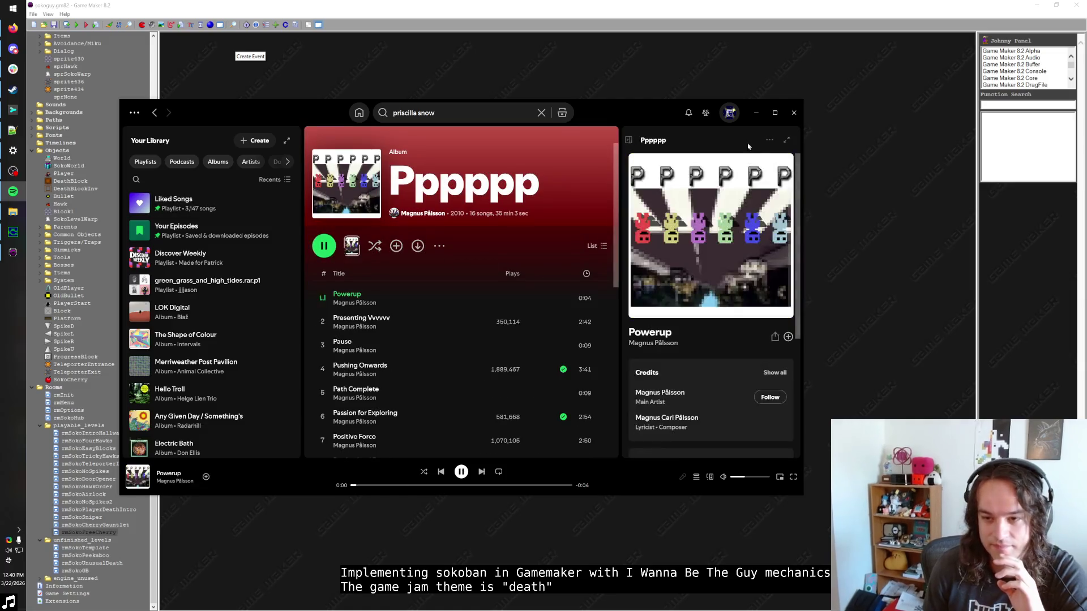
click(757, 113)
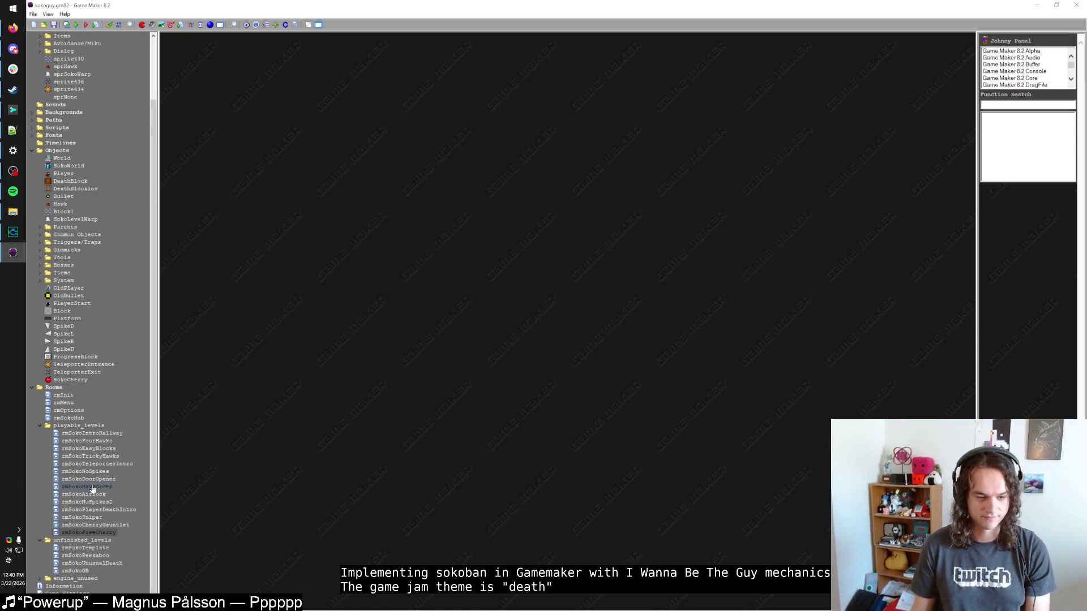
Test-run the rmSokoFreeCherry room with F5, then close the game.
click(90, 533)
key(F5)
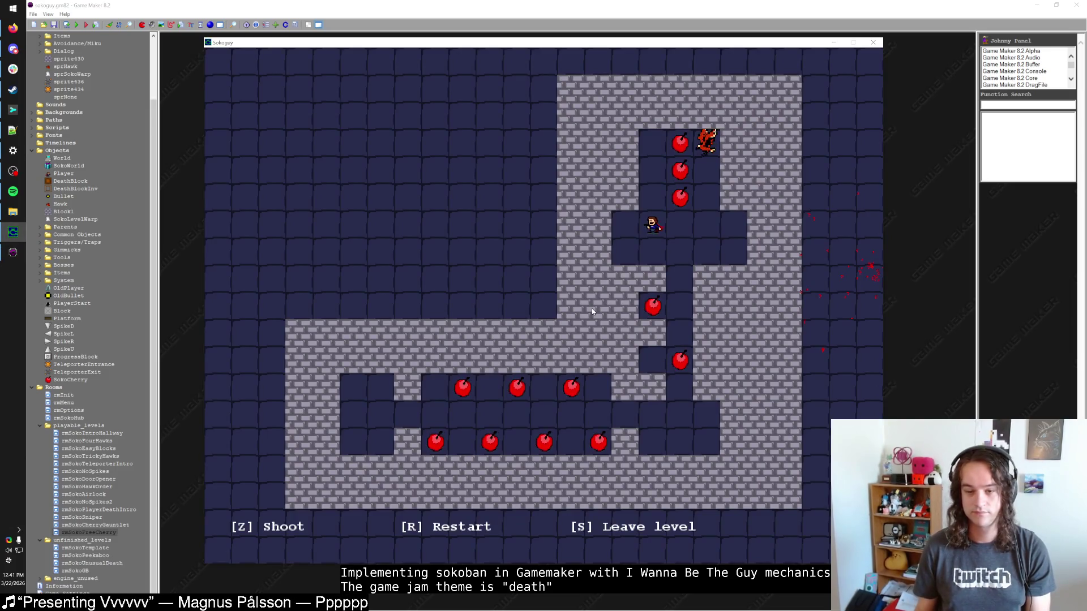
key(Escape)
Open the SokoWorld object via a resource search for 'SOko', adjusting Spotify's volume meanwhile.
key(ctrl+alt+f)
text(SOko)
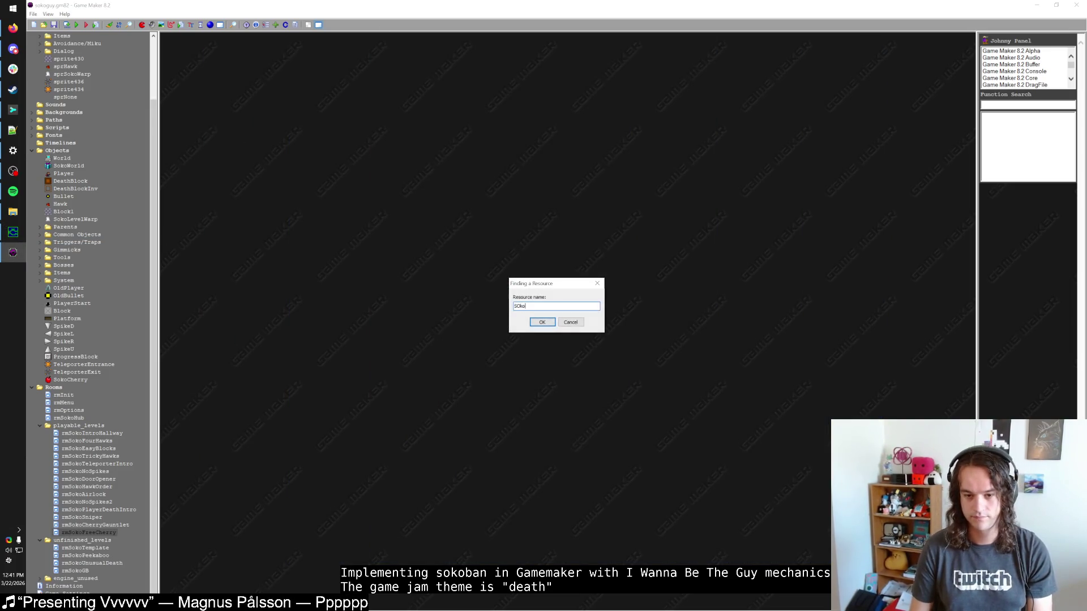
key(Return)
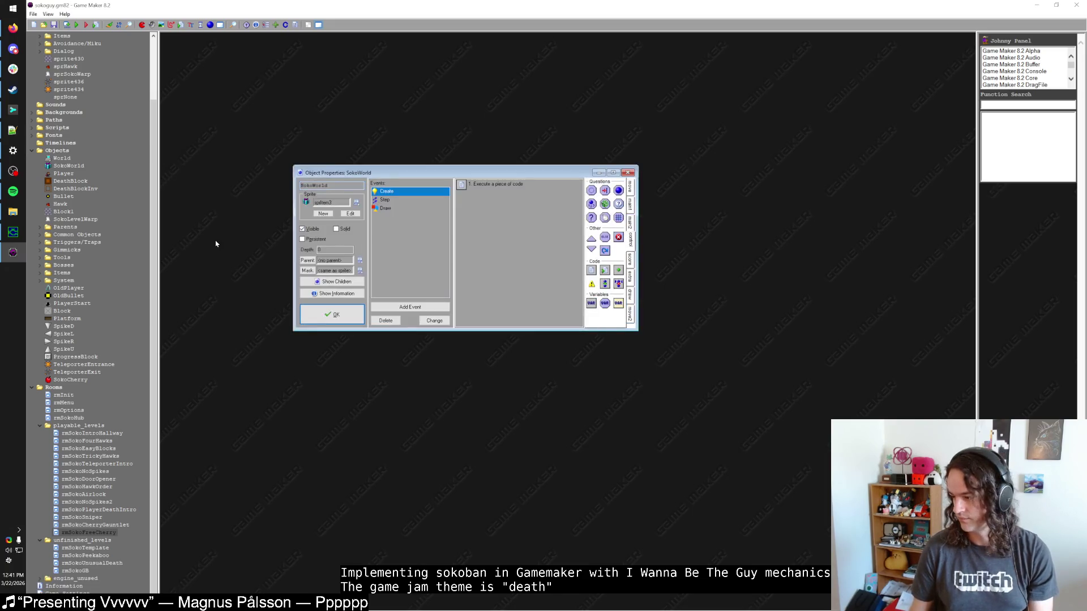
key(alt+Tab)
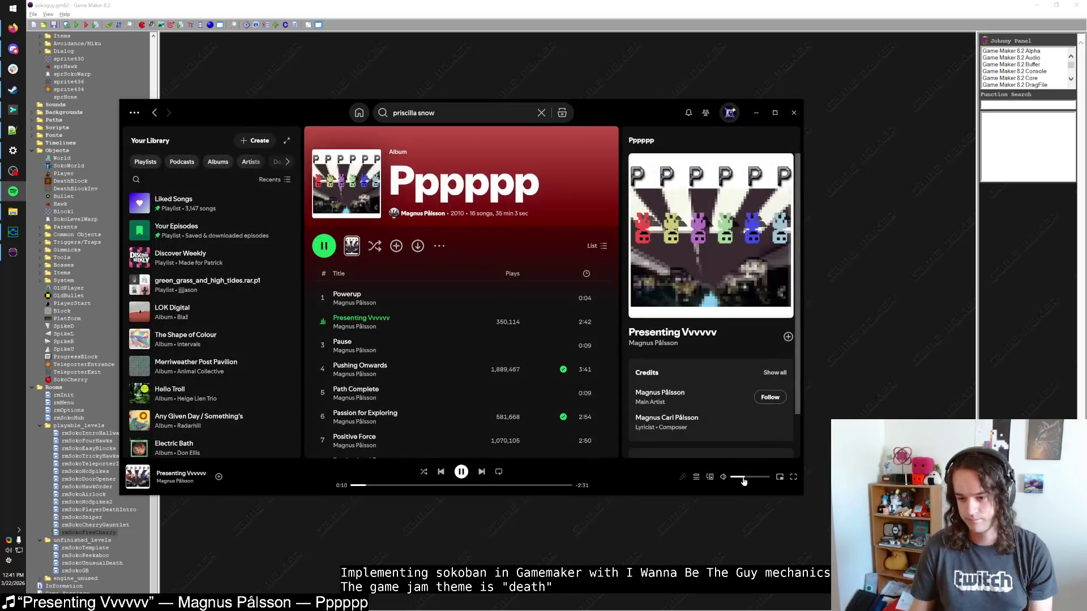
drag(743, 481, 745, 480)
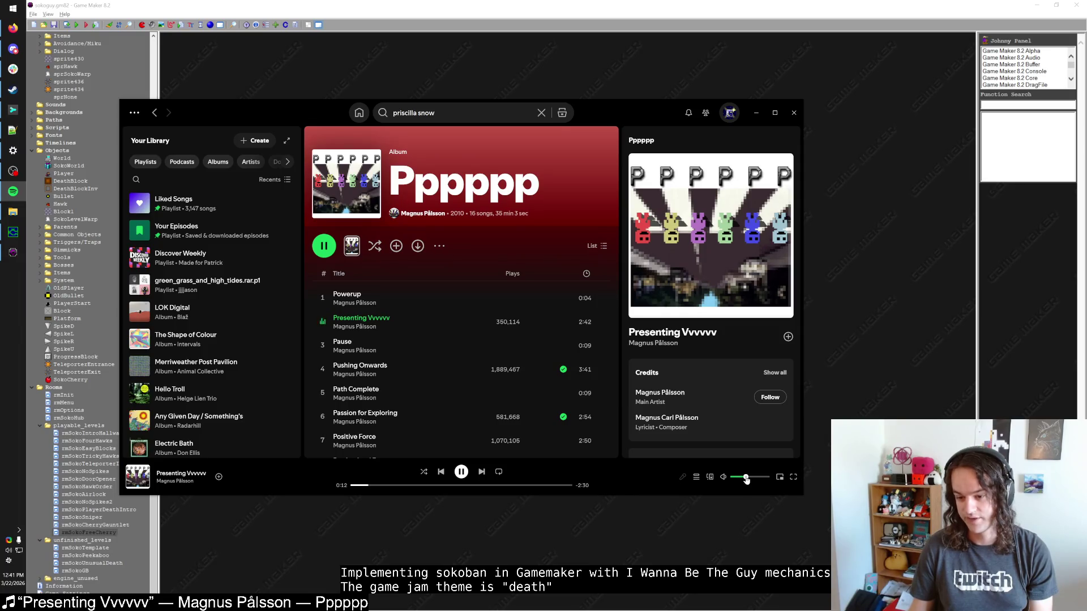
click(568, 75)
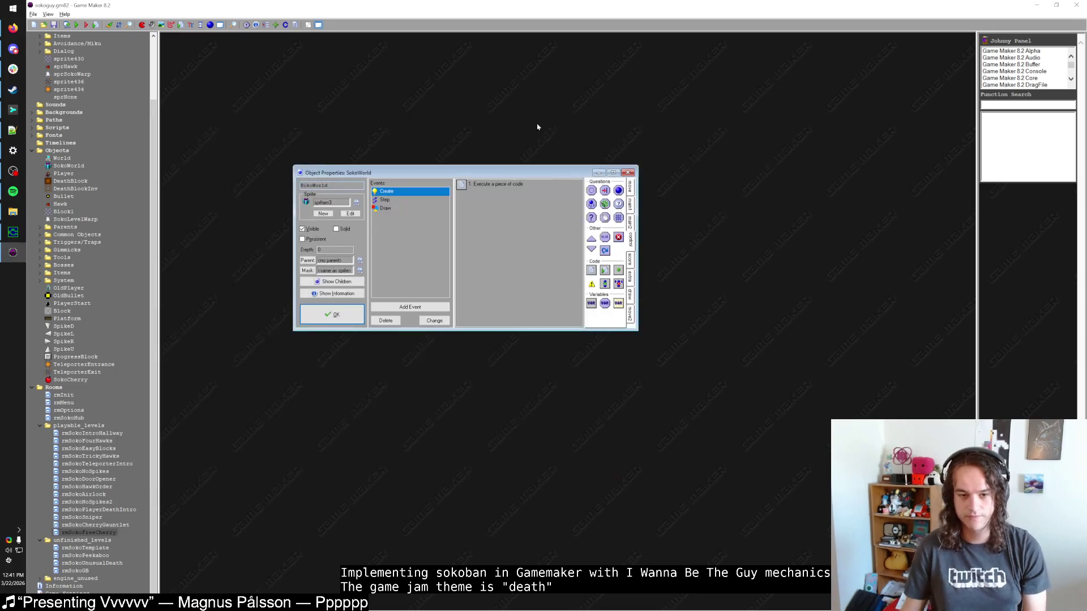
Open SokoWorld's Step event code maximized and scroll to line 207.
click(384, 199)
double_click(477, 184)
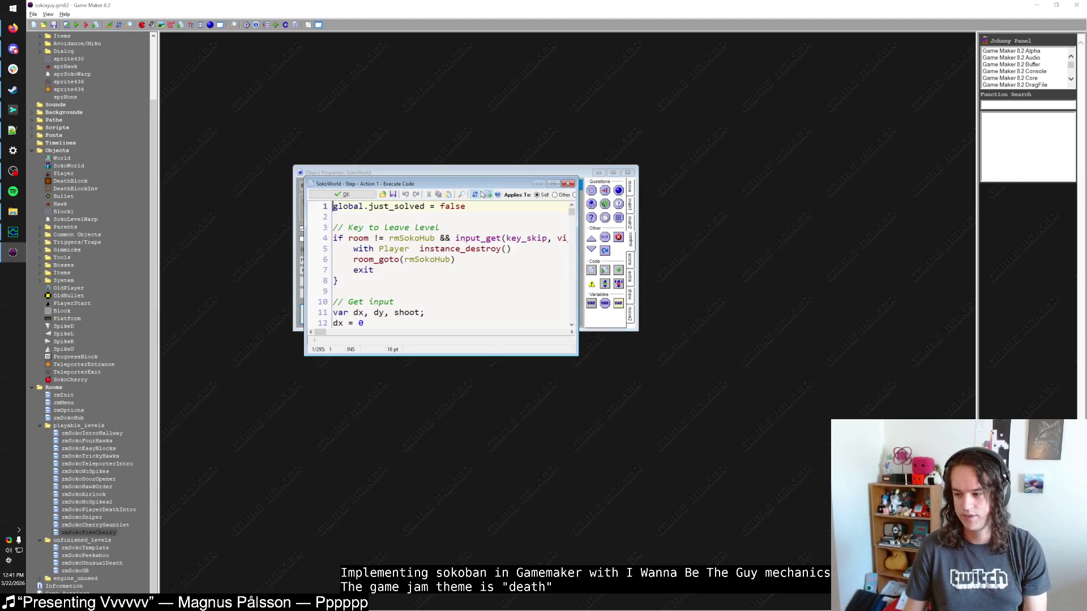
double_click(490, 181)
scroll(477, 266, down, 20)
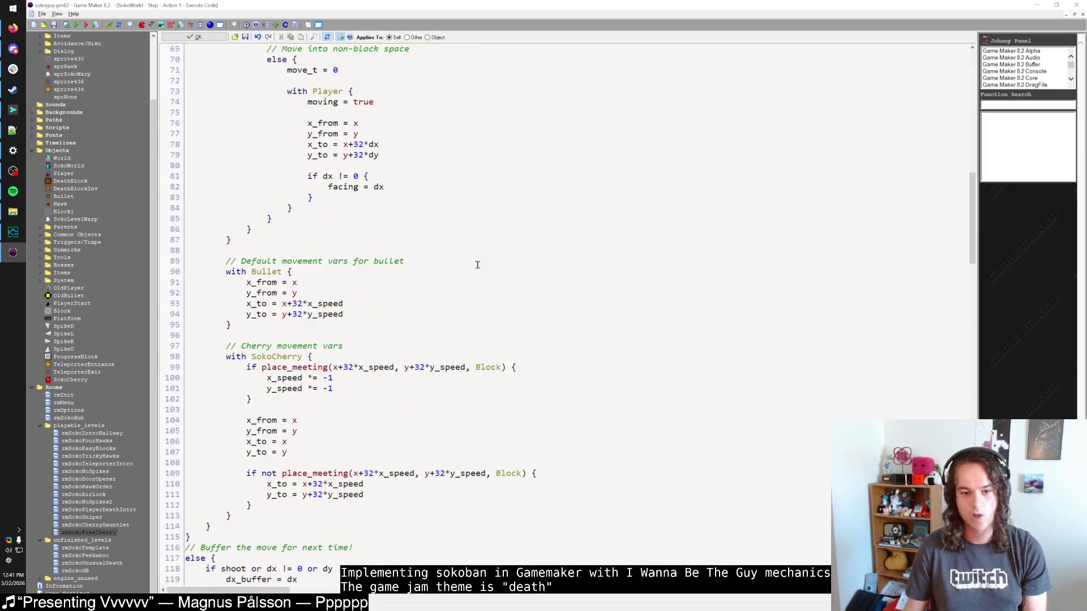
scroll(477, 266, down, 20)
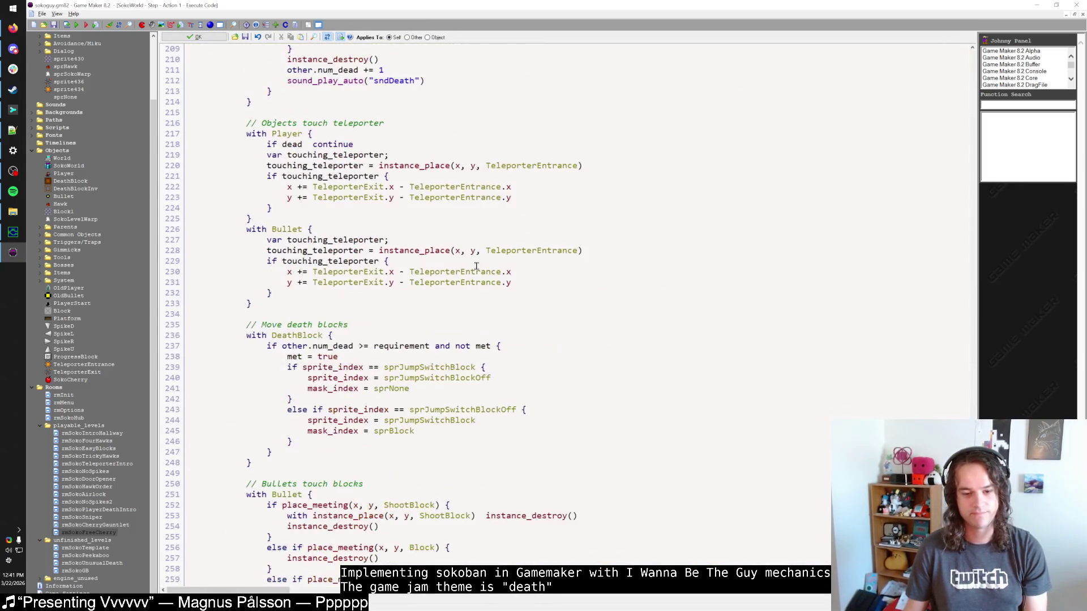
scroll(476, 265, down, 12)
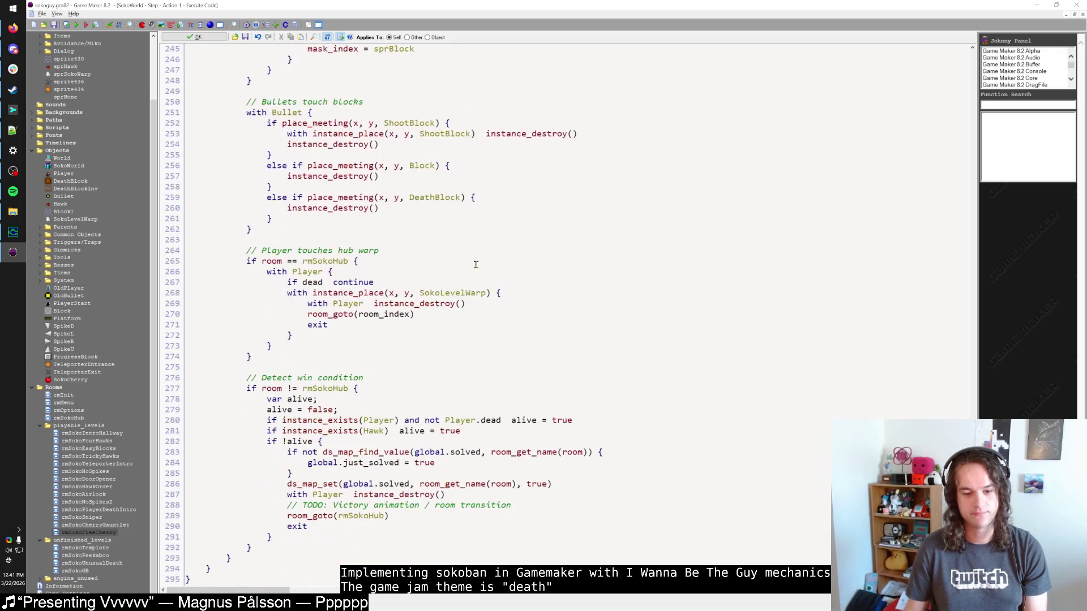
scroll(474, 262, up, 20)
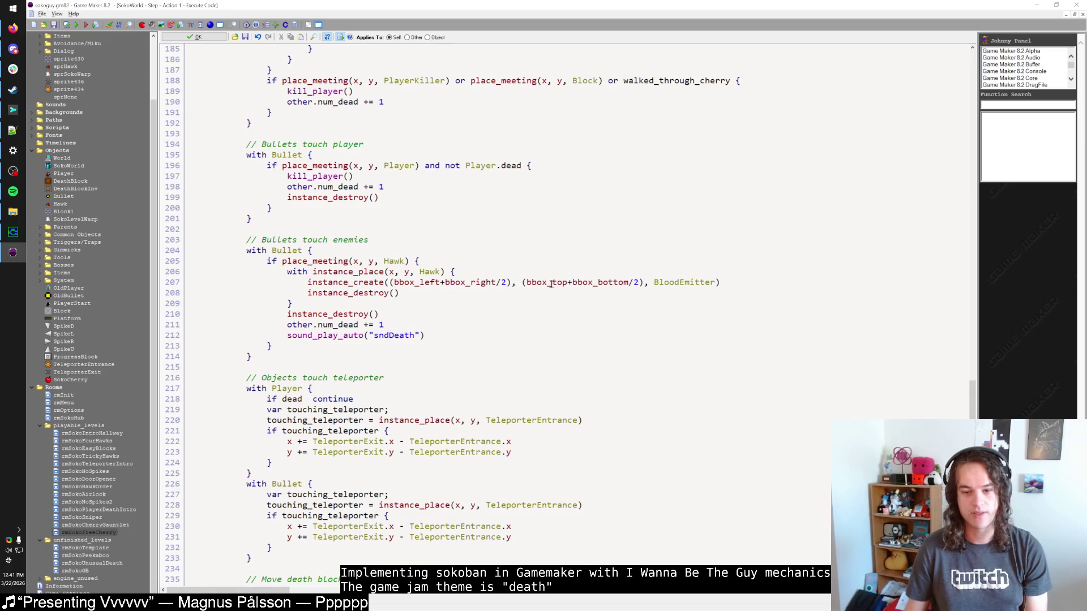
Move the closing parentheses so BloodEmitter spawns at (bbox_left+bbox_right)/2, (bbox_top+bbox_bottom)/2.
click(643, 282)
key(BackSpace)
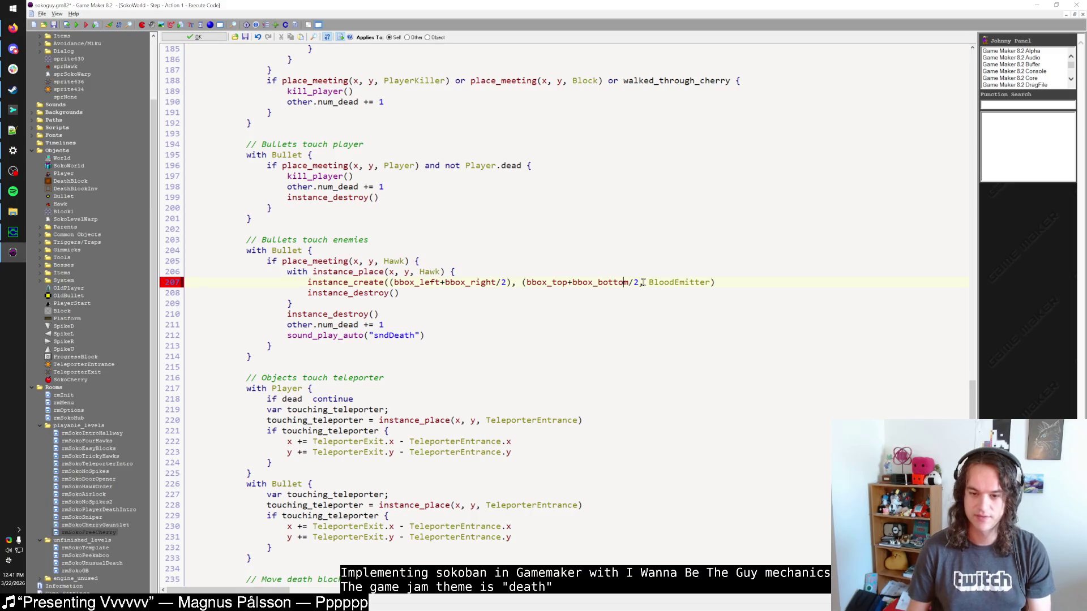
text())
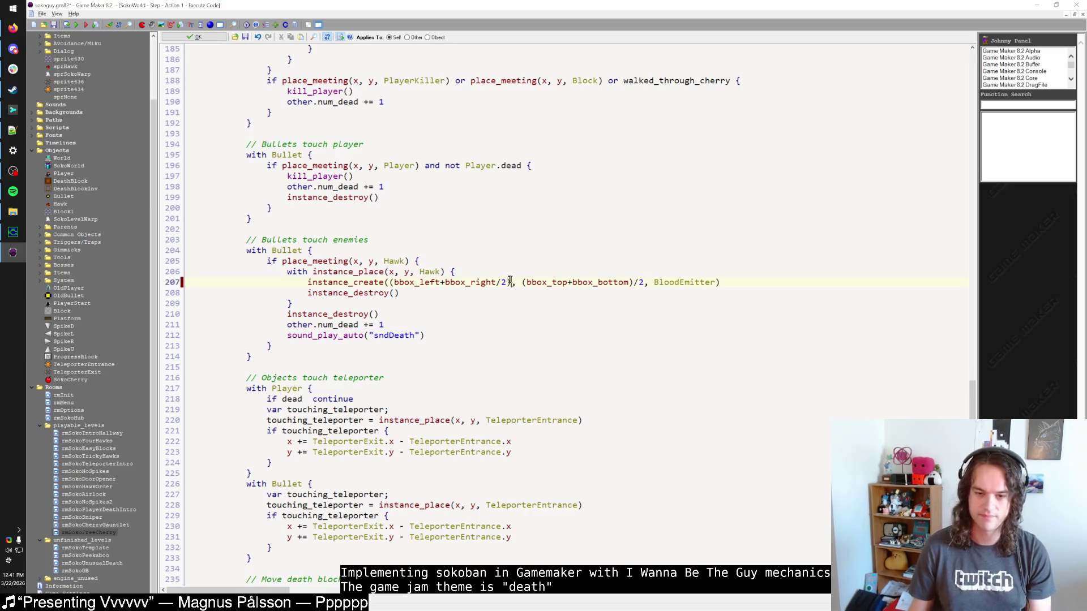
click(510, 282)
key(BackSpace)
key(Left)
key(Left)
text())
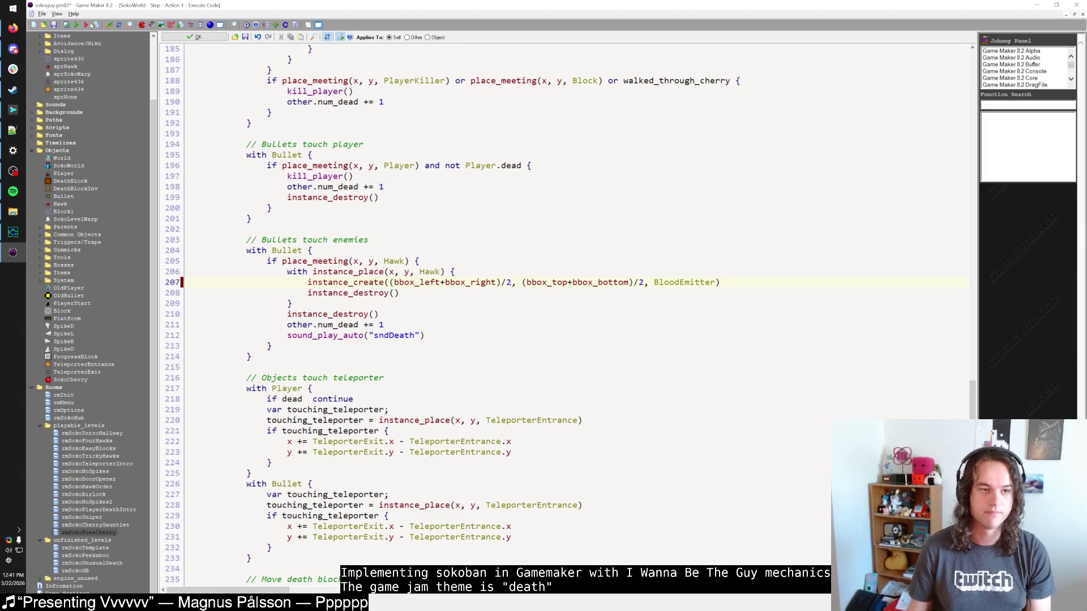
click(77, 26)
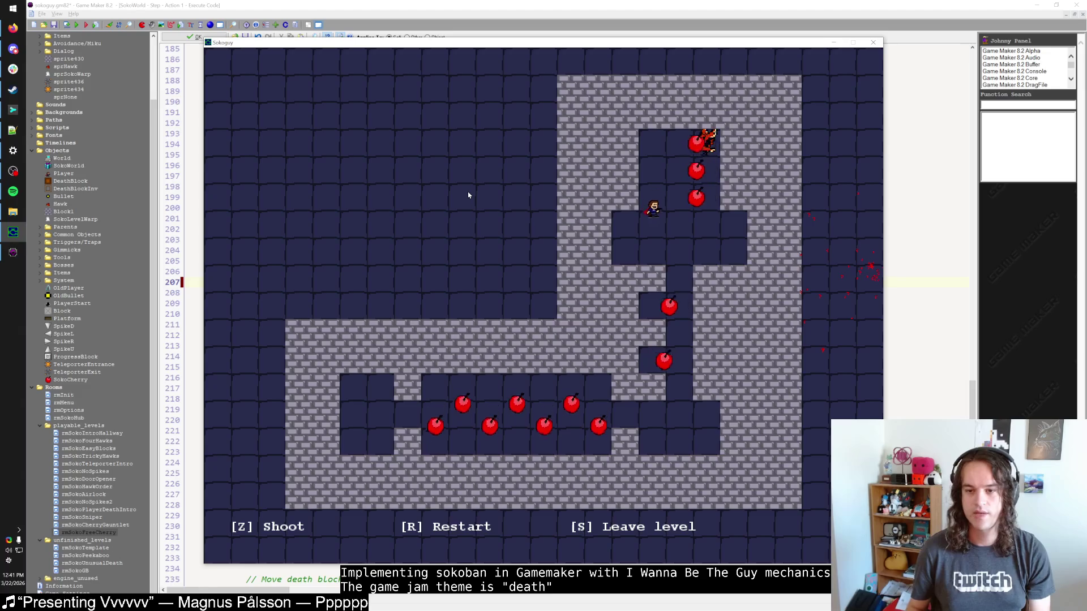
key(z)
key(Up)
key(r)
key(Left)
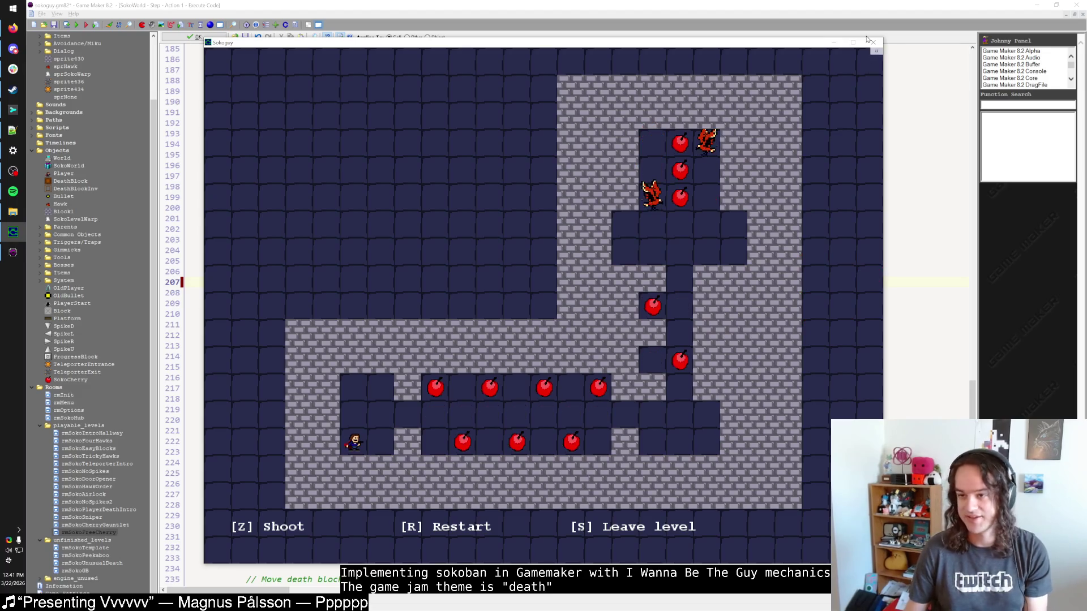
key(Escape)
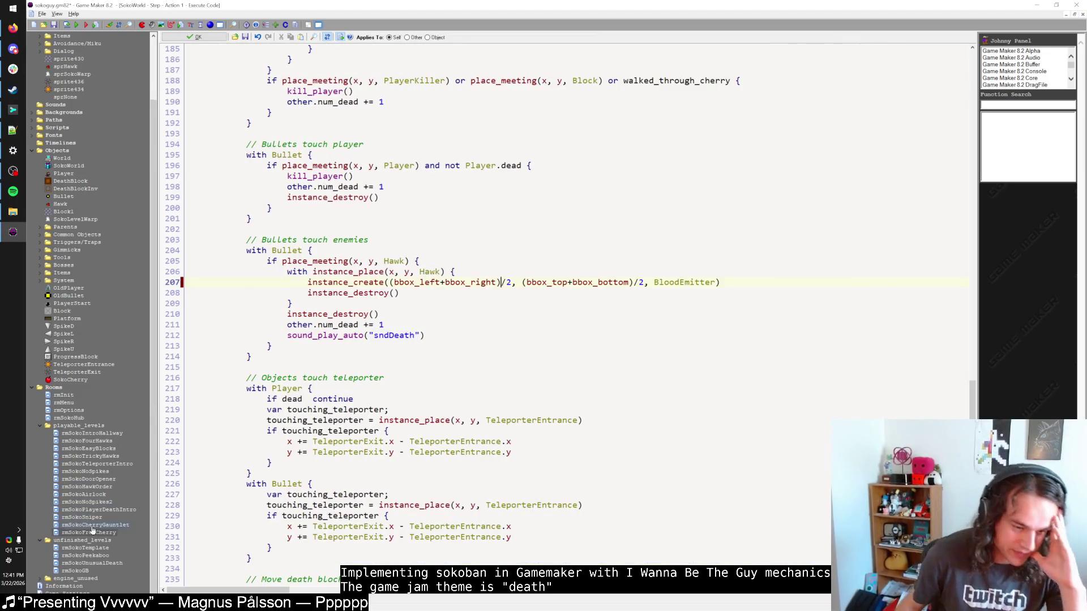
key(F5)
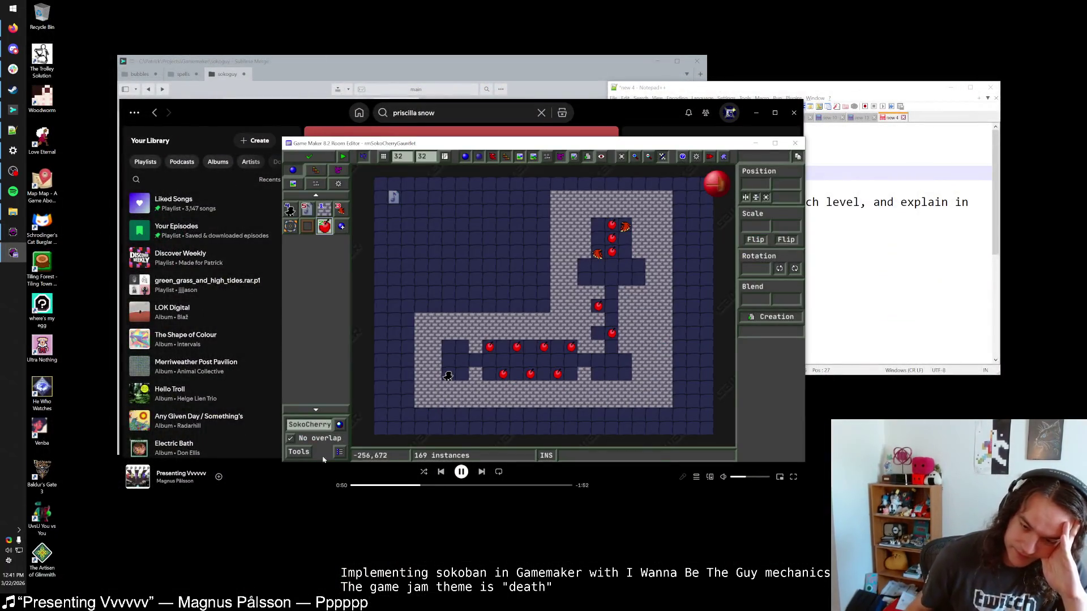
double_click(571, 139)
scroll(577, 328, up, 1)
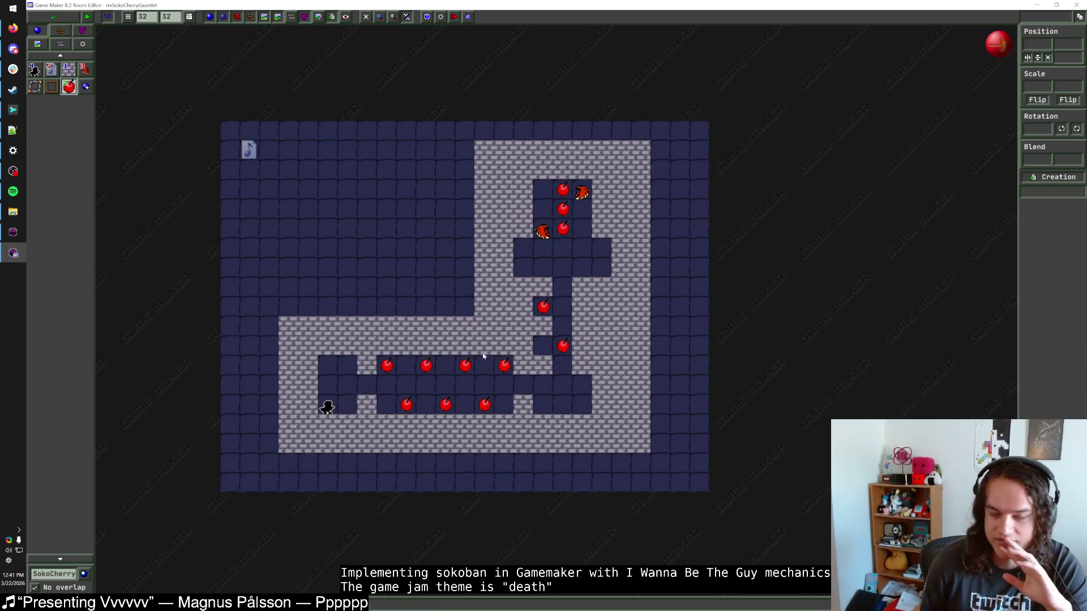
click(36, 72)
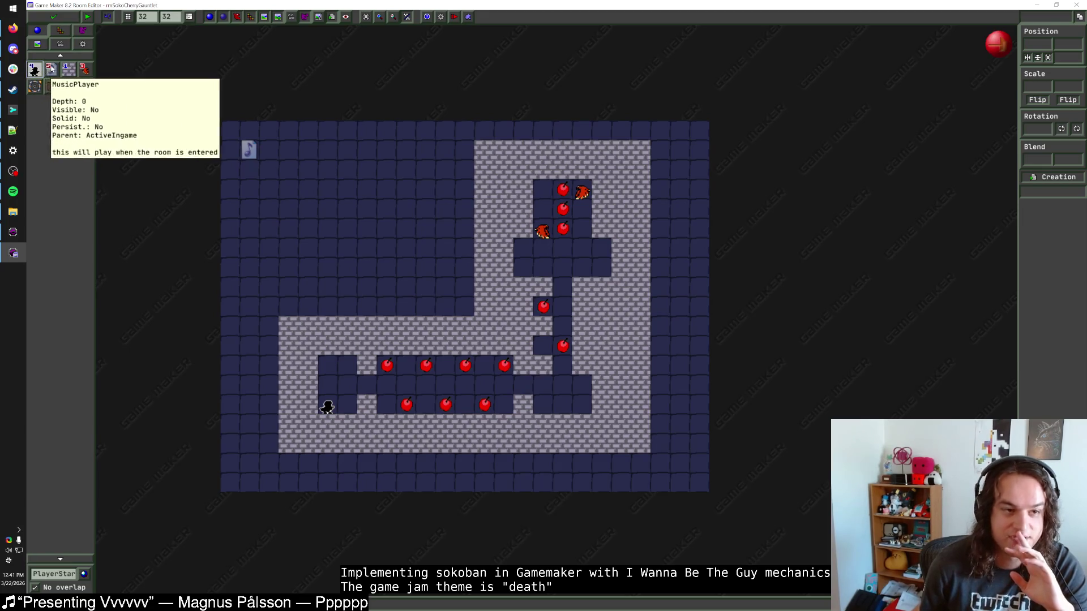
click(70, 69)
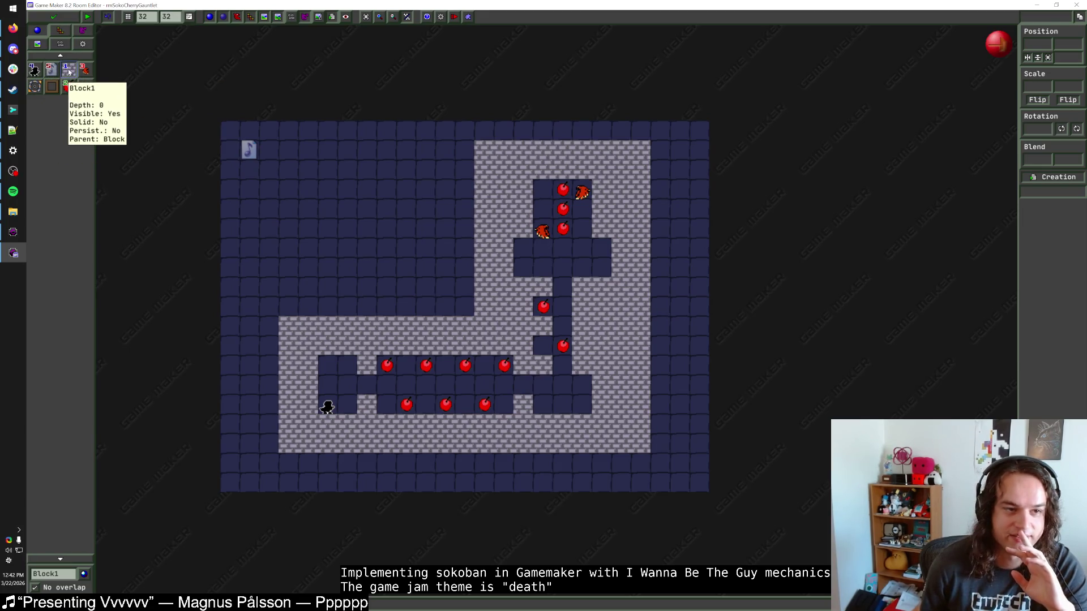
click(53, 16)
Duplicate rmSokoCherryGauntlet, name the copy rmSokoCherryGauntlet2, and open it for editing.
right_click(111, 532)
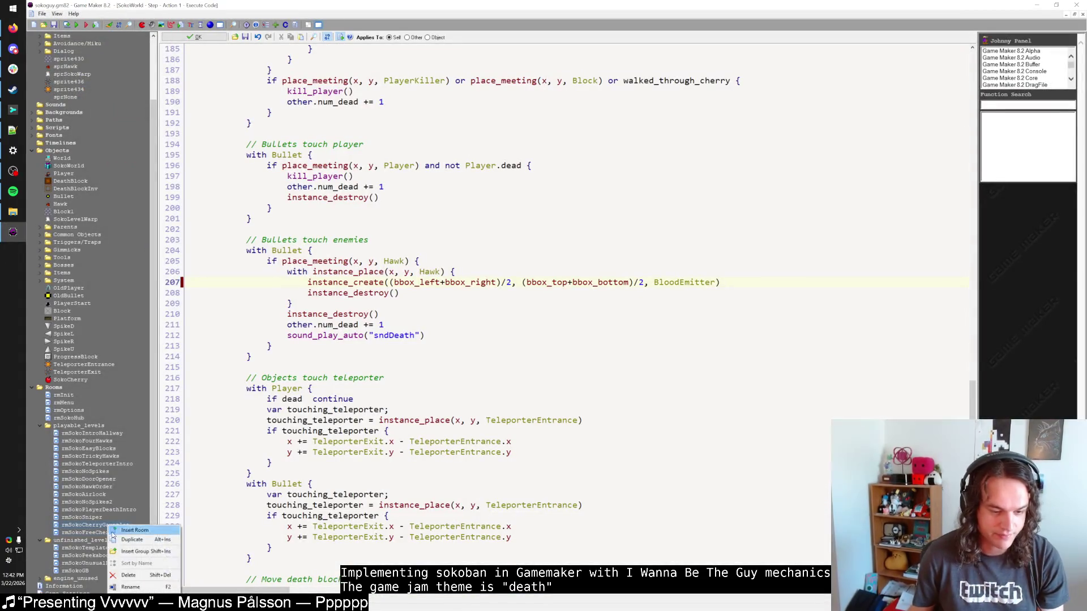
click(130, 537)
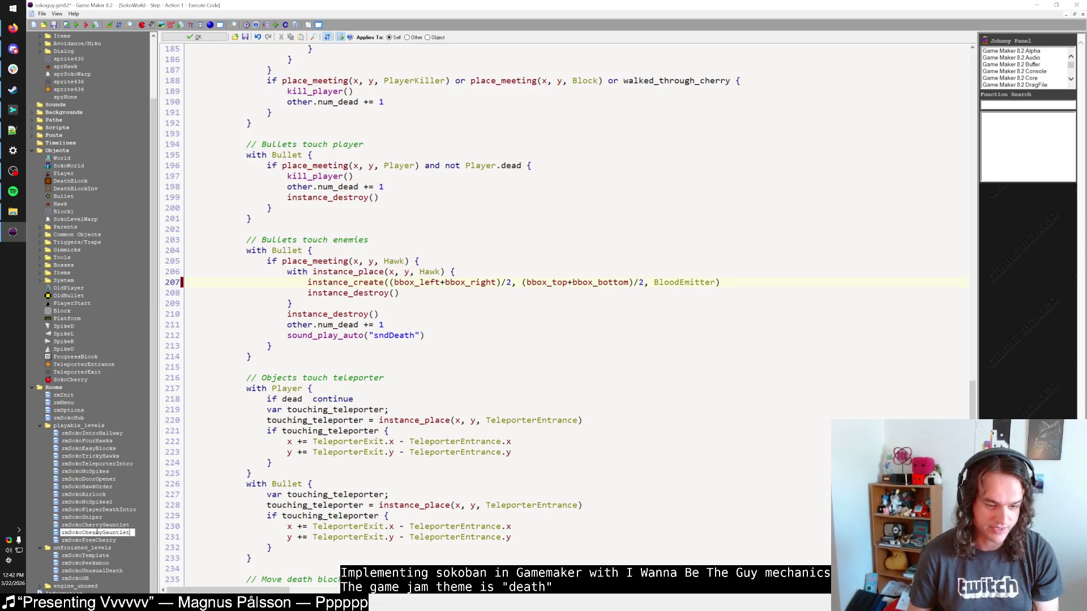
text(2)
key(Return)
double_click(102, 527)
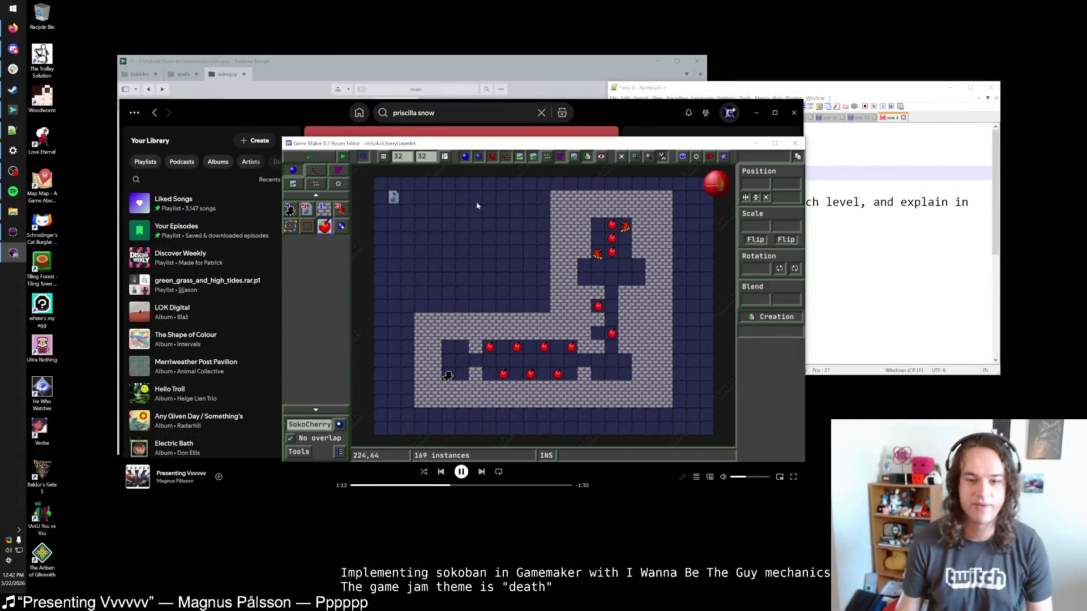
Erase a row of corridor walls and a cherry, then place and remove a test wall block.
right_click(554, 306)
drag(555, 306, 613, 309)
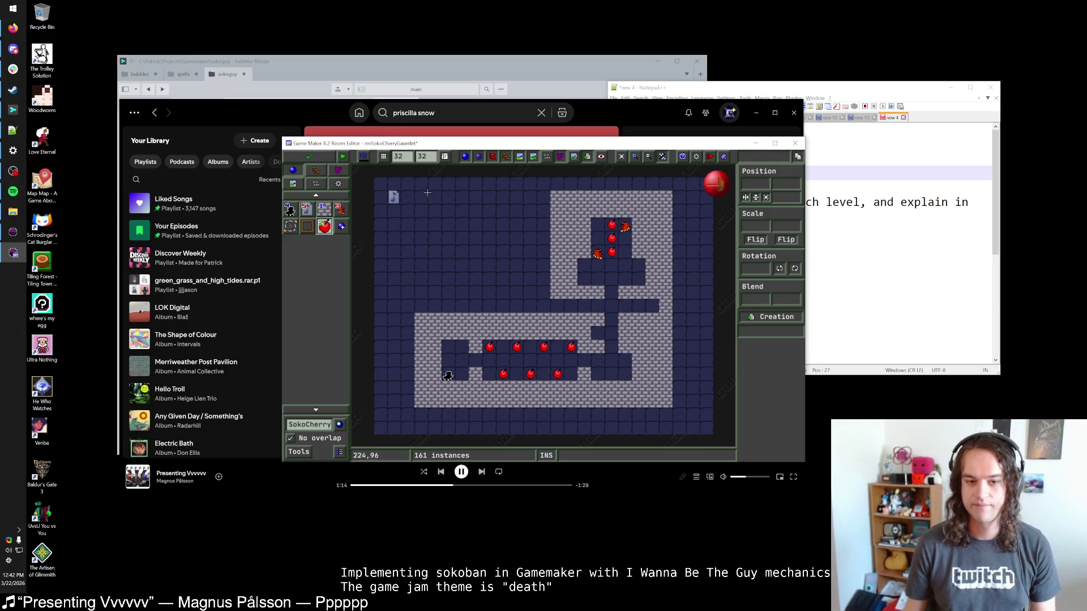
click(324, 208)
click(611, 320)
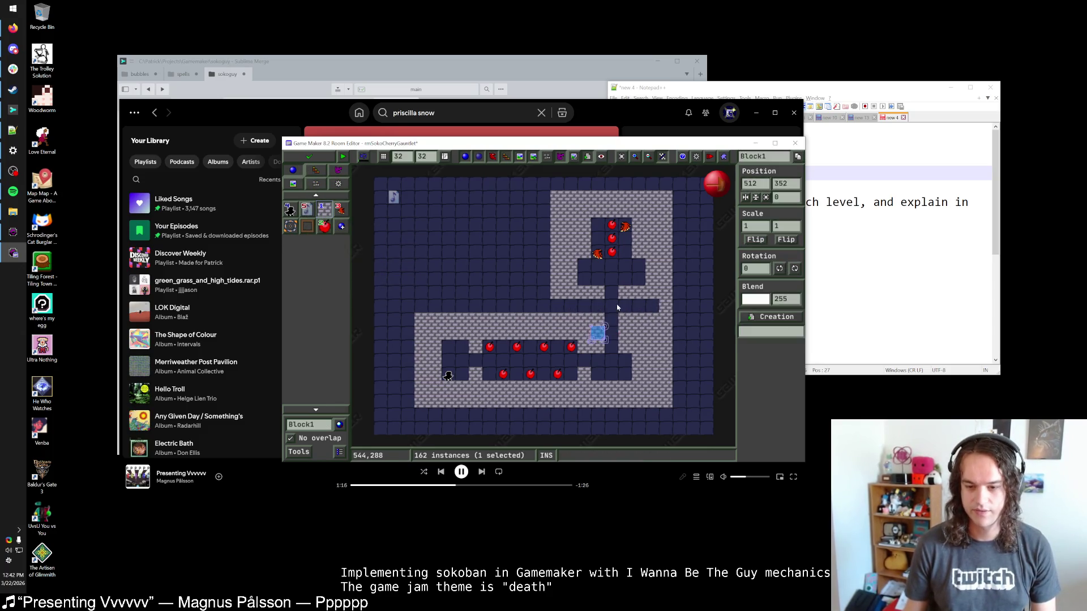
right_click(611, 340)
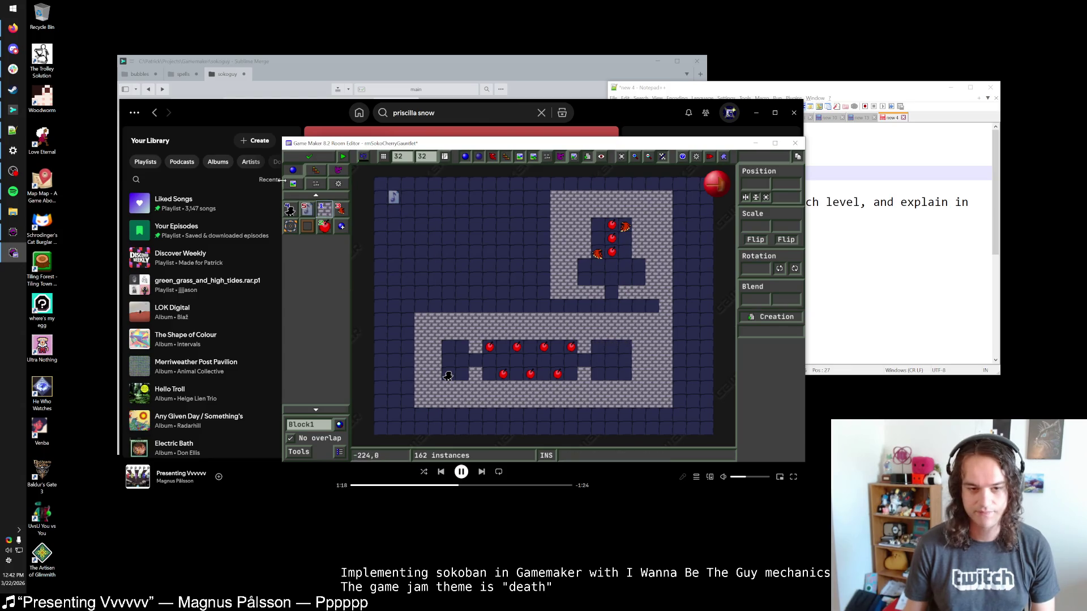
click(340, 209)
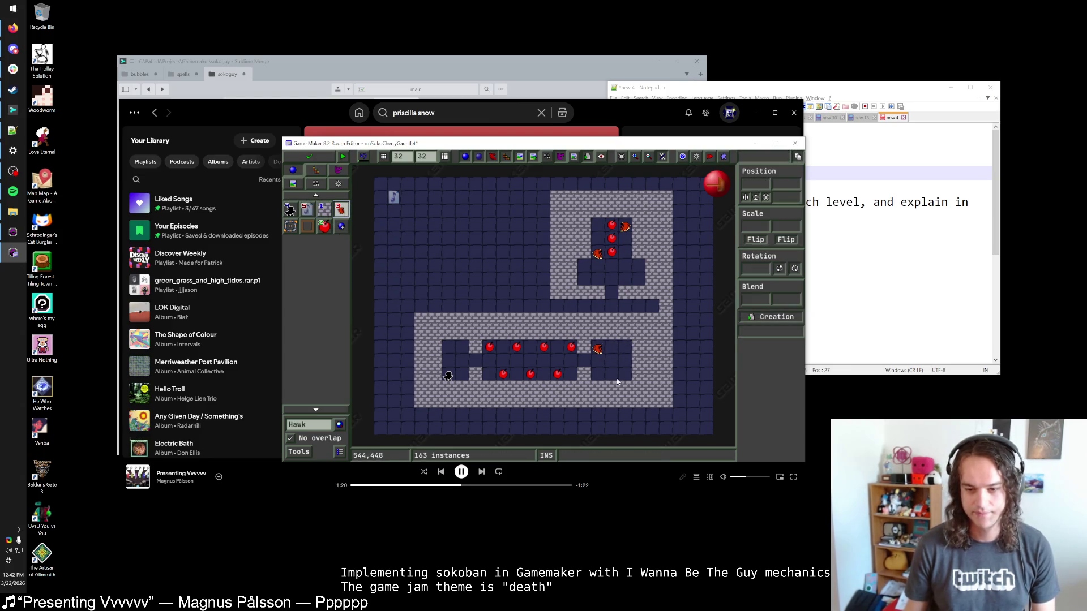
click(324, 208)
Delete the right-edge walls and the upper chamber's wall rows, hawks and cherry.
right_click(435, 346)
right_click(435, 360)
right_click(435, 374)
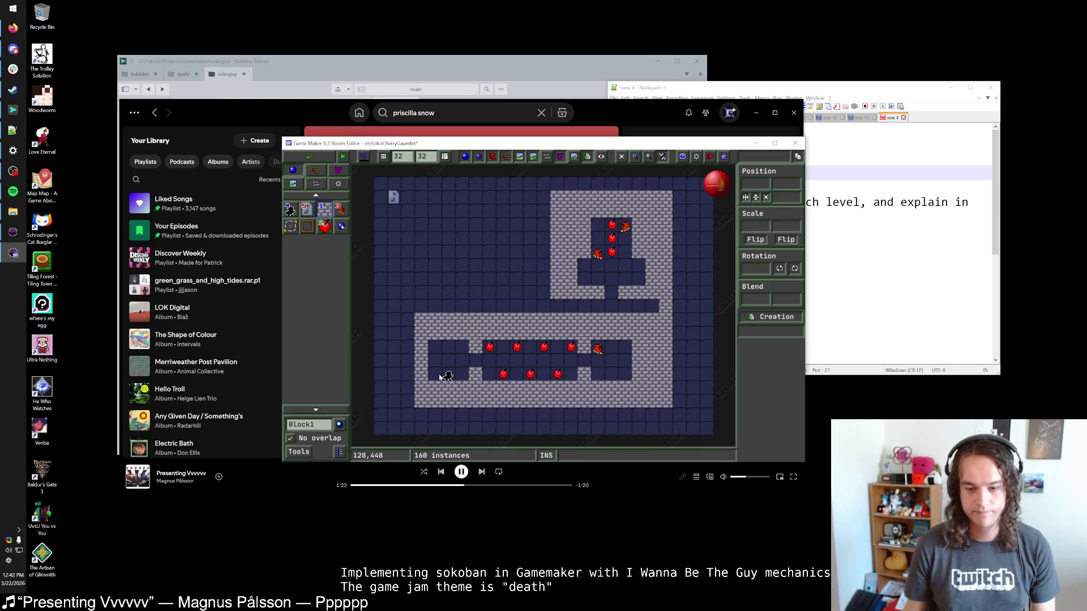
right_click(647, 292)
right_click(583, 292)
right_click(563, 280)
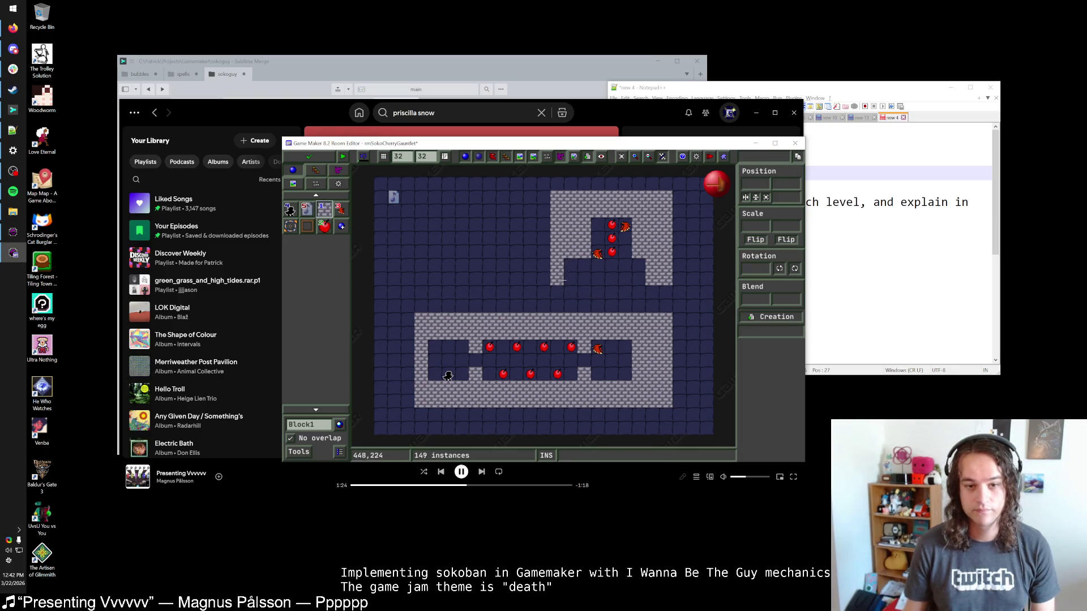
right_click(571, 238)
right_click(639, 245)
right_click(591, 217)
right_click(597, 253)
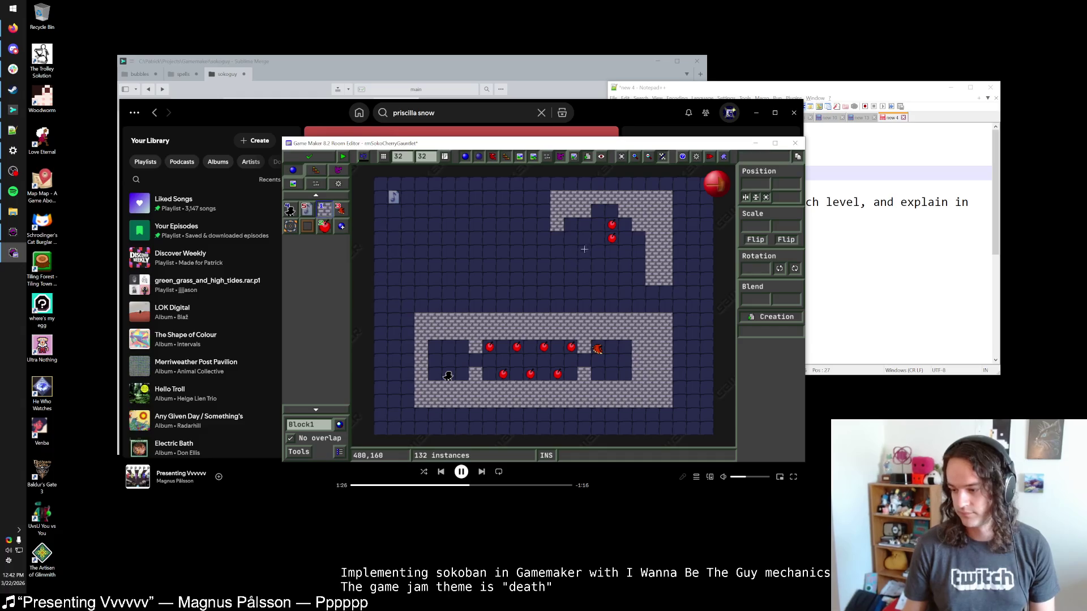
right_click(584, 211)
right_click(570, 210)
right_click(557, 224)
Clear the remaining upper chamber walls and the leftover wall column on the right.
right_click(557, 197)
right_click(598, 197)
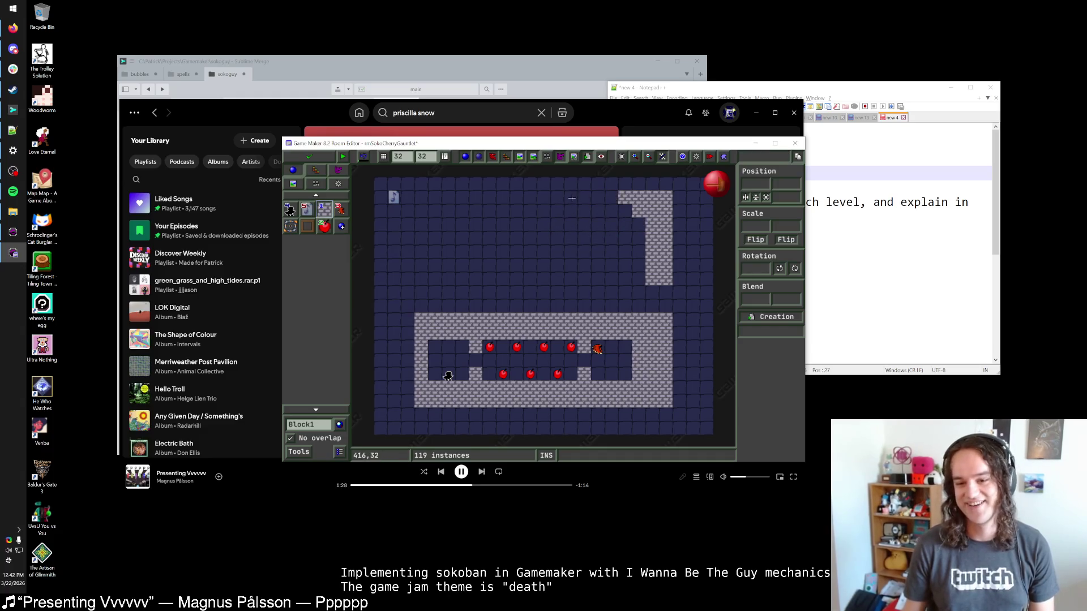
right_click(625, 197)
right_click(645, 210)
right_click(652, 265)
right_click(665, 211)
right_click(666, 279)
right_click(652, 238)
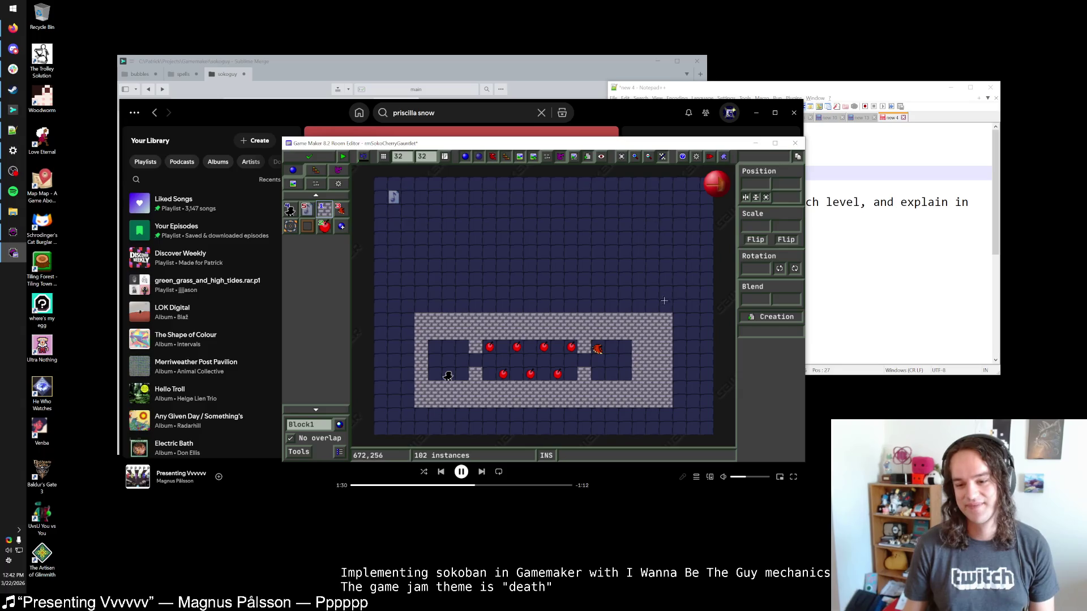
right_click(665, 320)
right_click(665, 346)
right_click(666, 374)
right_click(665, 401)
Box-select the remaining corridor and nudge it one cell right and up toward the centre.
drag(408, 319, 413, 406)
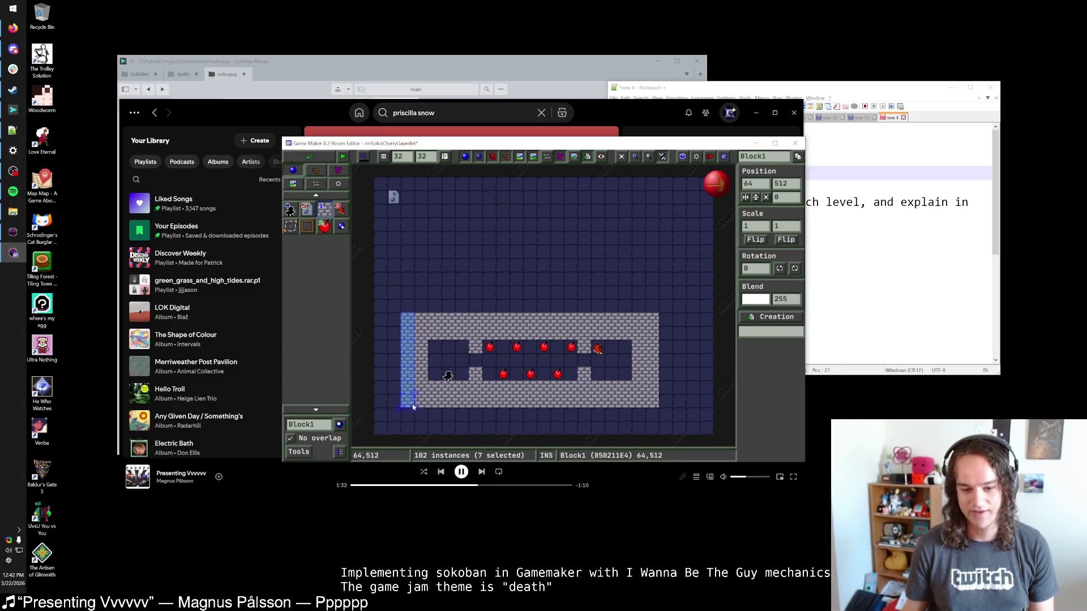
drag(389, 295, 669, 424)
key(Right)
key(Up)
key(Up)
key(Up)
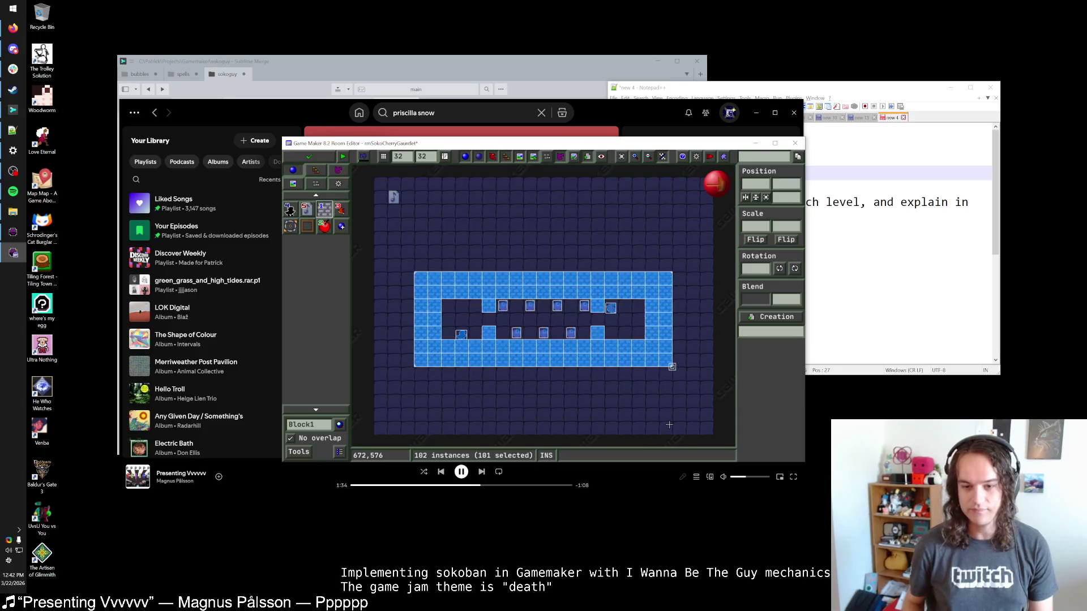
key(alt+Tab)
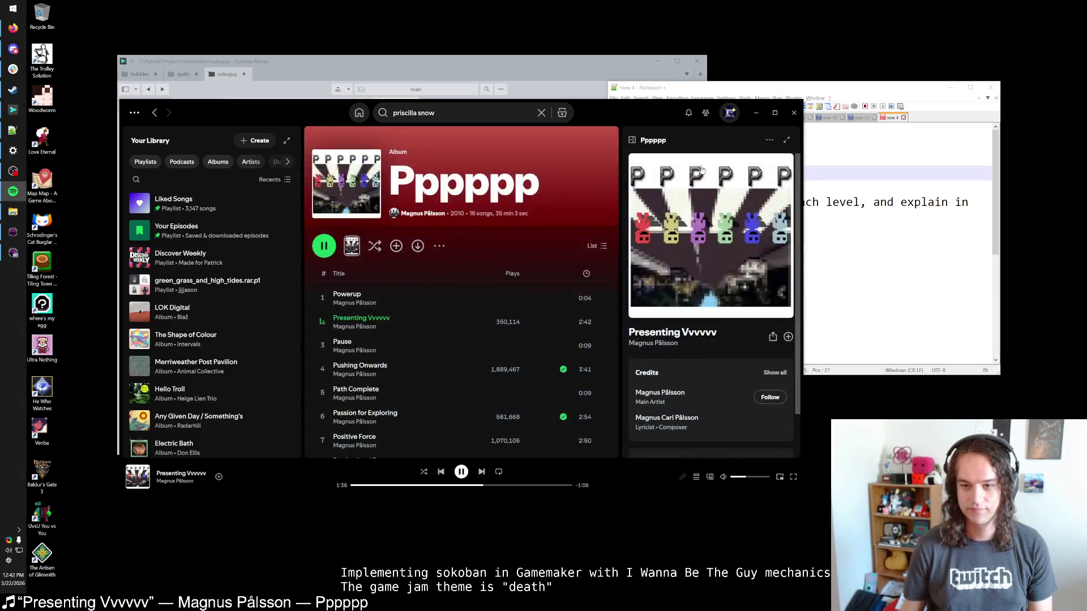
click(13, 253)
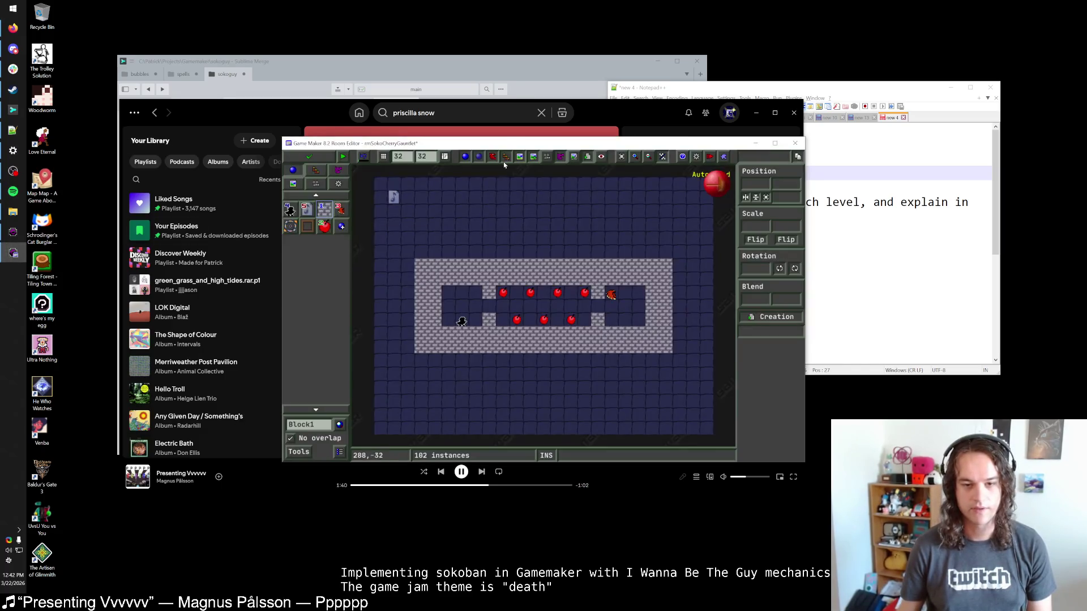
Maximize the room editor, check Spotify briefly, and pick cherries and hawks in the palette.
double_click(505, 146)
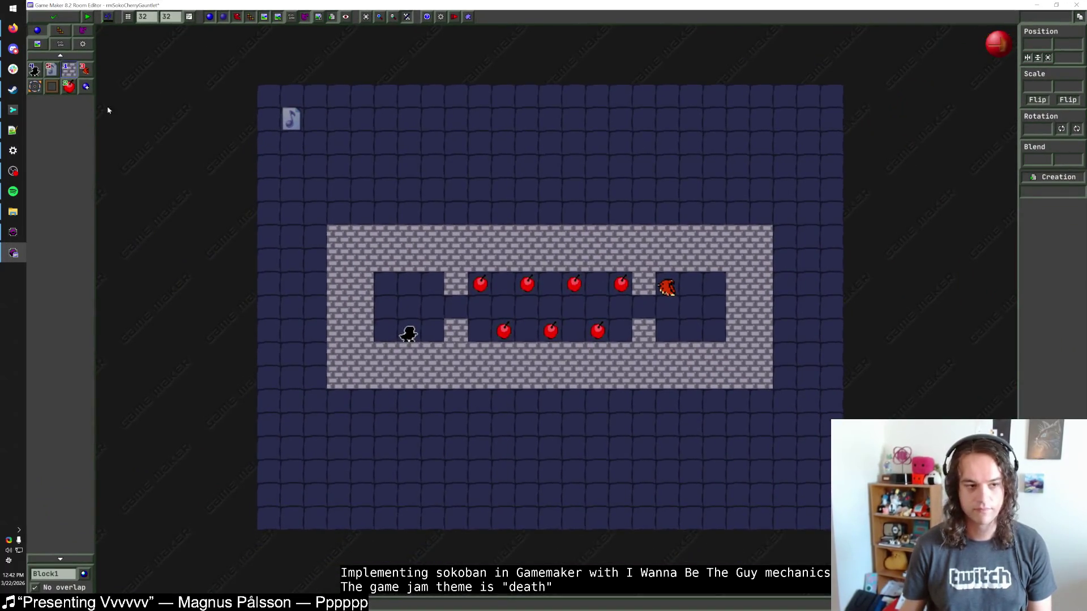
click(13, 191)
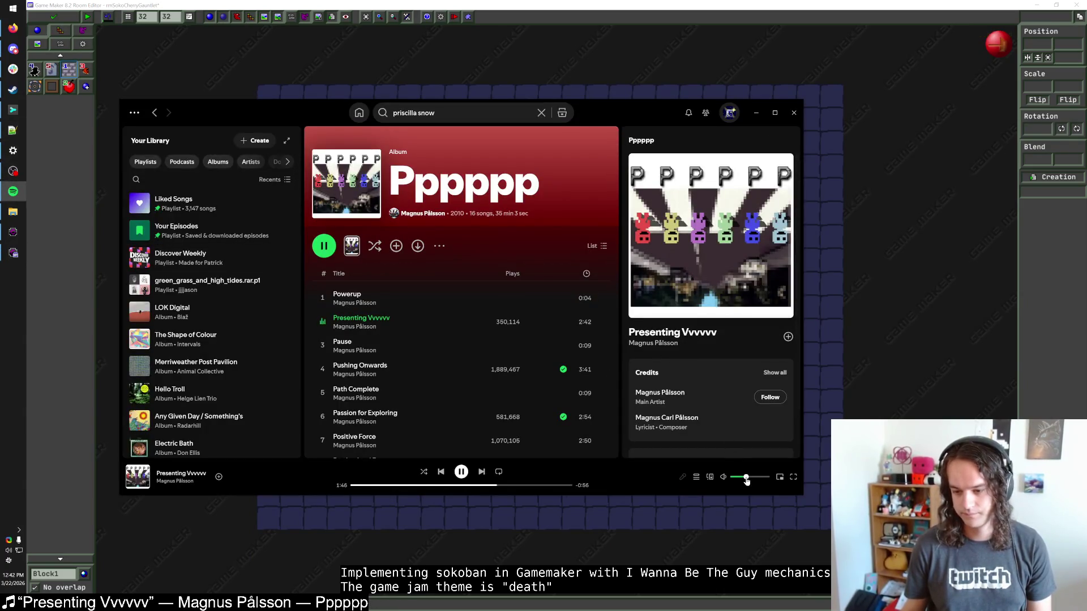
click(606, 4)
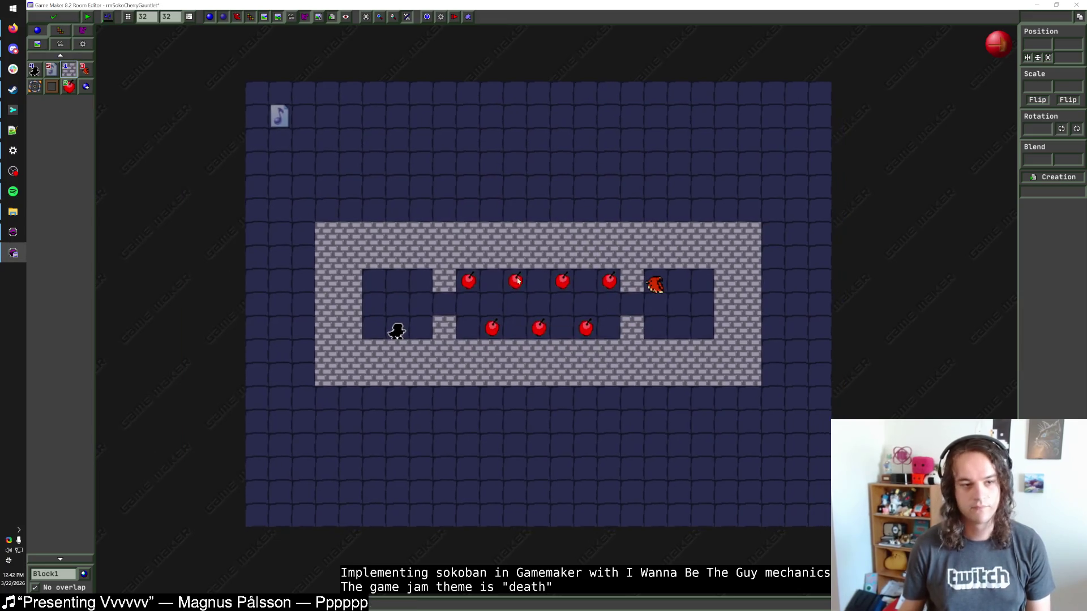
click(68, 88)
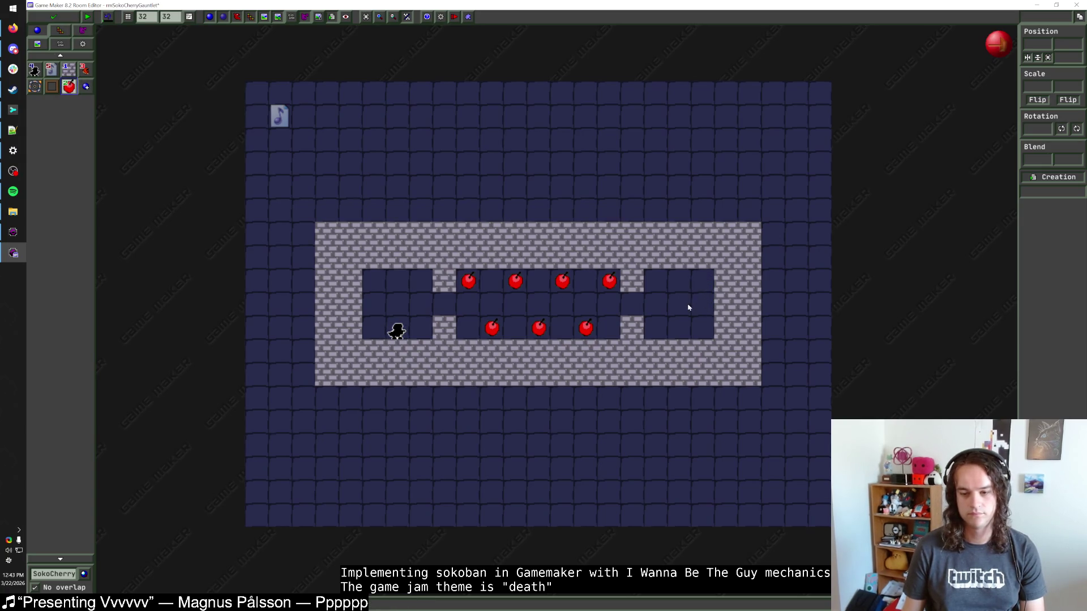
click(85, 69)
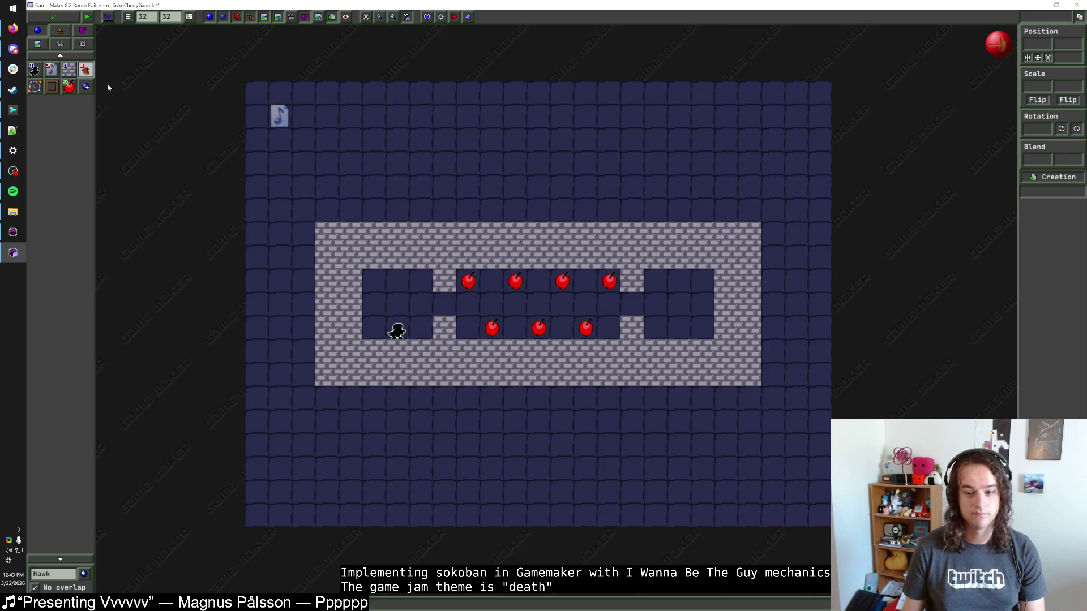
click(69, 86)
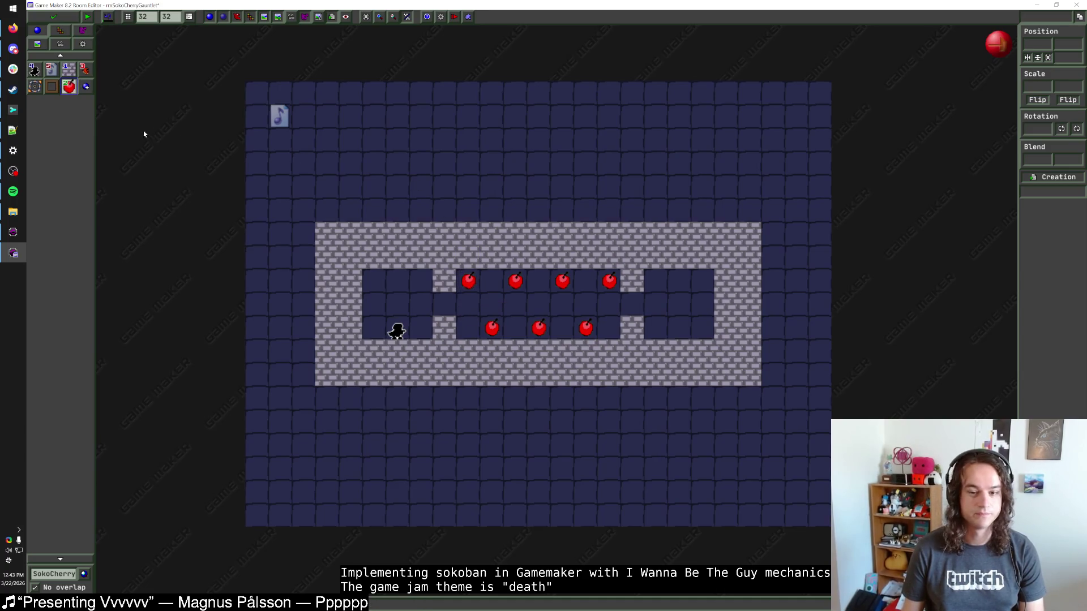
Place a hawk and two SokoCherry instances in the right chamber's right column.
click(85, 69)
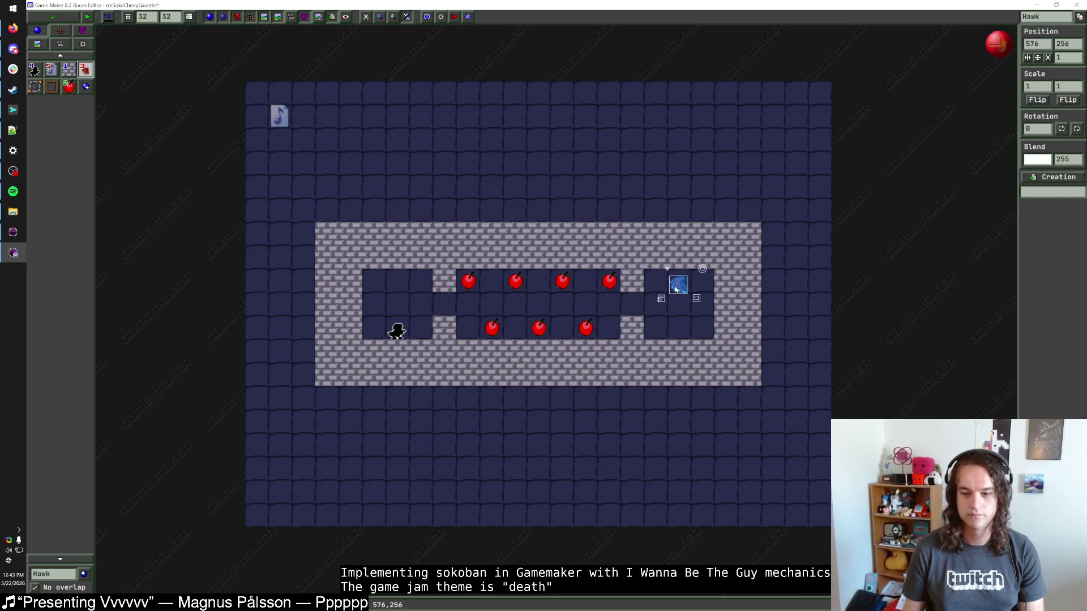
click(671, 286)
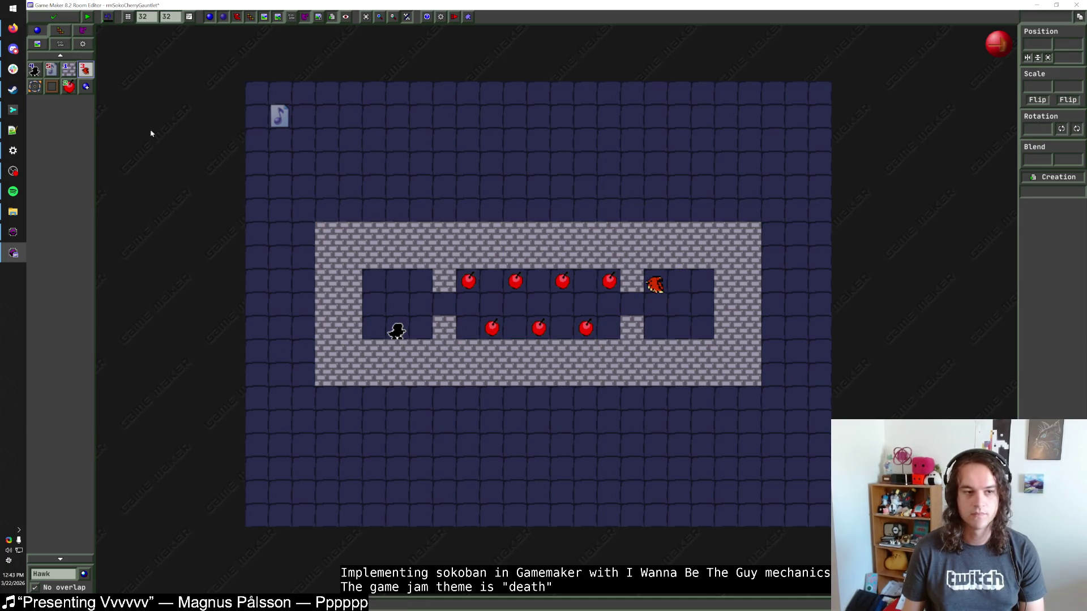
click(68, 86)
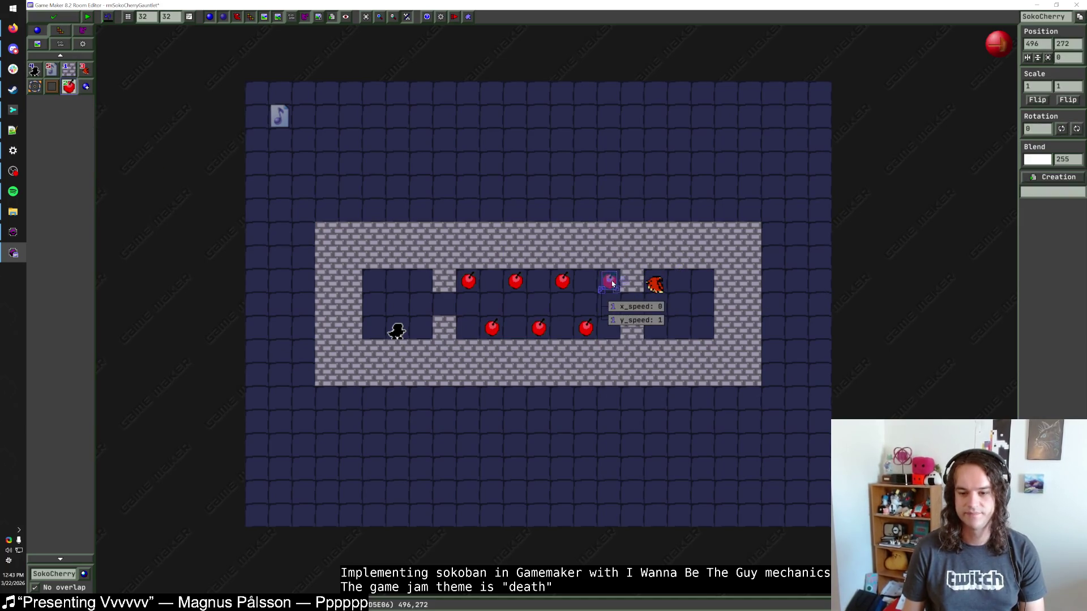
click(703, 282)
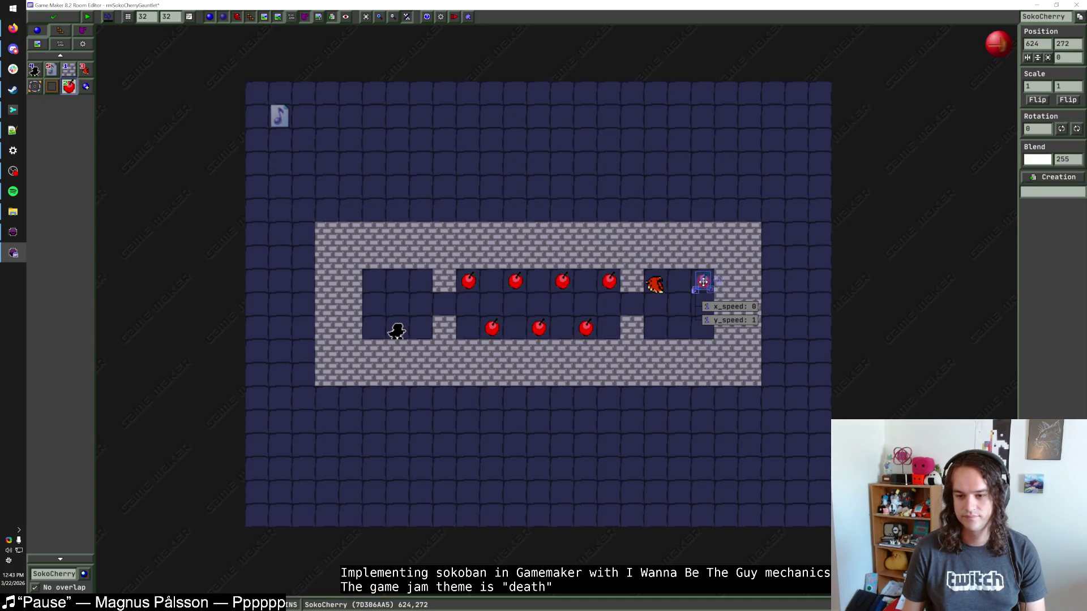
click(703, 328)
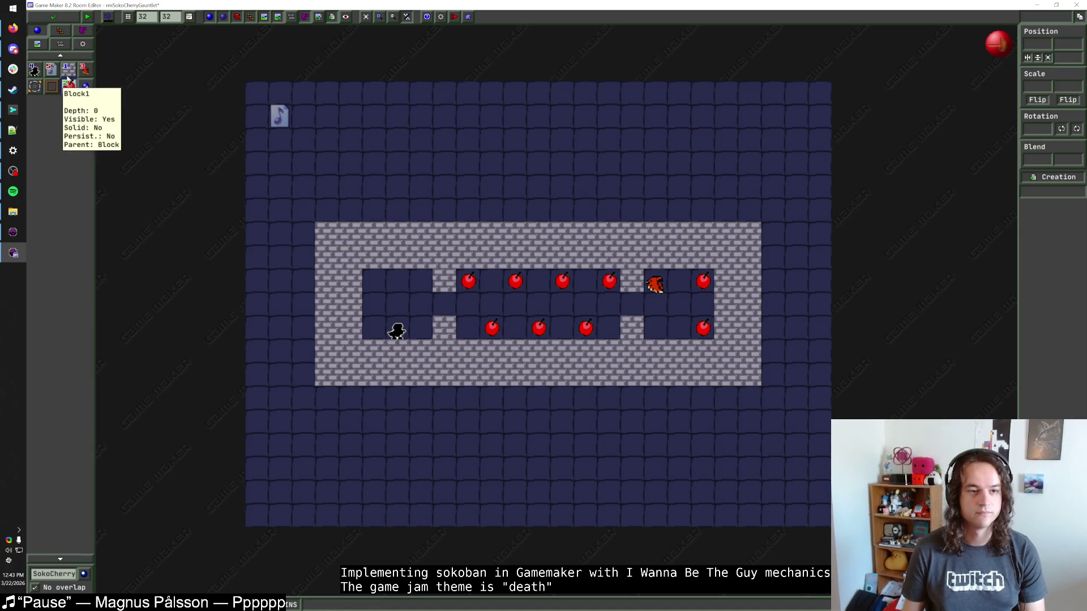
Erase the bricks below the right chamber to open a pocket and move the hawk into it.
click(85, 69)
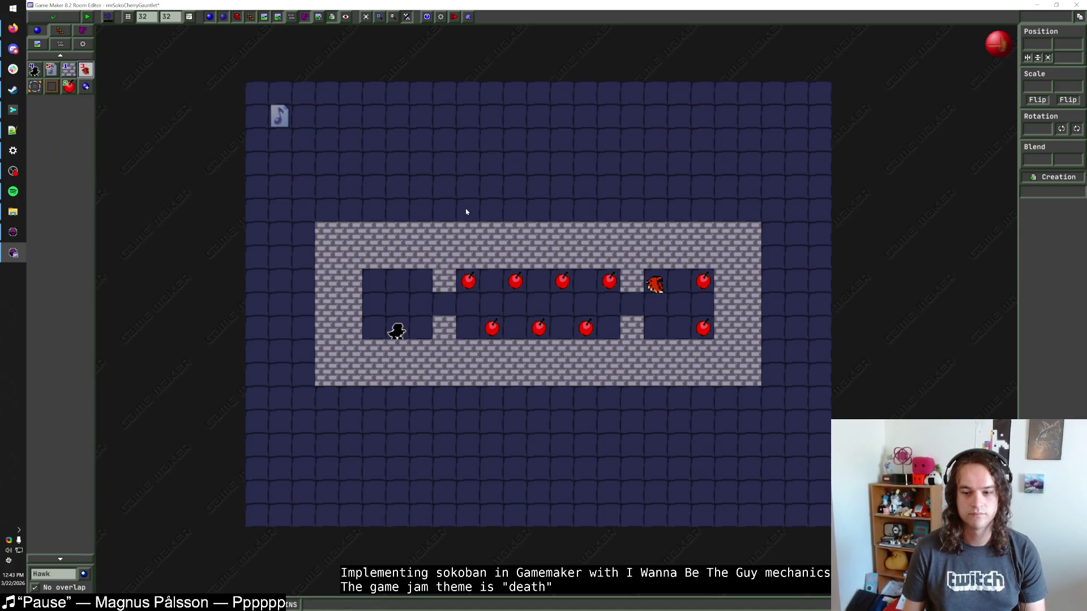
right_click(658, 349)
right_click(686, 352)
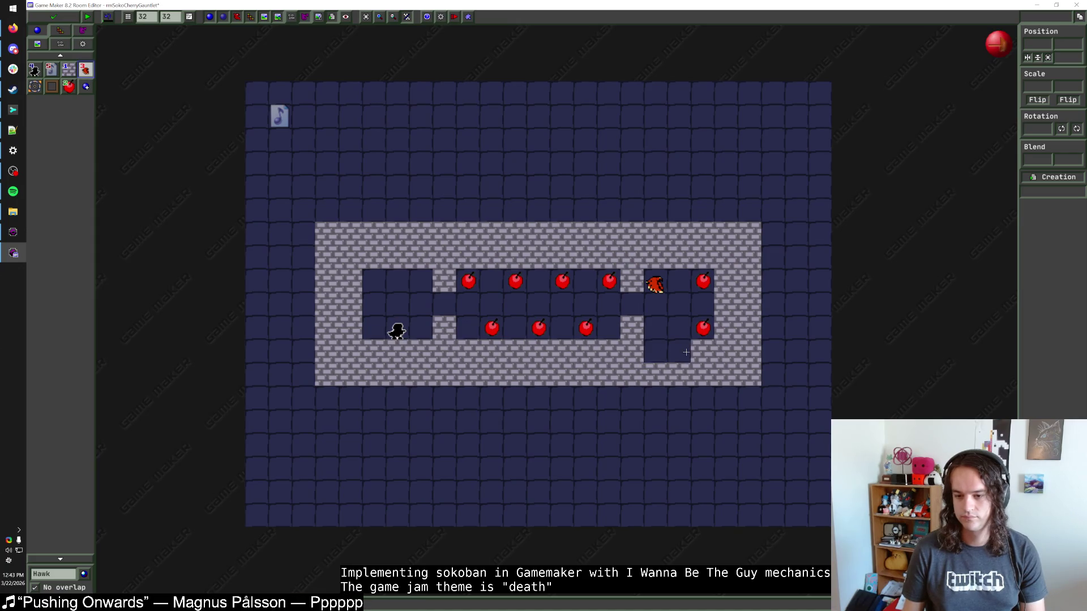
right_click(678, 374)
right_click(657, 374)
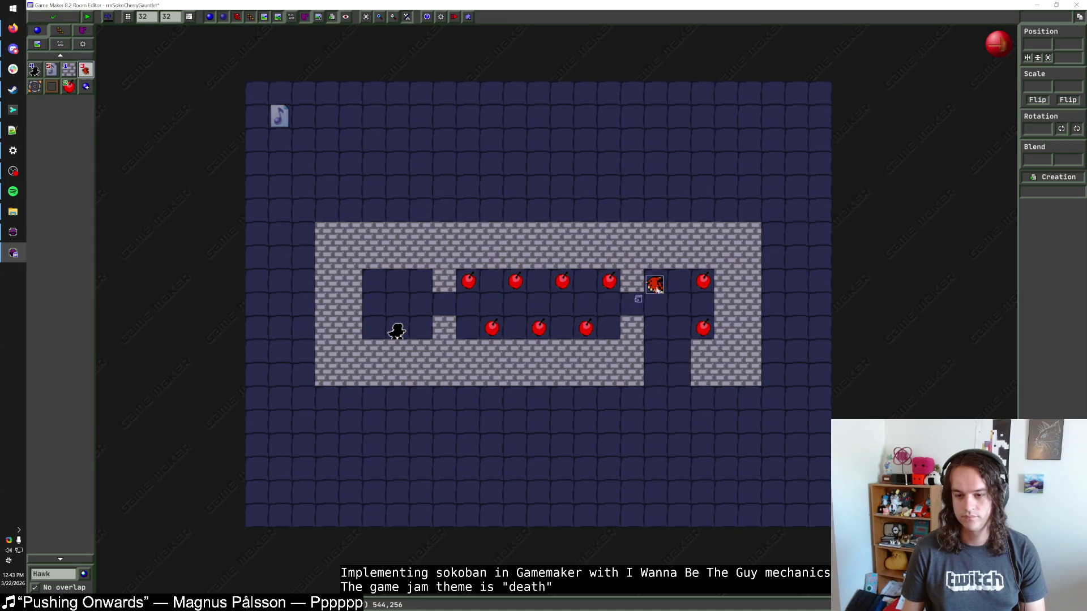
mouse_move(655, 284)
mouse_down()
mouse_move(653, 373)
mouse_move(728, 396)
mouse_move(728, 413)
mouse_move(611, 419)
mouse_move(800, 389)
mouse_up()
key(Escape)
Shift both cherries down one cell so they stack at the pocket's bottom.
key(1)
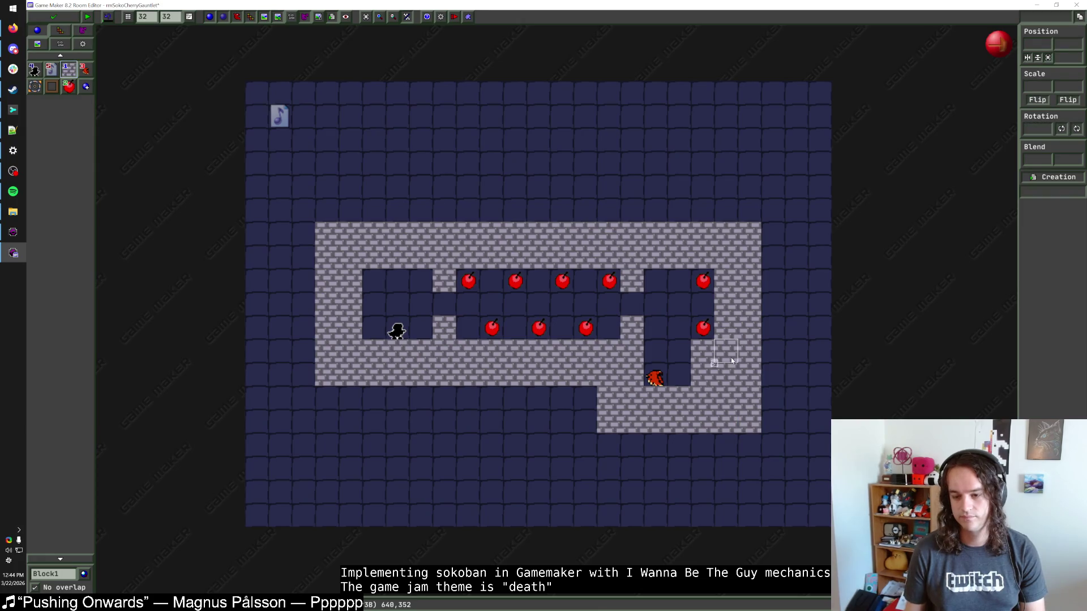
drag(704, 332, 703, 379)
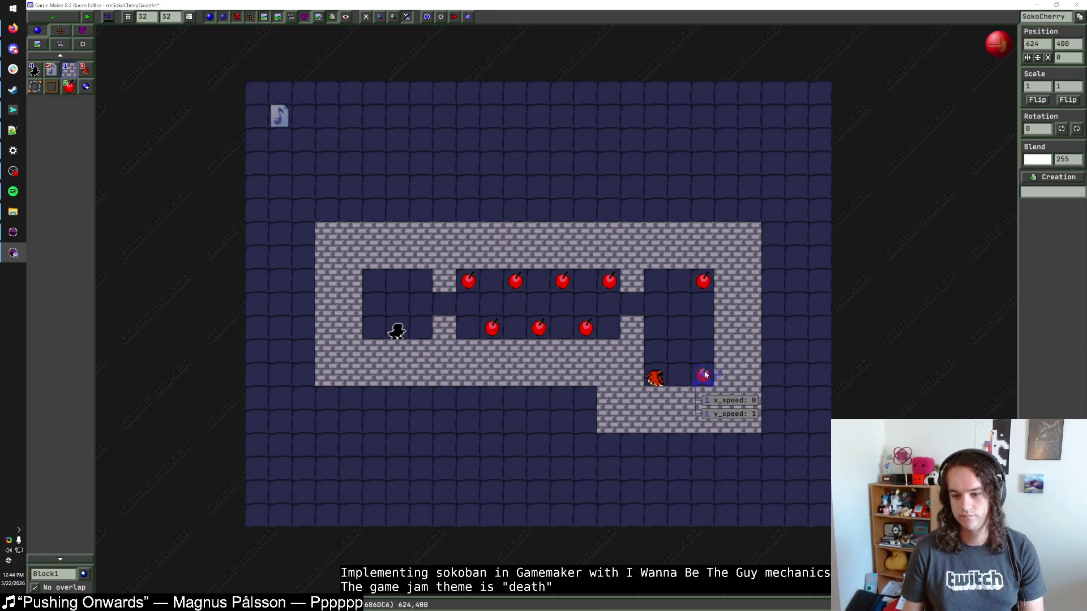
drag(704, 292, 704, 338)
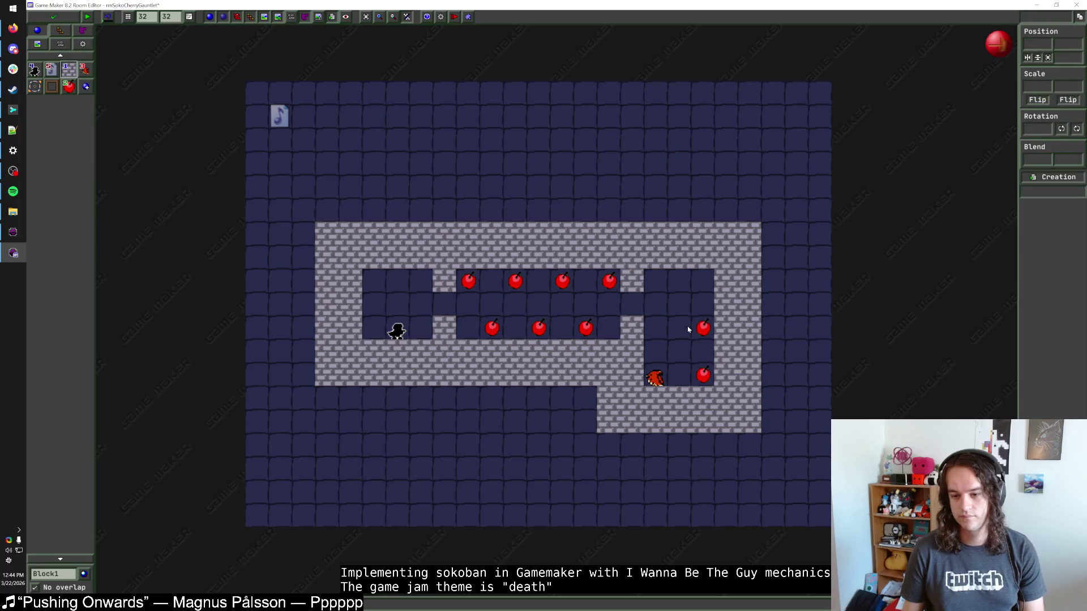
click(703, 283)
right_click(703, 283)
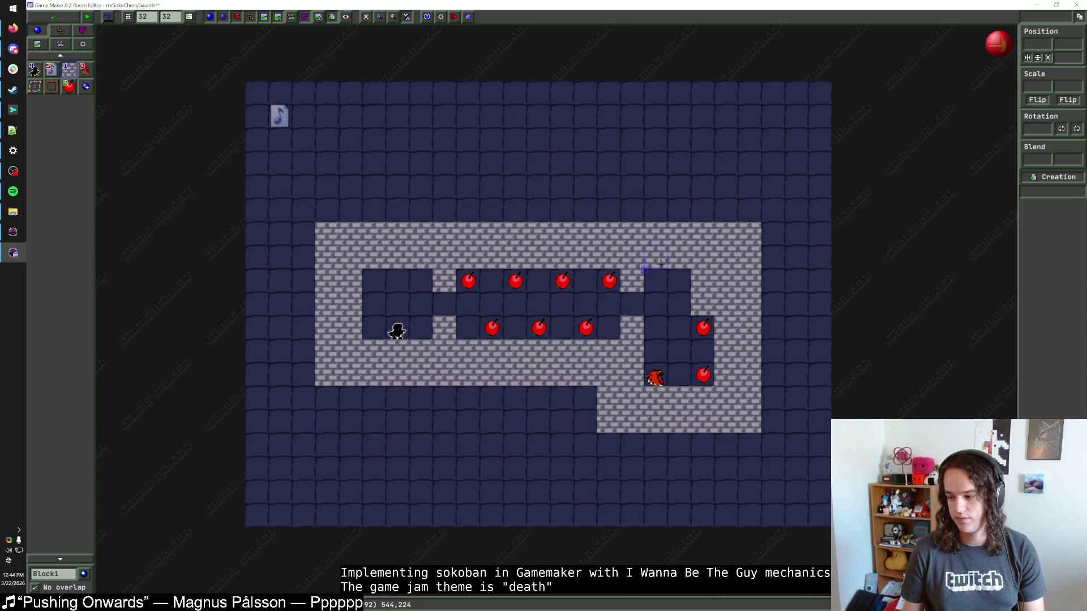
click(13, 192)
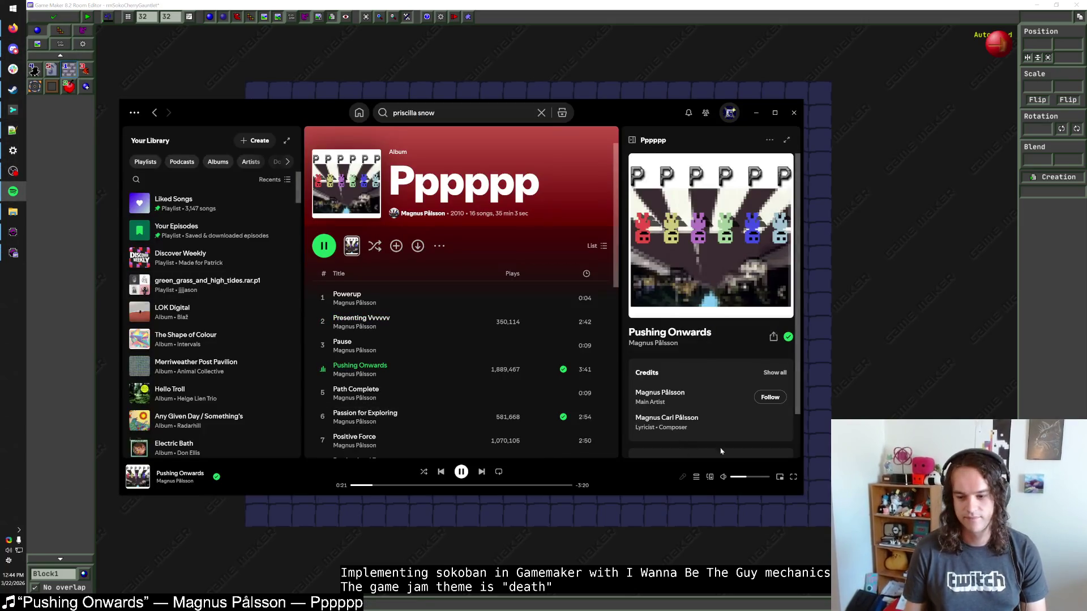
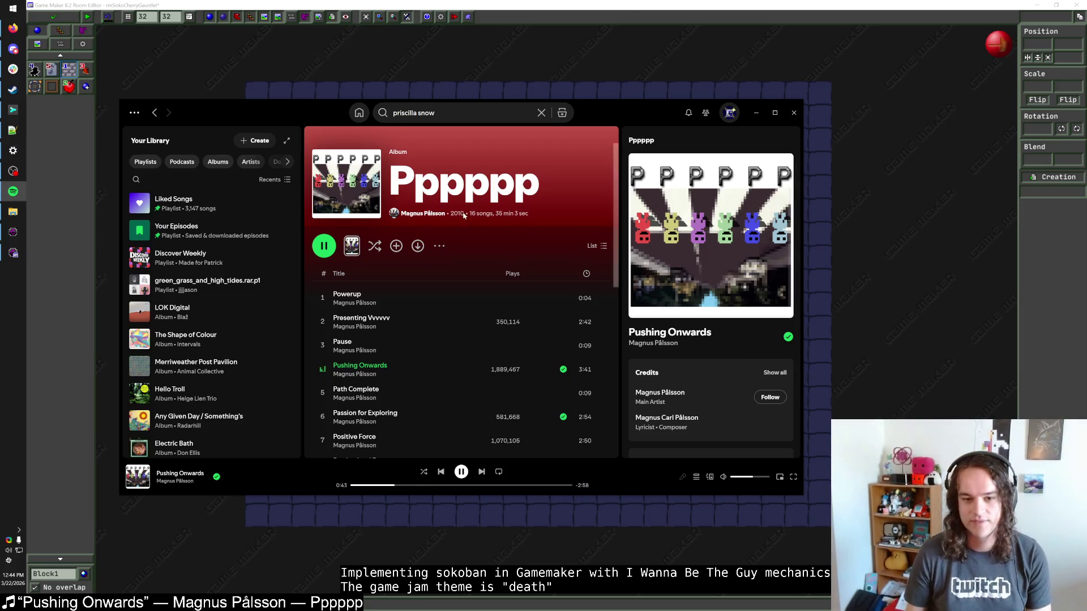
Open the album's artist page, look through the Pppppowerup! album, then return to the artist.
scroll(466, 215, down, 5)
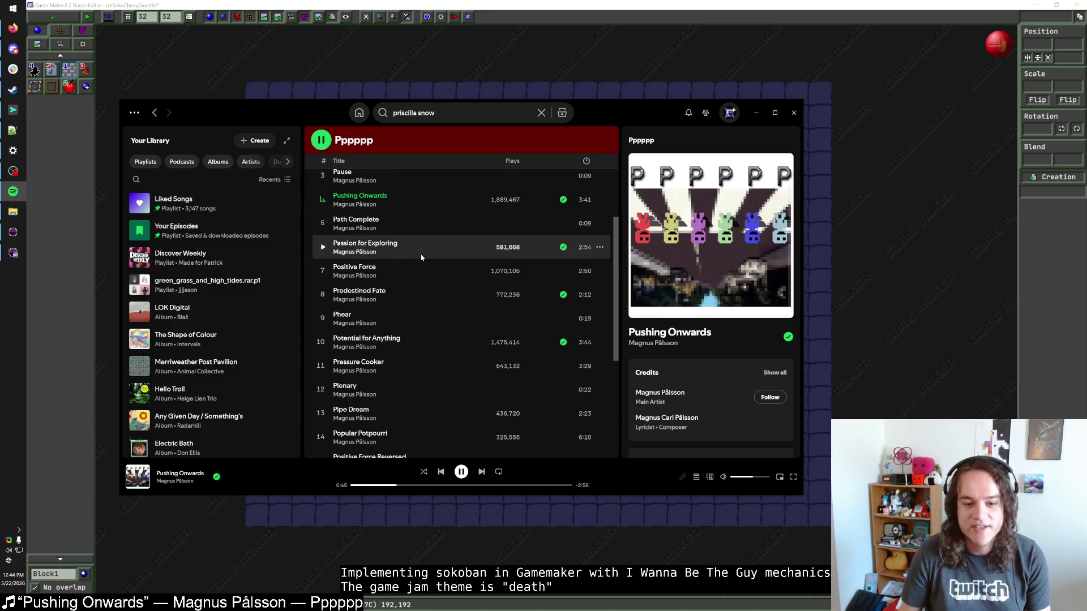
scroll(375, 264, down, 3)
click(367, 244)
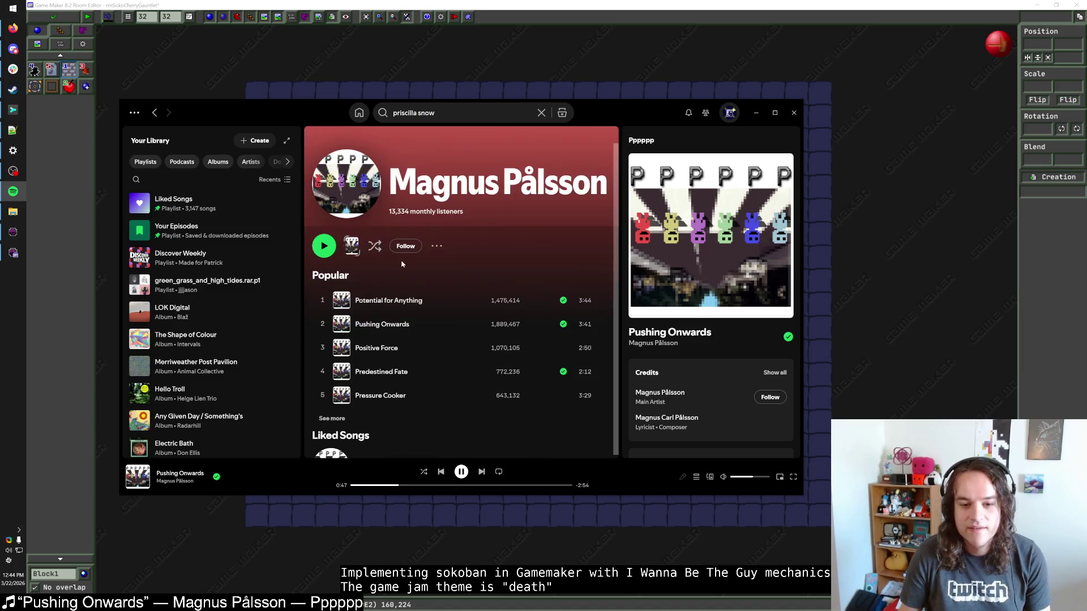
scroll(396, 257, down, 4)
scroll(419, 266, down, 3)
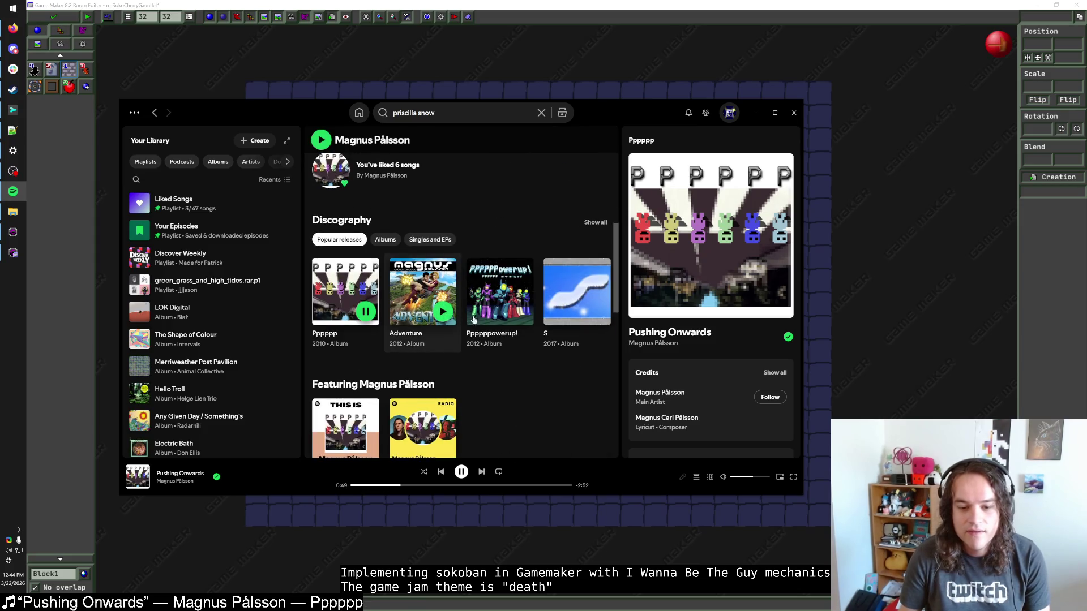
click(509, 334)
scroll(498, 317, down, 4)
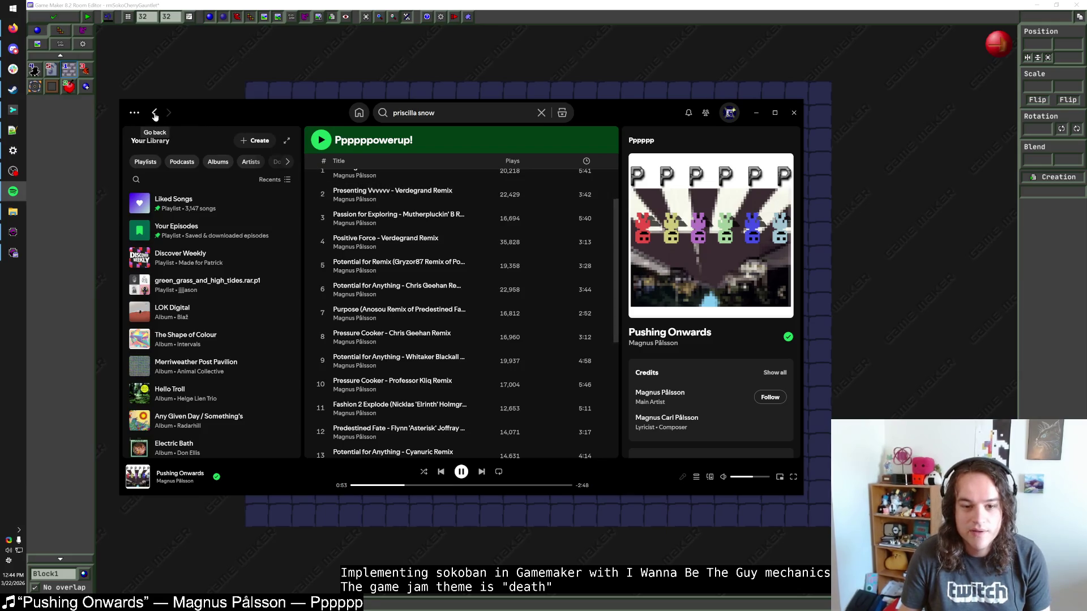
click(155, 113)
Browse the artist's full discography, then minimise Spotify.
scroll(461, 357, down, 2)
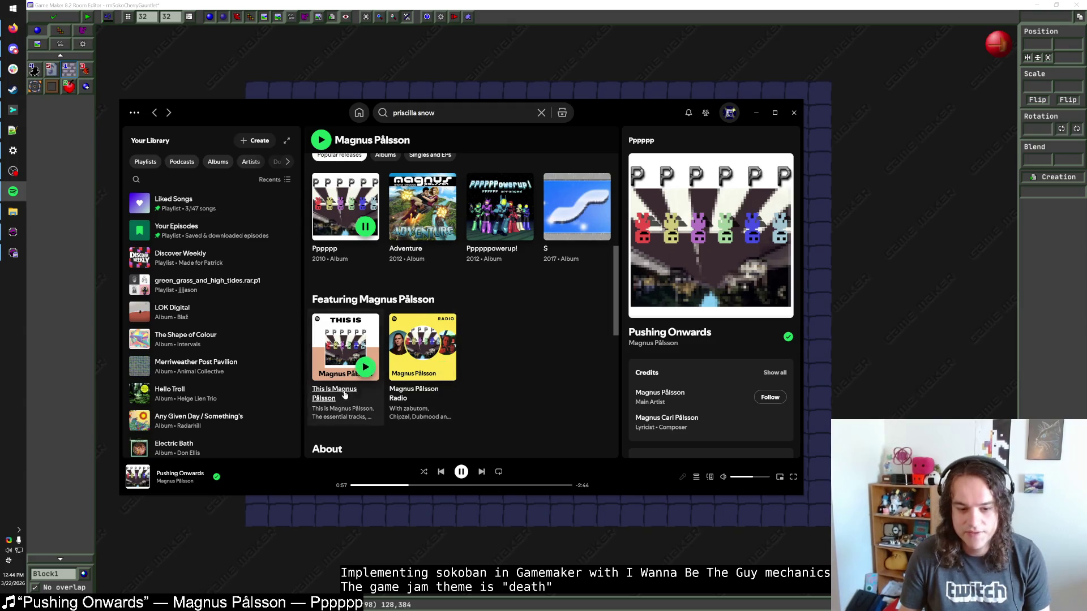
scroll(395, 225, up, 1)
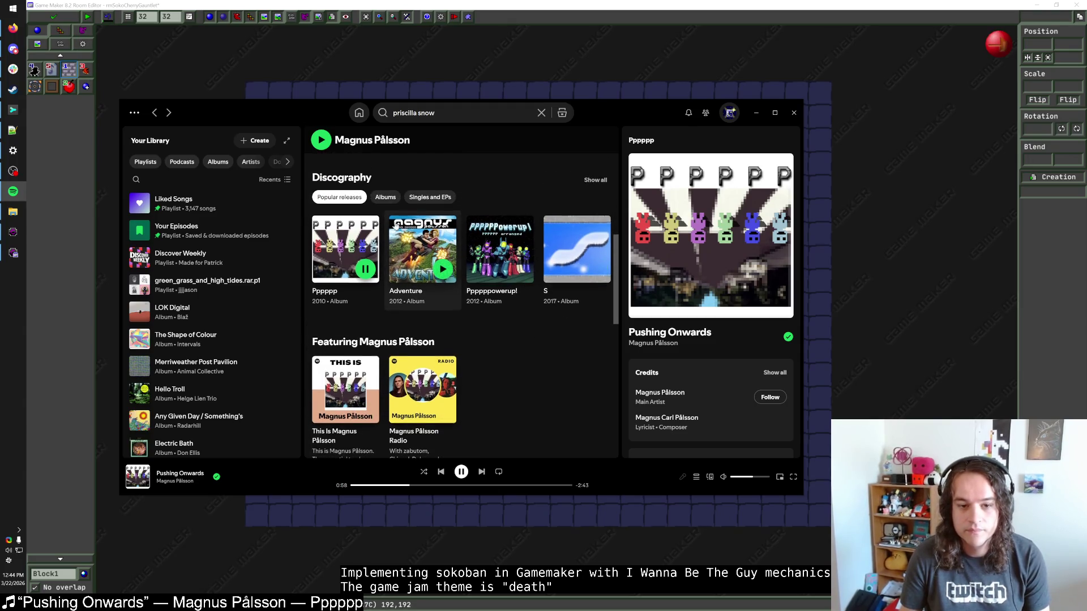
click(595, 180)
scroll(492, 319, down, 1)
scroll(496, 321, down, 1)
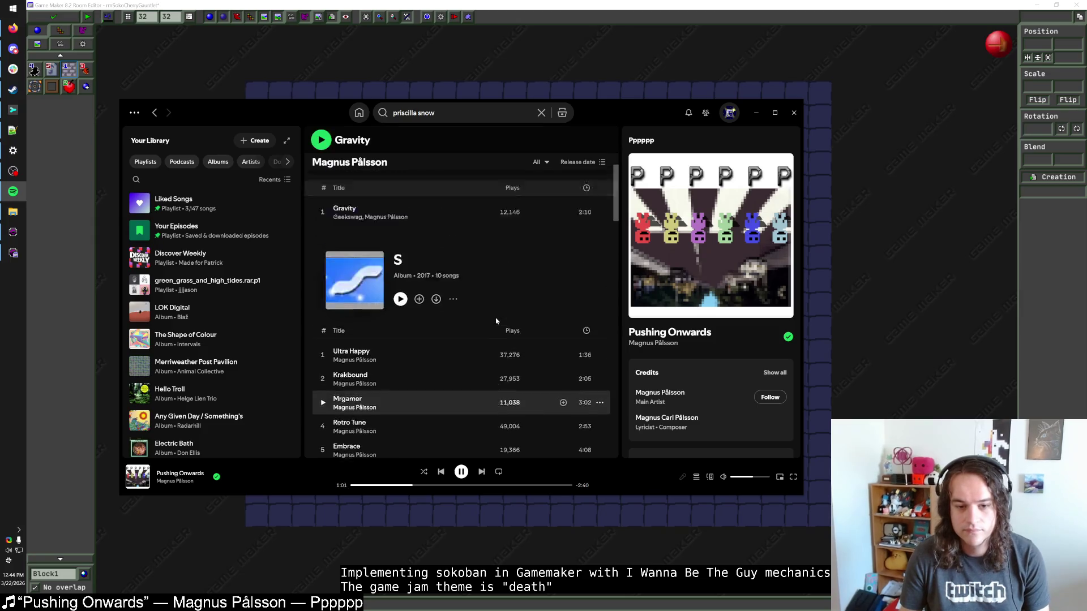
scroll(495, 321, up, 2)
scroll(496, 321, down, 4)
scroll(497, 321, up, 4)
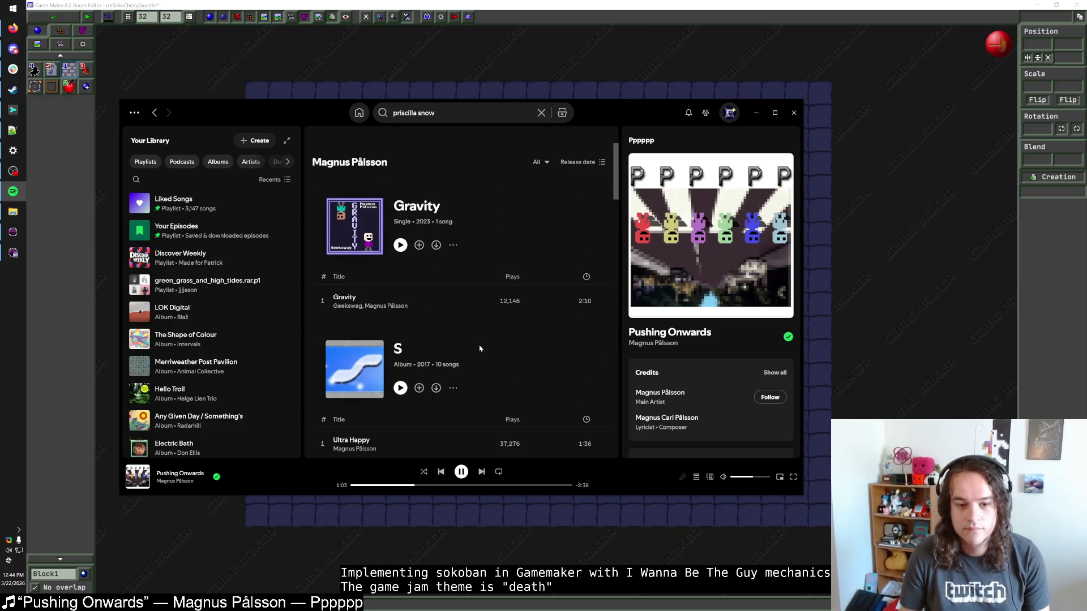
scroll(480, 348, down, 10)
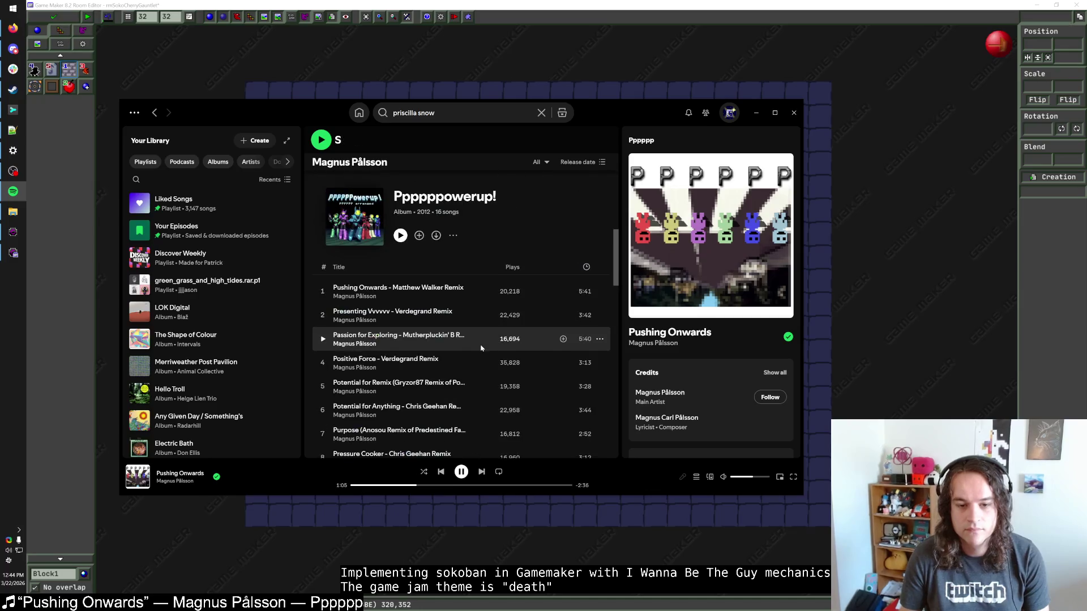
scroll(481, 348, down, 8)
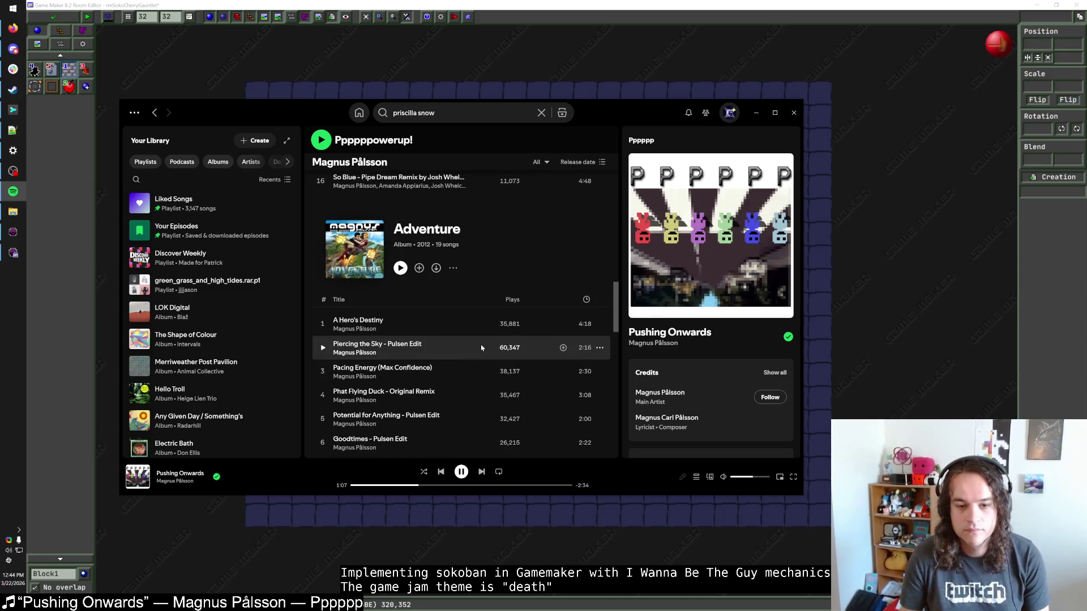
scroll(481, 347, down, 5)
scroll(481, 347, down, 15)
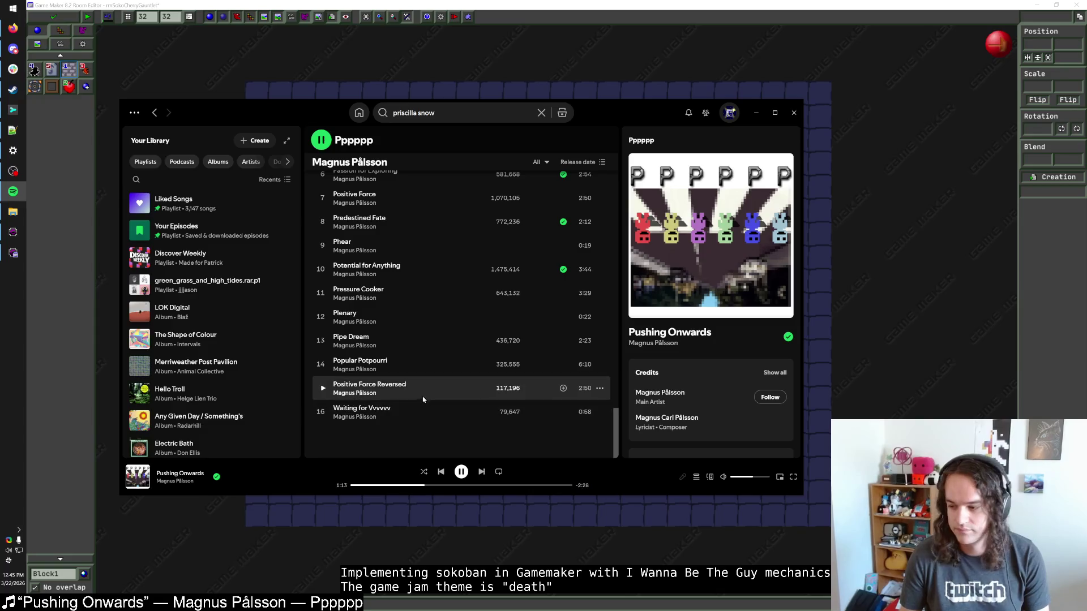
scroll(424, 389, up, 1)
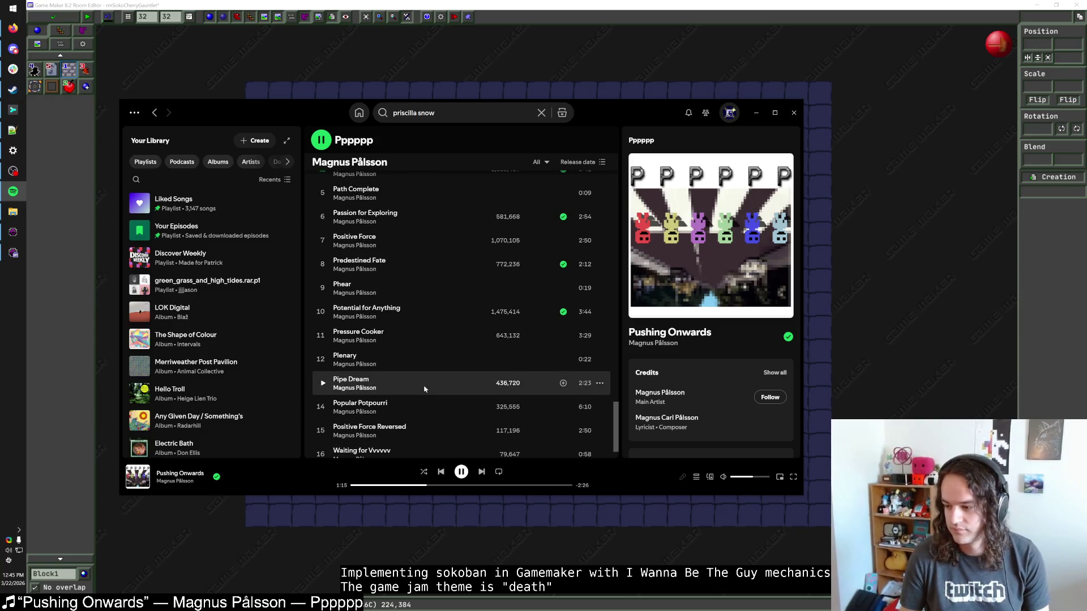
scroll(423, 377, down, 1)
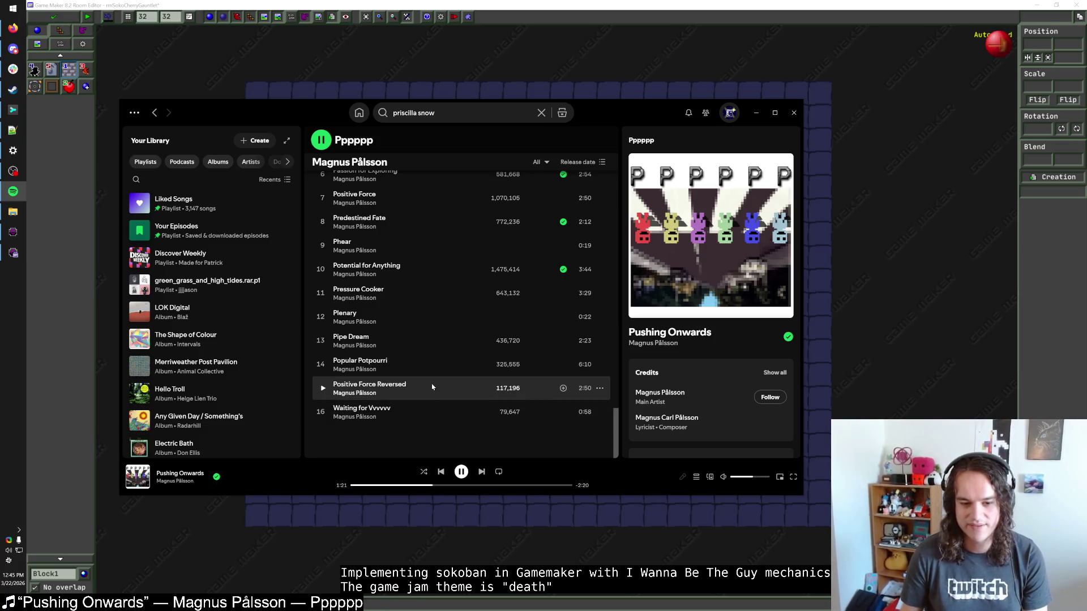
click(760, 118)
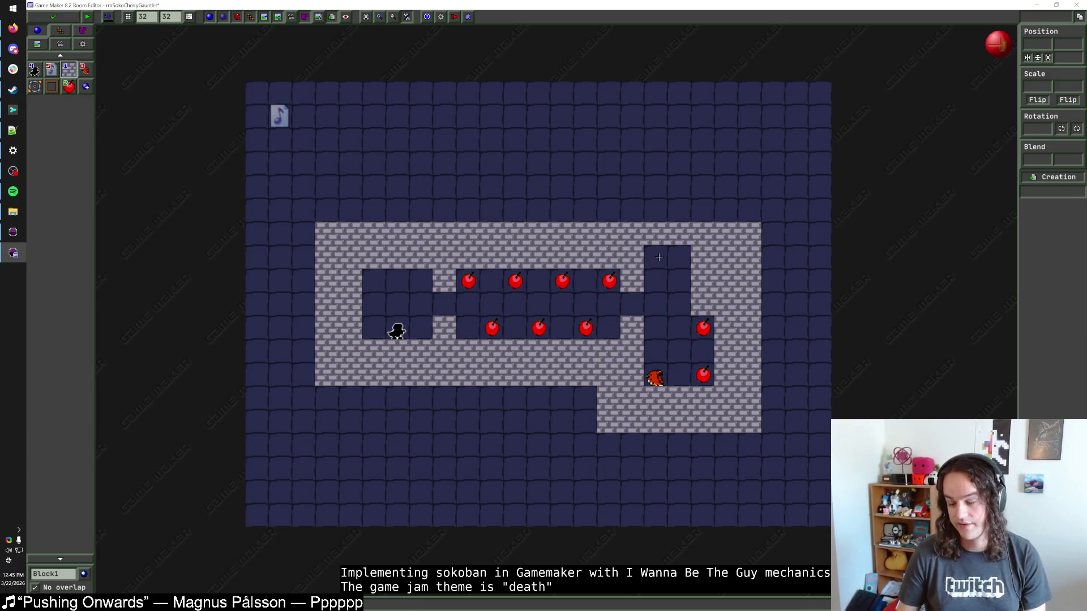
Extend the stone wall row leftward along the top and erase cells in the upper-right column.
click(694, 235)
drag(643, 236, 592, 206)
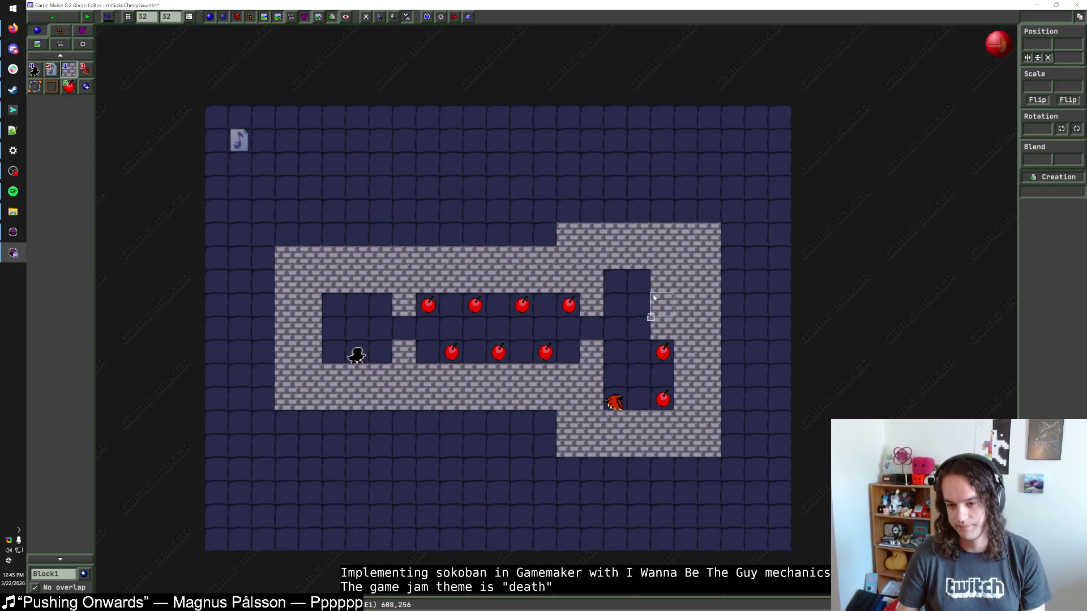
mouse_move(712, 231)
mouse_down()
mouse_move(706, 275)
mouse_move(709, 229)
mouse_up()
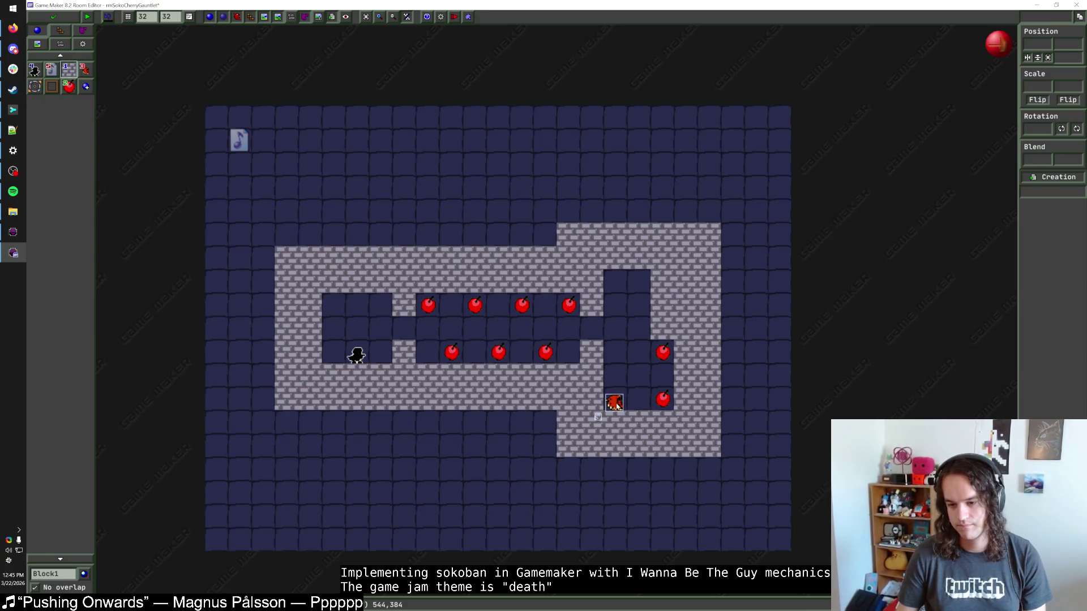
Move the hawk up into the upper-right column and remove a test stone block.
mouse_move(617, 405)
mouse_down()
mouse_move(615, 288)
mouse_move(616, 310)
mouse_up()
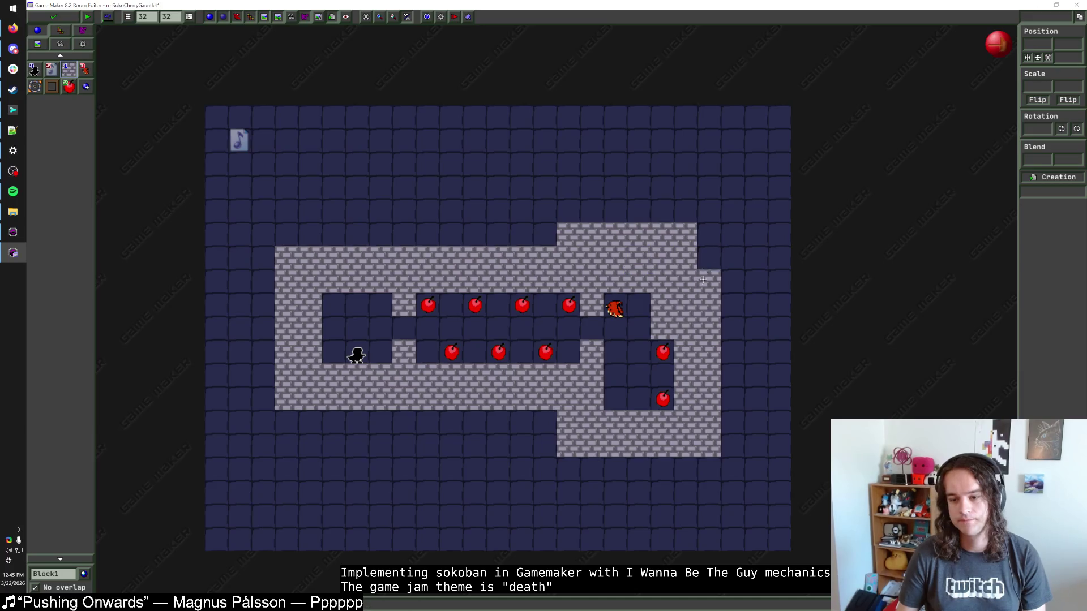
click(709, 234)
key(Delete)
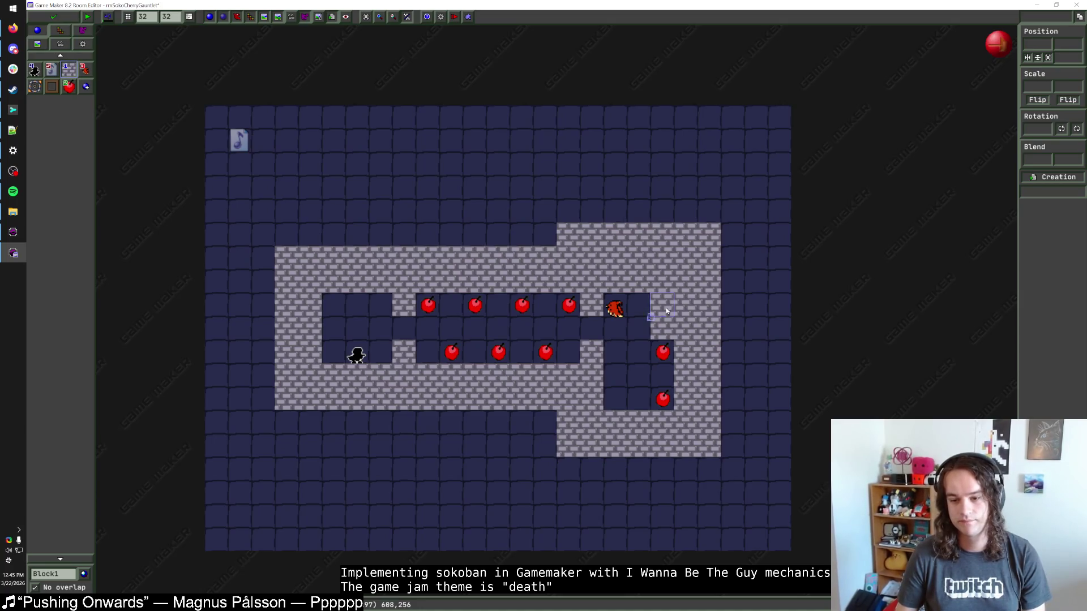
Clear the bricks above the hawk, try and revert hawk and cherry moves, and place a 2x2 Block1.
right_click(626, 281)
right_click(627, 258)
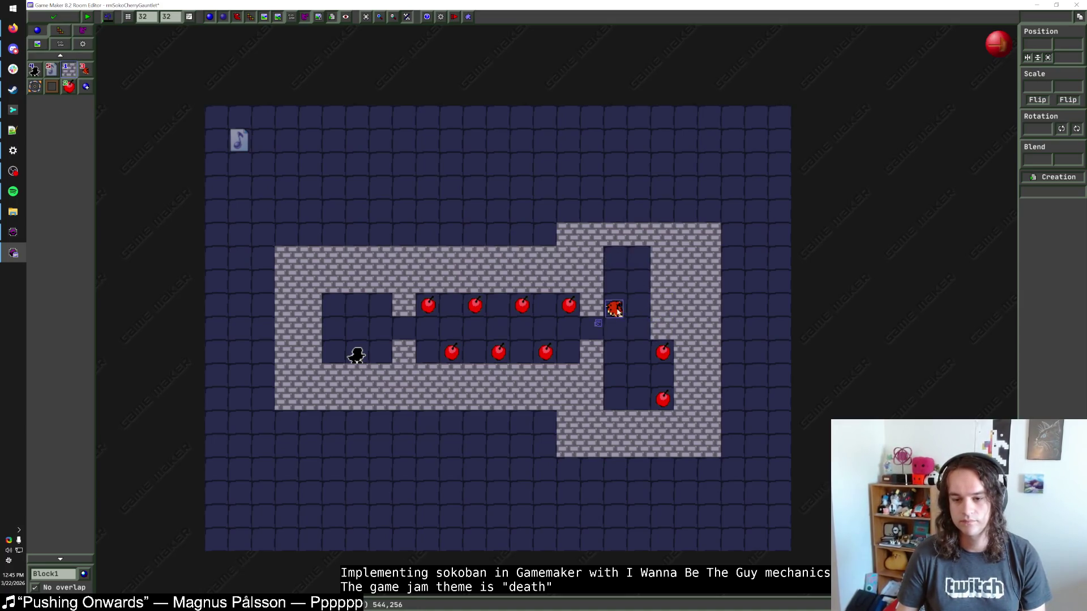
drag(614, 309, 614, 262)
drag(663, 352, 662, 305)
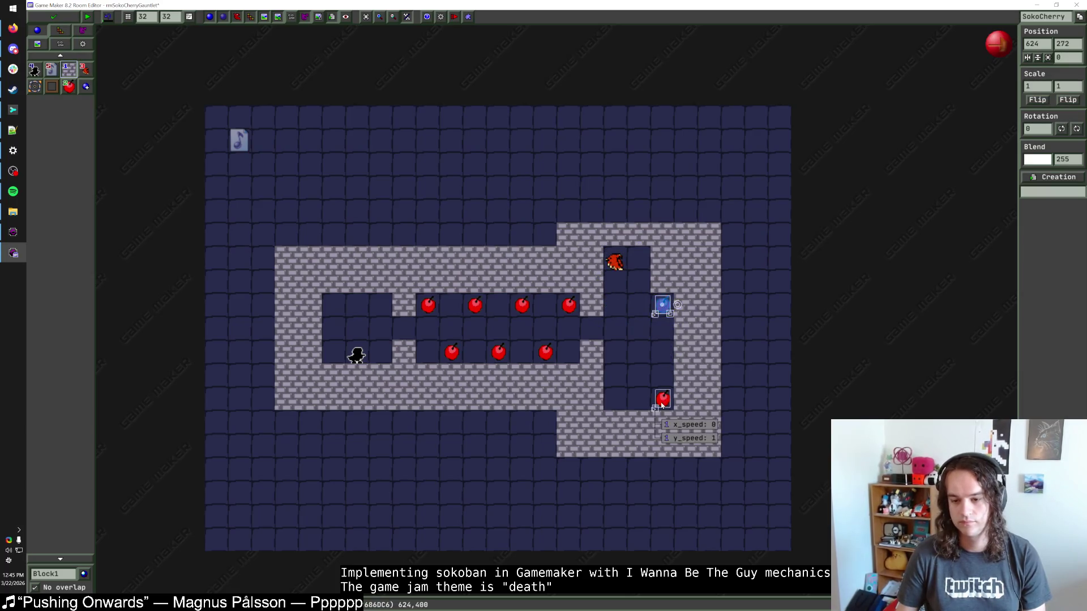
mouse_move(663, 399)
mouse_down()
mouse_move(659, 358)
mouse_move(662, 400)
mouse_up()
drag(663, 306, 663, 352)
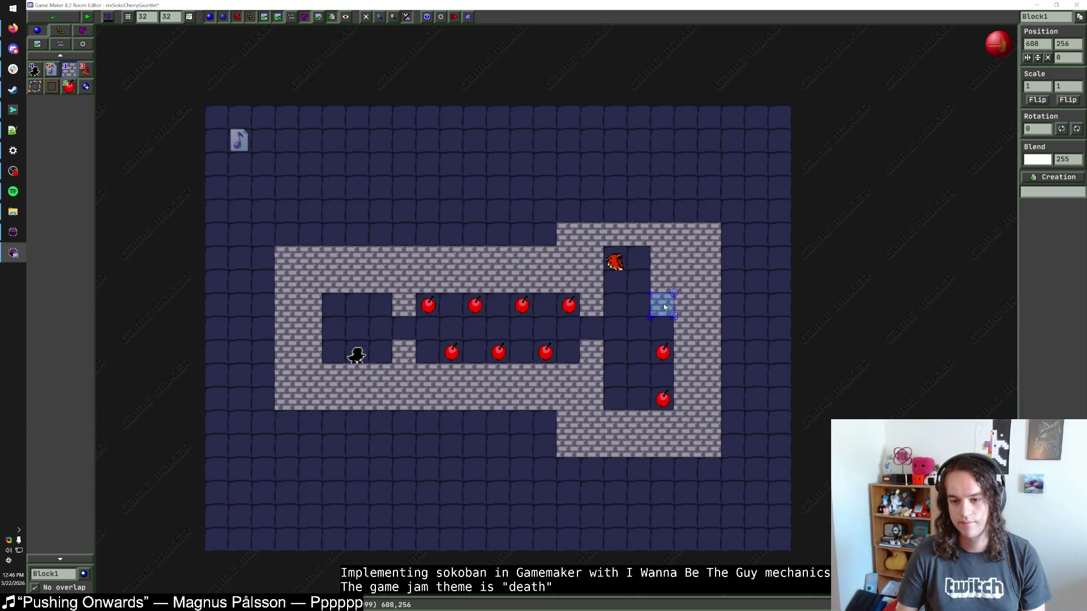
click(632, 292)
drag(614, 261, 614, 308)
click(627, 270)
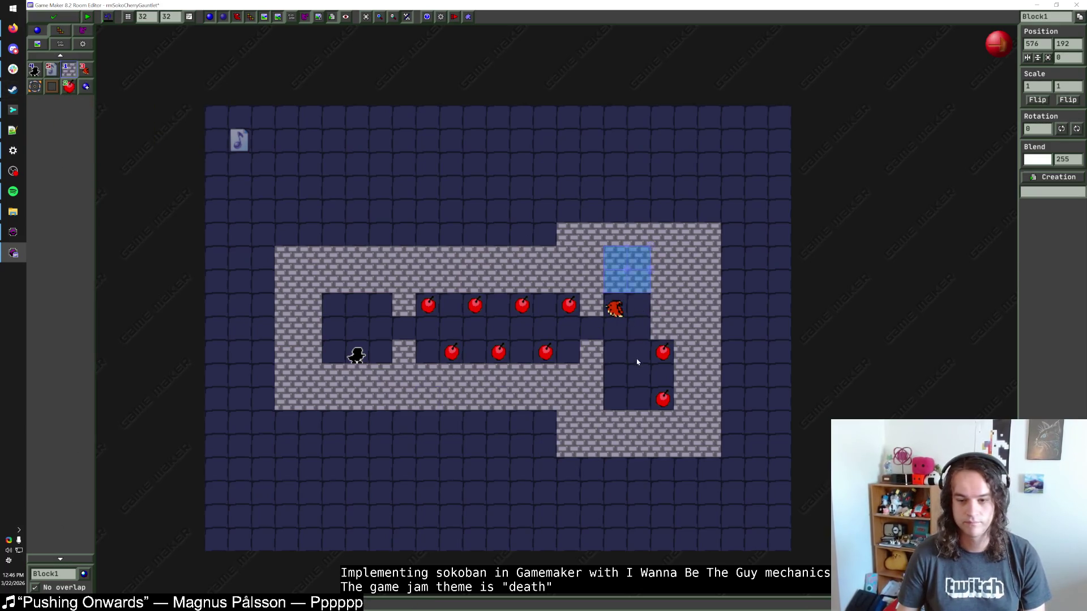
click(629, 342)
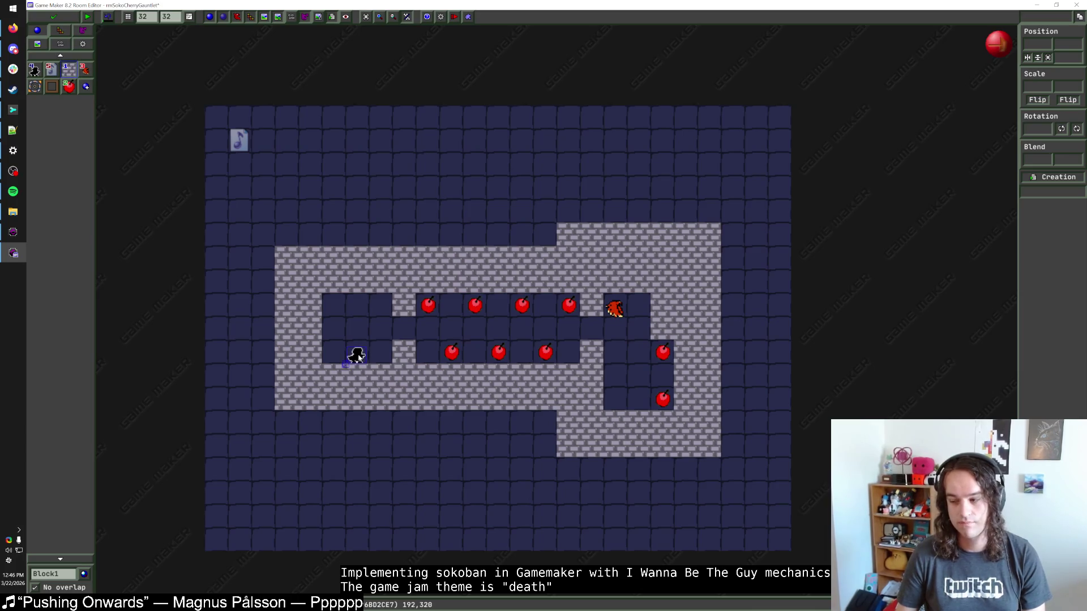
mouse_move(358, 359)
mouse_down()
mouse_move(617, 336)
mouse_move(635, 375)
mouse_move(657, 375)
mouse_move(436, 333)
mouse_move(368, 335)
mouse_move(369, 356)
mouse_up()
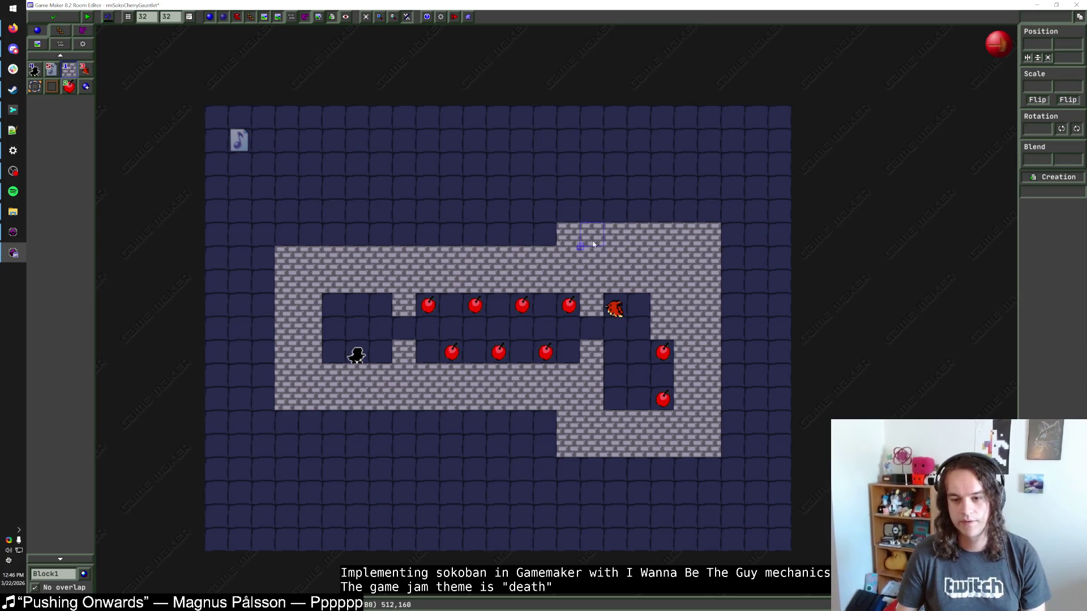
Erase the raised top wall row, shift the whole layout up one tile, and close the editor.
drag(566, 235, 719, 236)
mouse_move(662, 403)
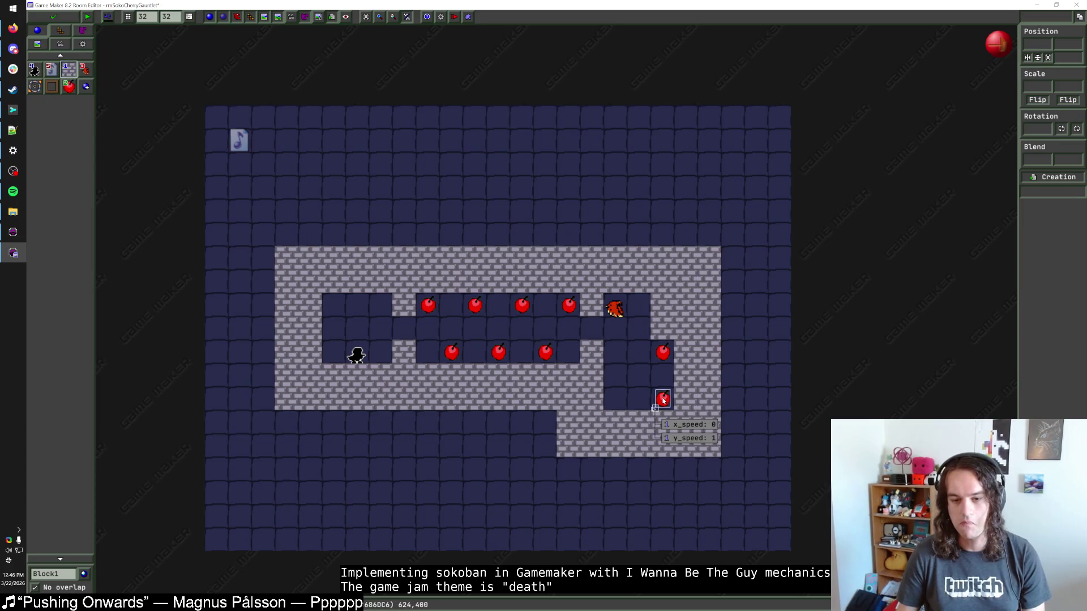
drag(710, 472, 260, 217)
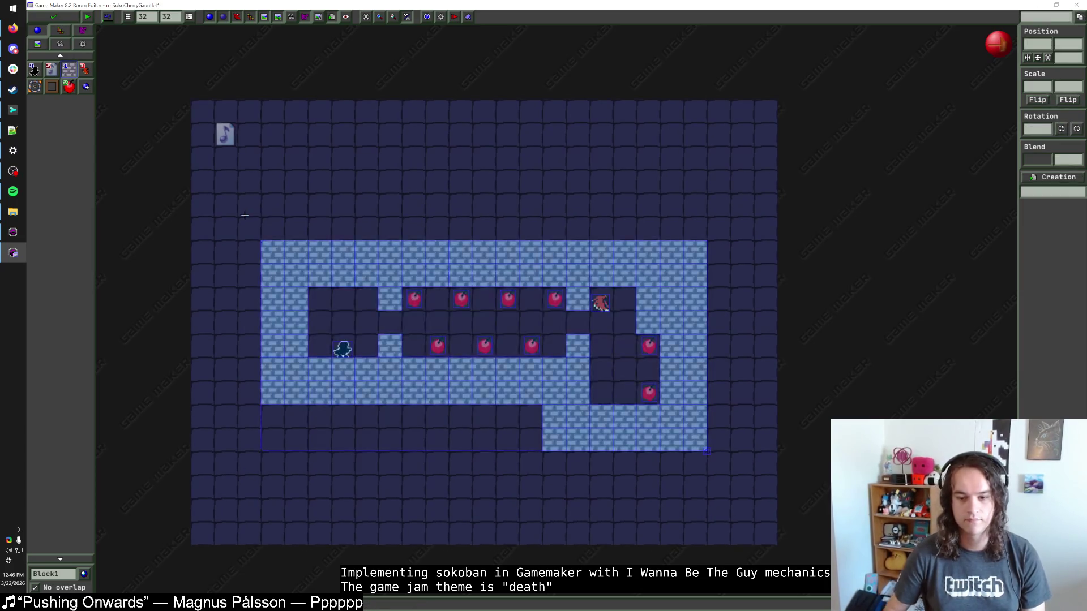
key(Up)
scroll(466, 140, down, 1)
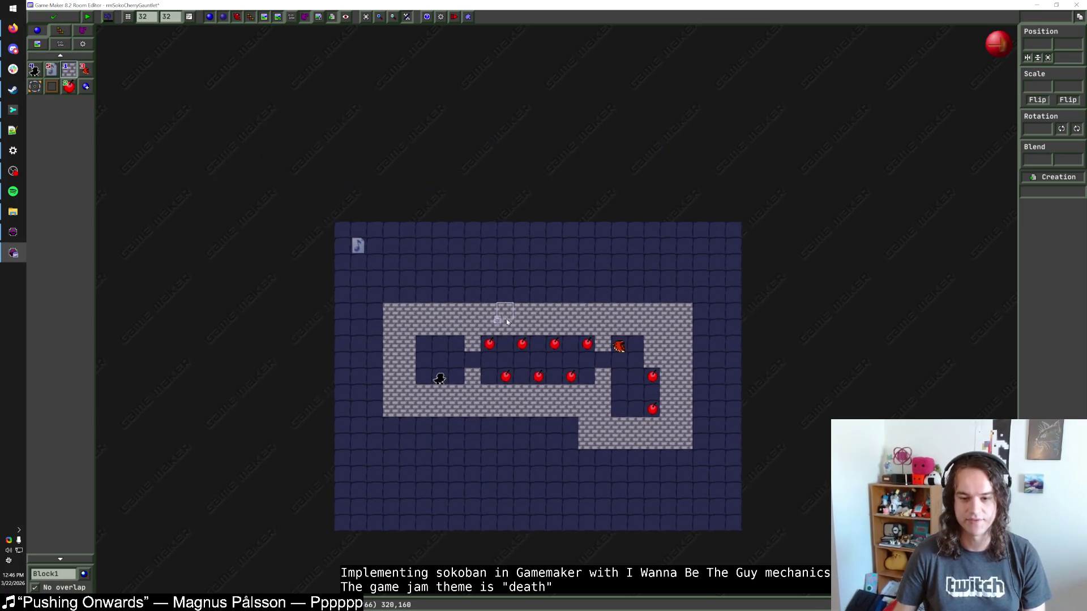
click(52, 17)
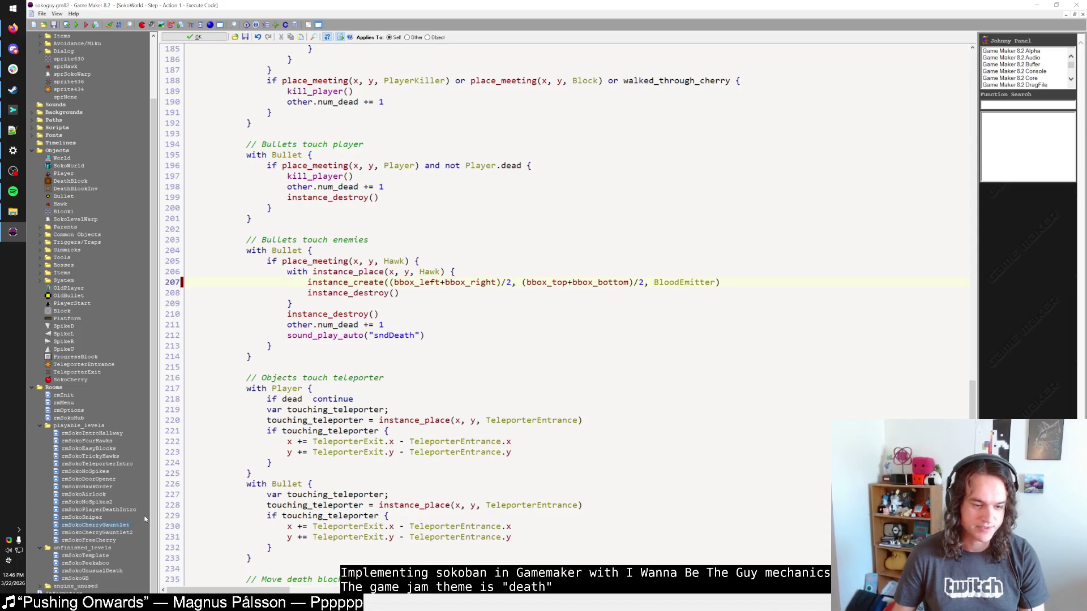
In the maximised rmSokoCherryGauntlet2 room, move the player start into the right pit and delete the block beneath it.
double_click(132, 535)
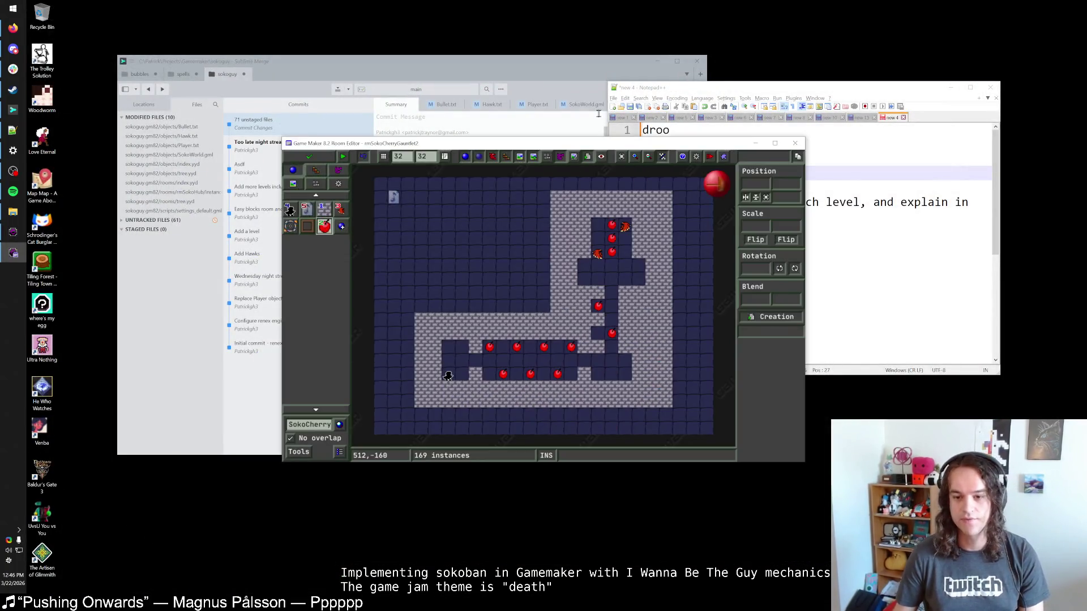
double_click(597, 145)
click(68, 69)
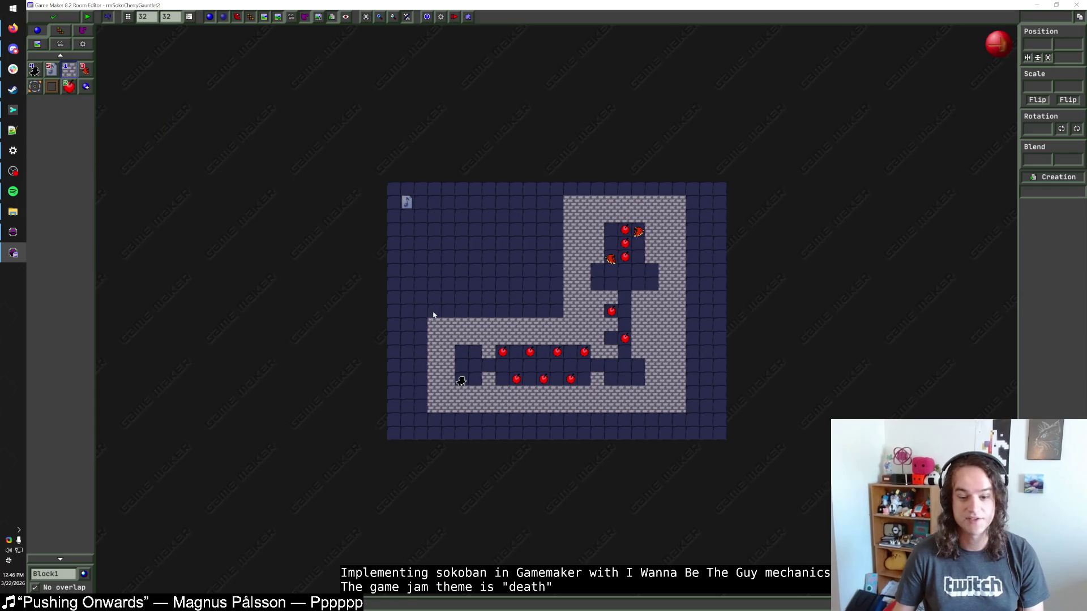
drag(453, 381, 649, 367)
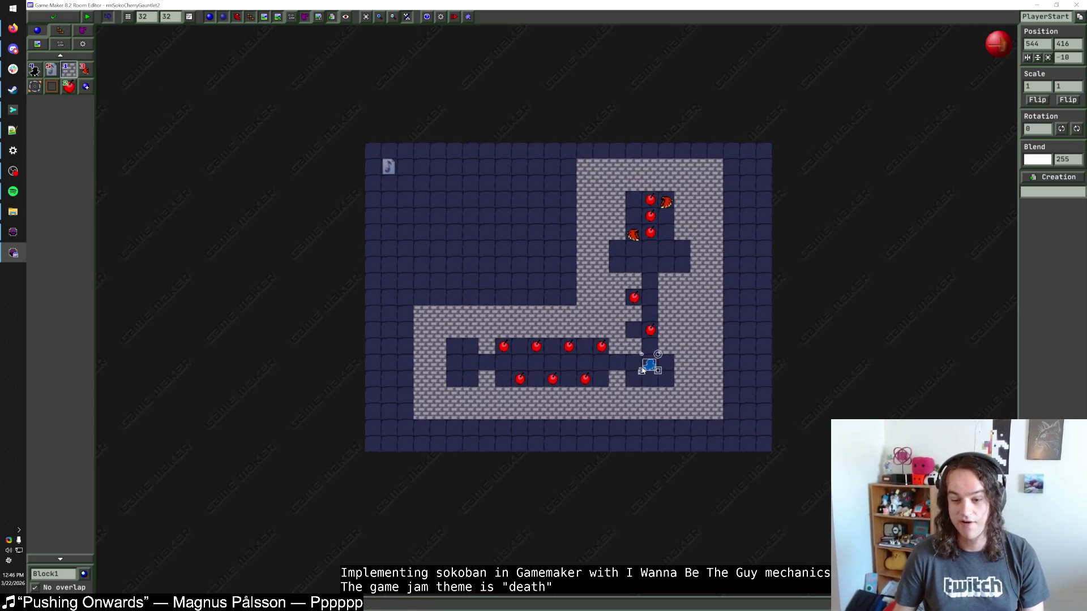
click(642, 389)
key(Delete)
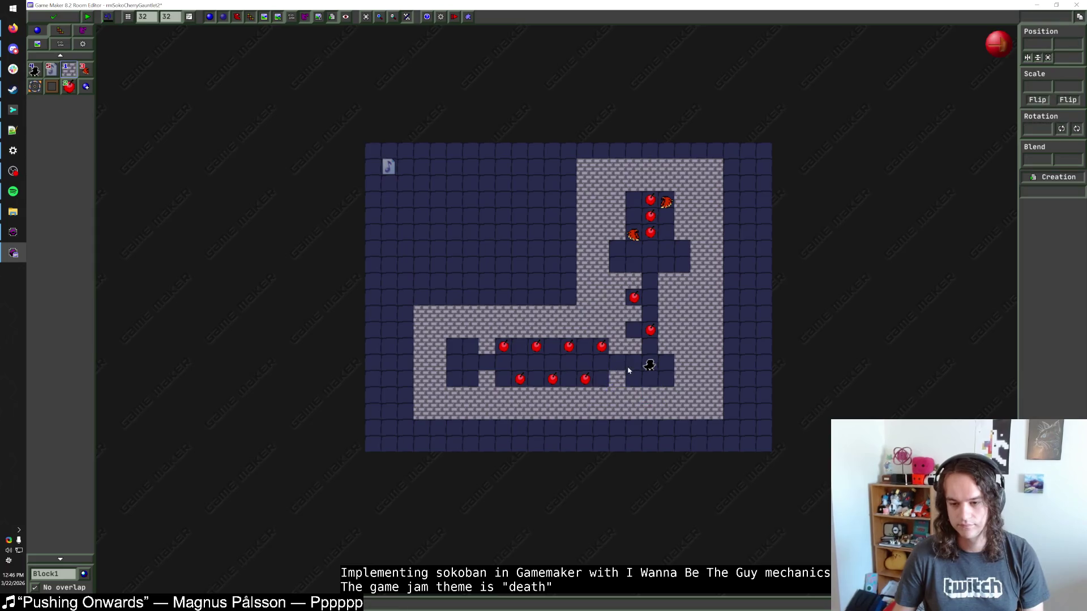
Remove the lower cherries and fill the lower corridor and left loop with Block1 walls.
right_click(600, 346)
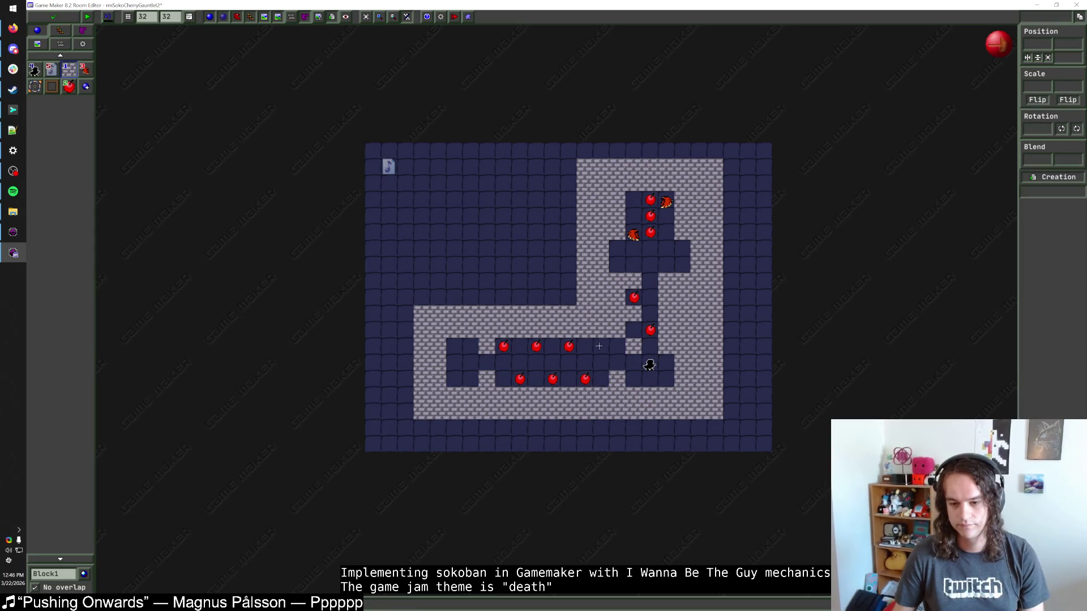
right_click(586, 376)
drag(535, 394, 585, 394)
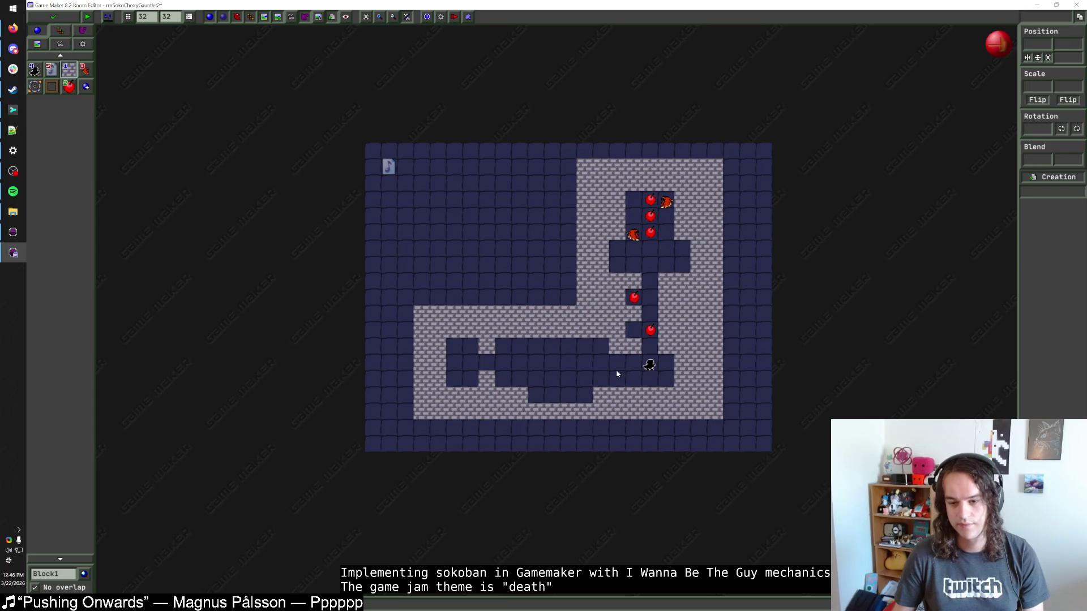
click(586, 346)
right_click(589, 375)
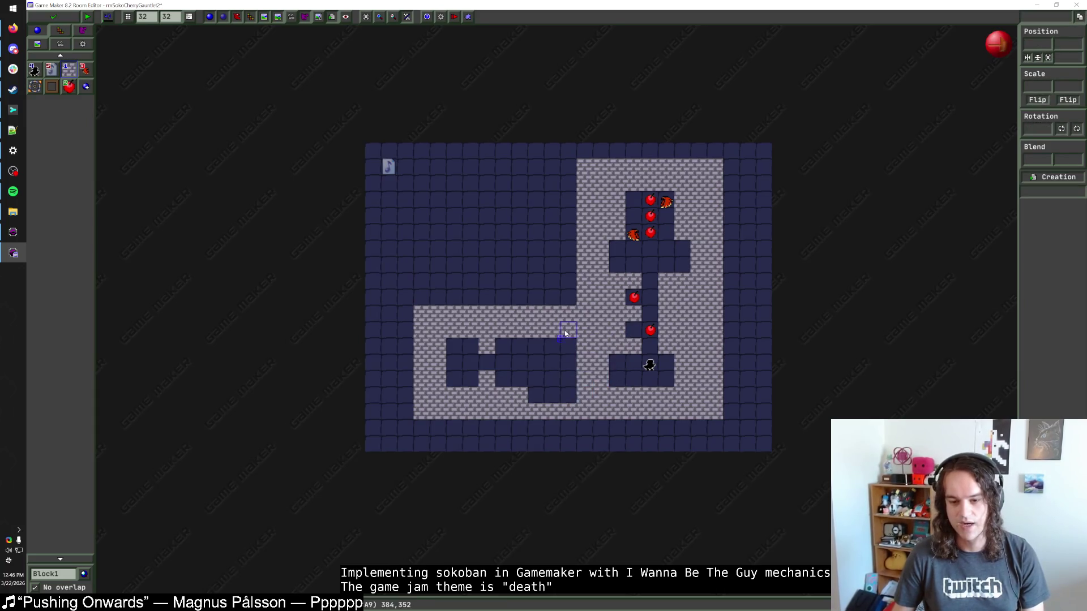
mouse_move(568, 315)
mouse_down()
mouse_move(569, 413)
mouse_move(431, 391)
mouse_move(447, 312)
mouse_move(534, 319)
mouse_move(438, 363)
mouse_move(500, 390)
mouse_up()
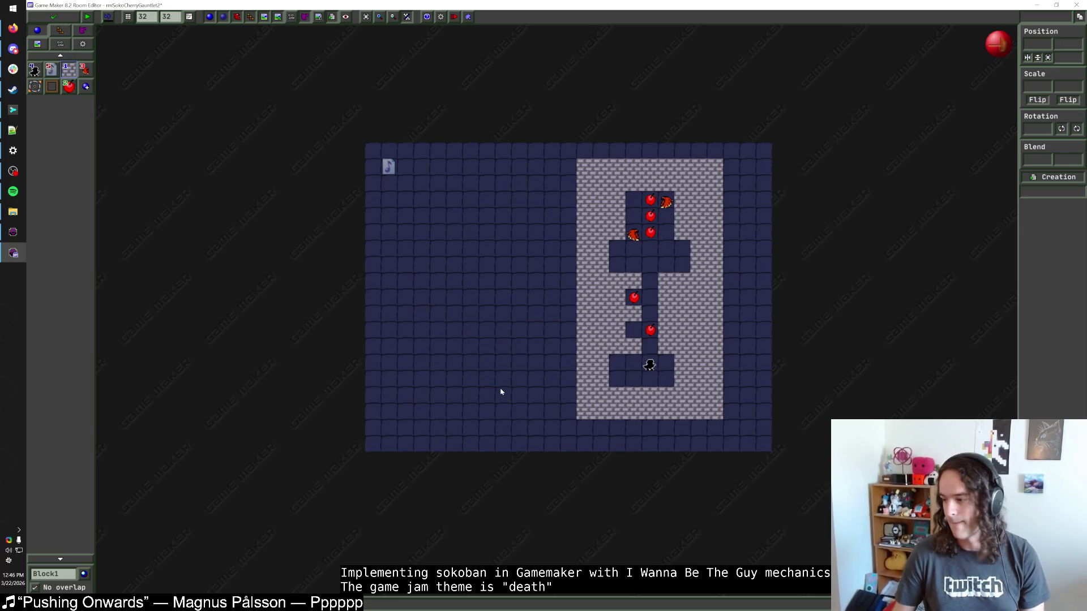
Raise the music volume, then return to the room and select a stray block.
click(13, 191)
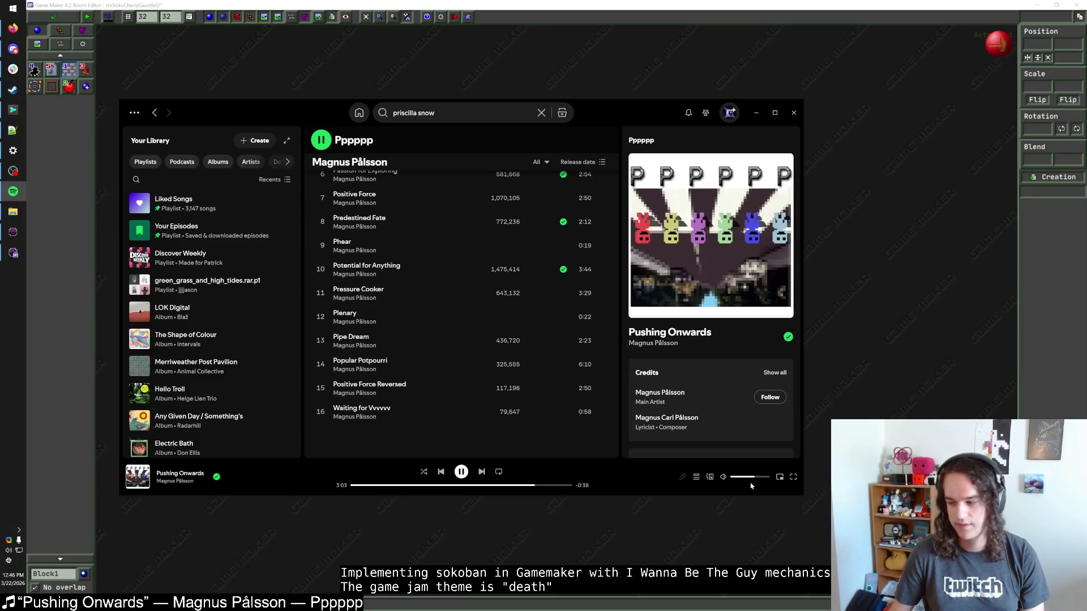
key(XF86AudioRaiseVolume)
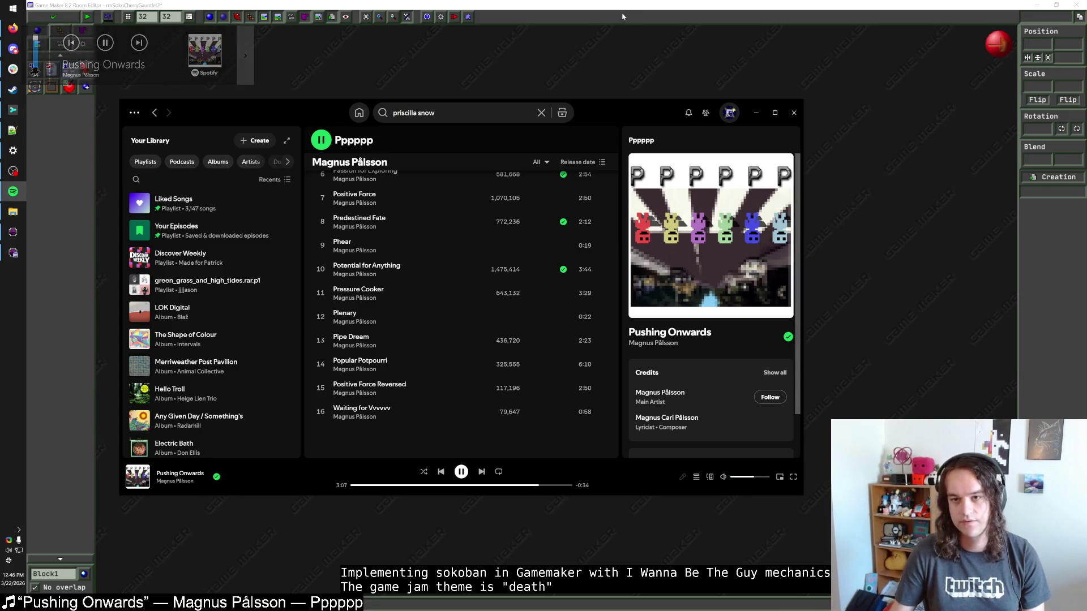
key(alt+Tab)
click(517, 384)
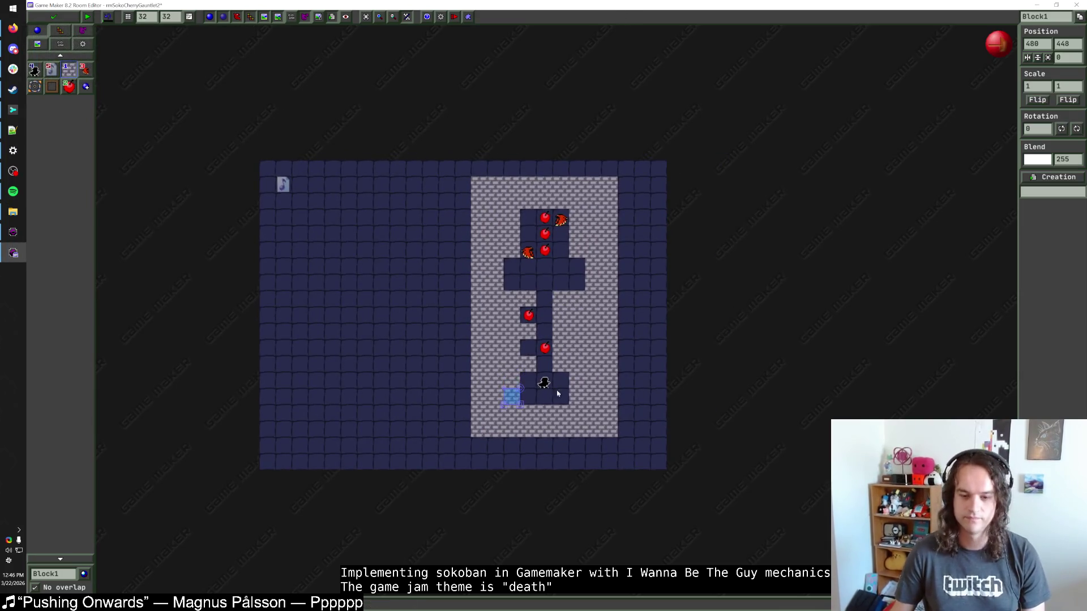
Delete the stray block, add a third hawk beside the pit's crossbar, and lower the player start one row.
key(Delete)
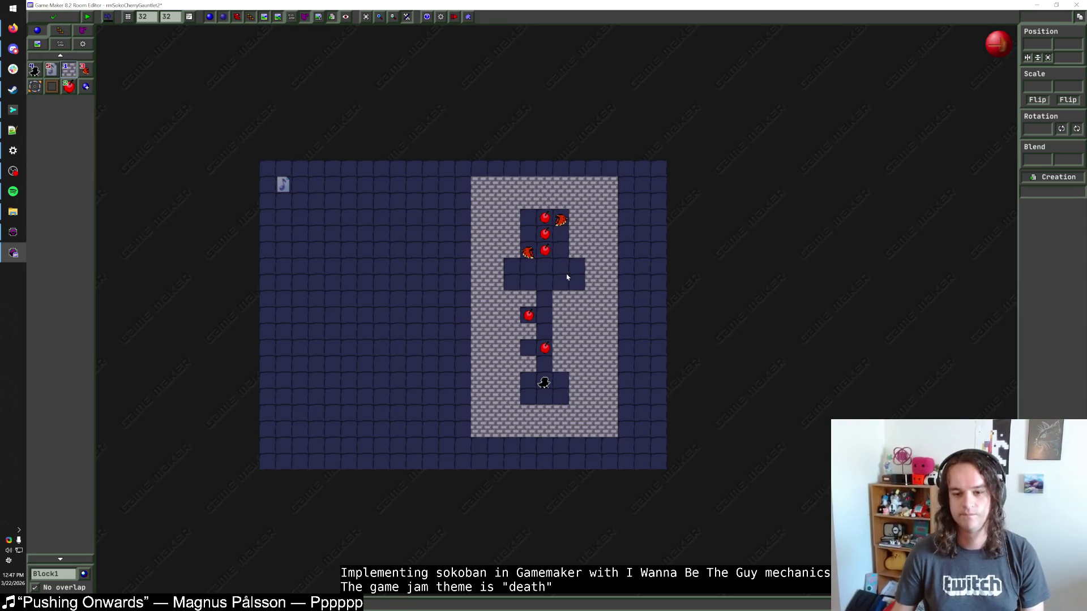
click(516, 274)
click(562, 304)
scroll(563, 307, up, 1)
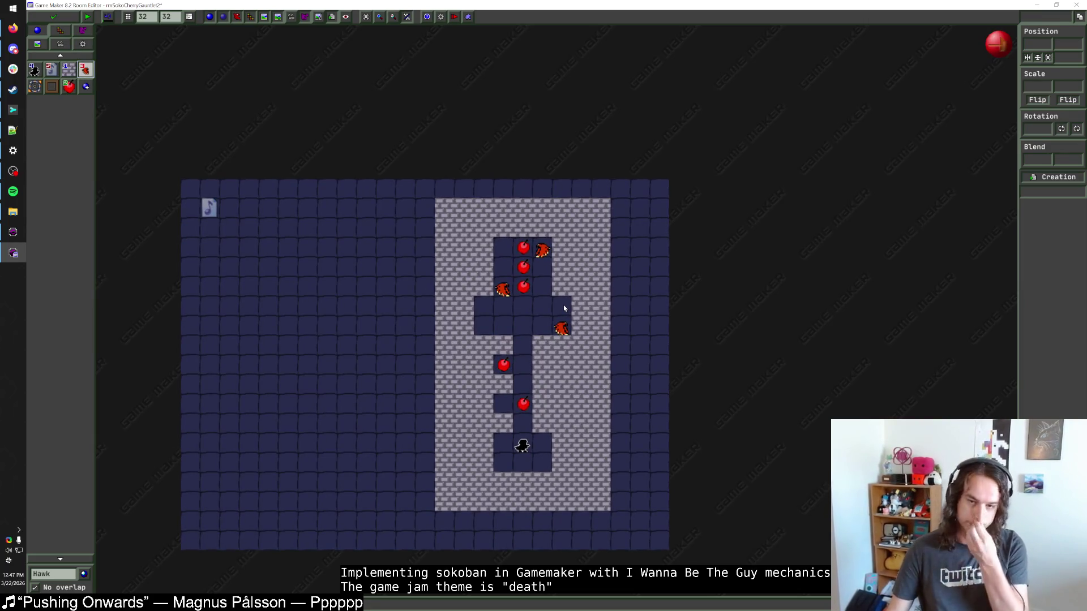
drag(522, 448, 525, 464)
click(521, 446)
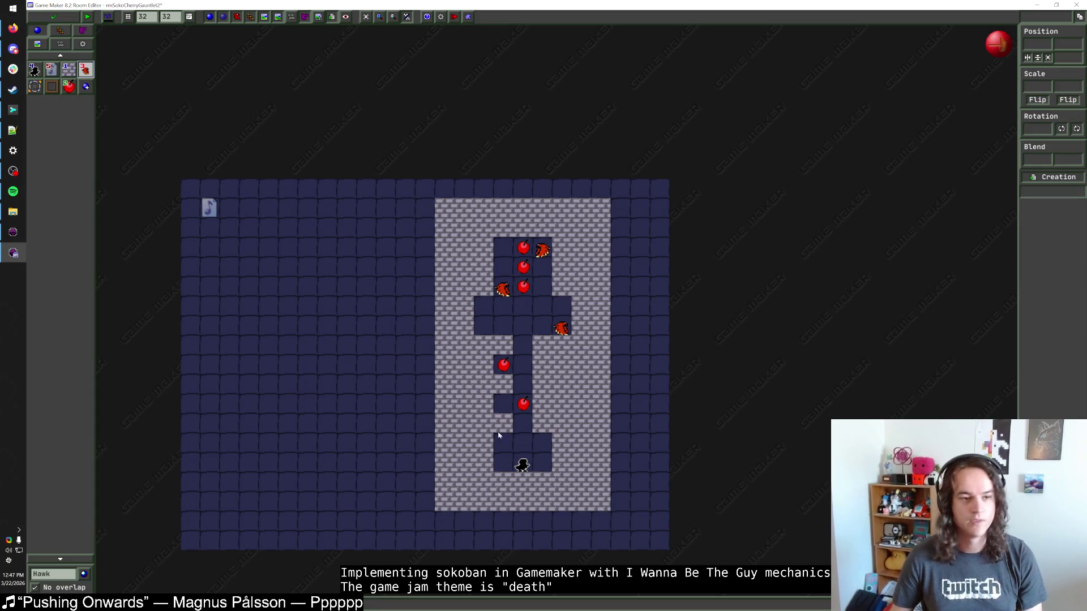
click(13, 49)
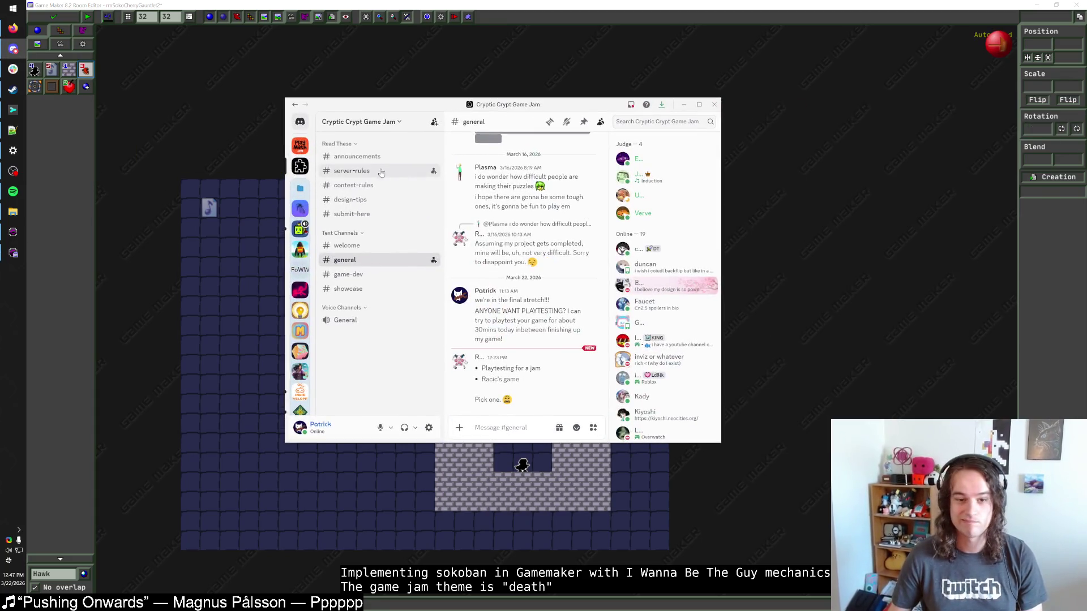
Open #contest-rules, enlarge the Discord window, and read through rules 4 and 5.
click(376, 172)
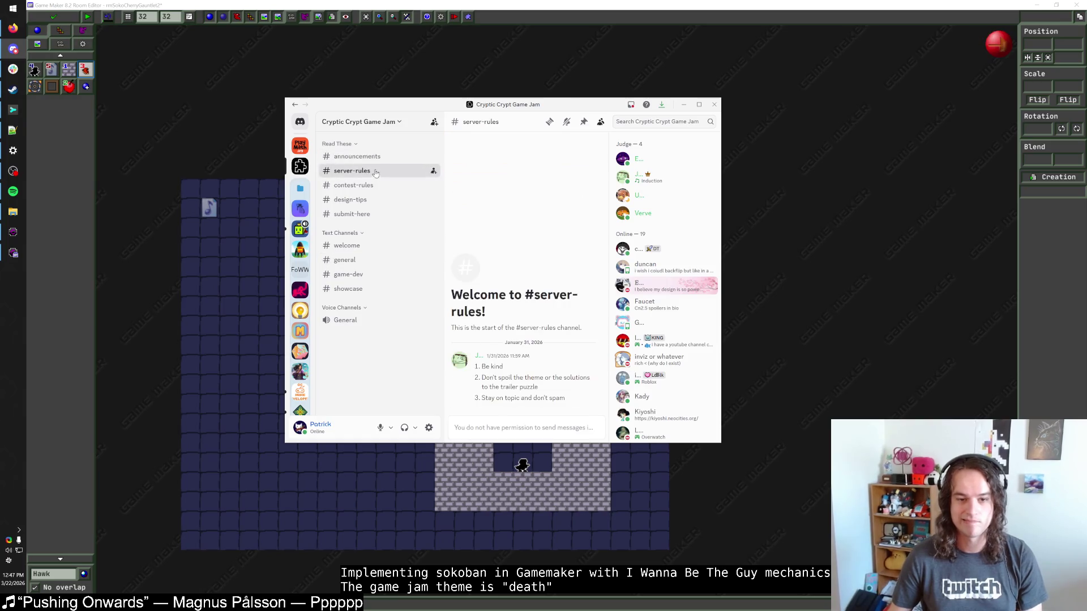
click(353, 185)
scroll(573, 332, up, 5)
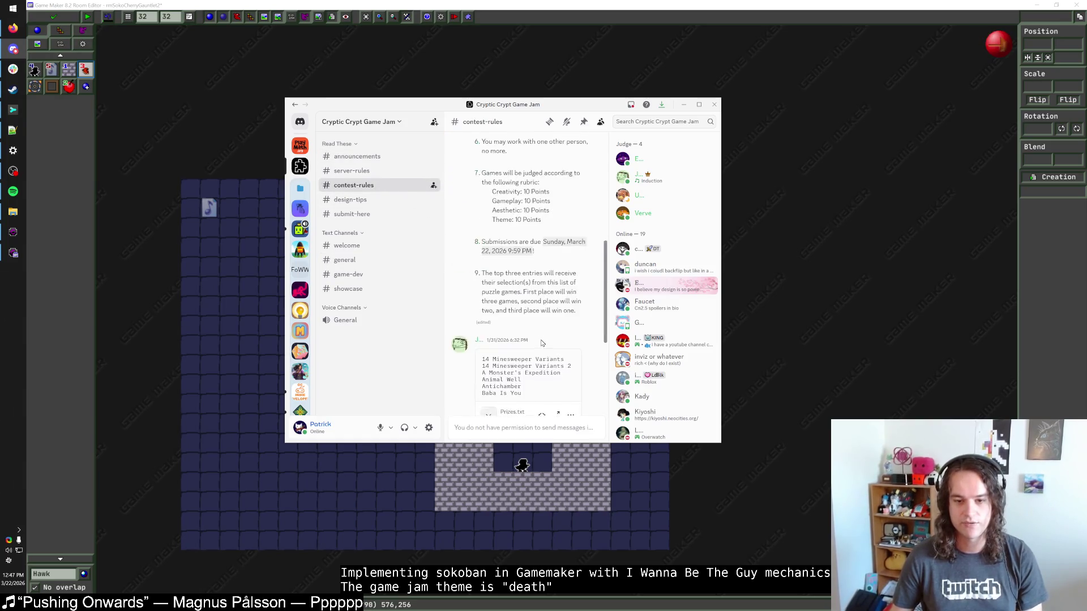
scroll(574, 332, up, 2)
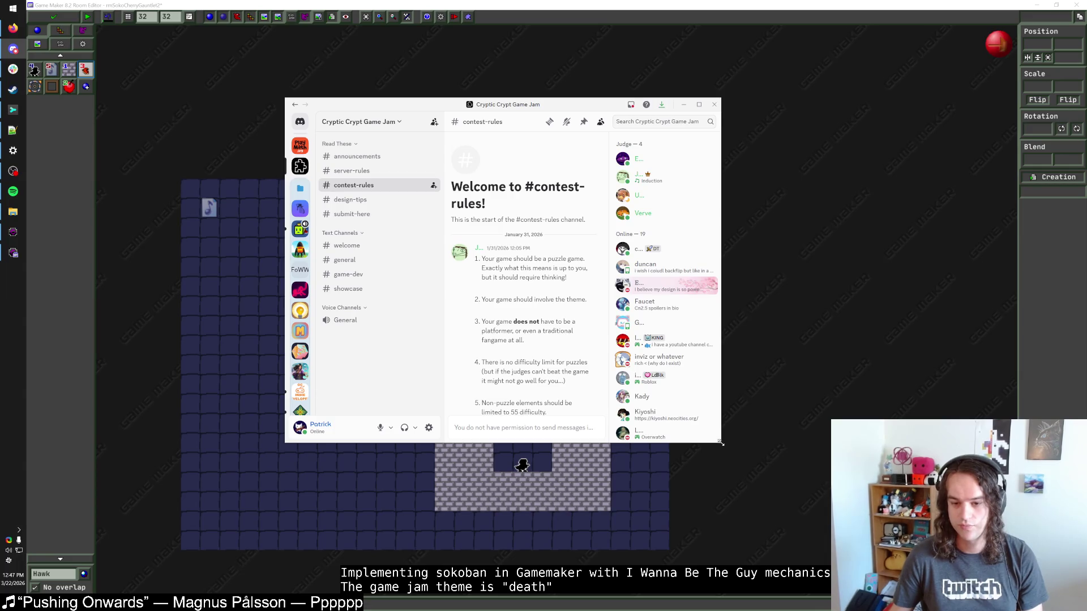
mouse_move(719, 441)
mouse_down()
mouse_move(808, 472)
mouse_move(853, 473)
mouse_up()
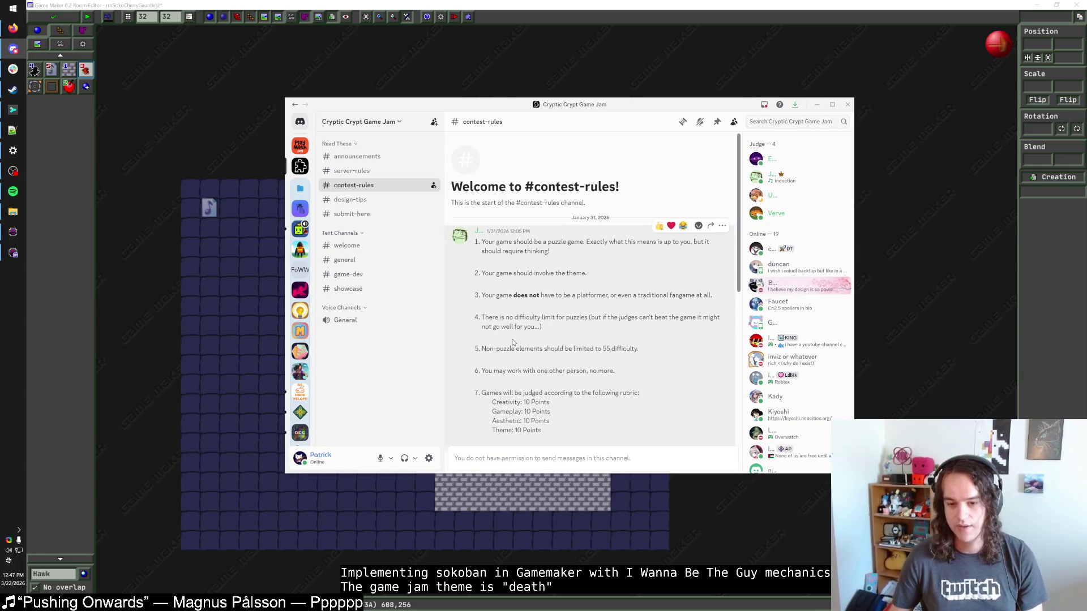
drag(484, 318, 570, 327)
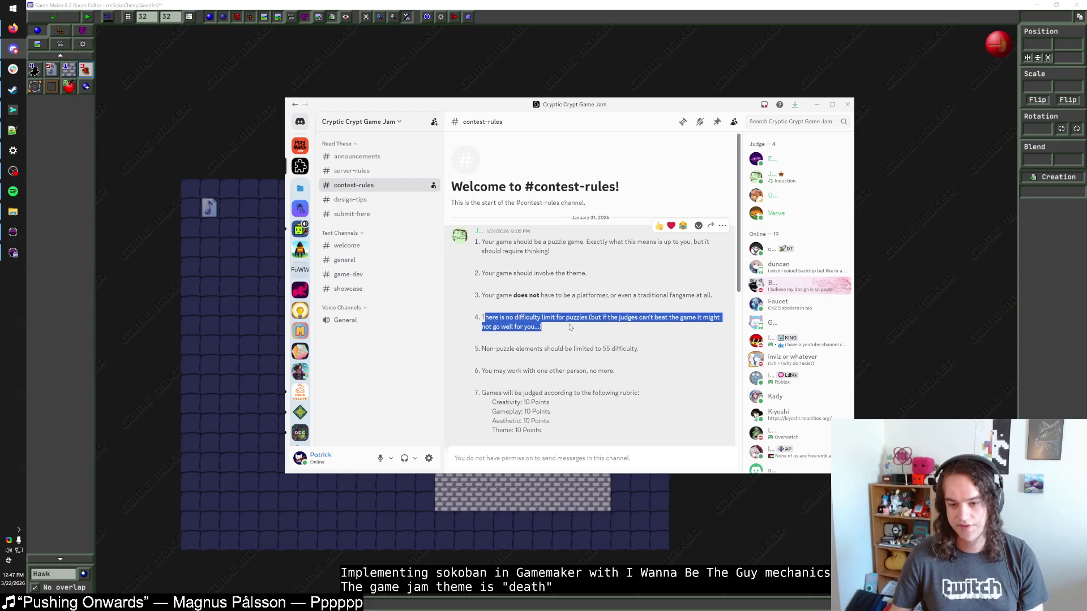
click(570, 315)
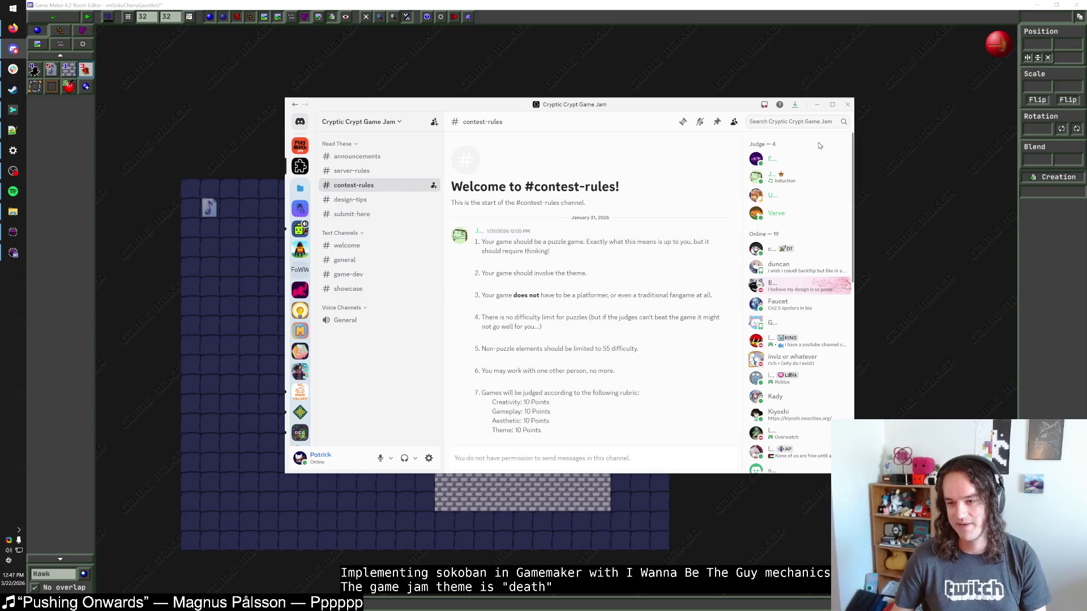
drag(482, 349, 638, 350)
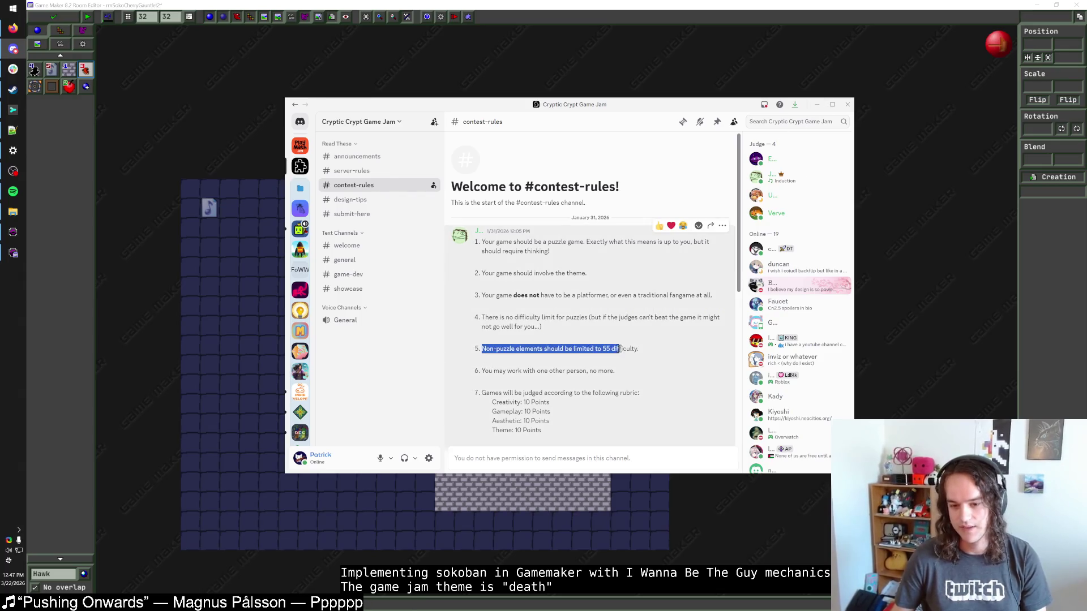
click(628, 351)
Hide Discord, choose Block1 as the object to place, then bring Discord back to the front.
click(819, 107)
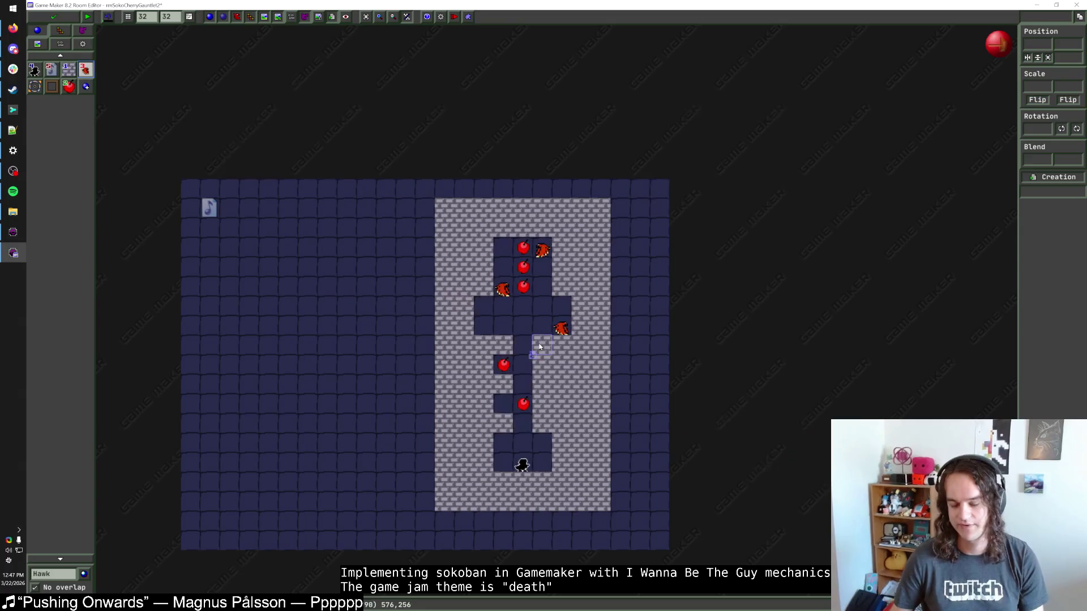
click(68, 69)
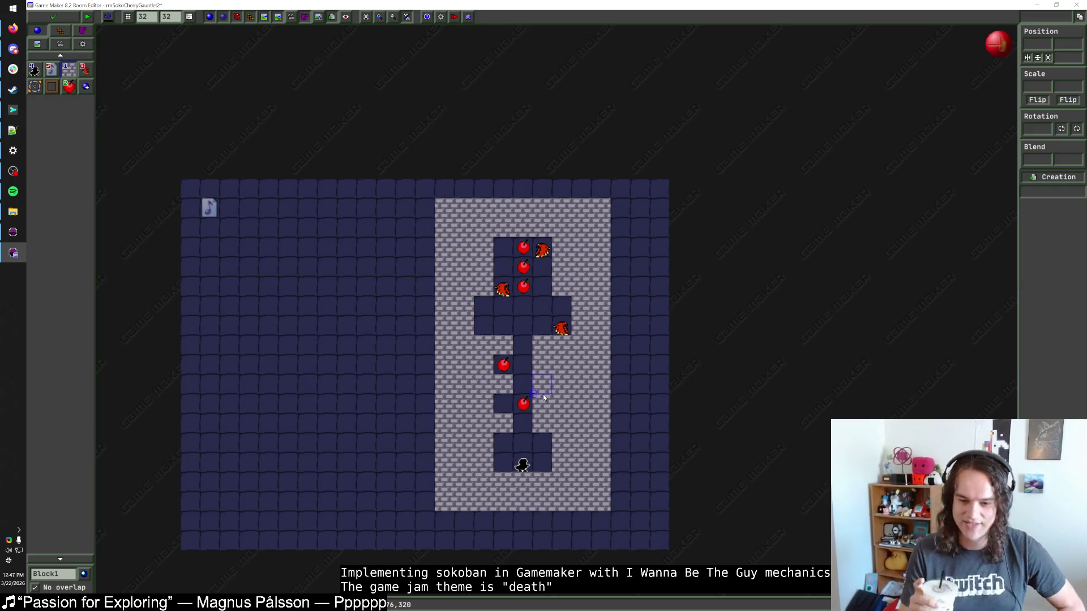
key(alt+Tab)
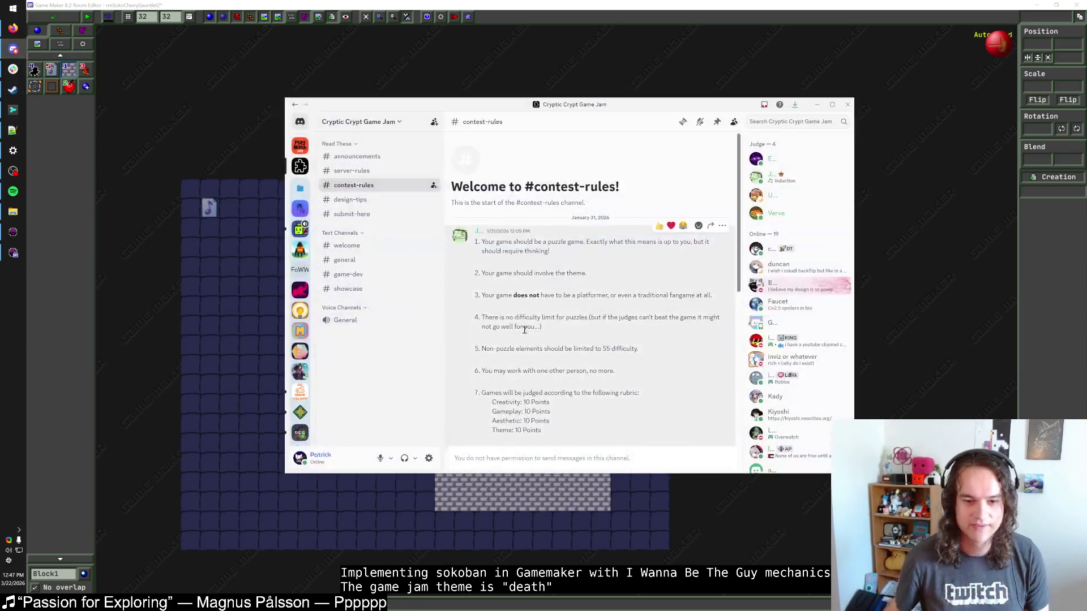
Scroll back through the #general chat history.
click(344, 260)
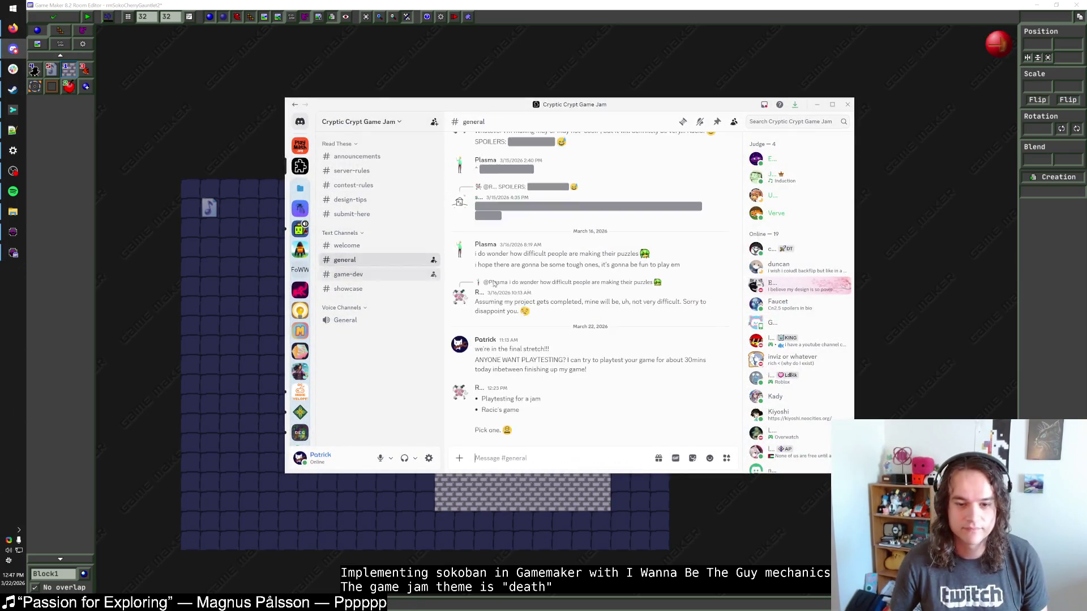
scroll(583, 315, up, 10)
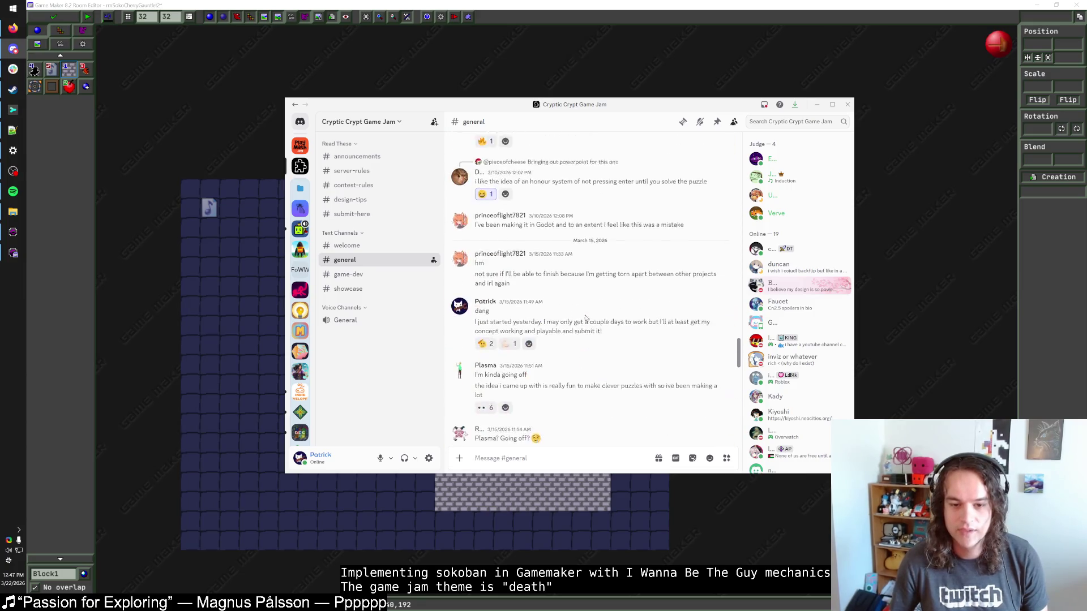
scroll(585, 317, up, 10)
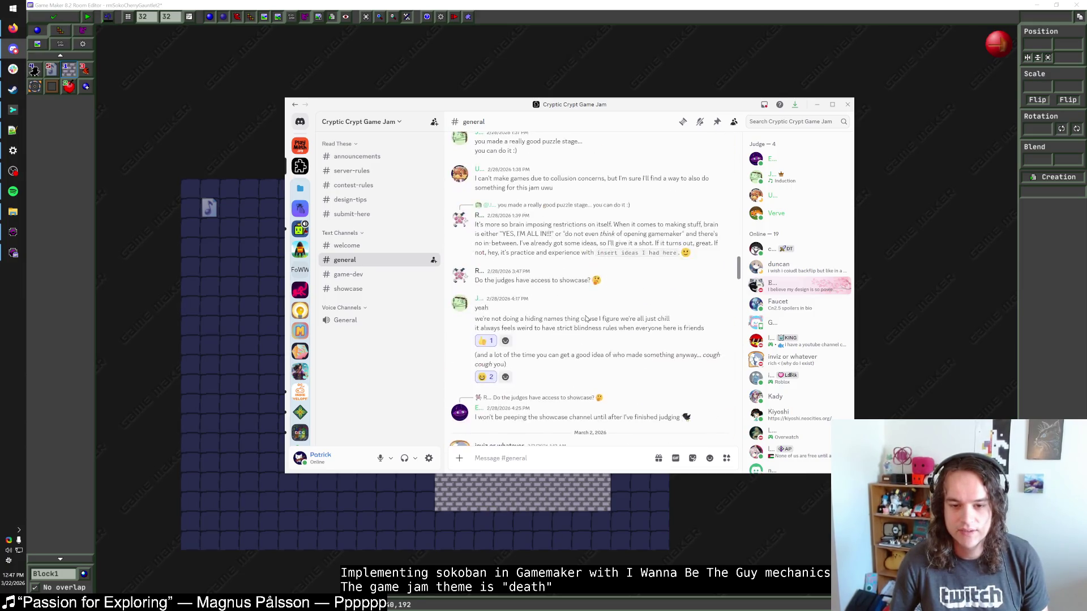
scroll(586, 319, up, 10)
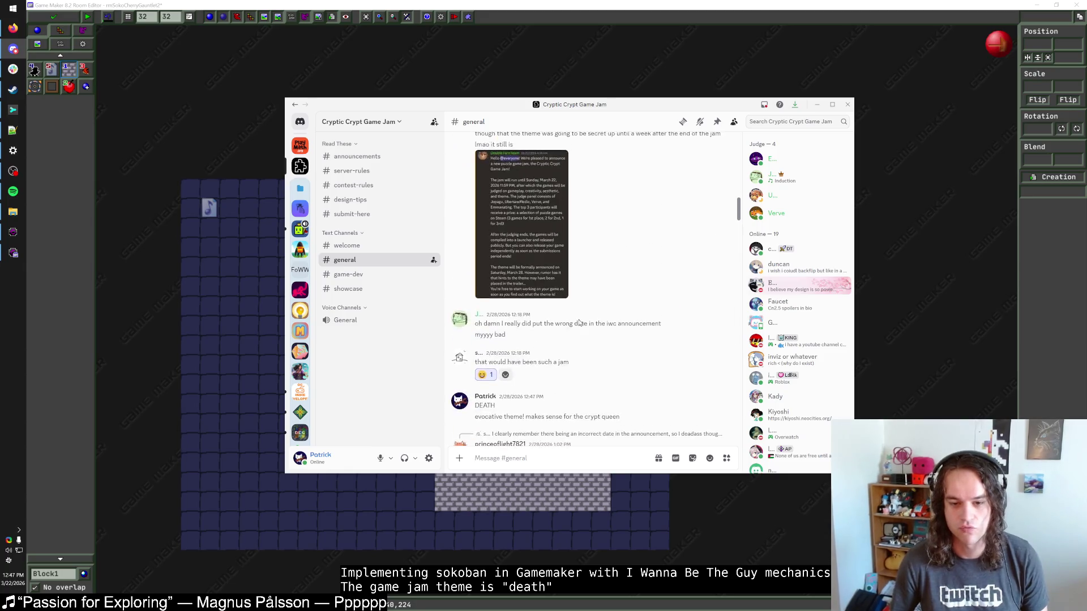
scroll(580, 322, up, 10)
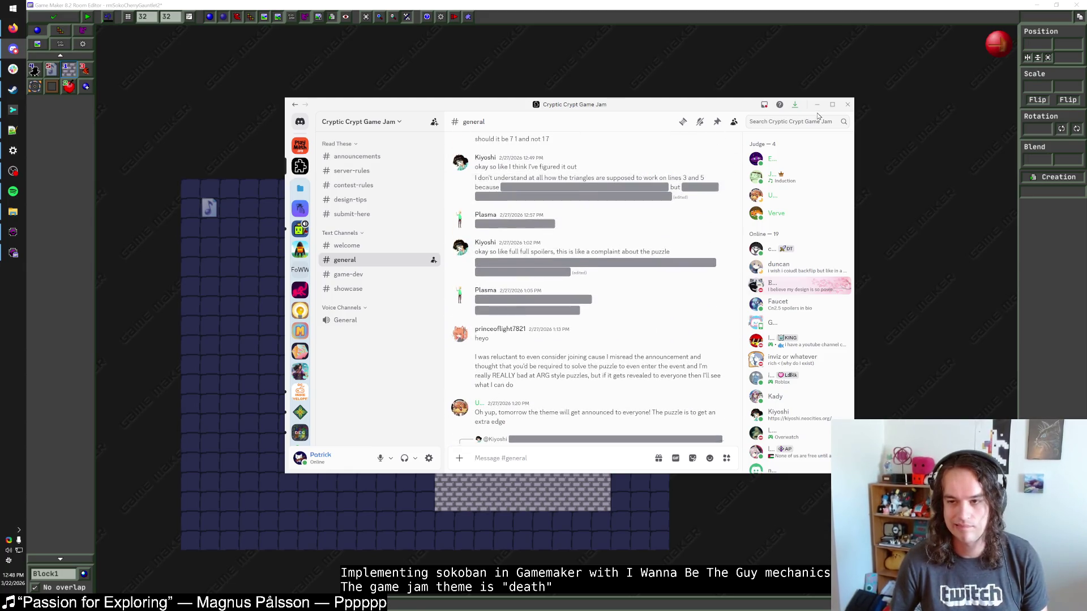
scroll(577, 331, up, 10)
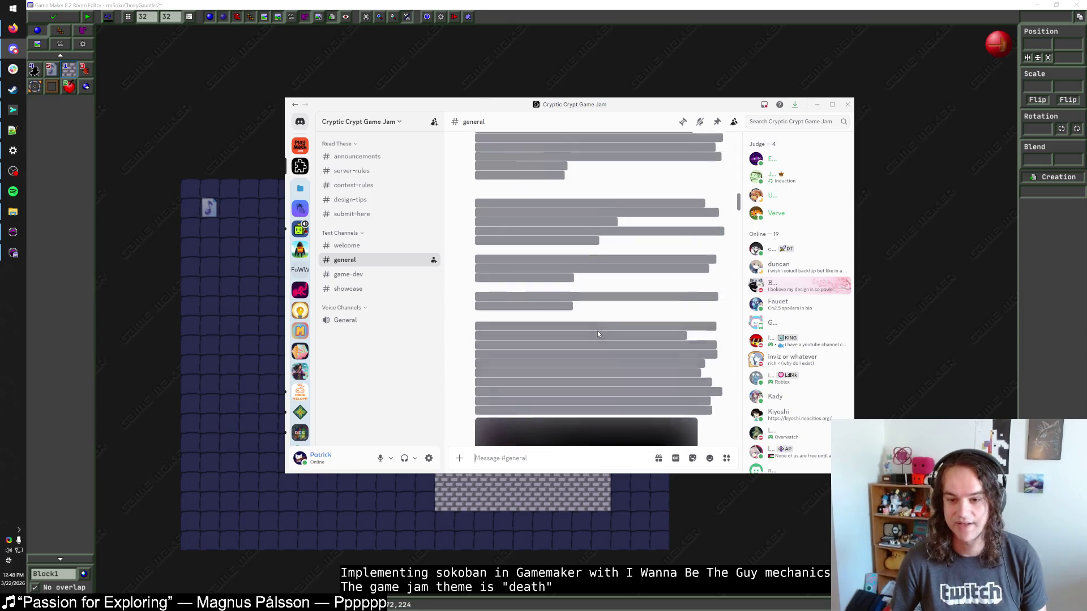
scroll(597, 333, up, 10)
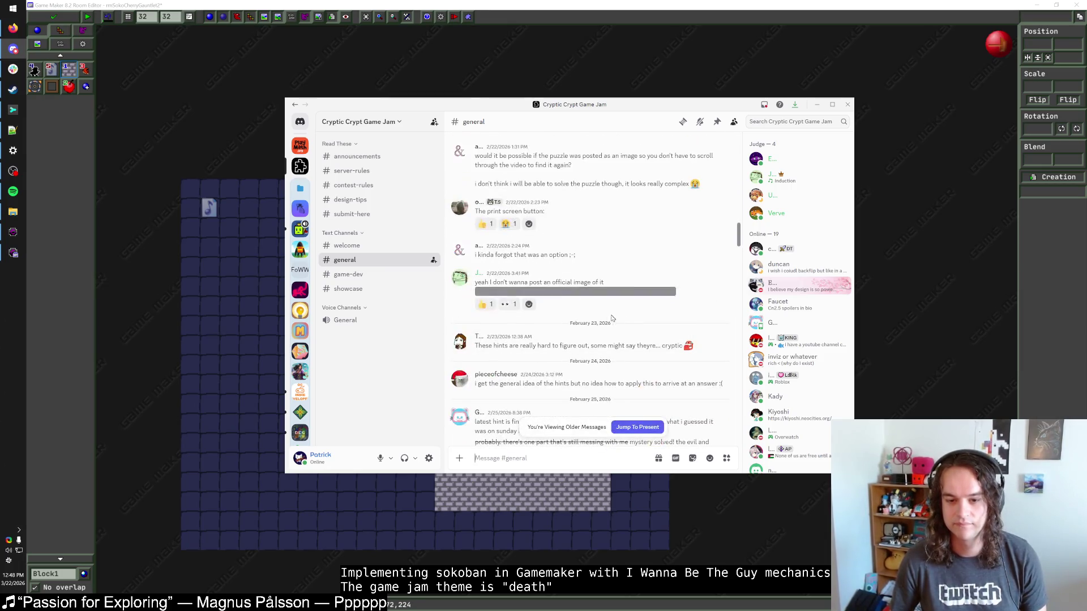
Browse the #showcase posts, then switch away from Discord.
click(409, 289)
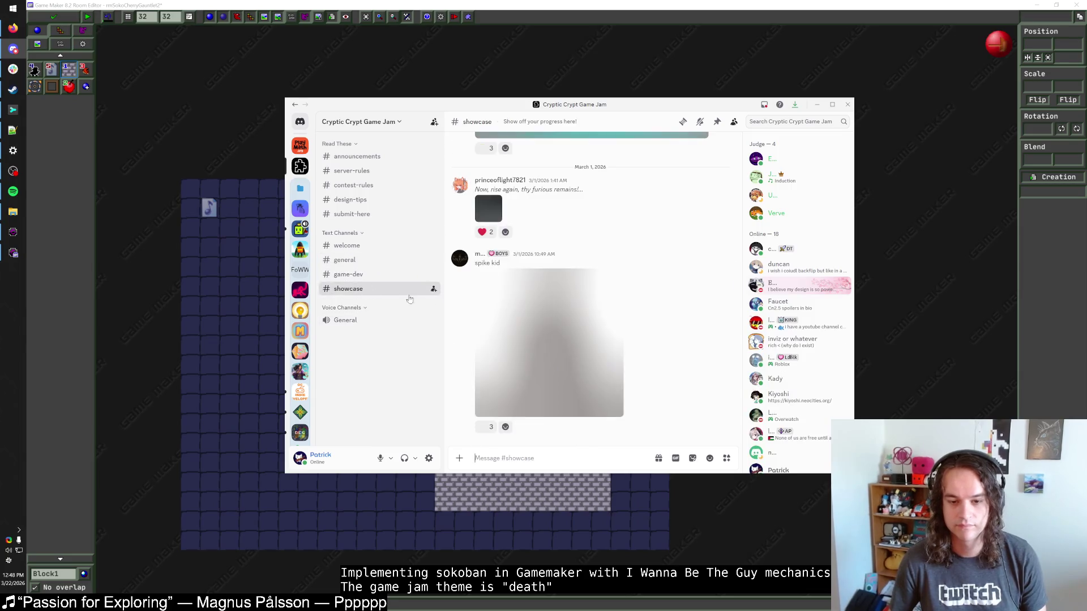
scroll(569, 348, up, 5)
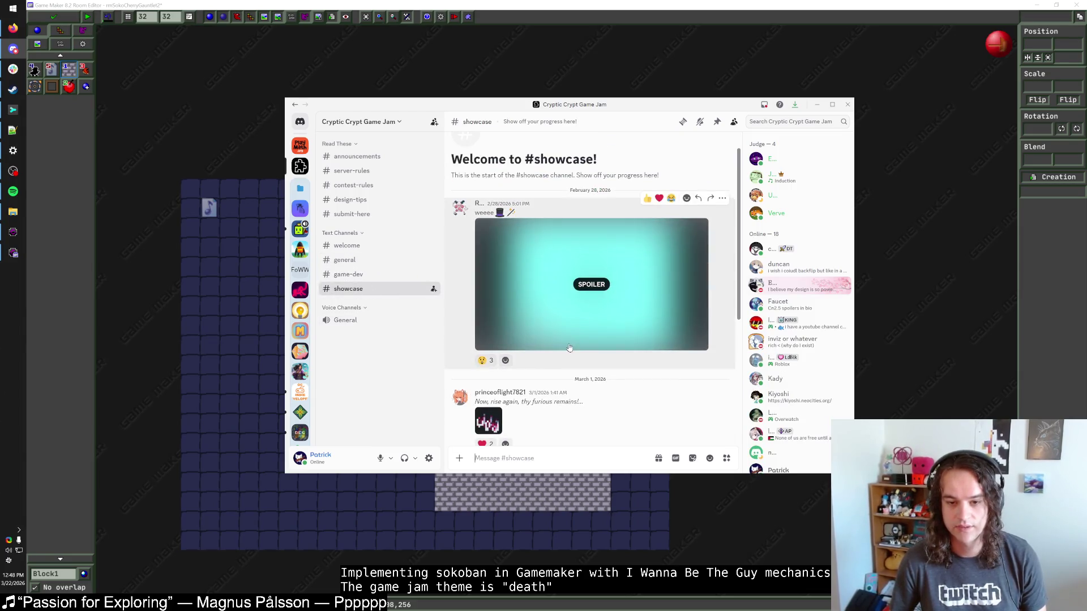
scroll(569, 347, down, 3)
key(alt+Tab)
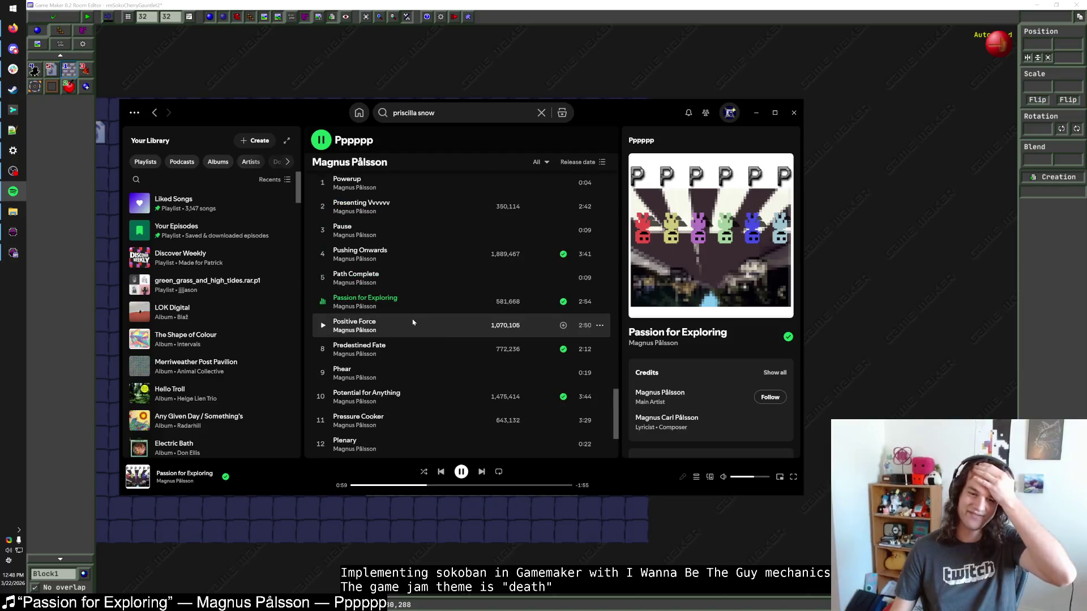
Put Spotify away to reveal the Game Maker room editor.
click(757, 116)
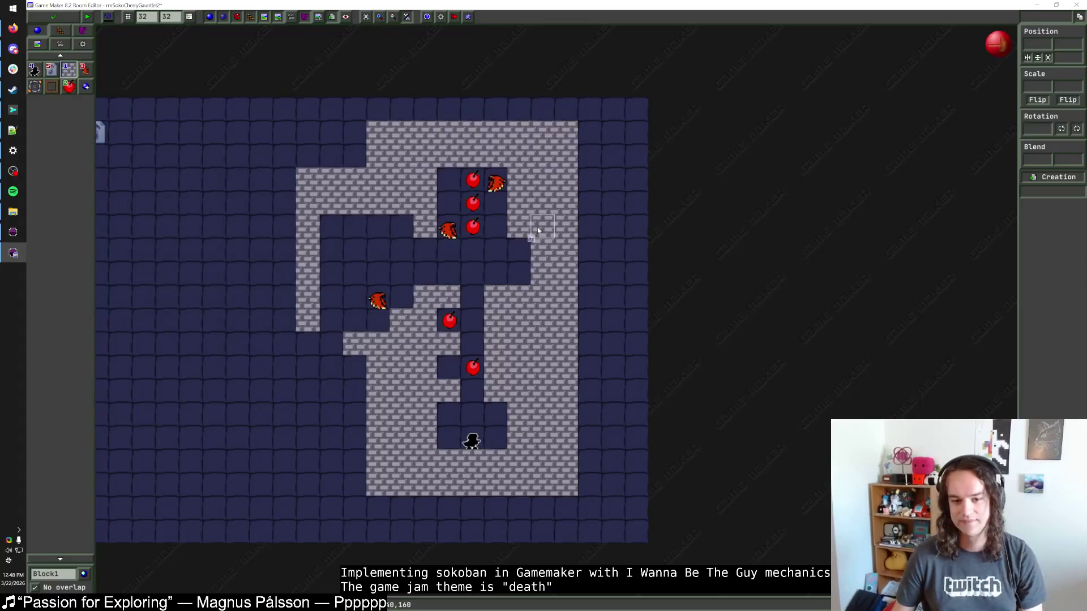
key(alt+Tab)
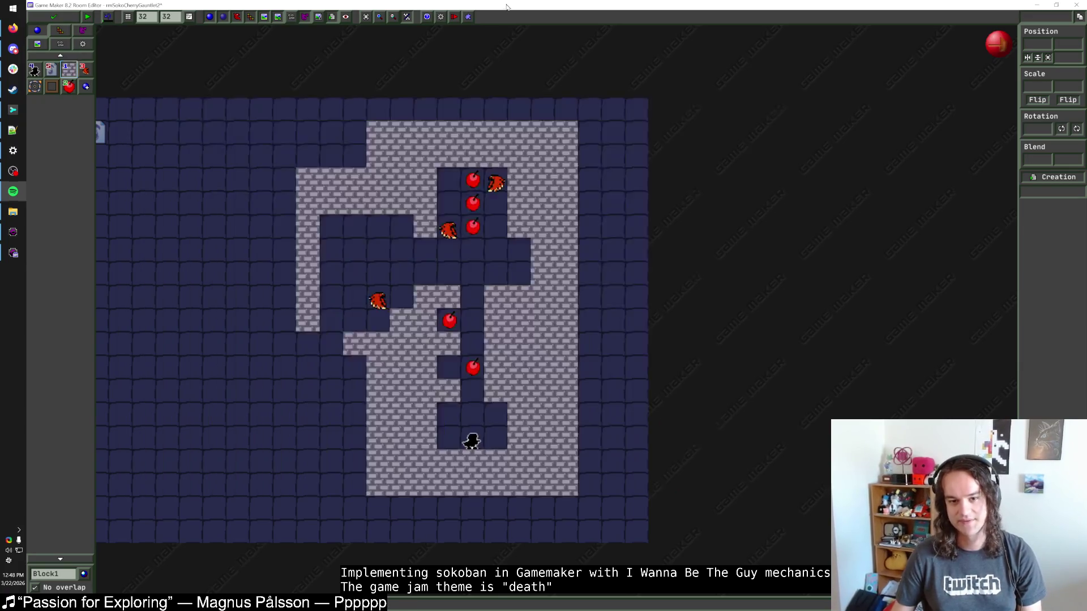
key(alt+Tab)
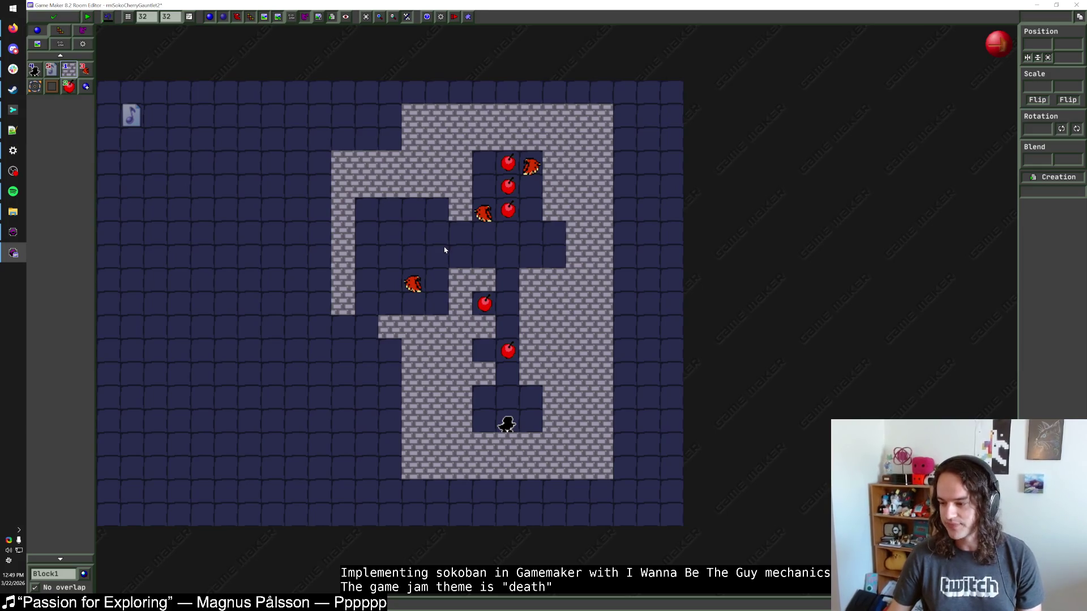
Paint Block1 walls over the upper-left floor and move the left hawk down one cell.
drag(390, 139, 341, 139)
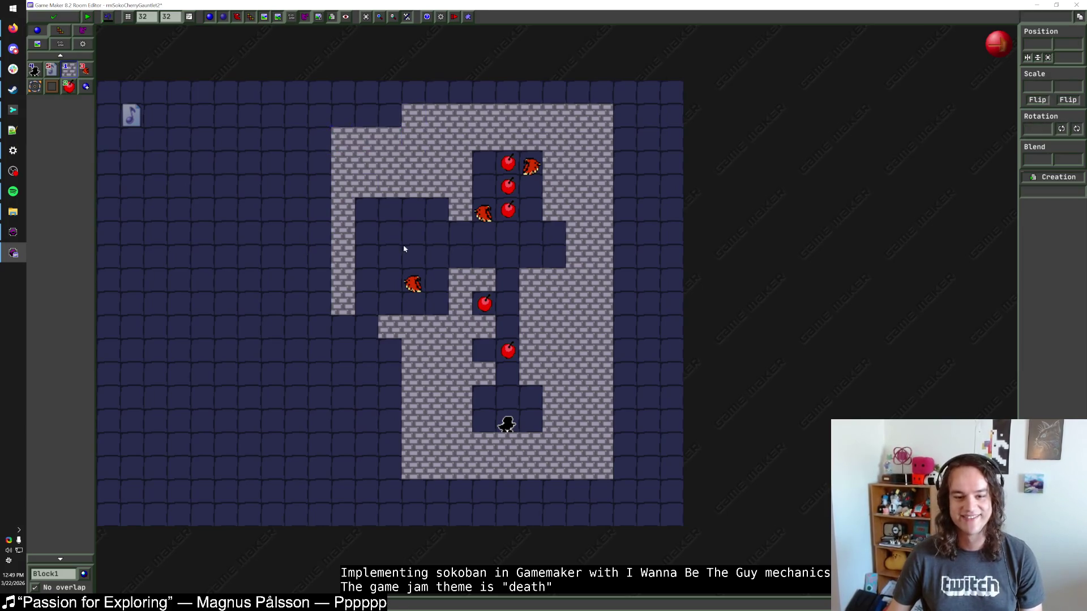
mouse_move(362, 198)
mouse_down()
mouse_move(371, 326)
mouse_move(367, 175)
mouse_move(388, 138)
mouse_move(388, 208)
mouse_up()
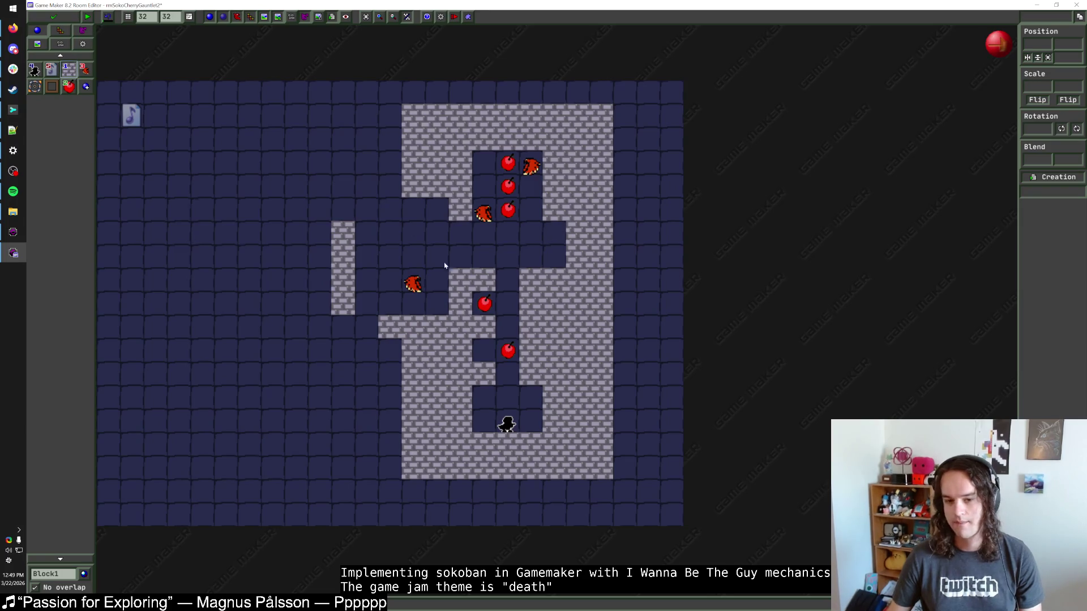
drag(412, 283, 413, 306)
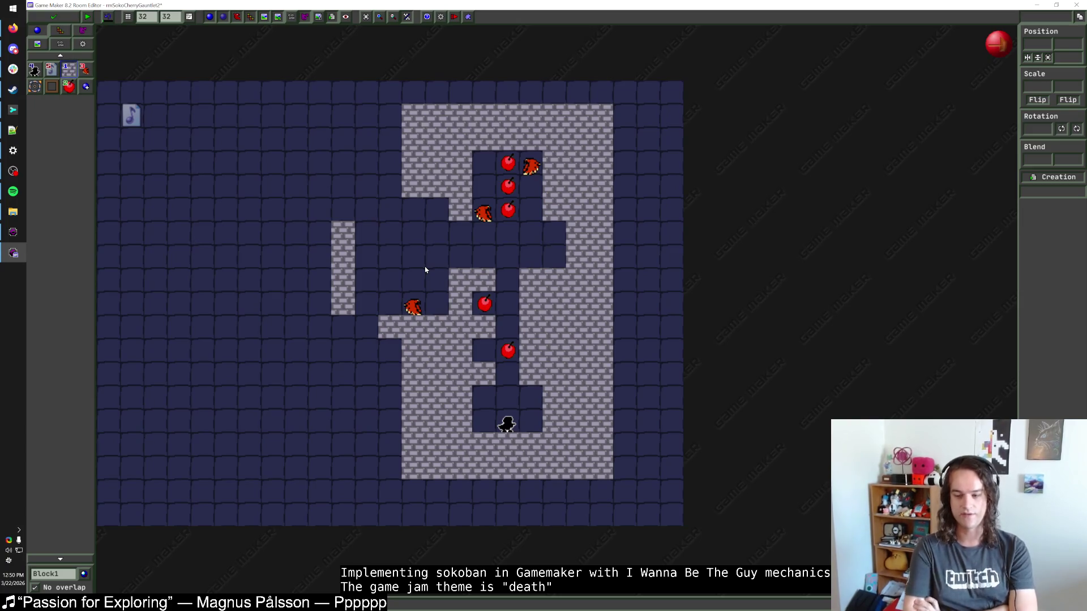
Delete the lower-left hawk, the small left pillar and a stray tile, and paint floor down the left side.
drag(436, 208, 436, 286)
right_click(413, 306)
right_click(343, 233)
right_click(343, 256)
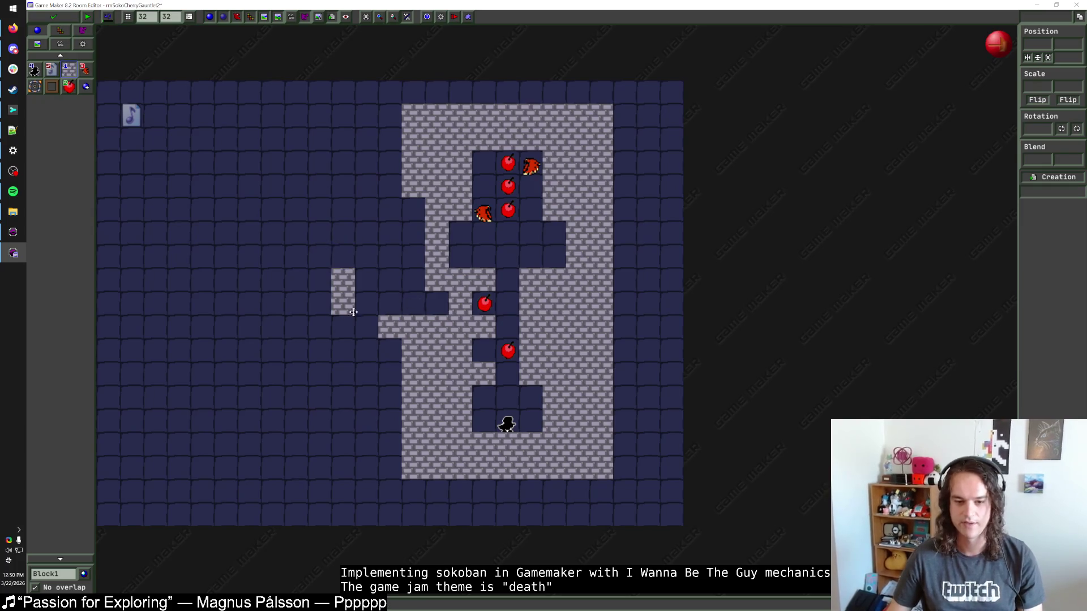
right_click(343, 279)
right_click(343, 303)
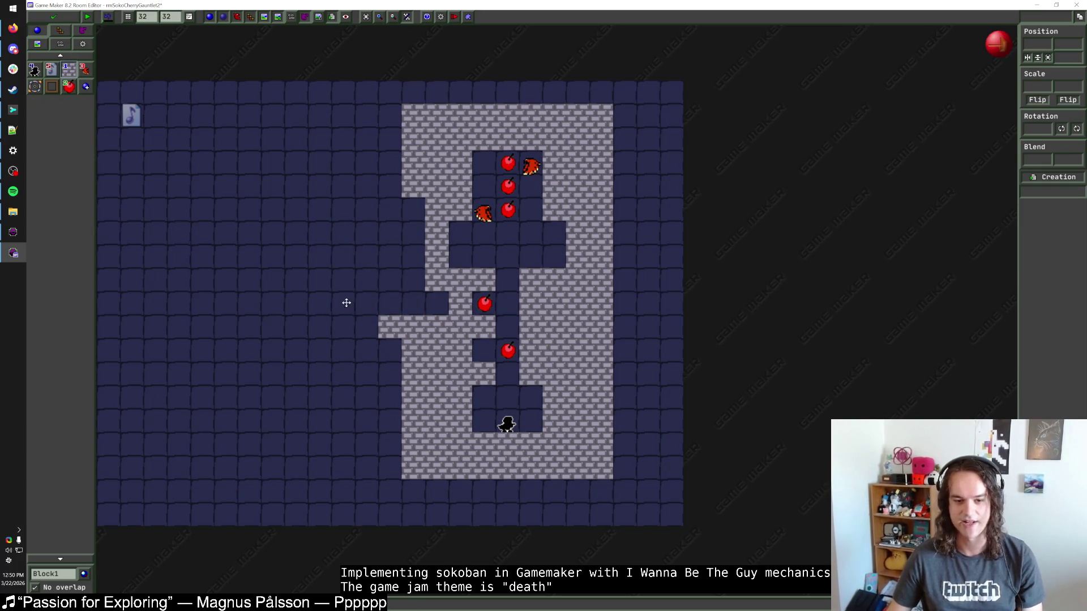
right_click(390, 327)
drag(414, 303, 414, 203)
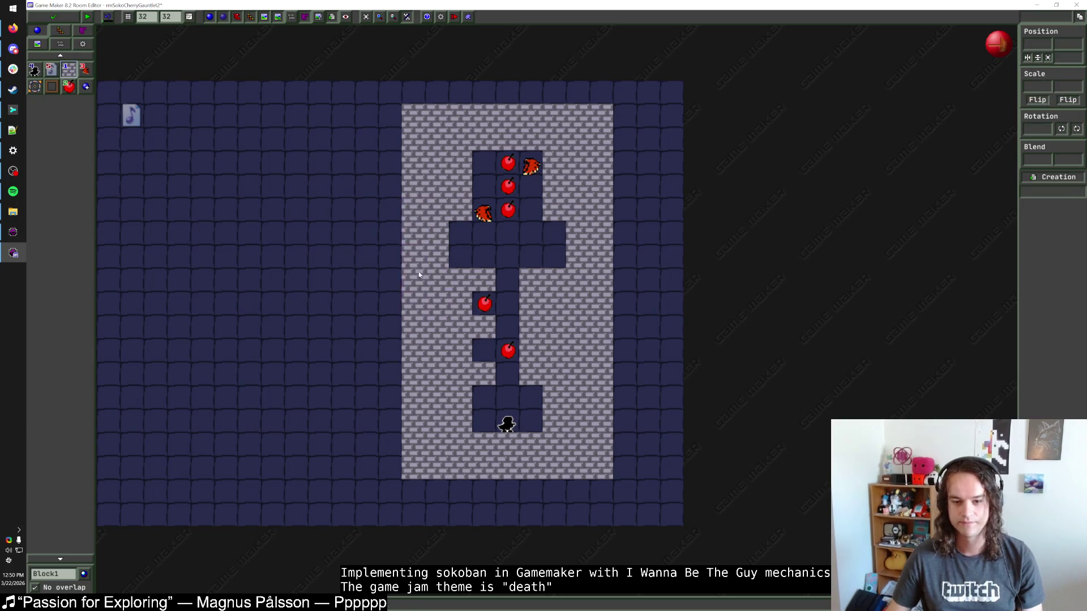
Shift the entire level five cells left and one cell down.
mouse_move(645, 73)
mouse_down()
mouse_move(382, 368)
mouse_move(343, 506)
mouse_up()
key(Left)
key(Left)
key(Left)
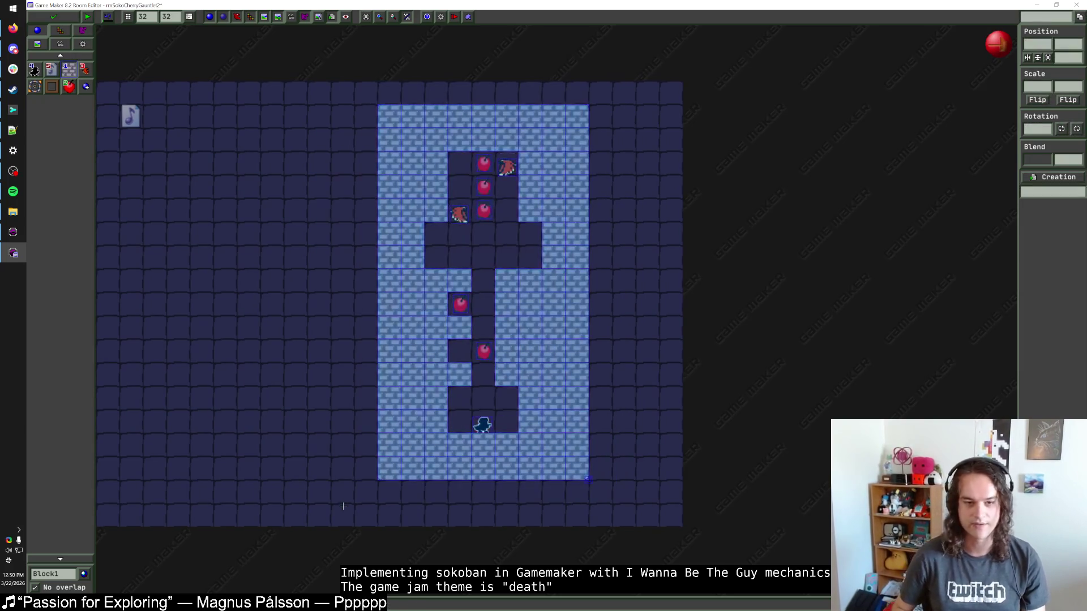
key(Down)
click(508, 437)
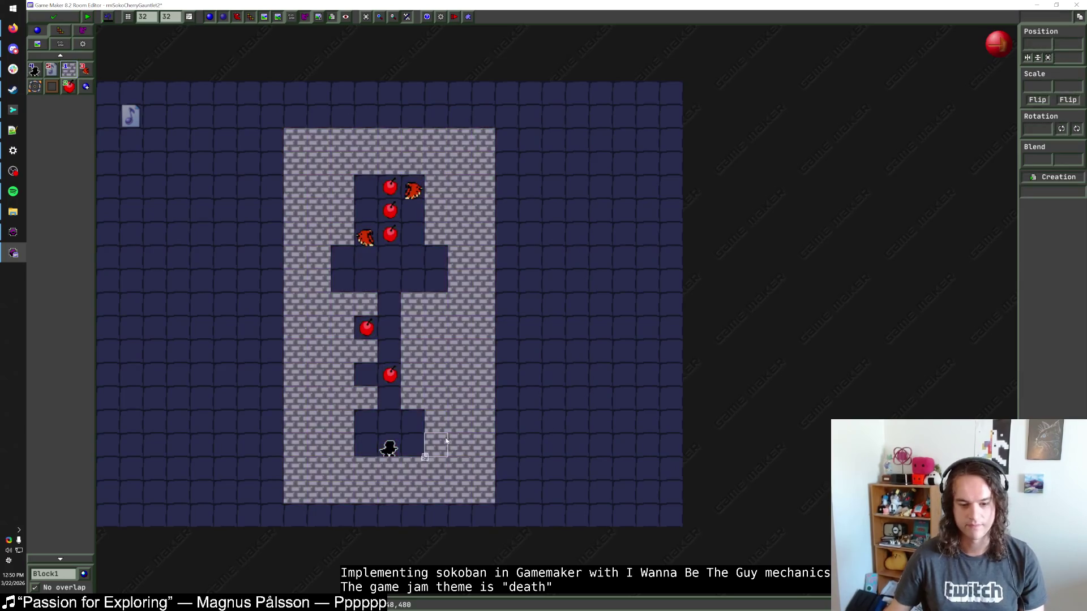
scroll(547, 416, down, 2)
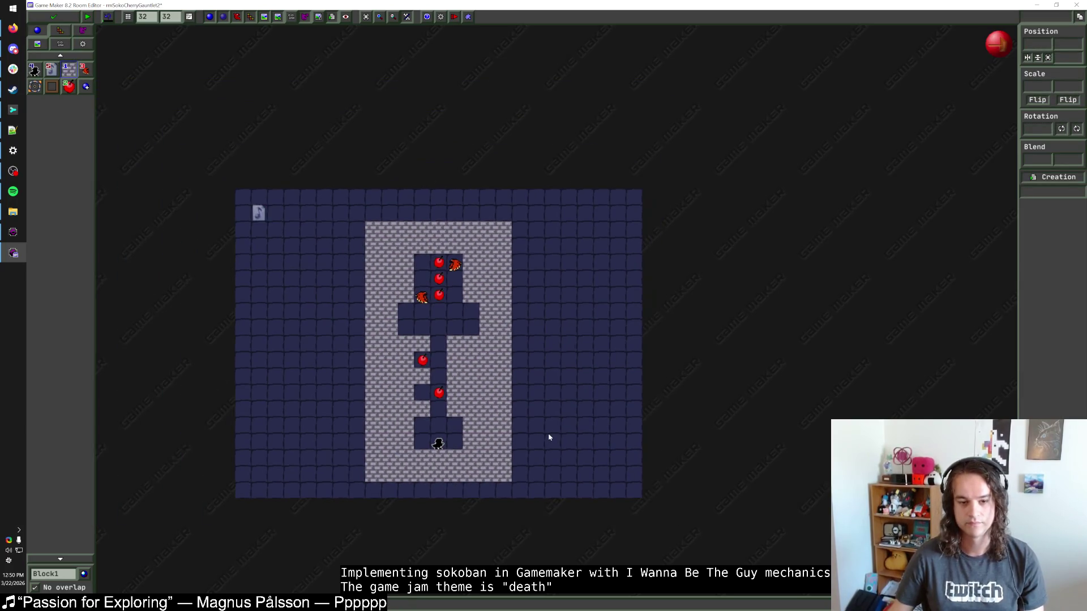
Place a SokoLevelWarp in rmSokoHub and set its room_index to rmSokoCherryGauntlet2.
click(52, 16)
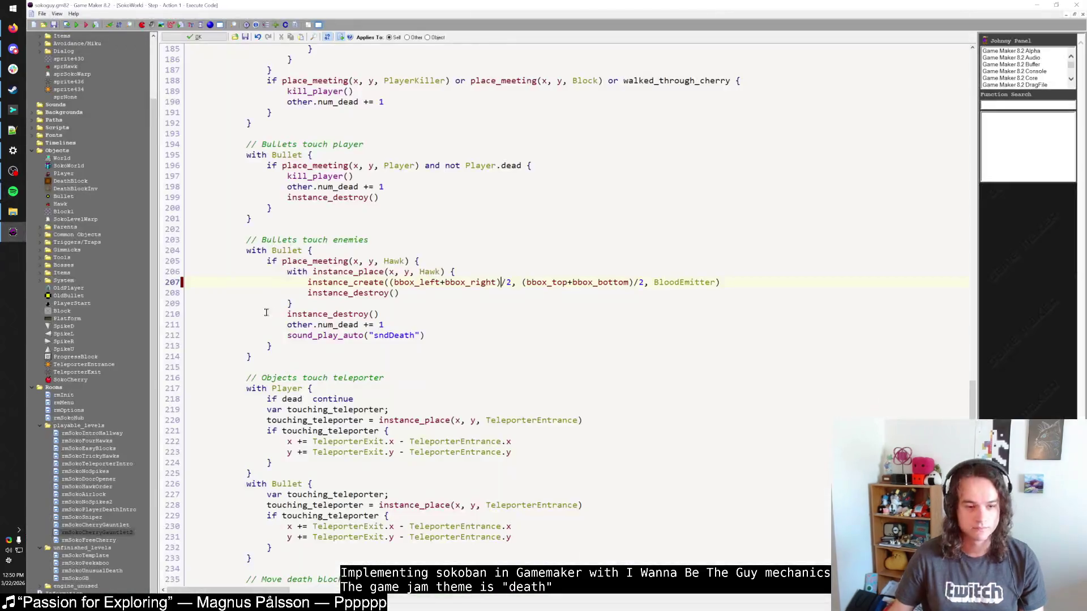
double_click(74, 418)
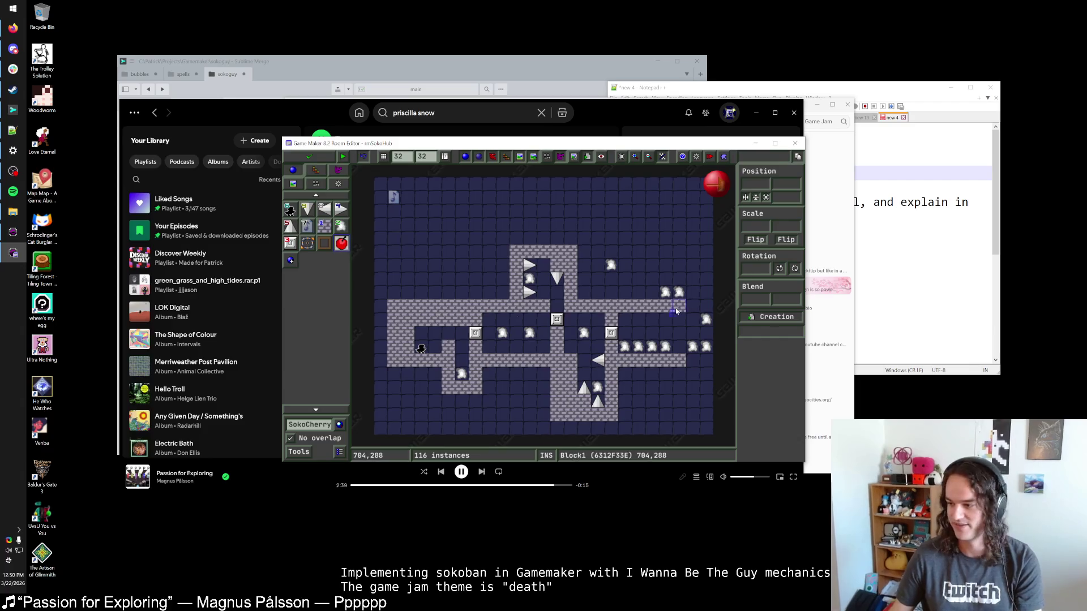
drag(654, 332, 634, 319)
click(648, 292)
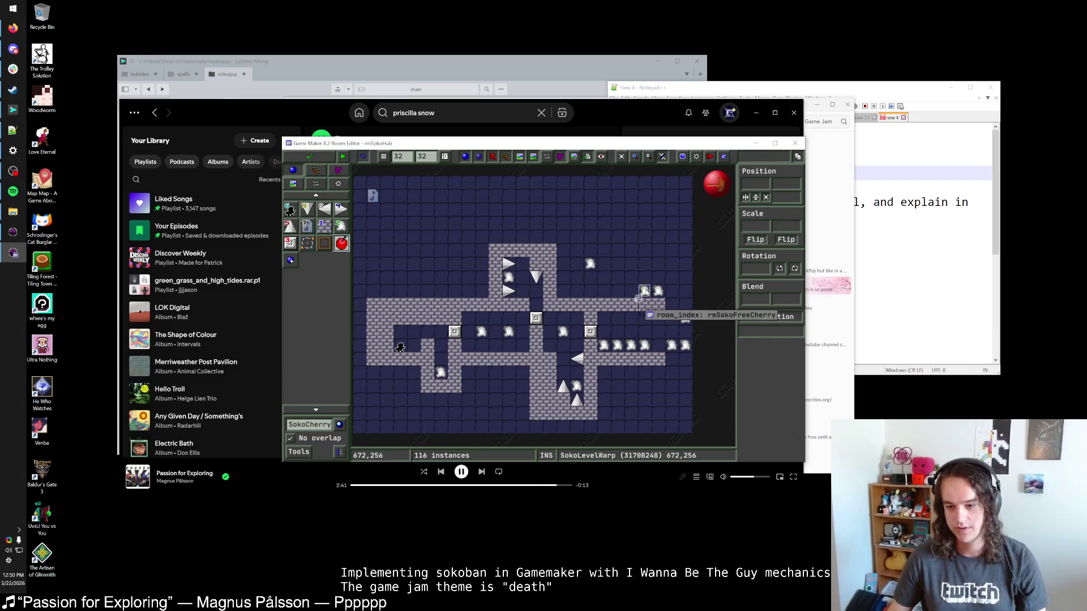
right_click(648, 292)
click(674, 314)
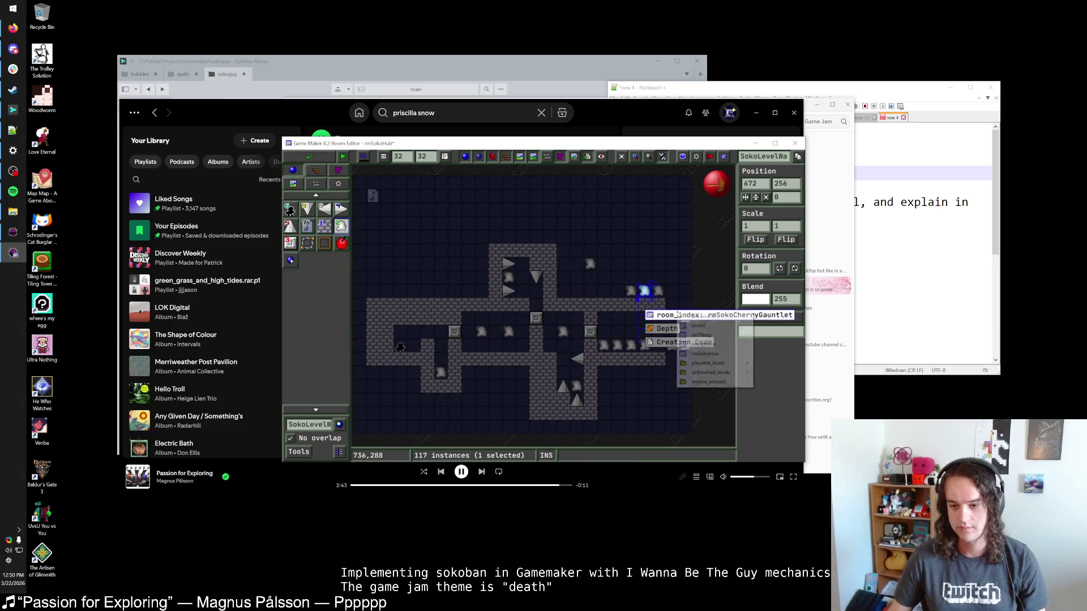
mouse_move(715, 362)
click(792, 484)
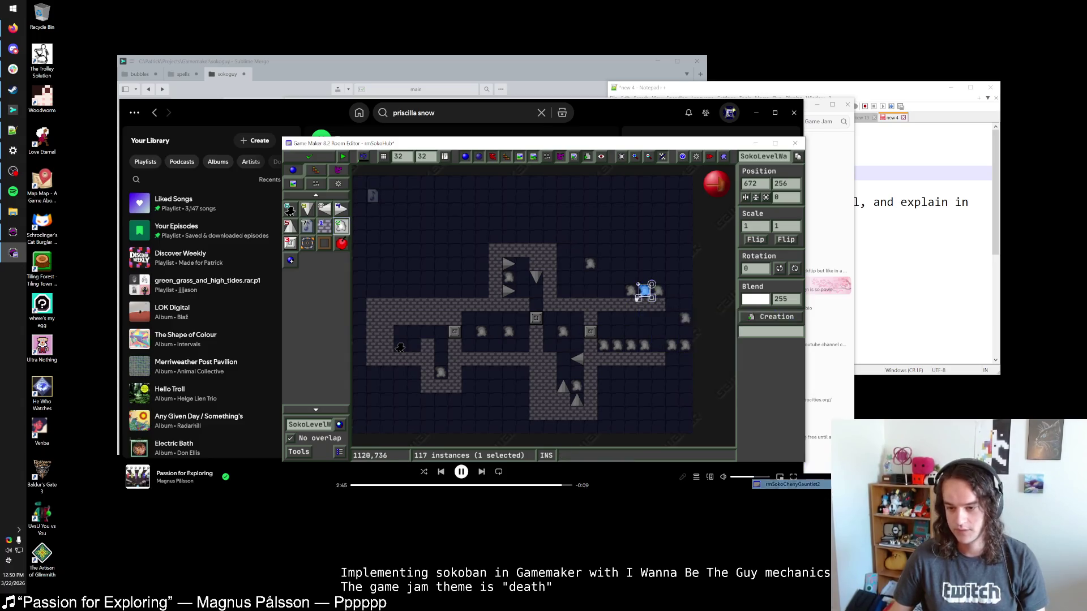
Save and close the hub room, test-run the game, then close rmSokoFreeCherry.
click(325, 158)
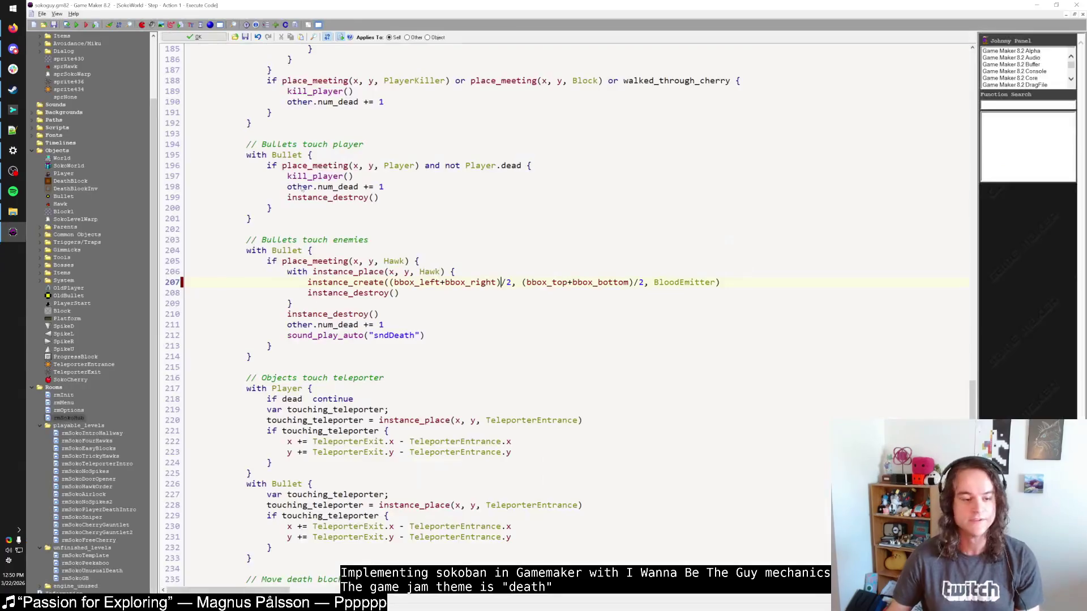
key(F5)
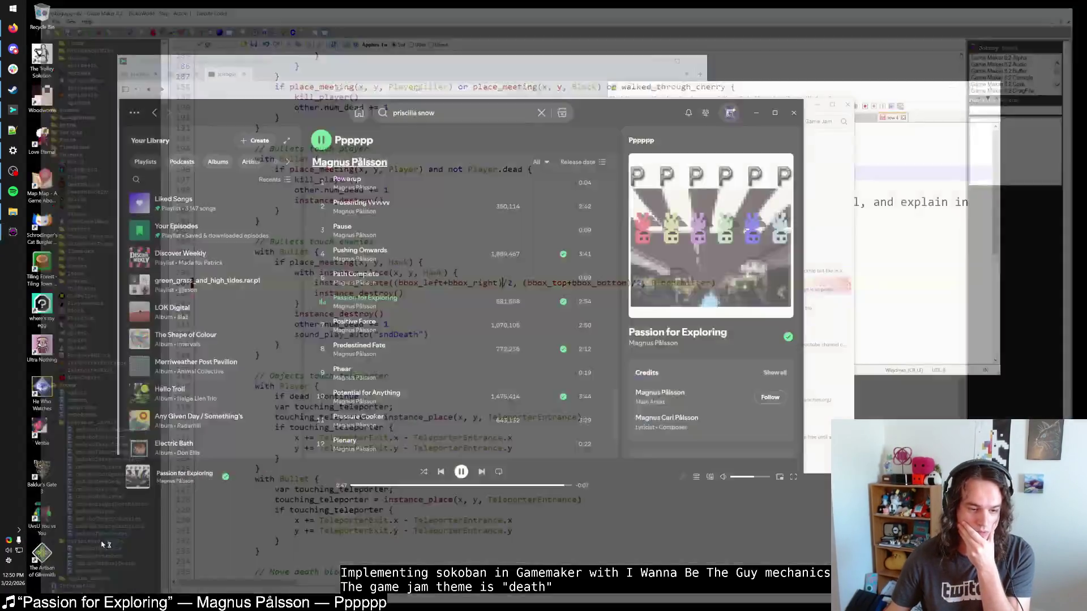
click(13, 253)
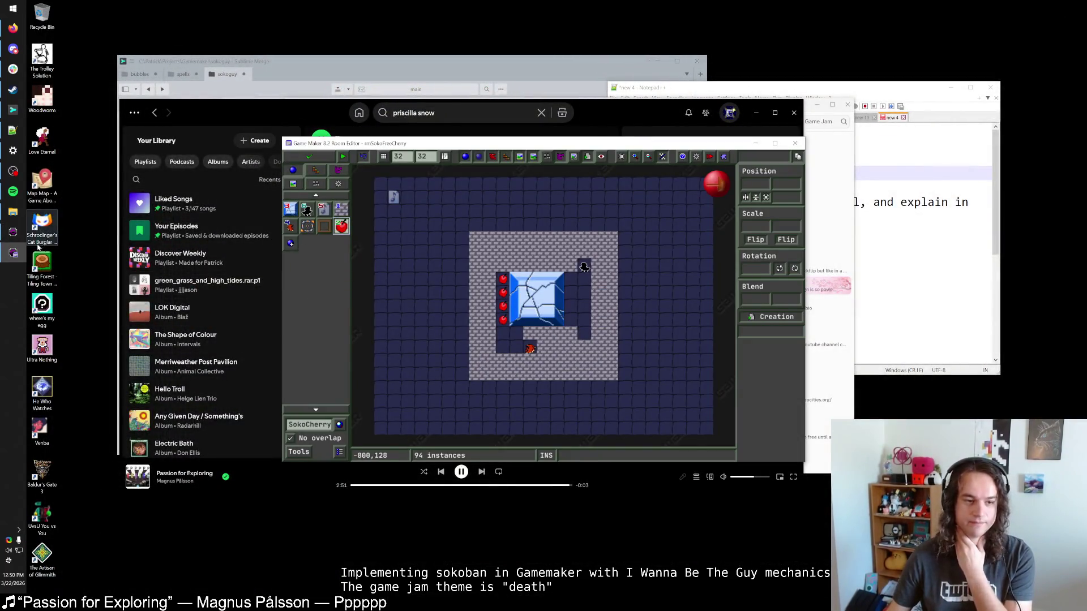
click(304, 160)
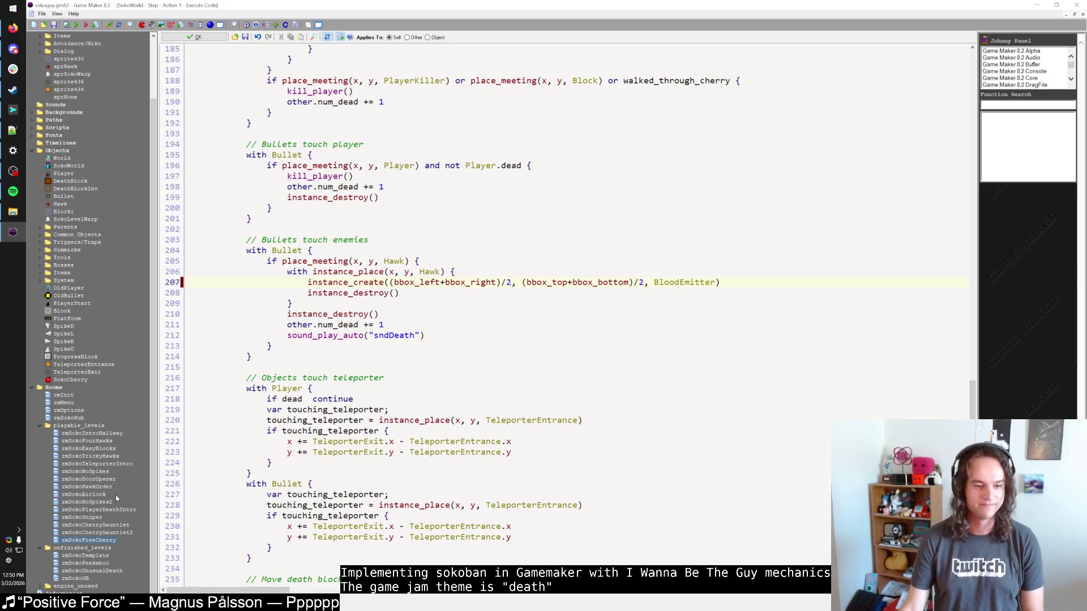
Insert a new room47 into the Rooms tree, delete it again, and open rmSokoUnusualDeath.
click(14, 192)
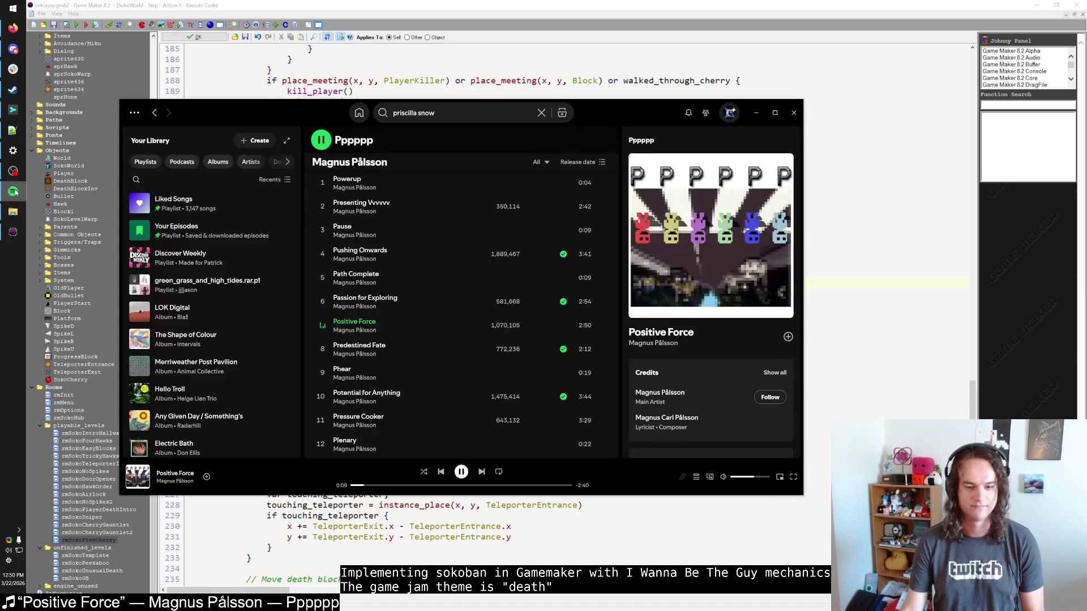
click(14, 192)
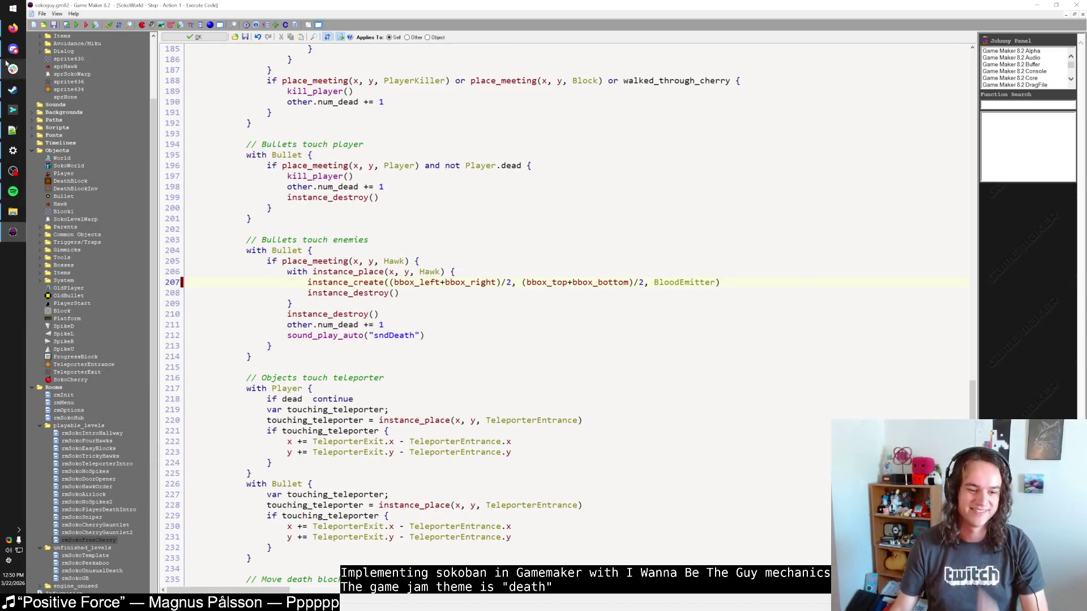
right_click(76, 418)
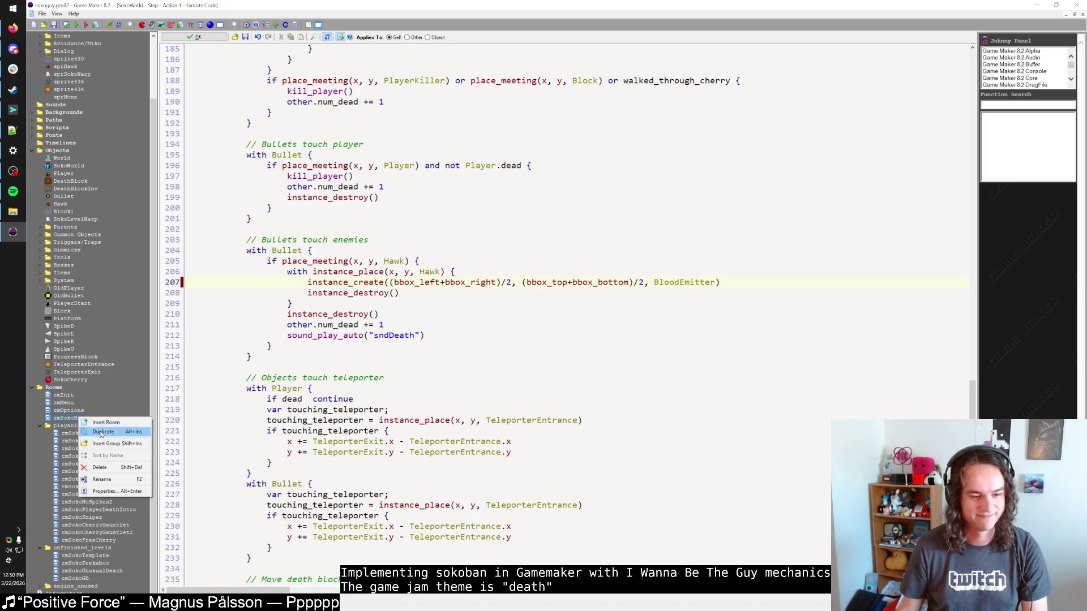
click(101, 433)
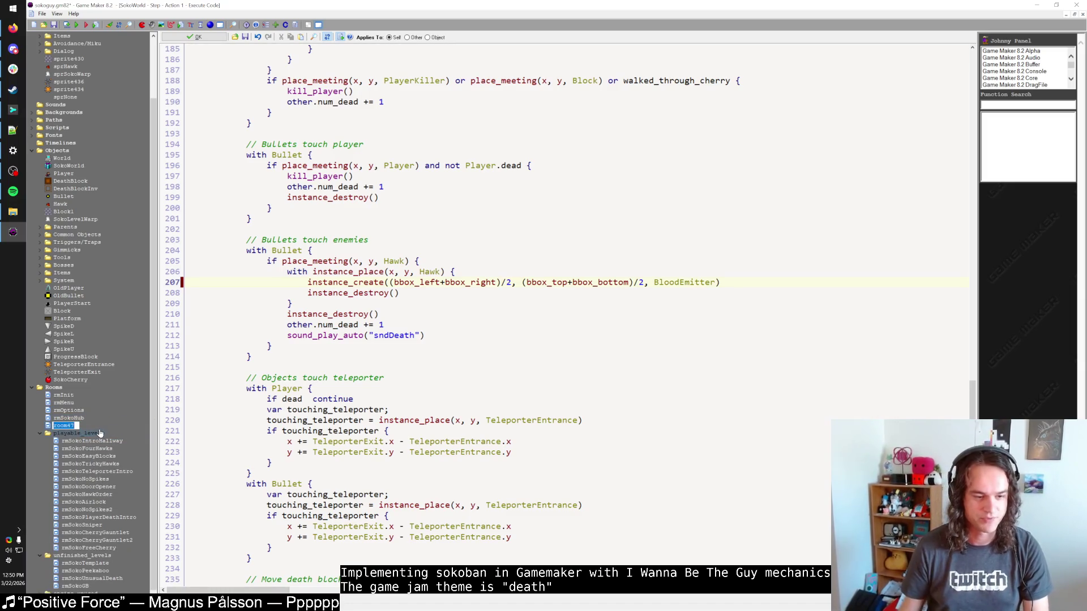
right_click(70, 426)
click(93, 477)
key(Return)
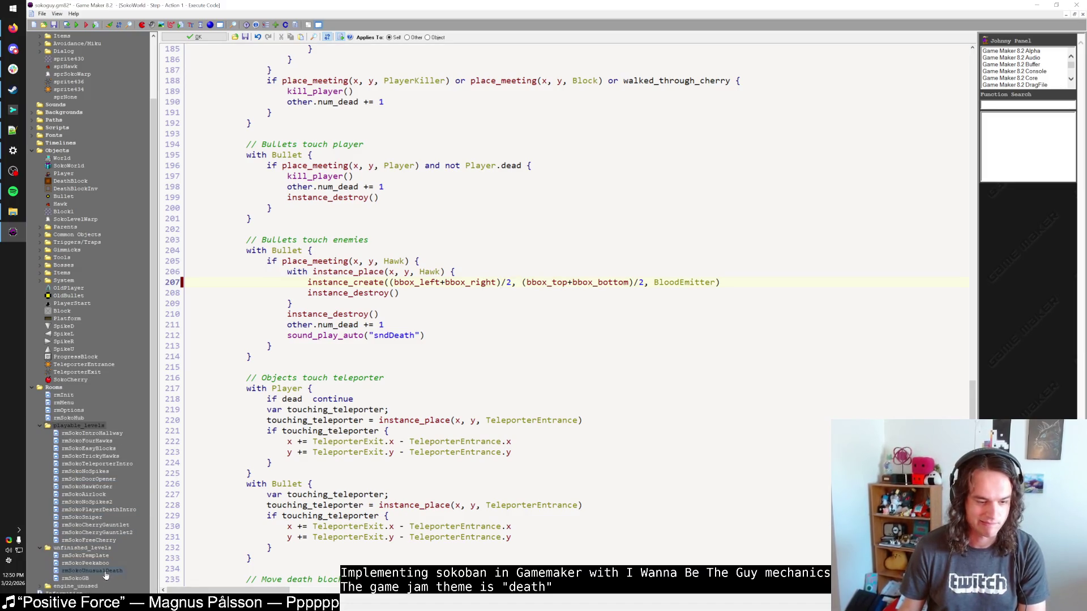
double_click(105, 575)
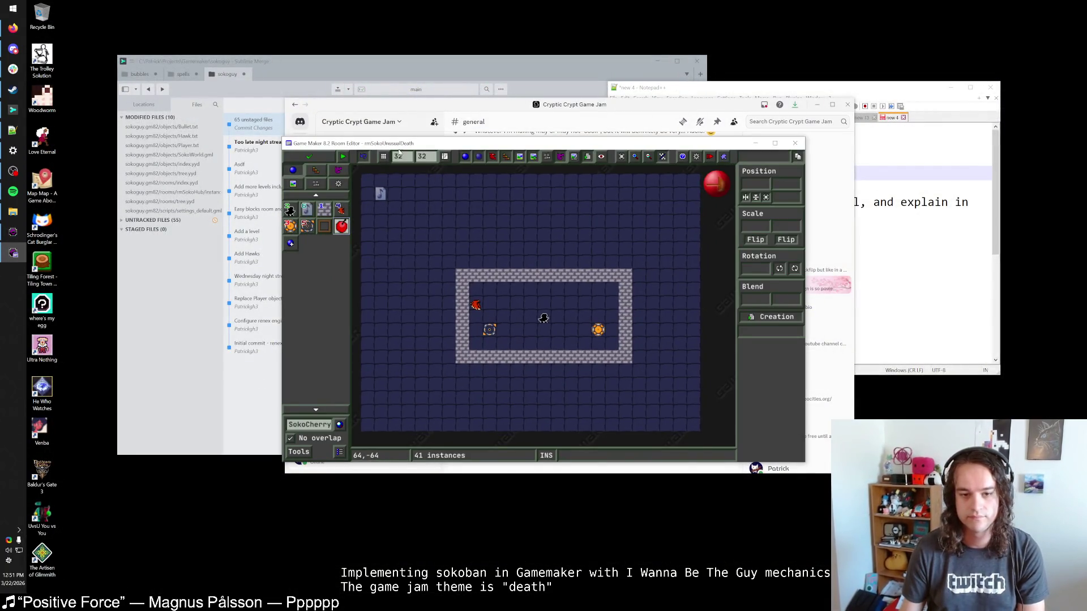
Maximize the room editor, select Block1, and shift the hawk right and the player start left.
double_click(399, 147)
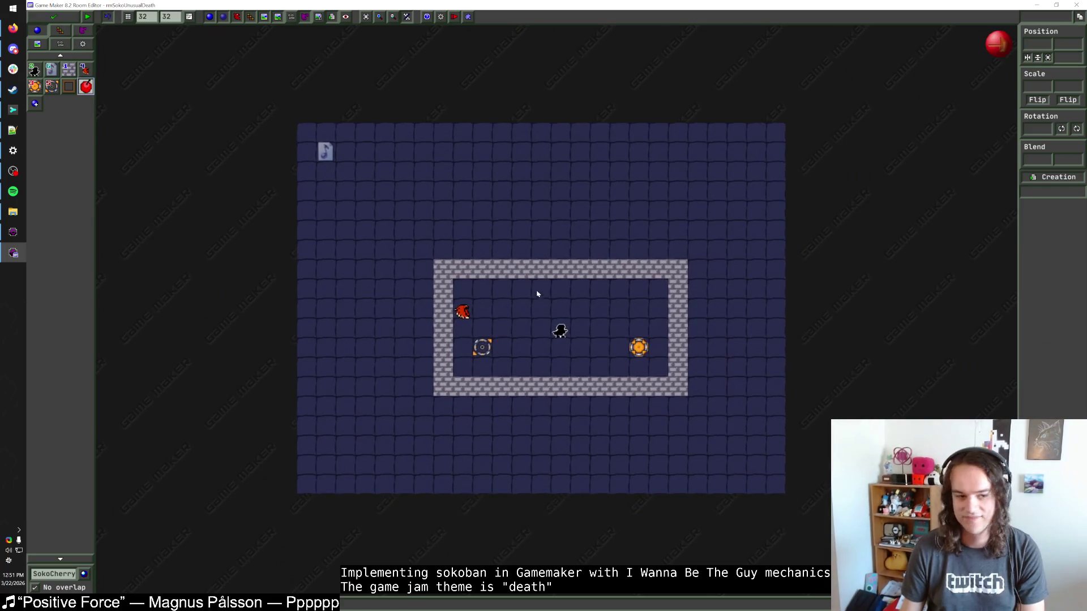
click(69, 69)
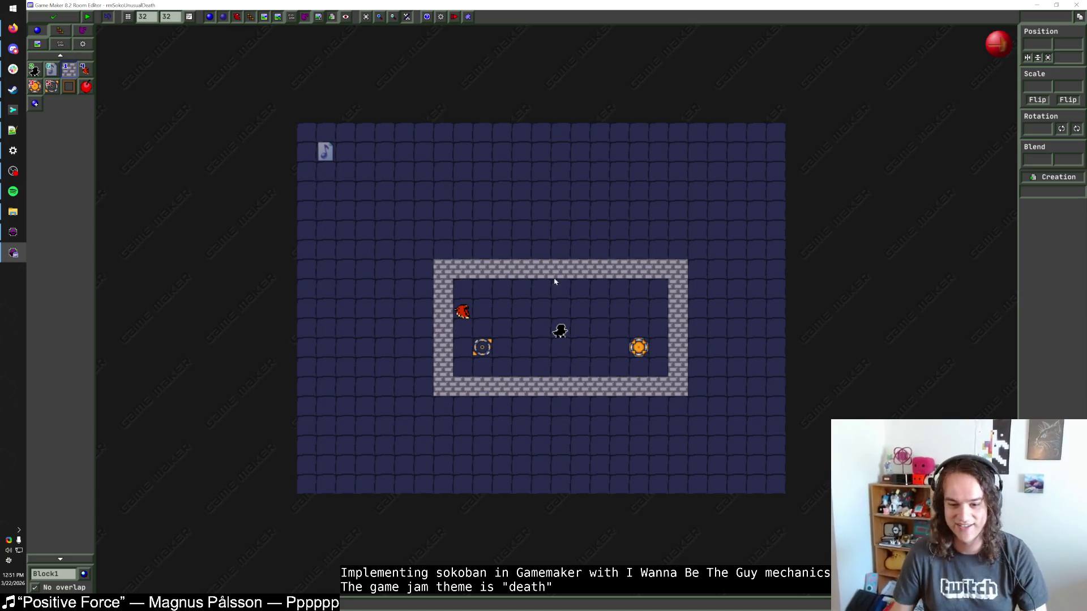
scroll(504, 315, up, 2)
scroll(498, 316, down, 1)
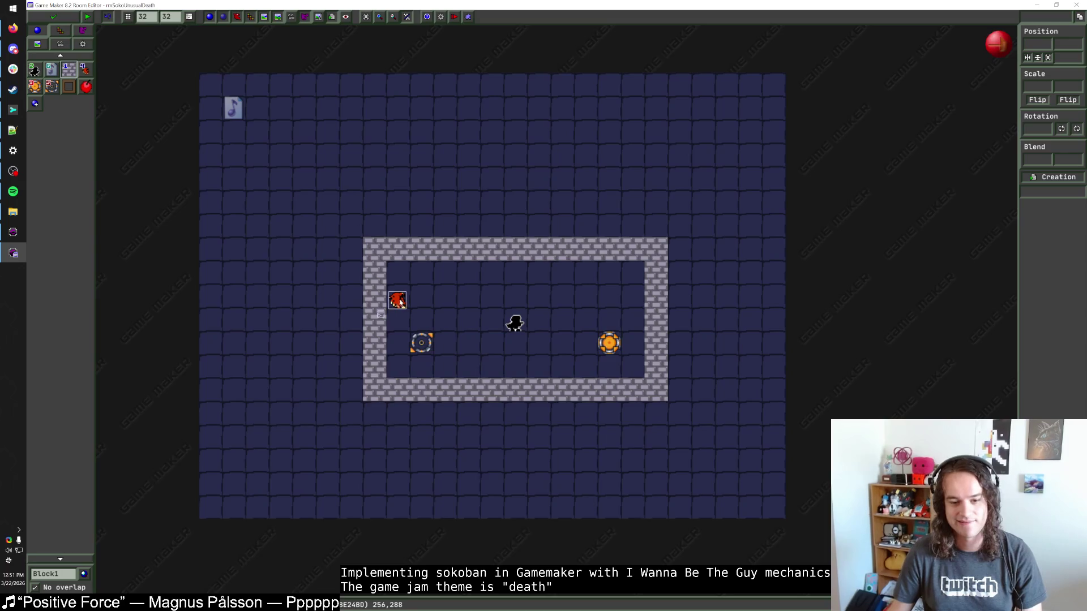
drag(400, 302, 423, 301)
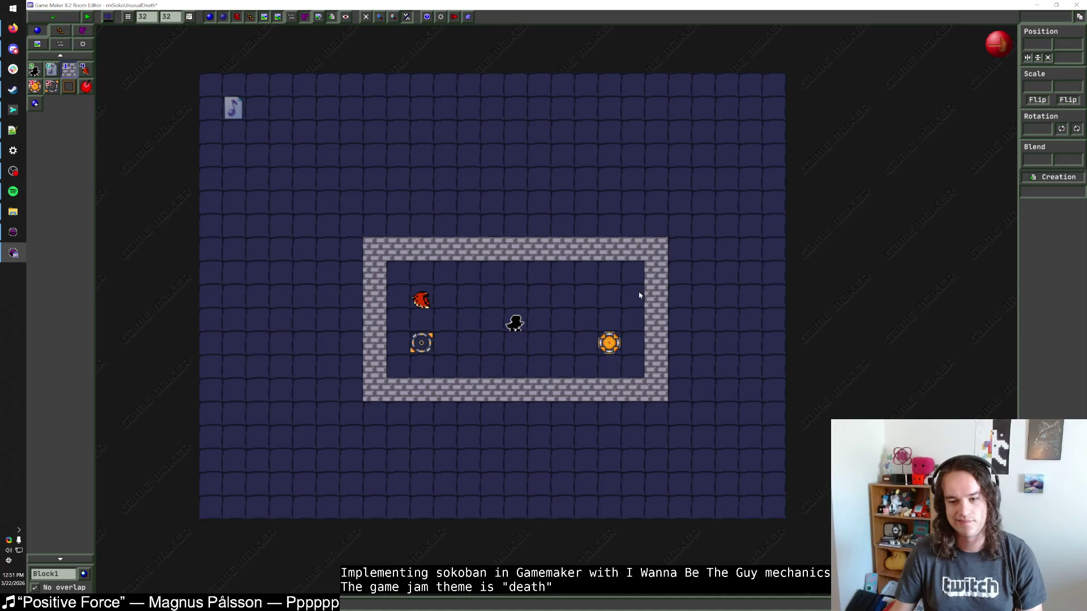
drag(609, 342, 491, 324)
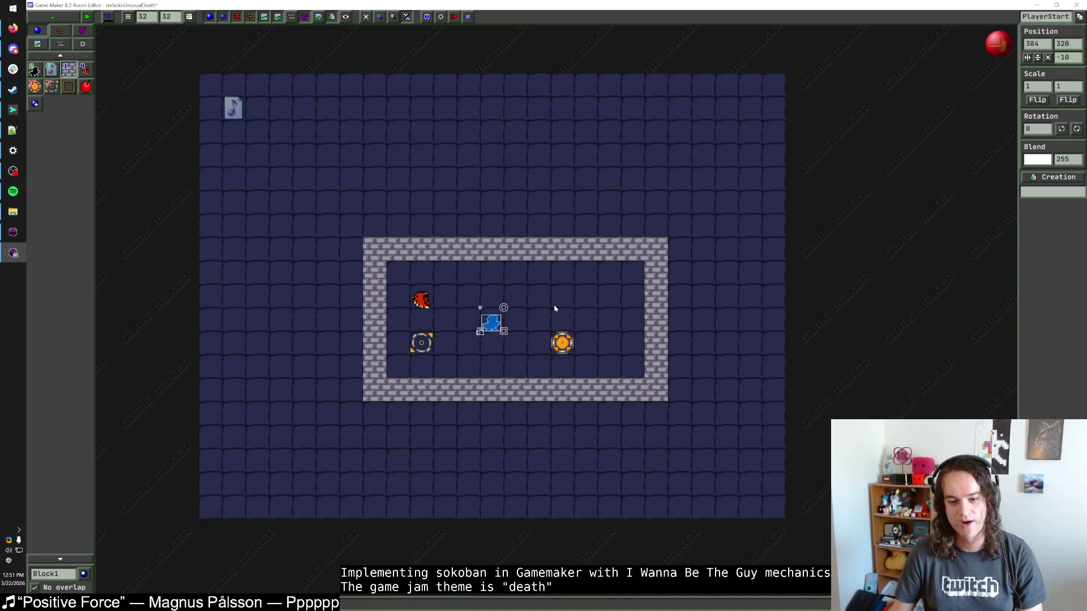
click(555, 308)
mouse_move(562, 342)
mouse_down()
mouse_move(562, 296)
mouse_move(562, 343)
mouse_up()
click(599, 322)
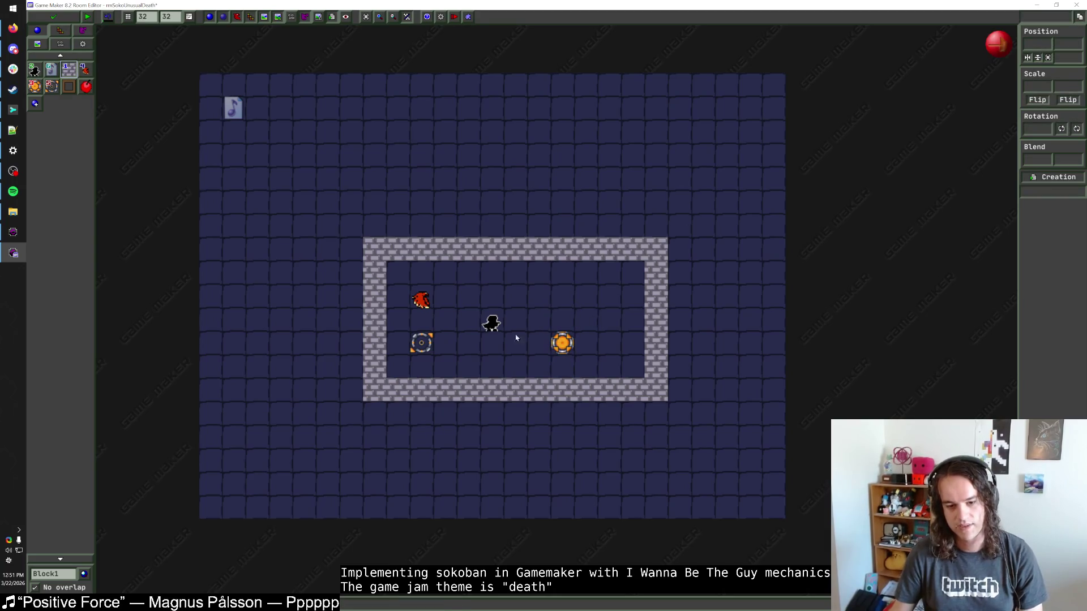
Move both teleporters one cell left and paint a Block1 wall column further right.
click(432, 341)
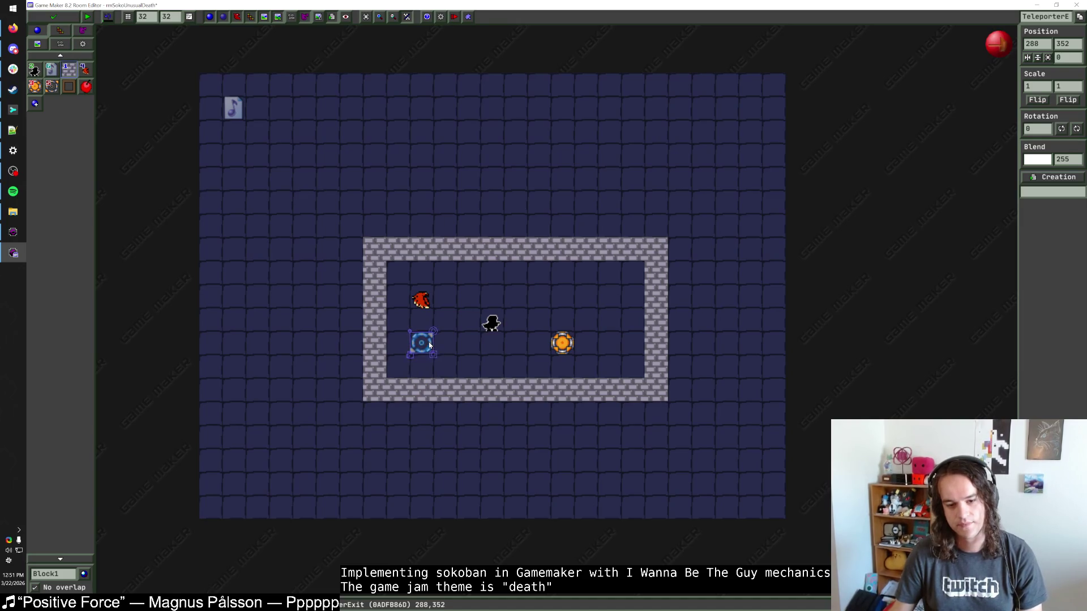
drag(430, 347, 404, 342)
drag(562, 342, 538, 342)
drag(586, 272, 589, 366)
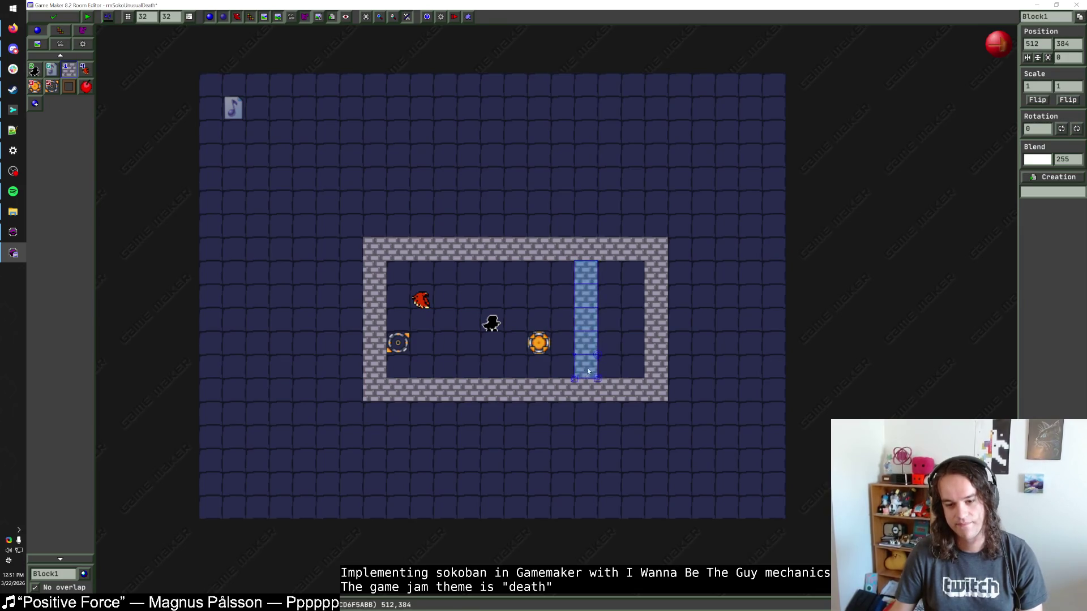
key(ctrl+z)
drag(610, 271, 610, 368)
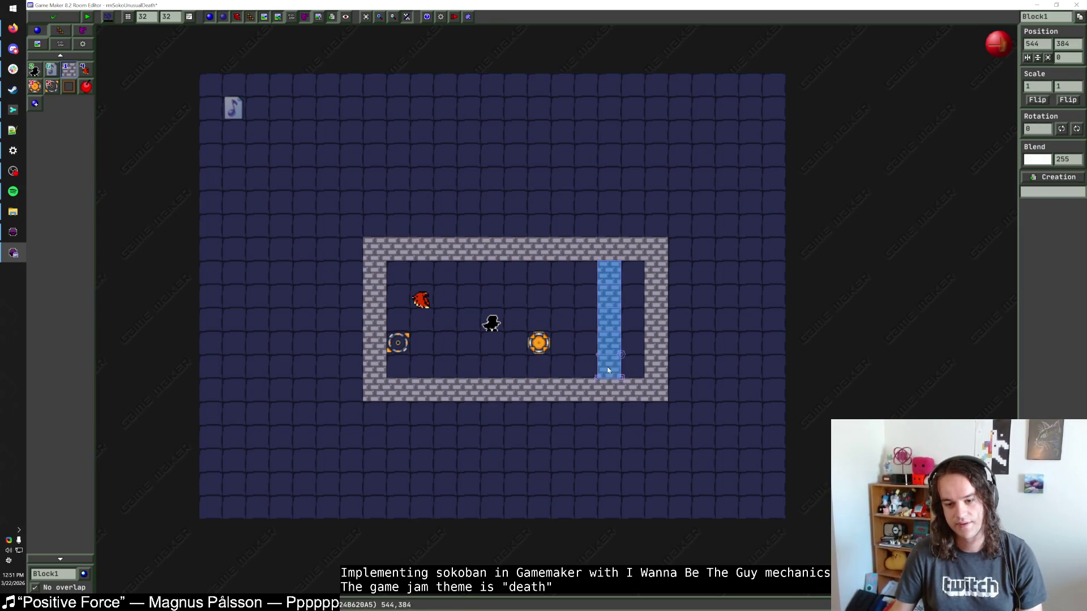
Move the player start and hawk up and right, adjusting the hawk's horizontal scale.
click(492, 327)
drag(492, 327, 586, 304)
double_click(1044, 87)
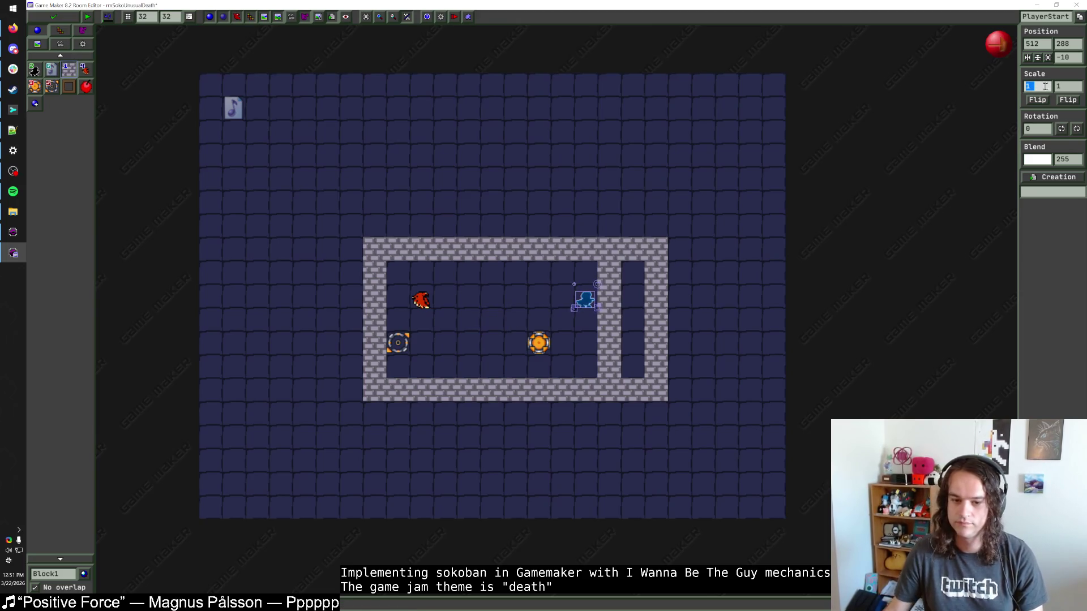
click(554, 291)
drag(416, 305, 533, 305)
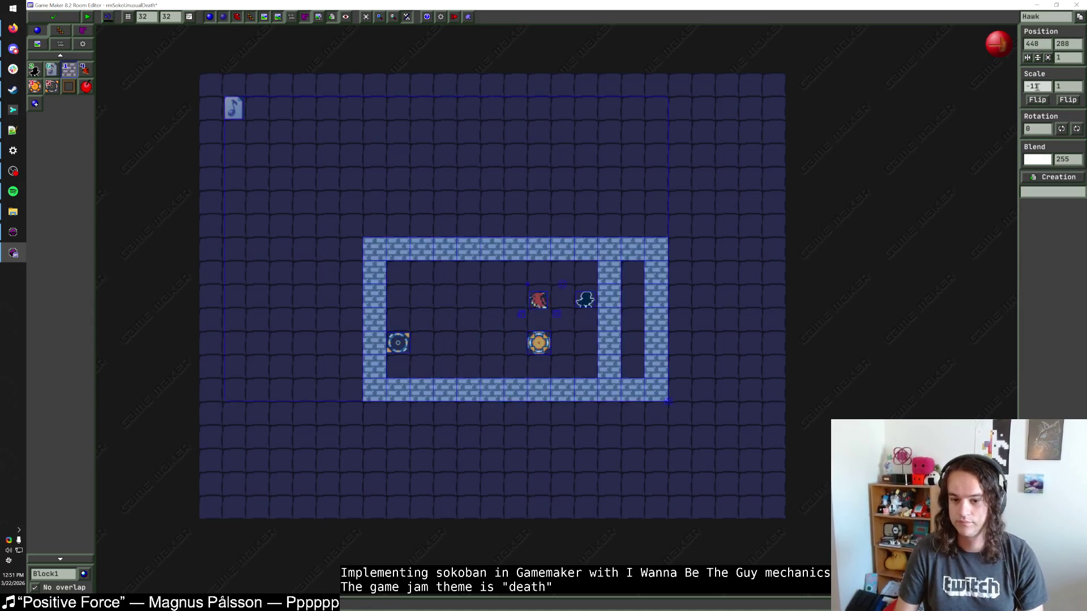
text(-11)
click(815, 221)
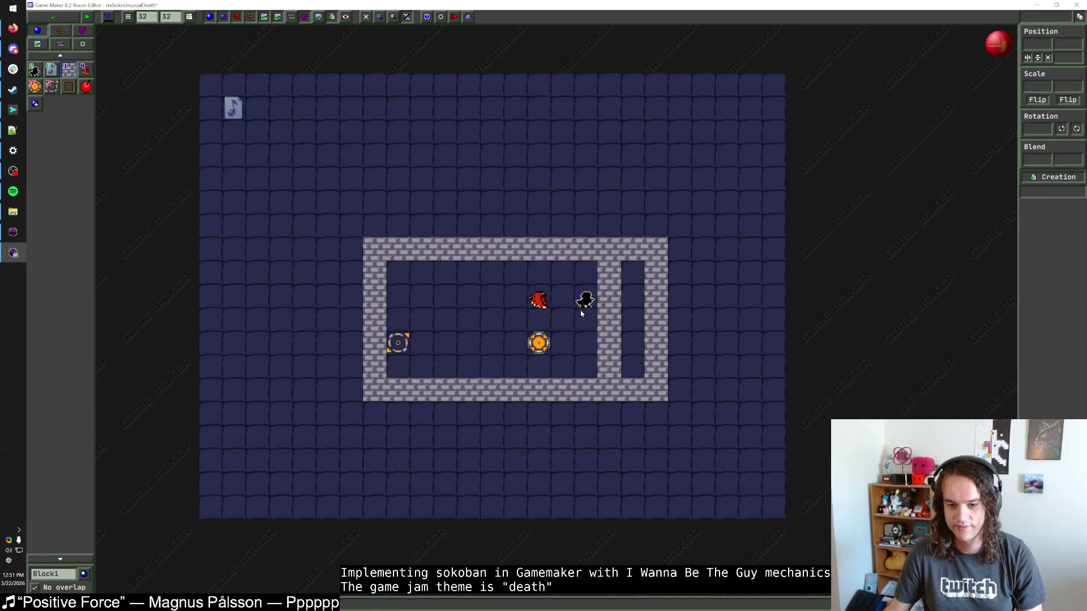
click(540, 300)
click(1027, 86)
text(-)
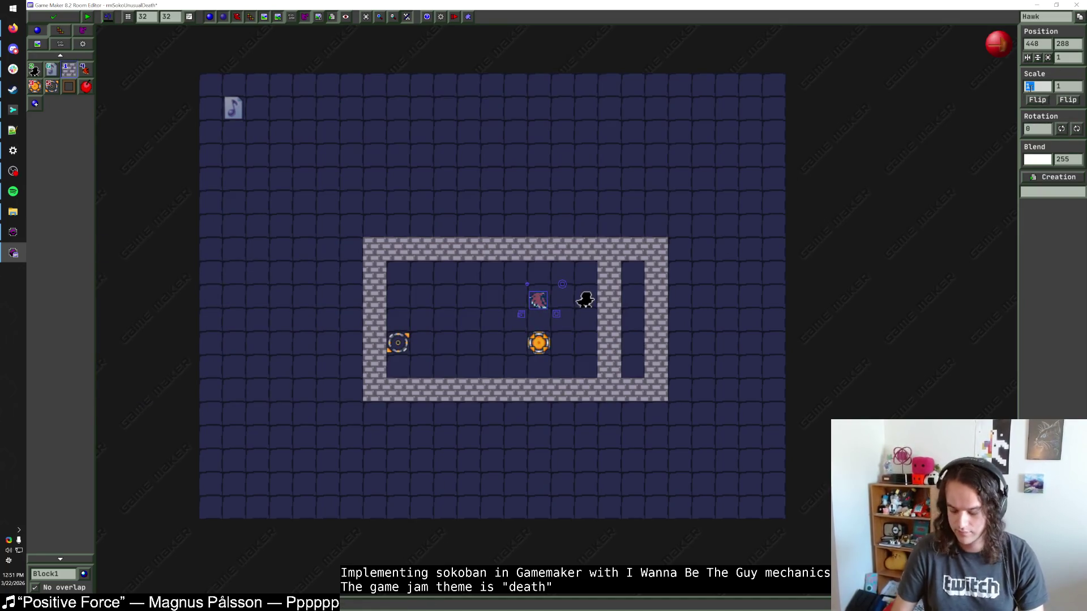
Rearrange the teleporters and hawk, putting the player start in the top-left inside corner.
mouse_move(538, 343)
mouse_down()
mouse_move(445, 319)
mouse_move(515, 342)
mouse_up()
click(398, 342)
drag(445, 319, 420, 318)
mouse_move(516, 300)
mouse_down()
mouse_move(562, 301)
mouse_move(420, 298)
mouse_move(398, 276)
mouse_up()
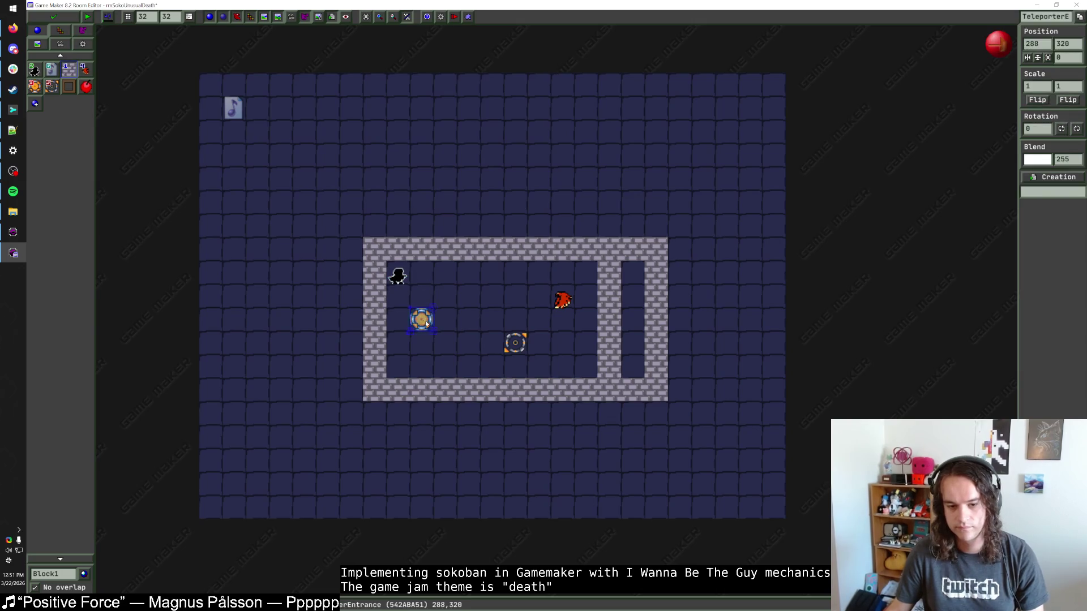
drag(418, 327, 442, 327)
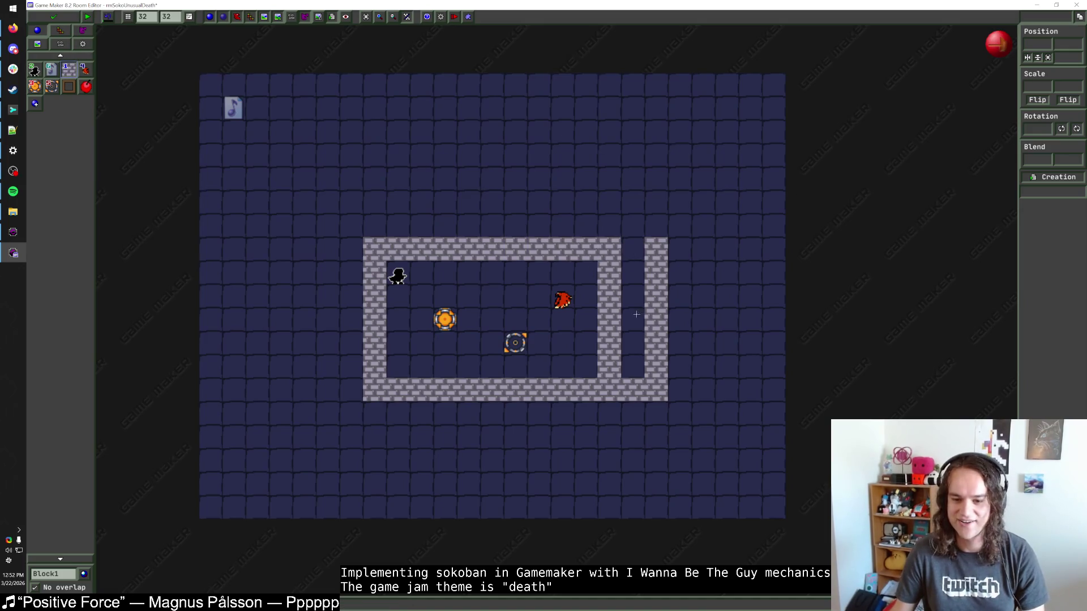
Delete the extra right-hand wall blocks and shift the player start and teleporters one cell right.
right_click(633, 390)
right_click(657, 340)
right_click(651, 248)
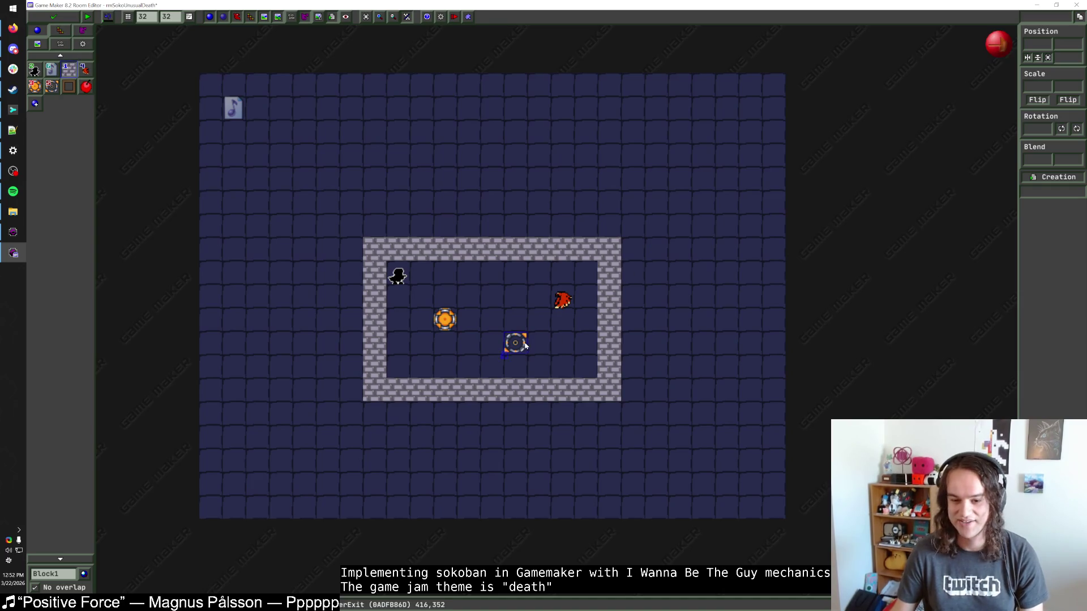
drag(515, 343, 562, 342)
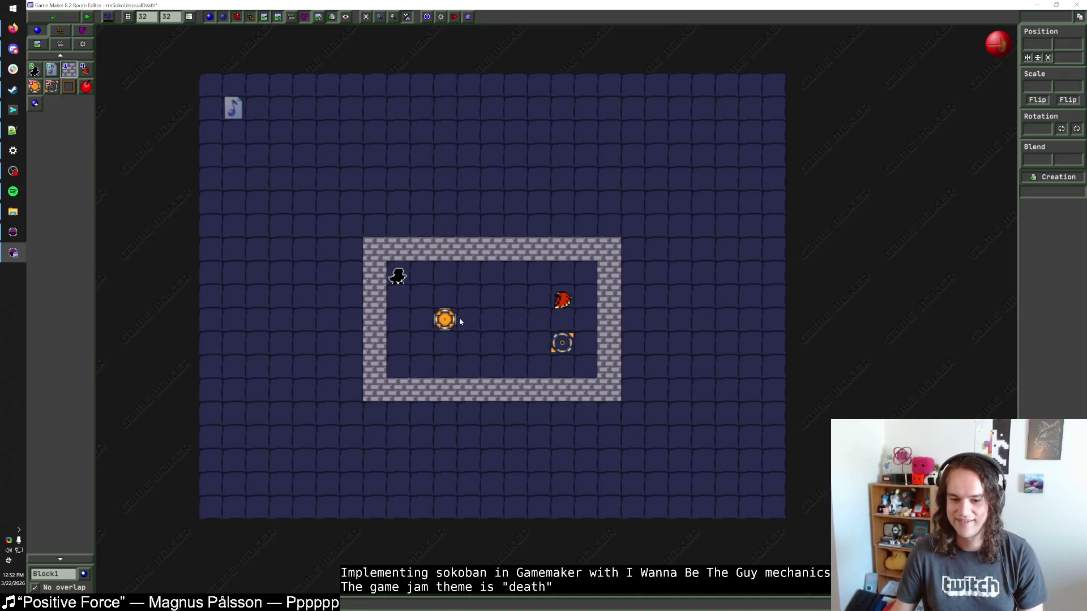
mouse_move(445, 323)
mouse_down()
mouse_move(427, 324)
mouse_move(451, 342)
mouse_up()
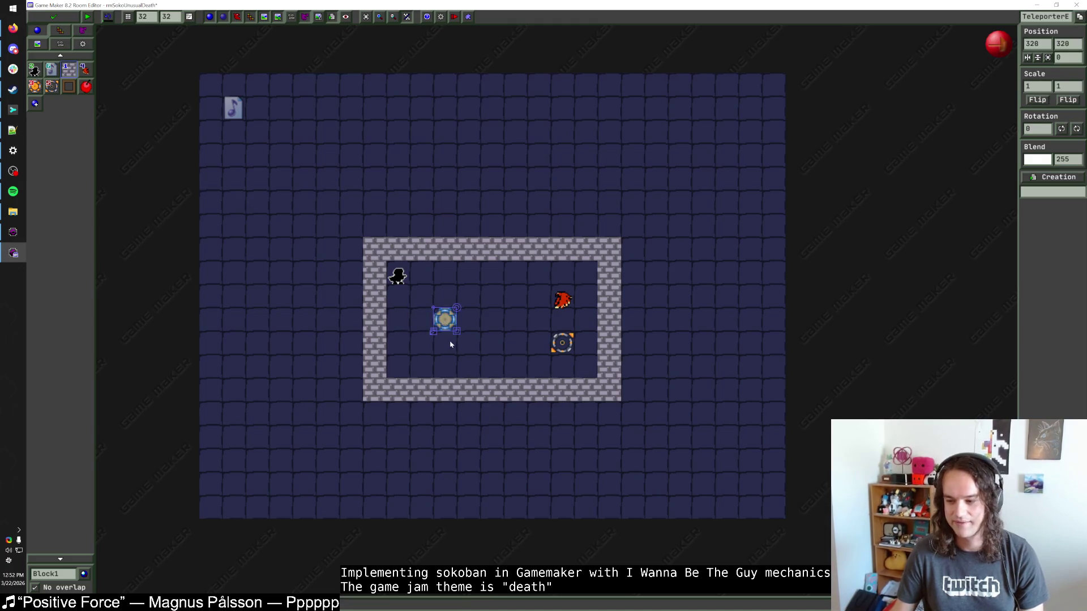
click(420, 293)
click(403, 277)
drag(399, 276, 422, 276)
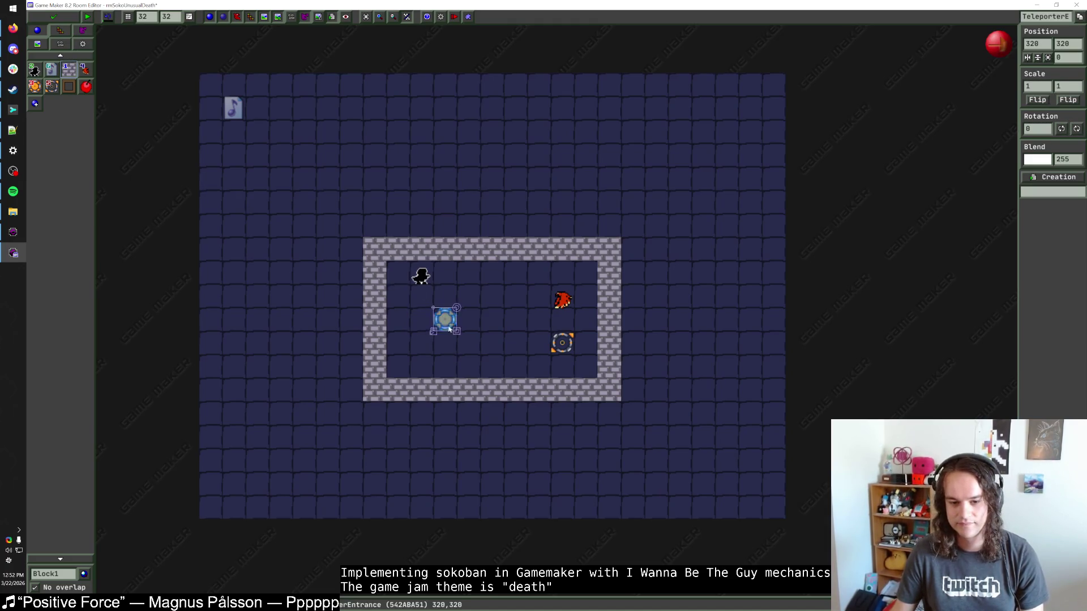
drag(444, 320, 468, 320)
Add outer Block1 wall rows and a column along the room's left and bottom edges.
drag(375, 339, 399, 316)
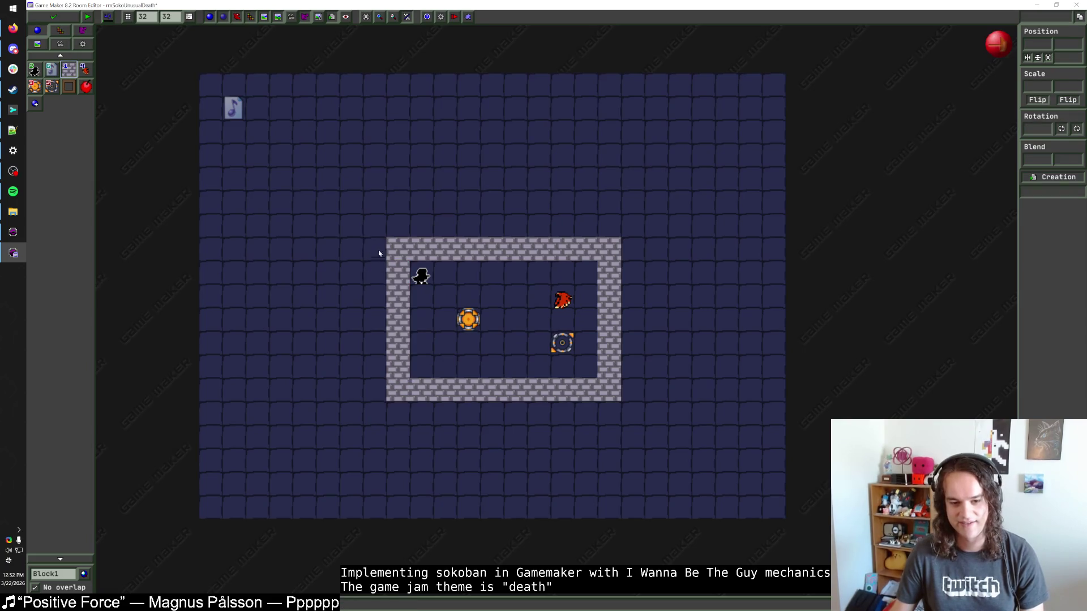
drag(386, 212, 364, 426)
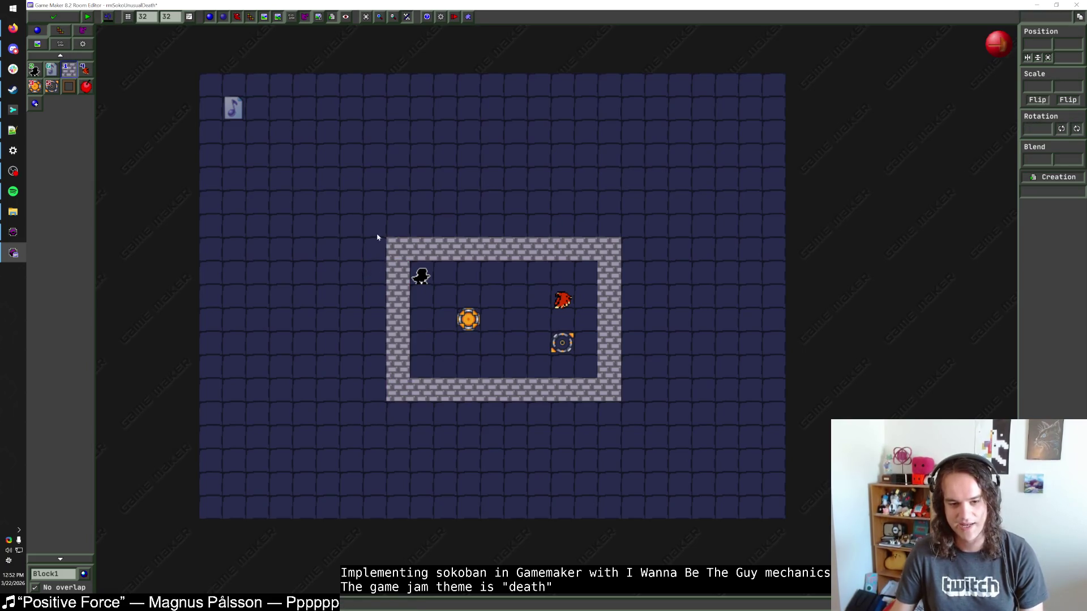
mouse_move(376, 232)
mouse_down()
mouse_move(372, 410)
mouse_move(651, 417)
mouse_move(636, 303)
mouse_move(473, 214)
mouse_move(388, 199)
mouse_move(471, 232)
mouse_move(387, 232)
mouse_move(444, 337)
mouse_move(445, 320)
mouse_up()
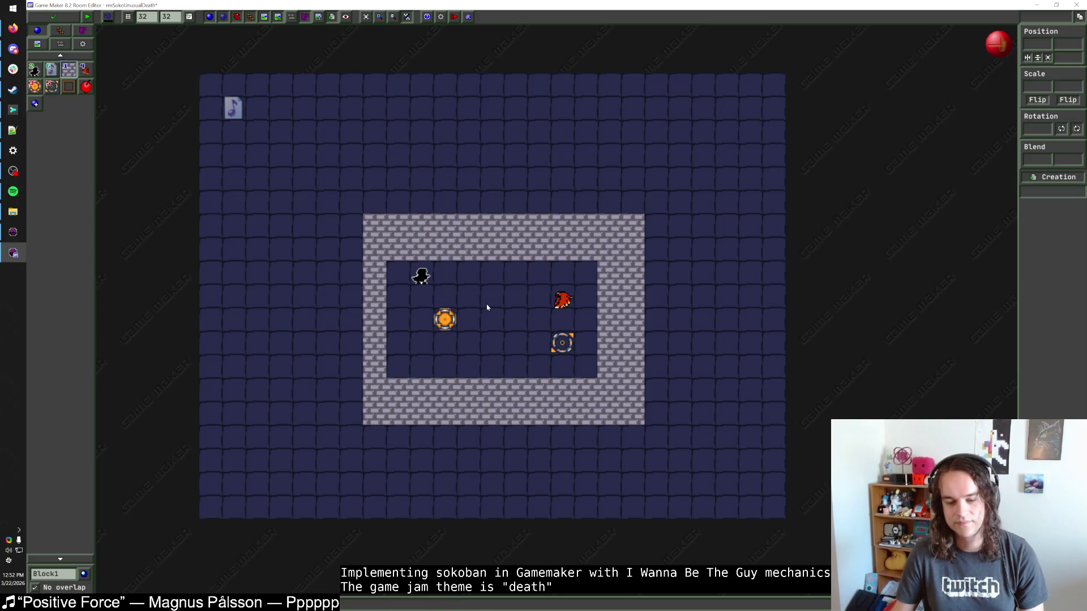
drag(562, 343, 562, 366)
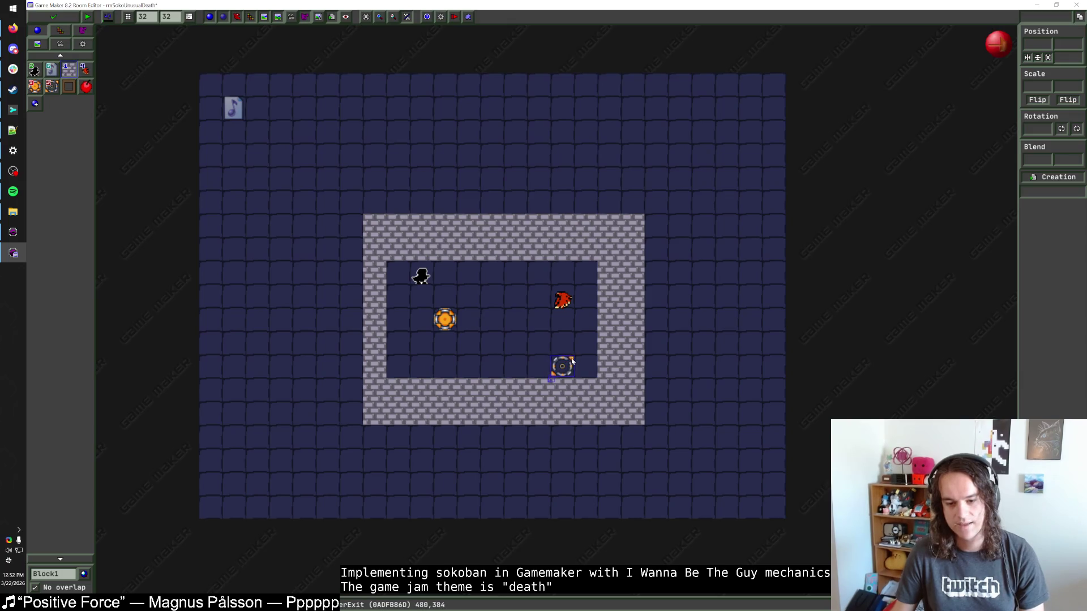
mouse_move(571, 364)
mouse_down()
mouse_move(574, 347)
mouse_move(545, 347)
mouse_move(568, 348)
mouse_up()
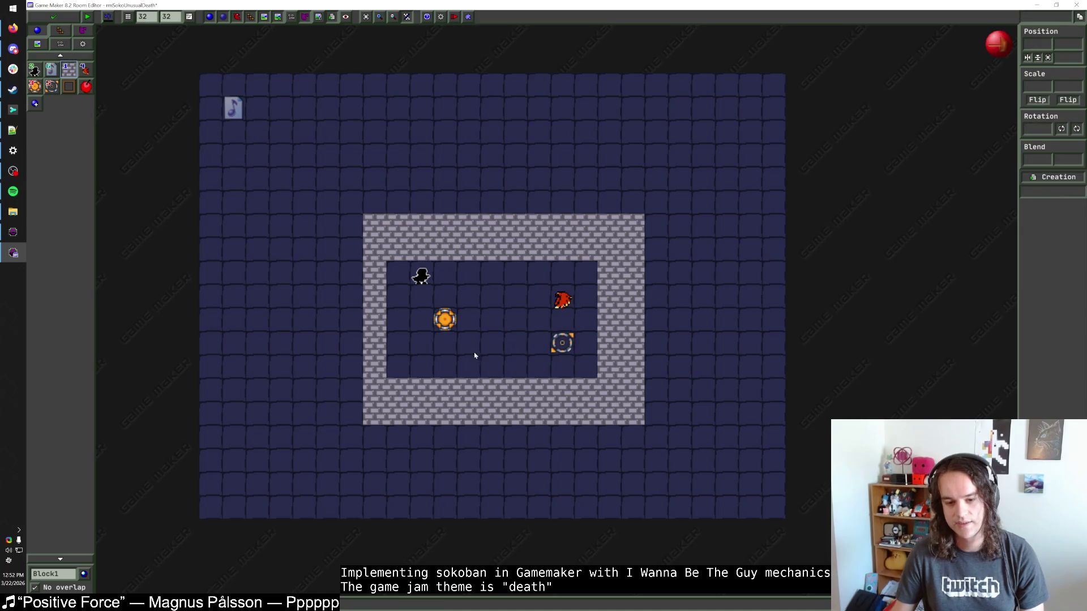
drag(354, 226, 348, 409)
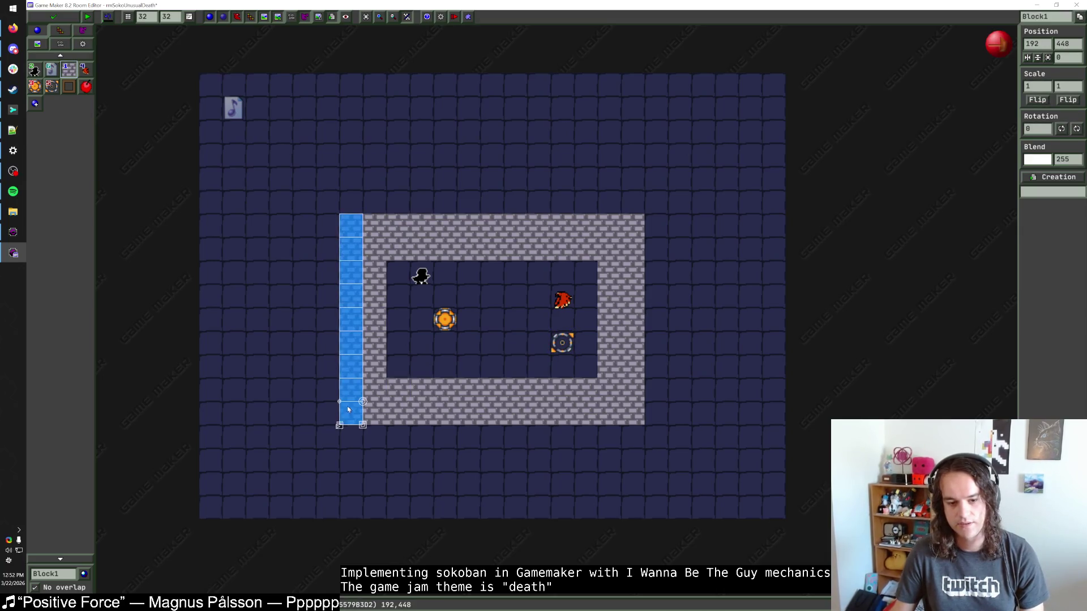
click(434, 365)
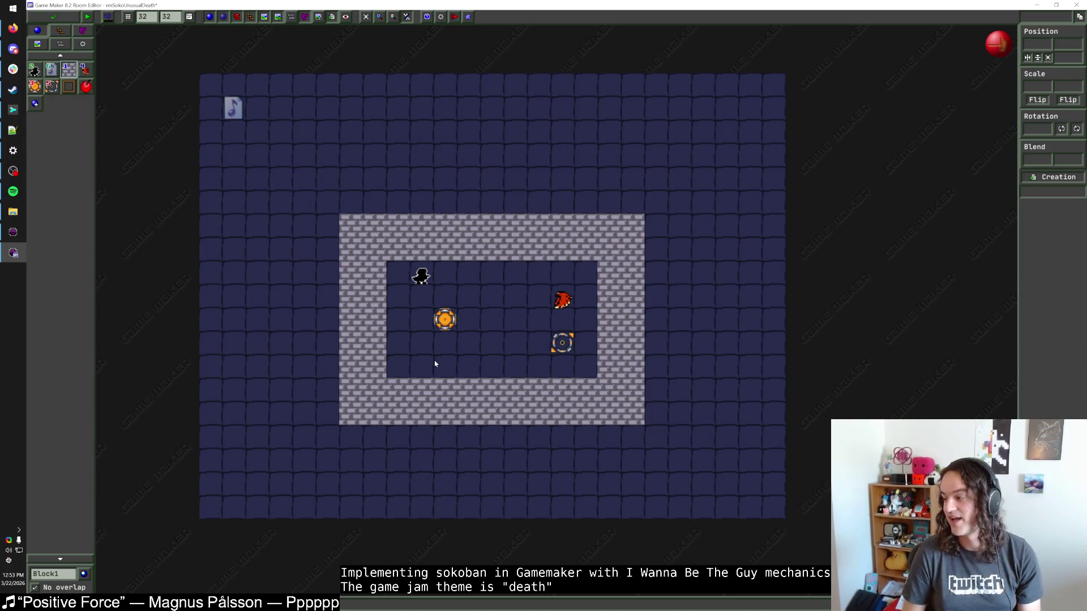
Replace the inner left and right wall columns with outer ones and shift the room up one cell.
drag(444, 321, 421, 321)
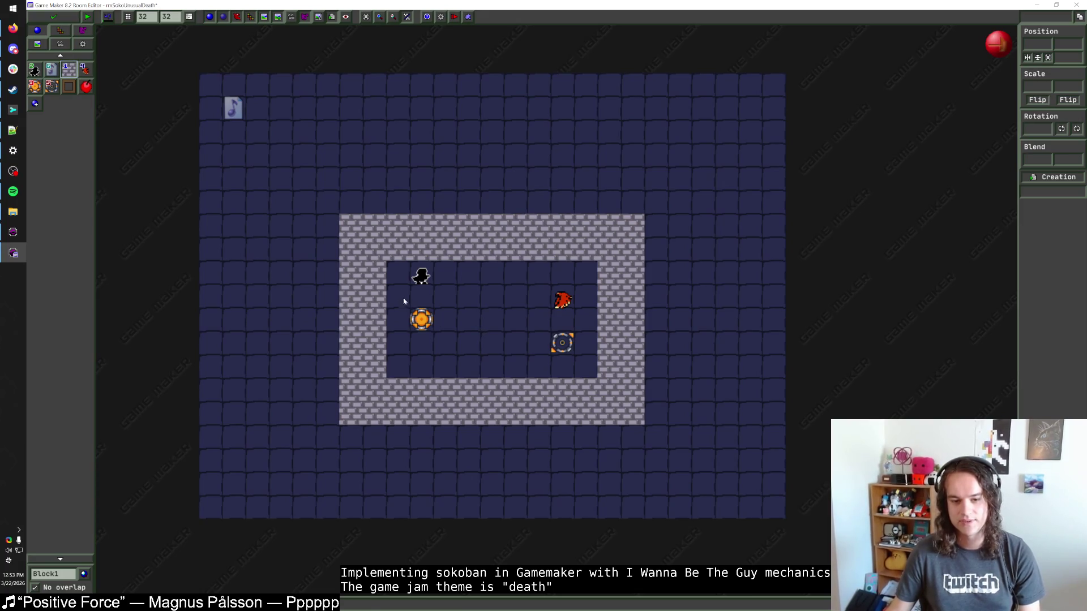
right_click(371, 281)
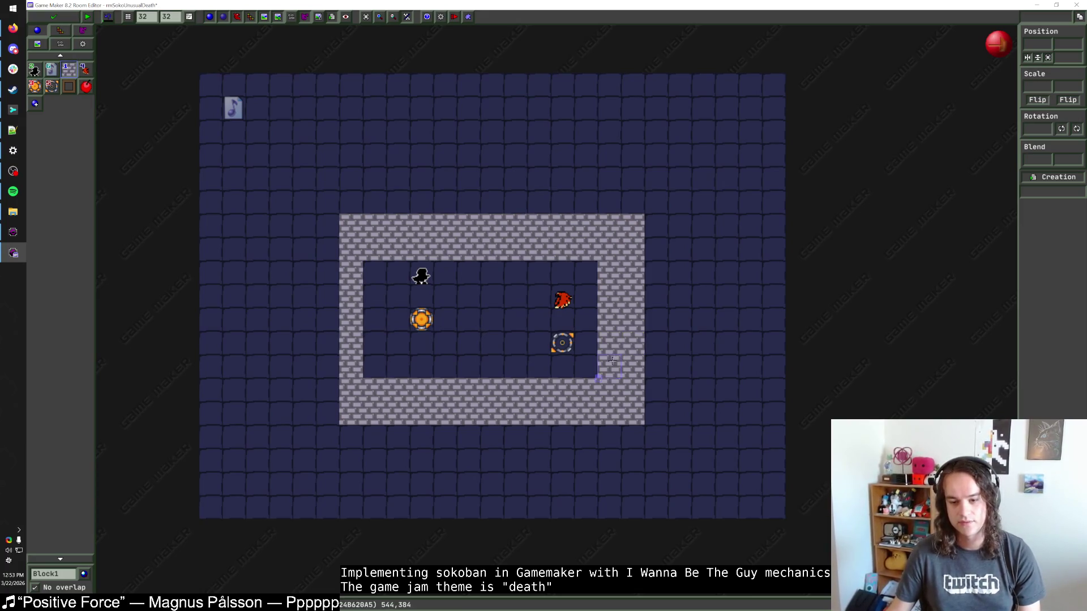
right_click(612, 361)
drag(655, 224, 654, 415)
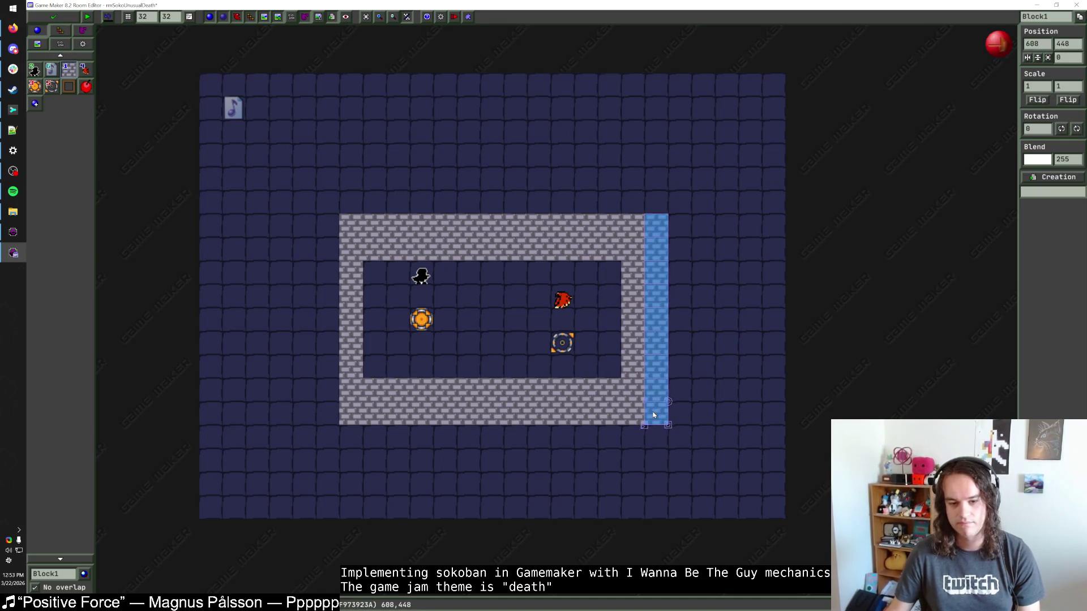
drag(315, 235, 321, 417)
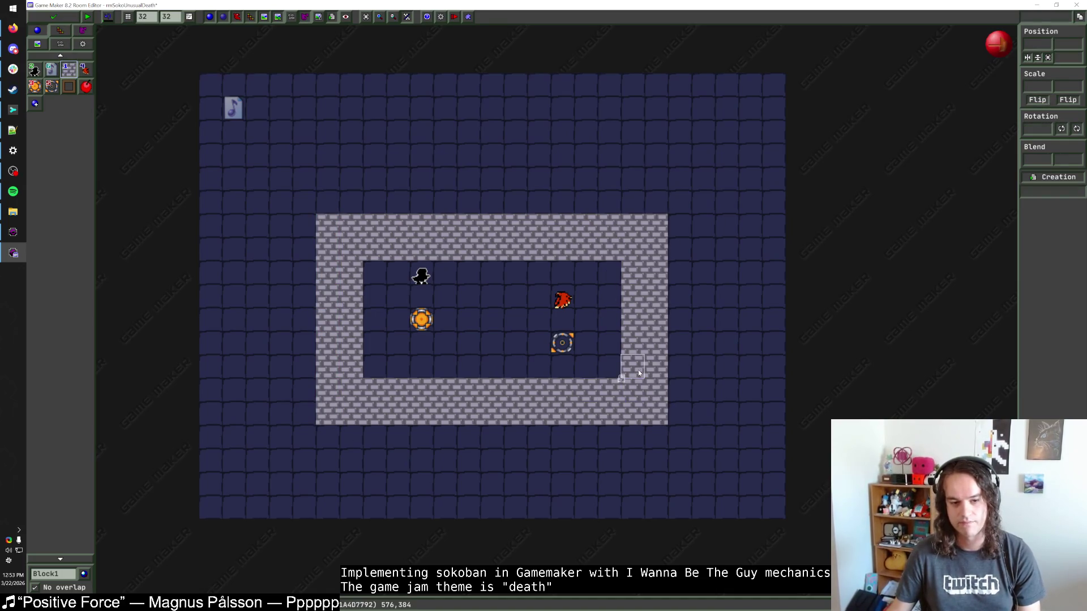
drag(691, 450, 290, 202)
key(Up)
key(Escape)
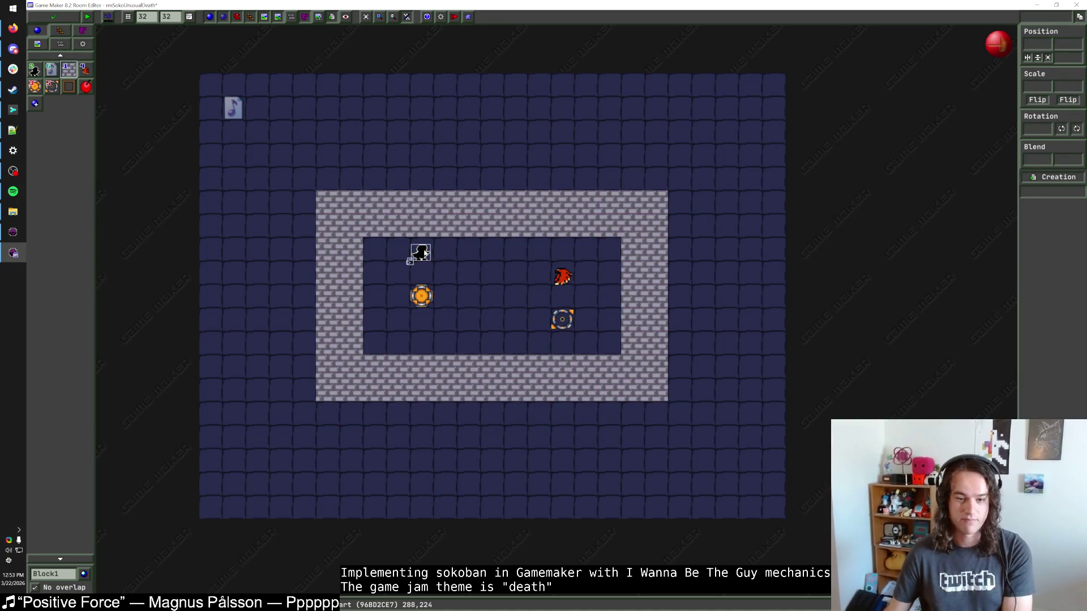
Move the player two cells left, the teleporter and ring down, and erase the inner bottom row.
drag(425, 252, 379, 252)
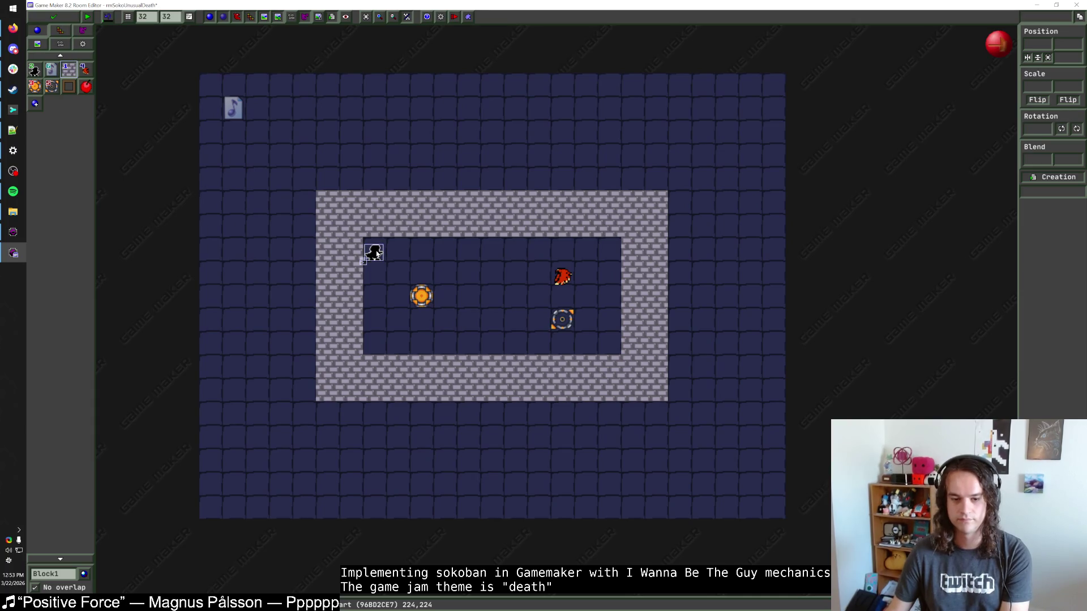
click(423, 297)
drag(423, 297, 424, 317)
click(461, 286)
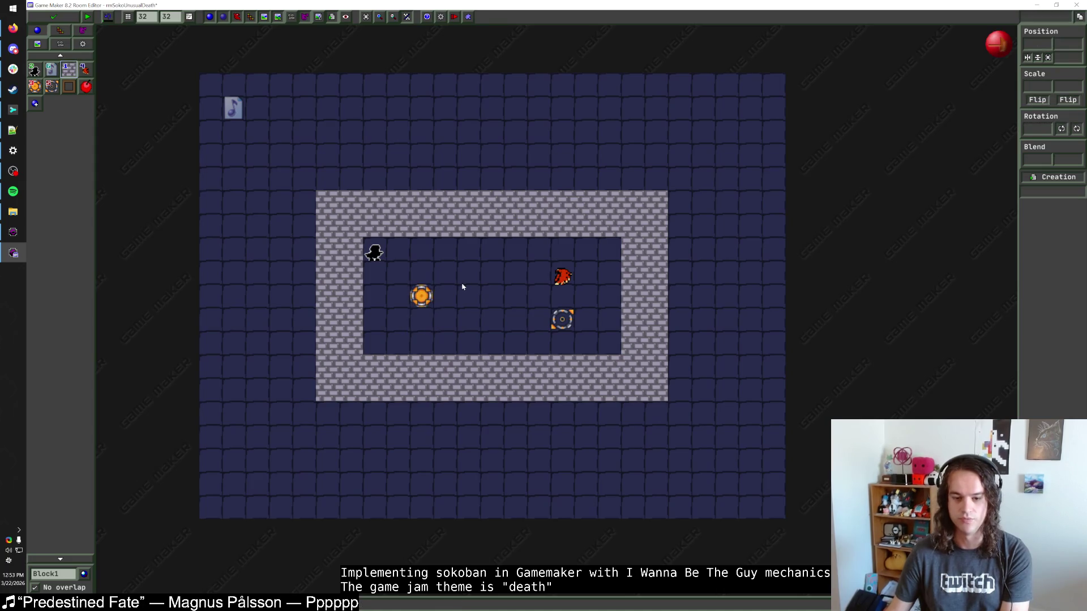
mouse_move(597, 363)
mouse_down()
mouse_move(613, 366)
mouse_move(376, 369)
mouse_up()
drag(421, 296, 421, 320)
drag(577, 320, 577, 343)
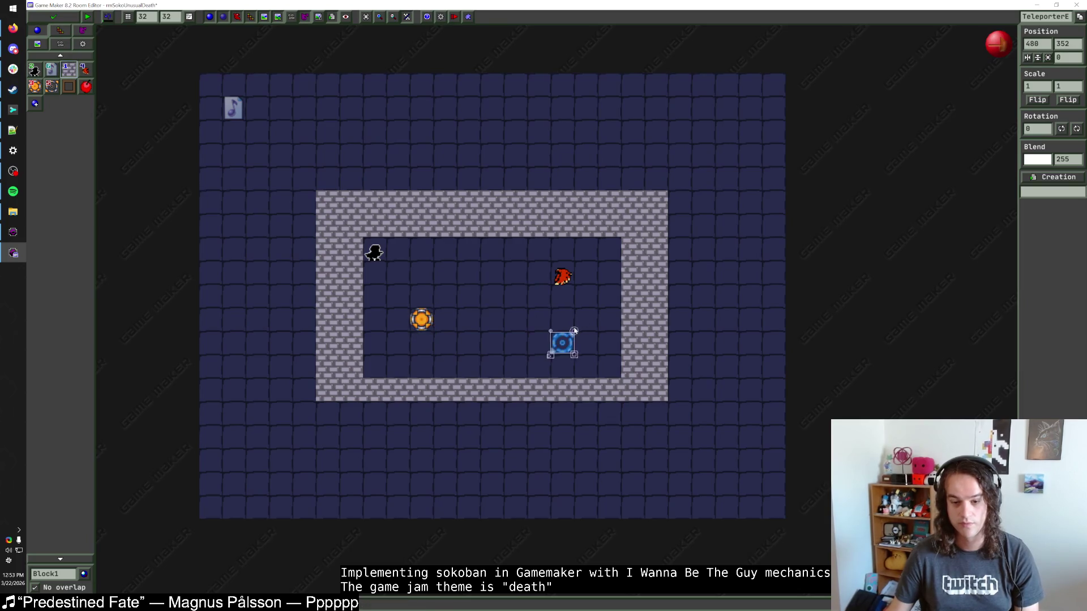
Lay a new bottom wall row, move the right wall column outward, and shift the ring and hawk right.
drag(650, 413, 321, 415)
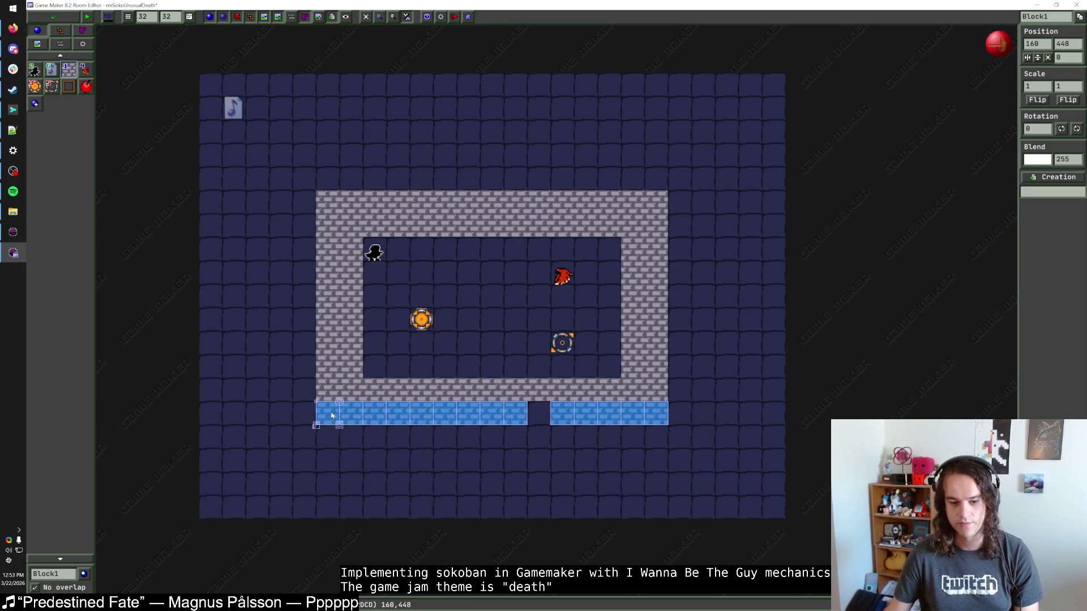
click(538, 413)
click(515, 340)
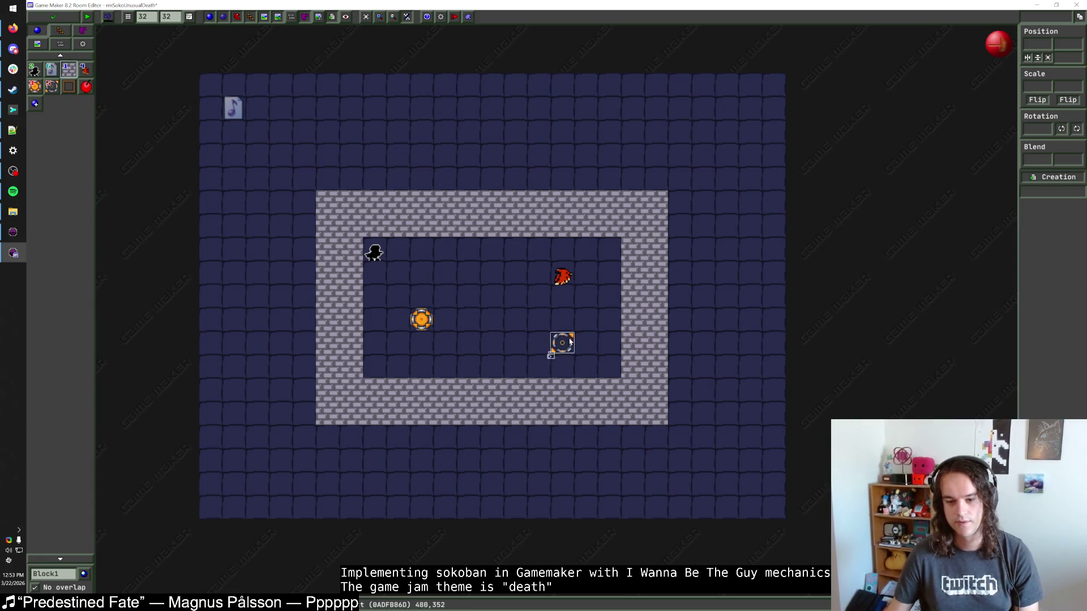
drag(569, 340, 589, 341)
drag(566, 278, 578, 279)
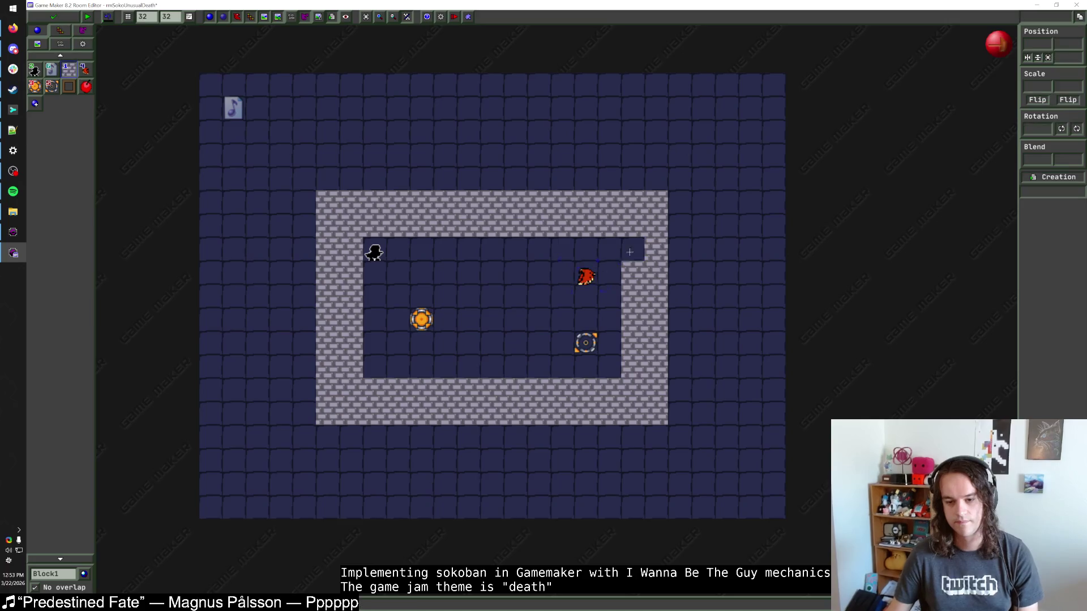
right_click(632, 306)
drag(679, 416, 677, 192)
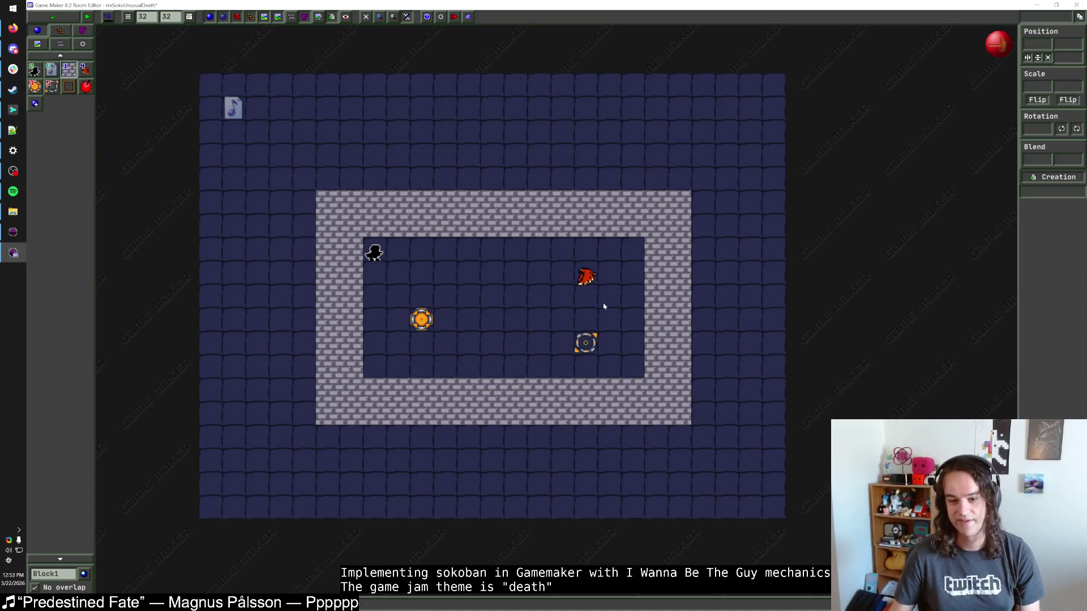
drag(596, 349, 619, 346)
drag(589, 277, 612, 277)
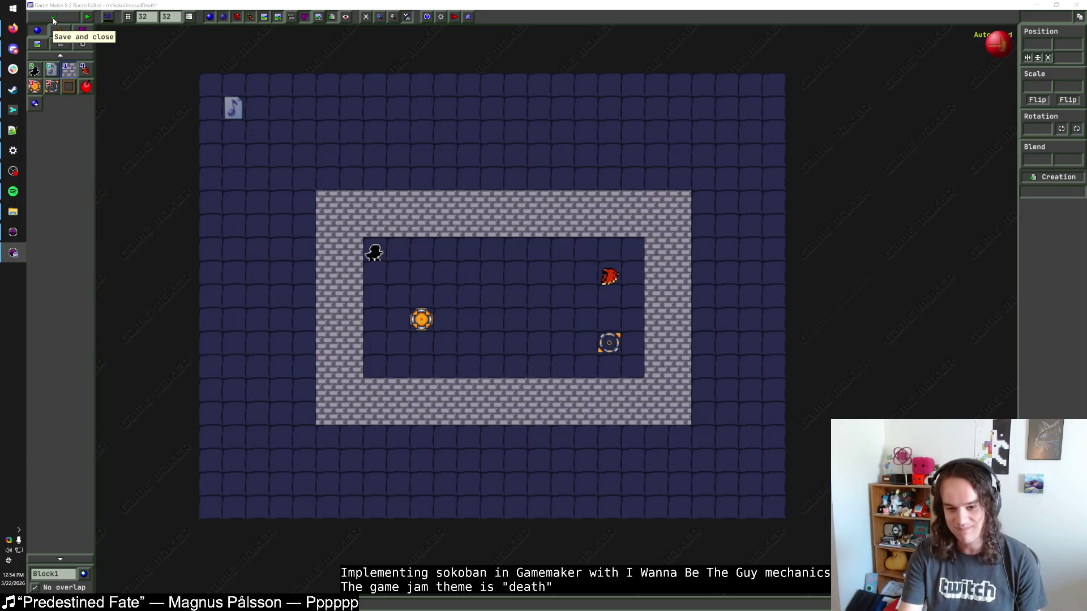
key(alt+Tab)
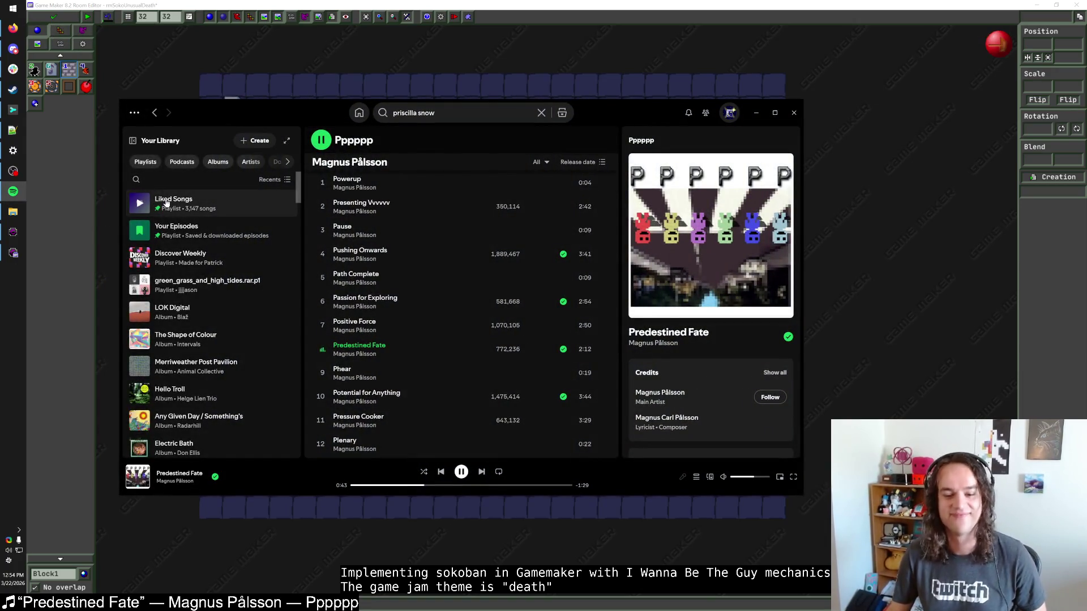
click(342, 5)
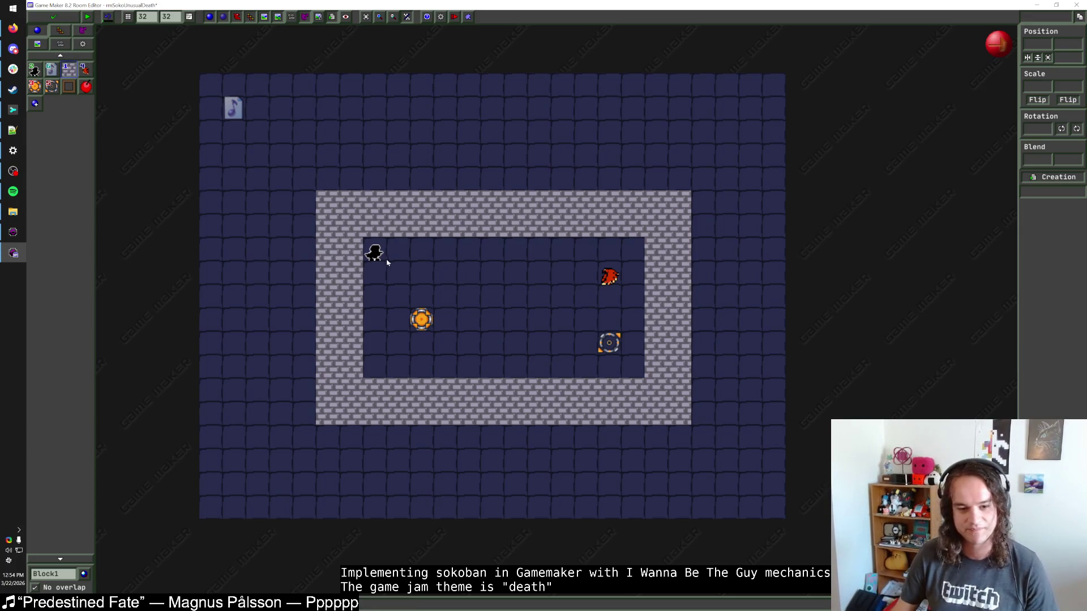
Save and close the room, code and object editors, select rmSokoUnusualDeath, and launch paint.net.
click(67, 21)
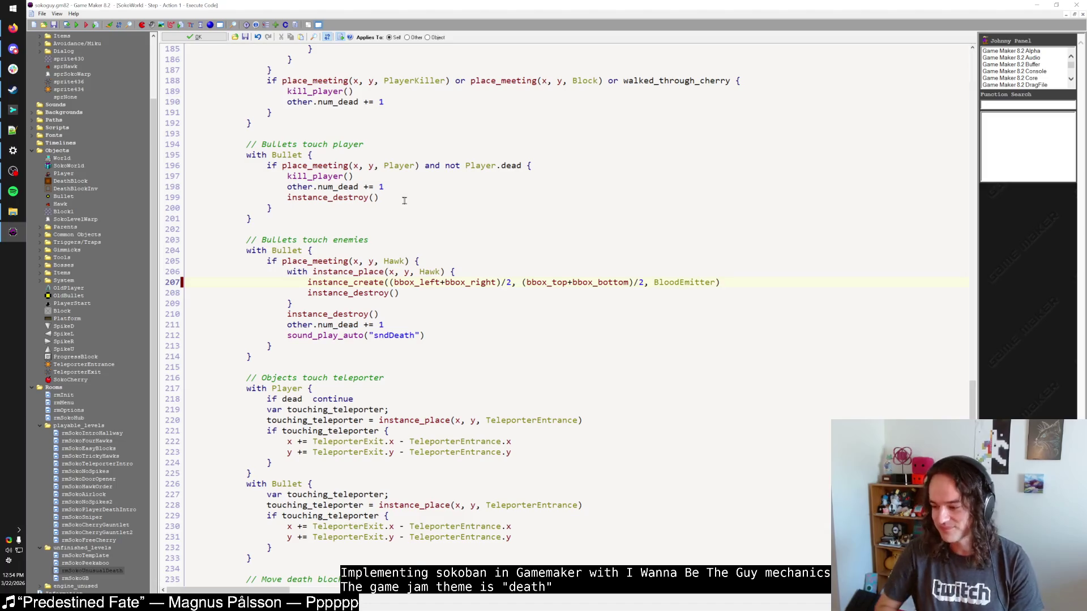
click(194, 39)
click(199, 173)
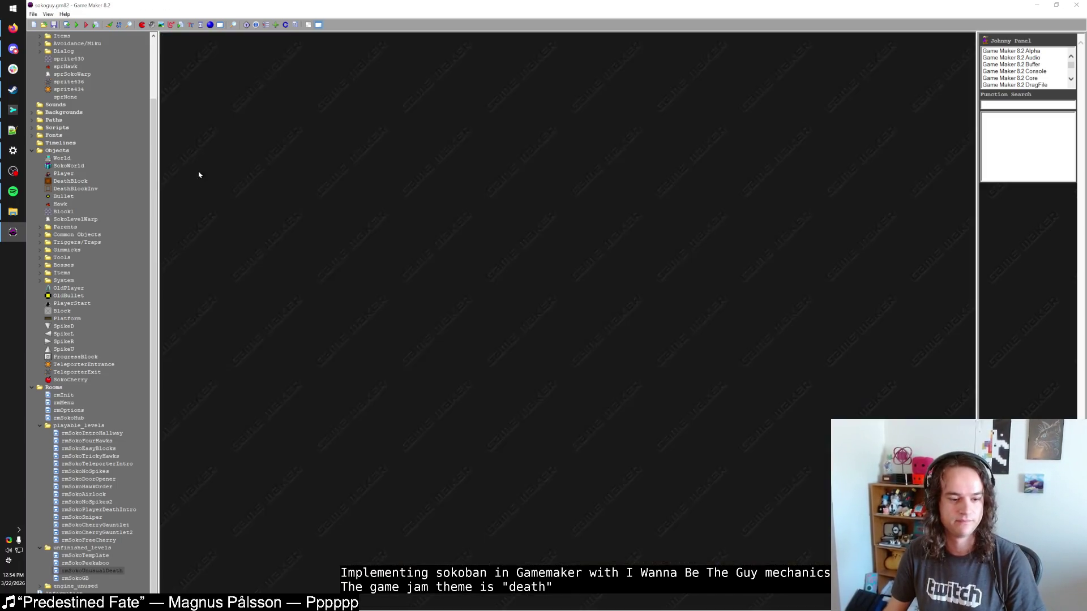
click(105, 571)
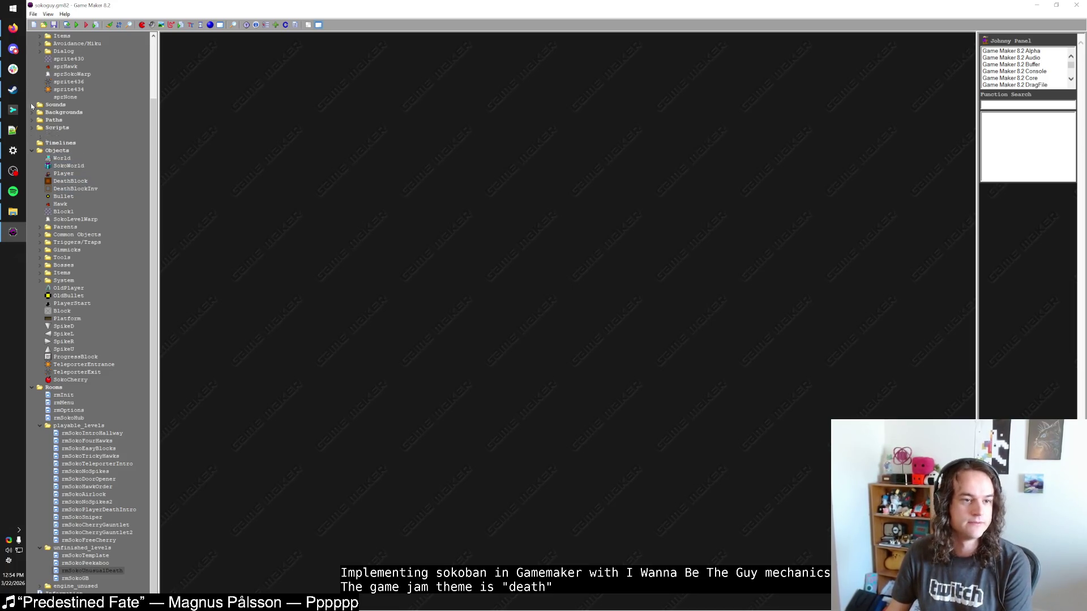
click(12, 8)
click(191, 32)
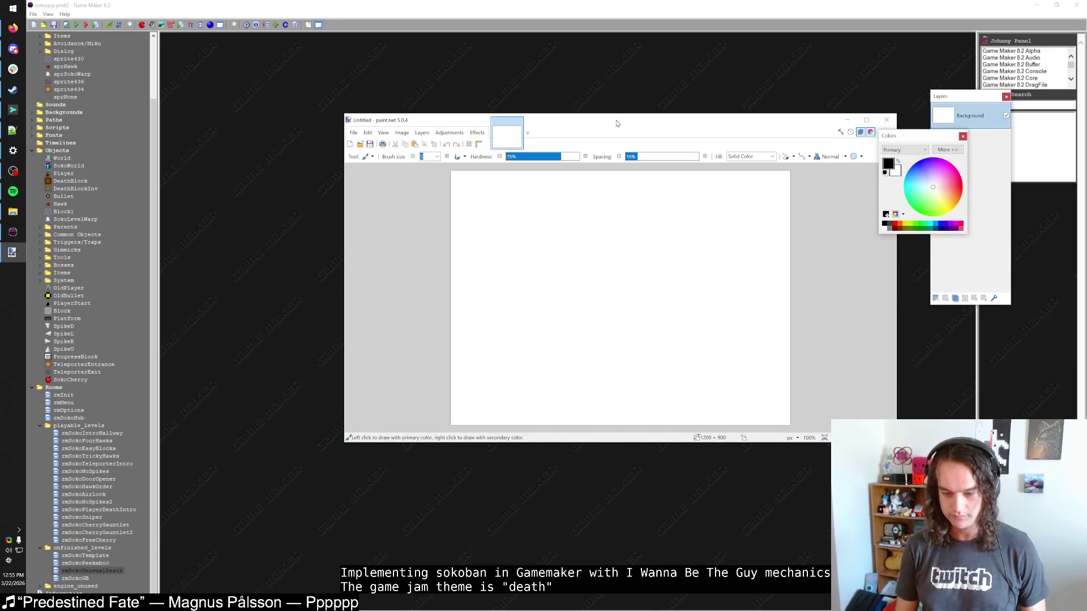
Resize the paint.net image to 32×32, clear it to transparent, pick the Pencil, and return to Game Maker.
key(ctrl+r)
key(Return)
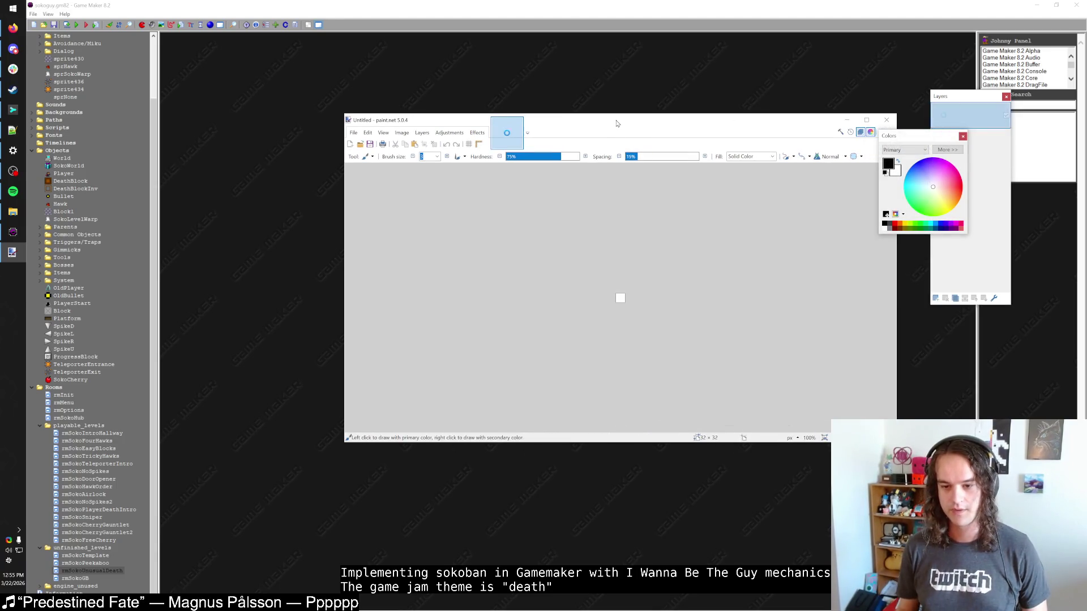
scroll(604, 305, up, 6)
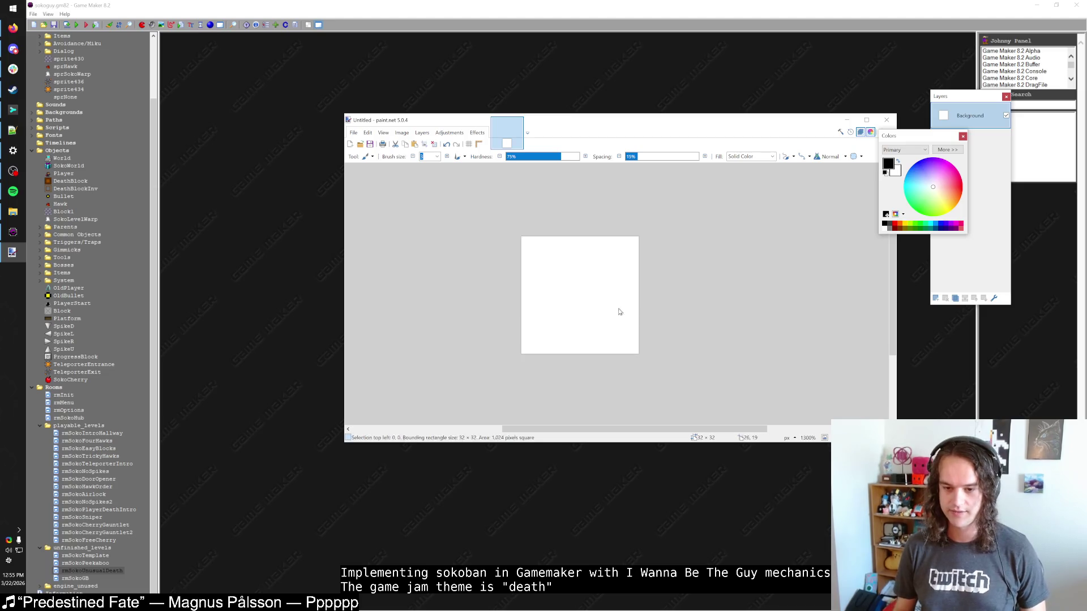
key(Delete)
key(p)
scroll(123, 172, up, 3)
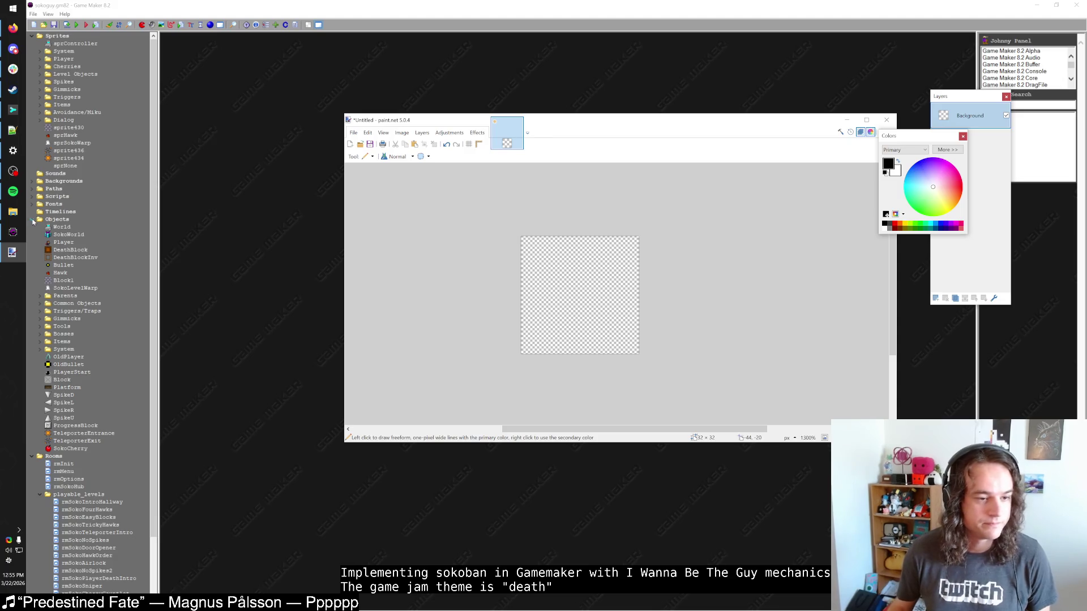
click(32, 221)
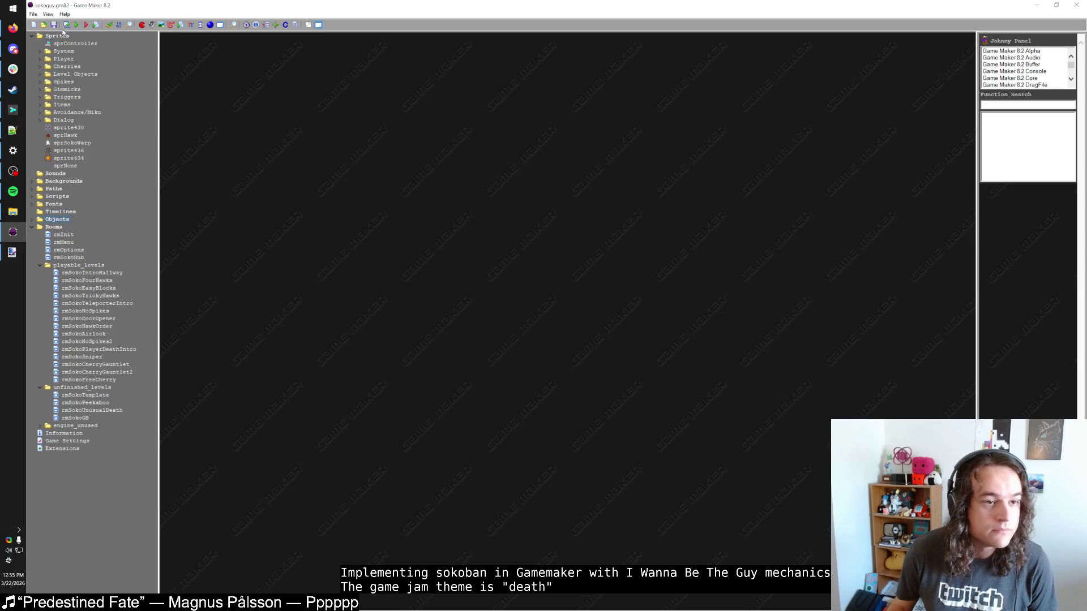
Expand and collapse the Avoidance/Miku, Triggers and Gimmicks sprite folders.
click(39, 113)
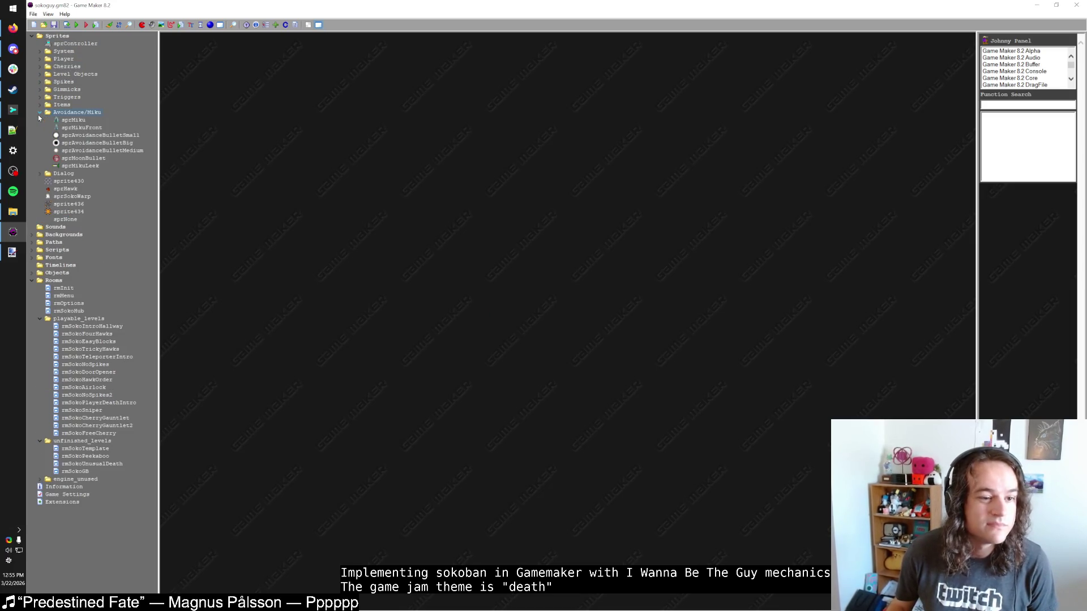
click(39, 113)
click(41, 99)
click(41, 90)
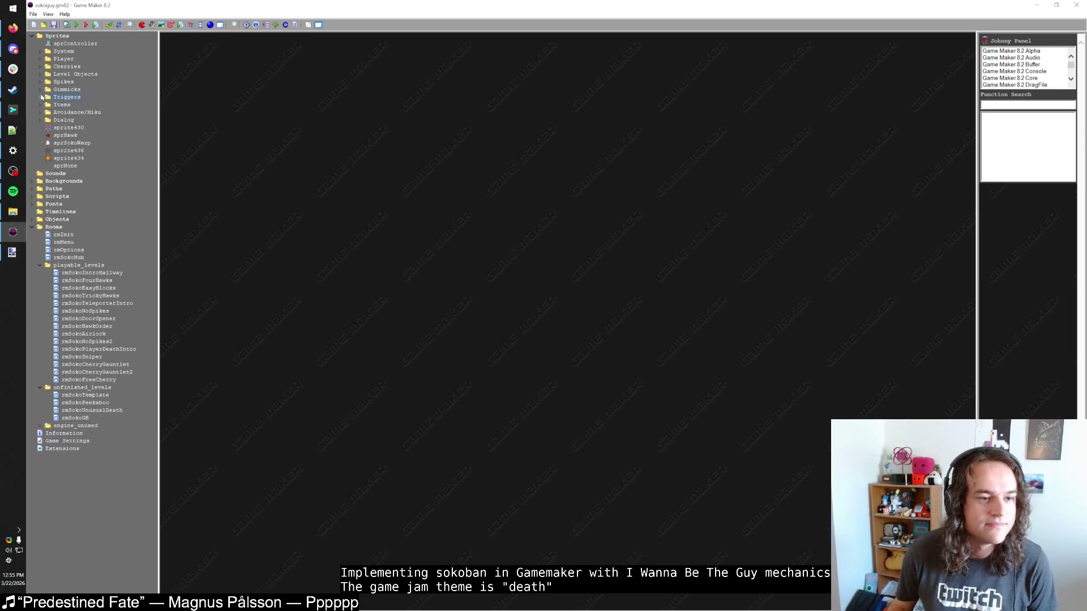
click(40, 90)
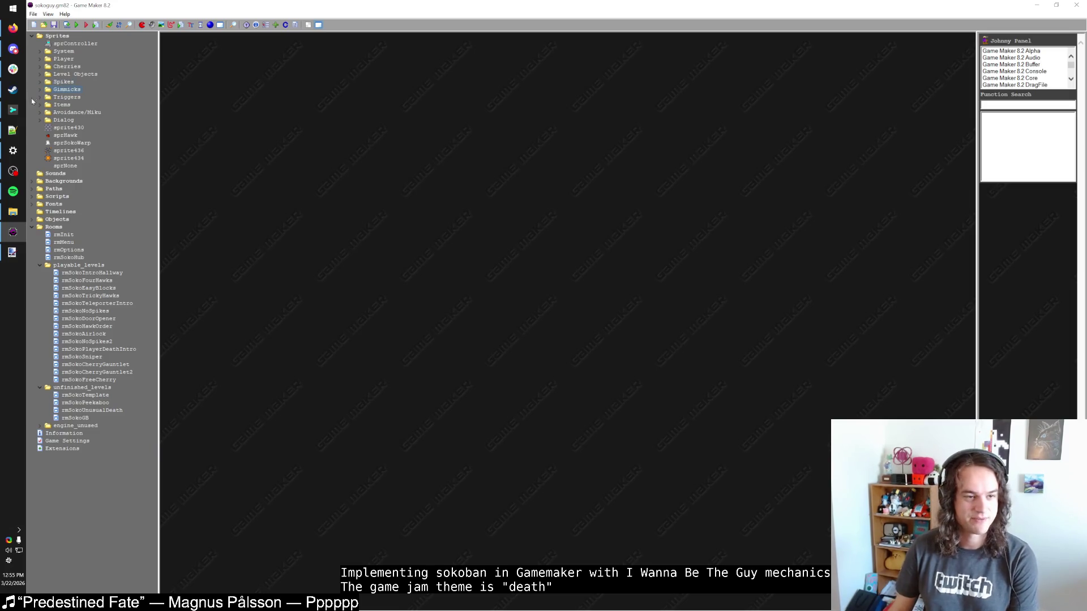
Check the music player, then peek into and collapse the Gimmicks sprite folder.
click(13, 192)
scroll(368, 323, down, 3)
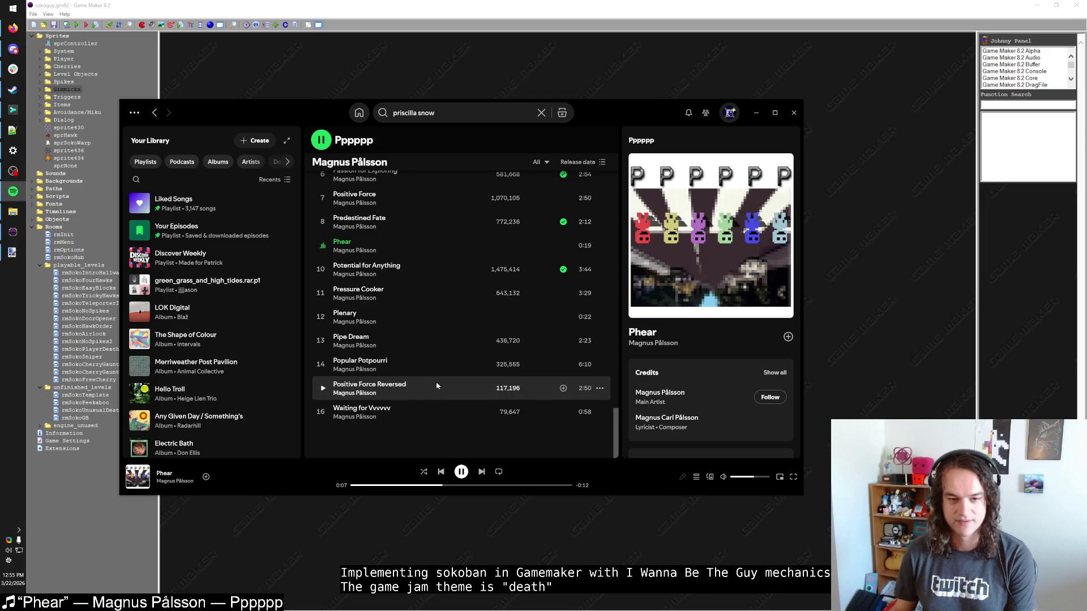
click(51, 92)
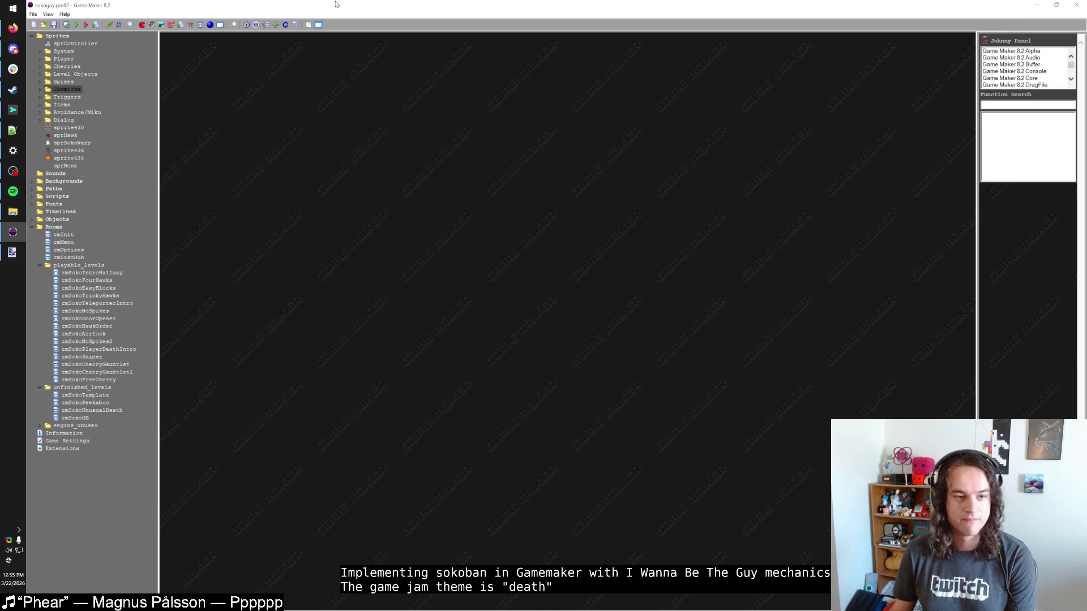
double_click(51, 92)
click(41, 90)
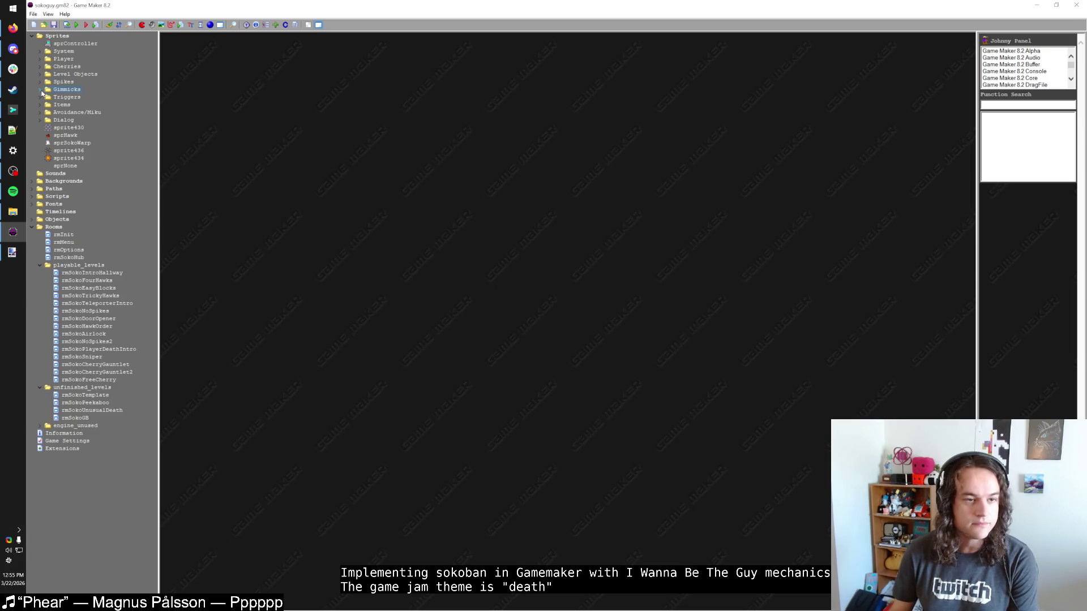
Browse the Gimmicks, Guy/IWBTG and Items sprite folders, then hide the music player.
click(40, 89)
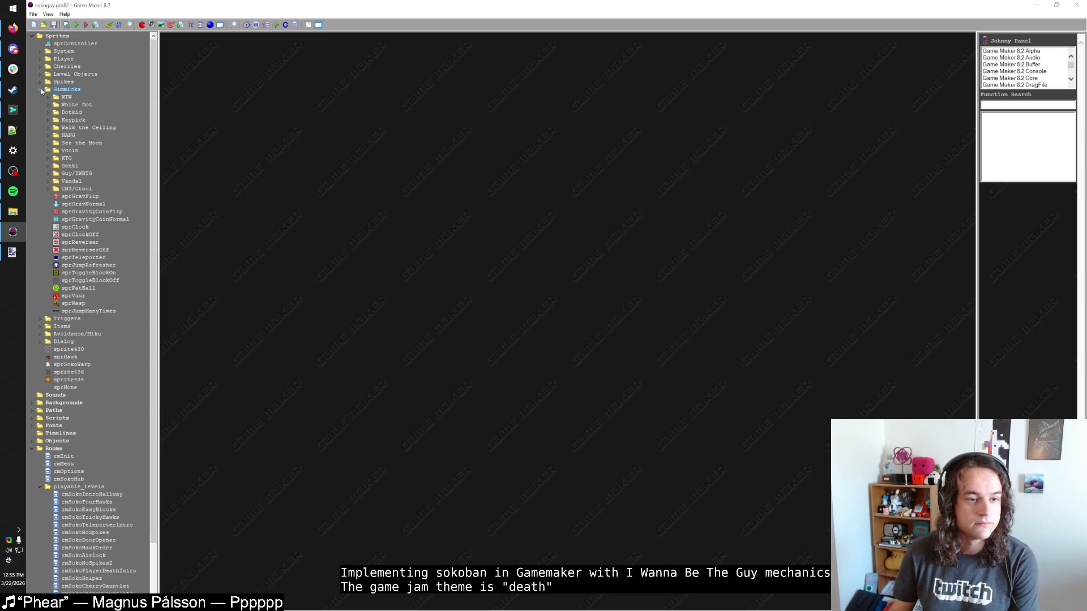
click(48, 173)
click(49, 174)
click(40, 90)
click(40, 104)
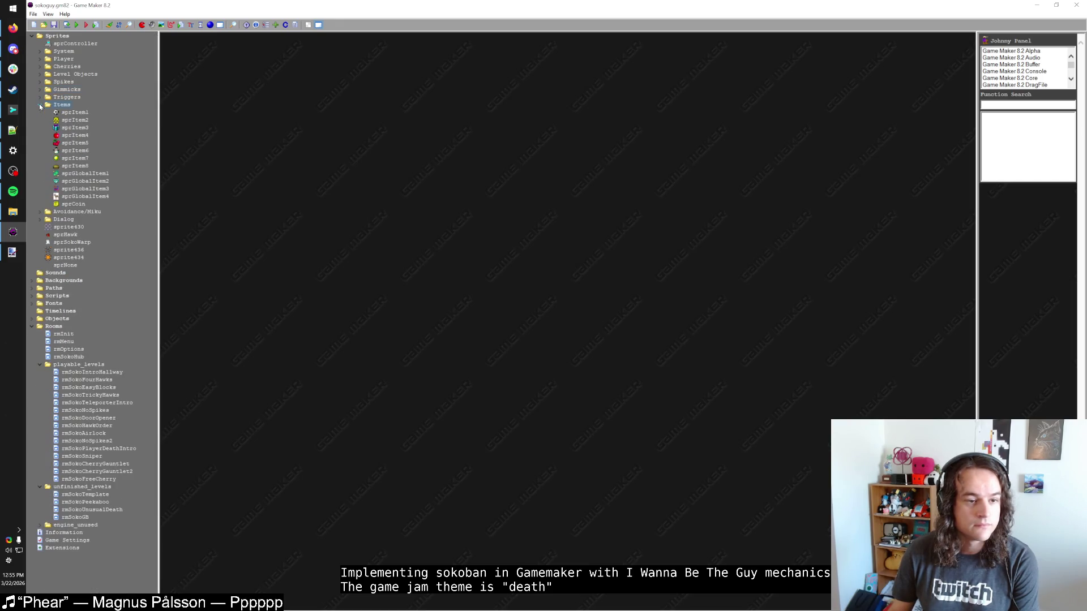
click(40, 104)
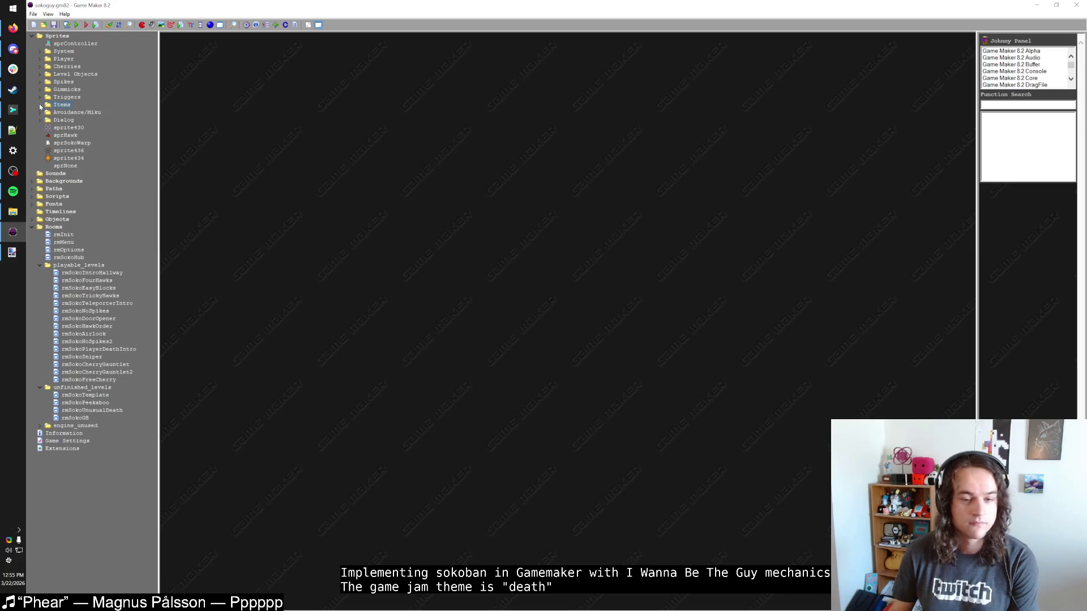
click(10, 198)
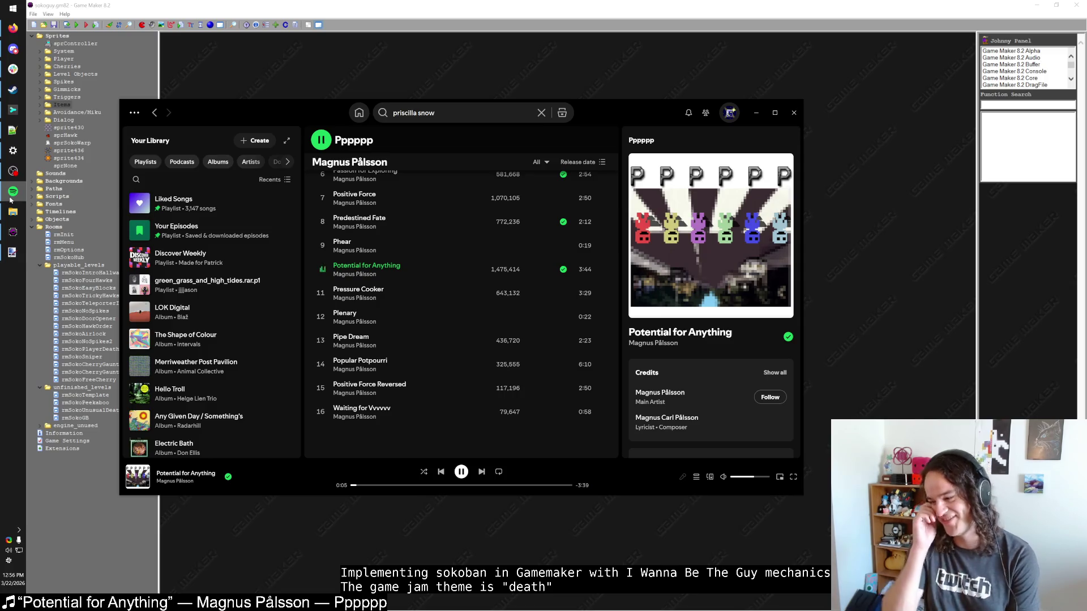
click(10, 197)
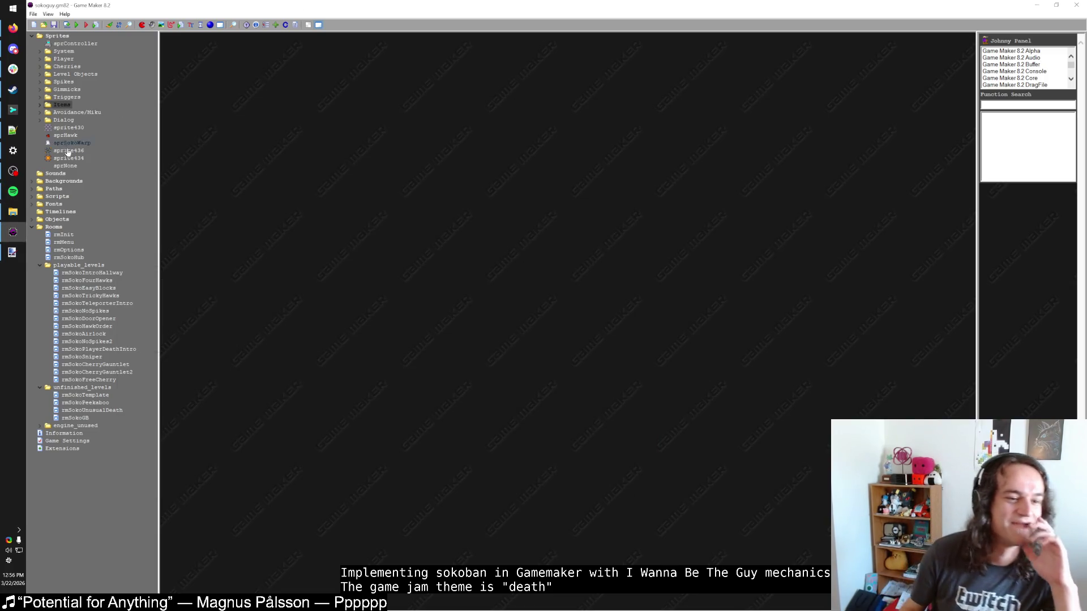
On the blank 32×32 canvas, draw the straight vertical edge of the gun outline.
click(12, 252)
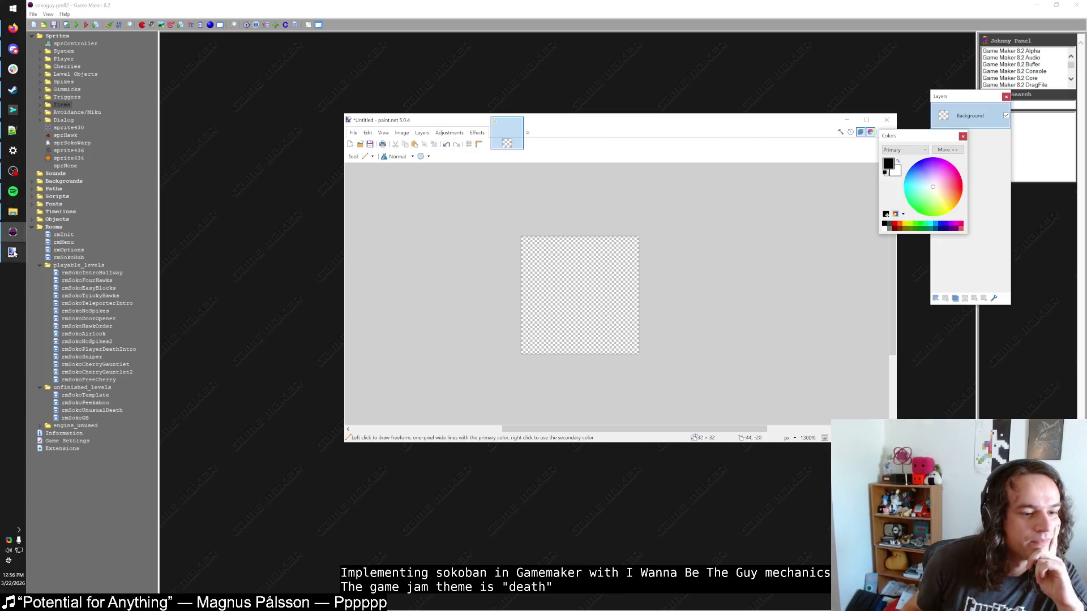
scroll(550, 298, up, 3)
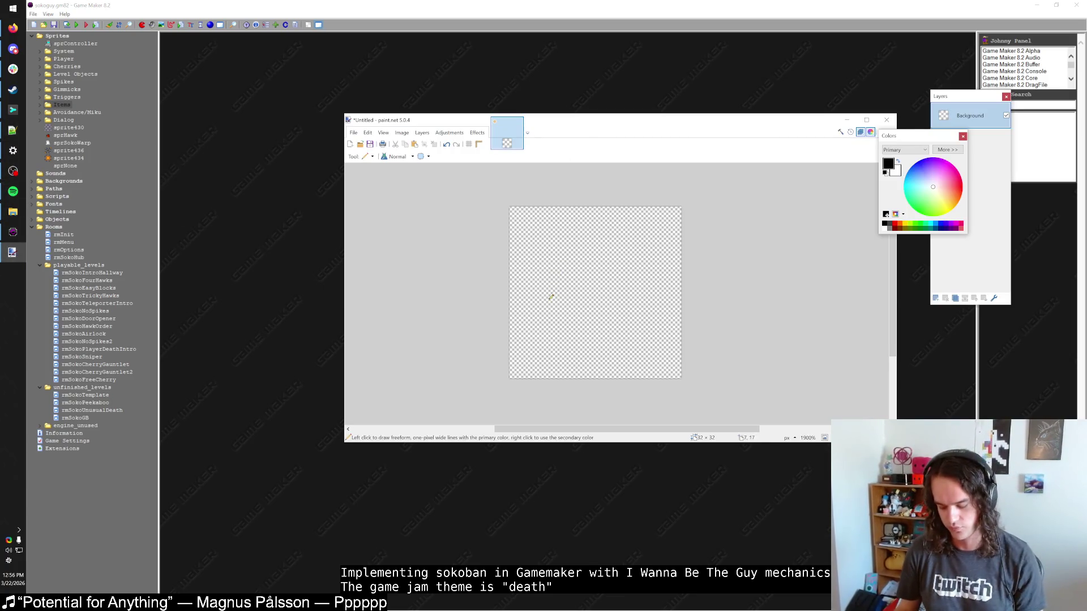
drag(548, 271, 544, 326)
key(ctrl+z)
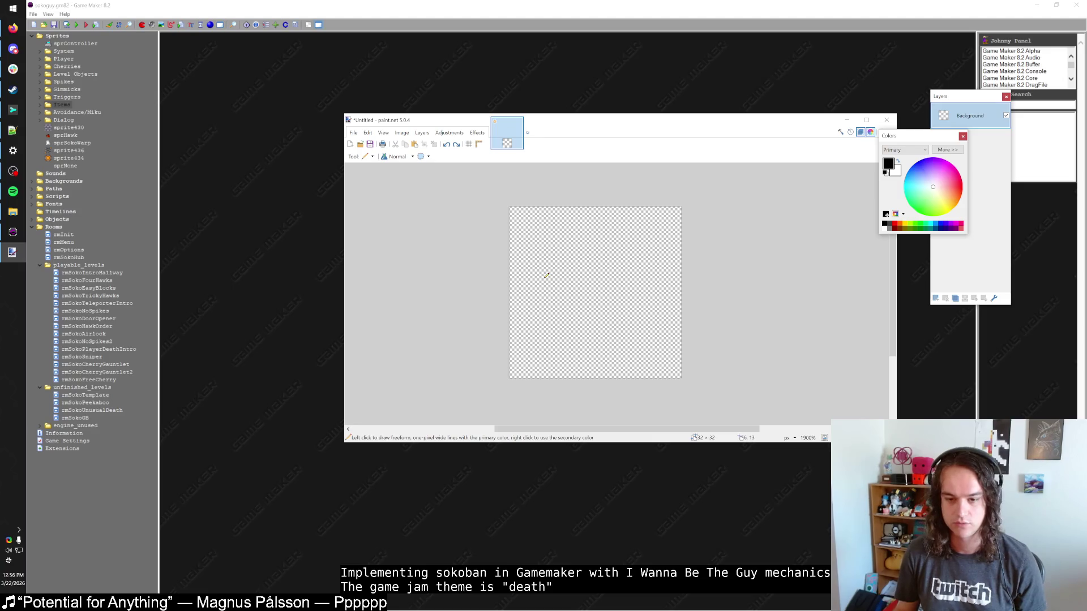
drag(547, 270, 545, 315)
key(ctrl+z)
scroll(545, 300, up, 3)
mouse_move(543, 264)
mouse_down()
mouse_move(543, 339)
mouse_move(651, 267)
mouse_move(650, 295)
mouse_move(578, 296)
mouse_move(571, 337)
mouse_move(547, 336)
mouse_up()
Flood-fill the L-shaped gun outline with black.
key(f)
click(562, 324)
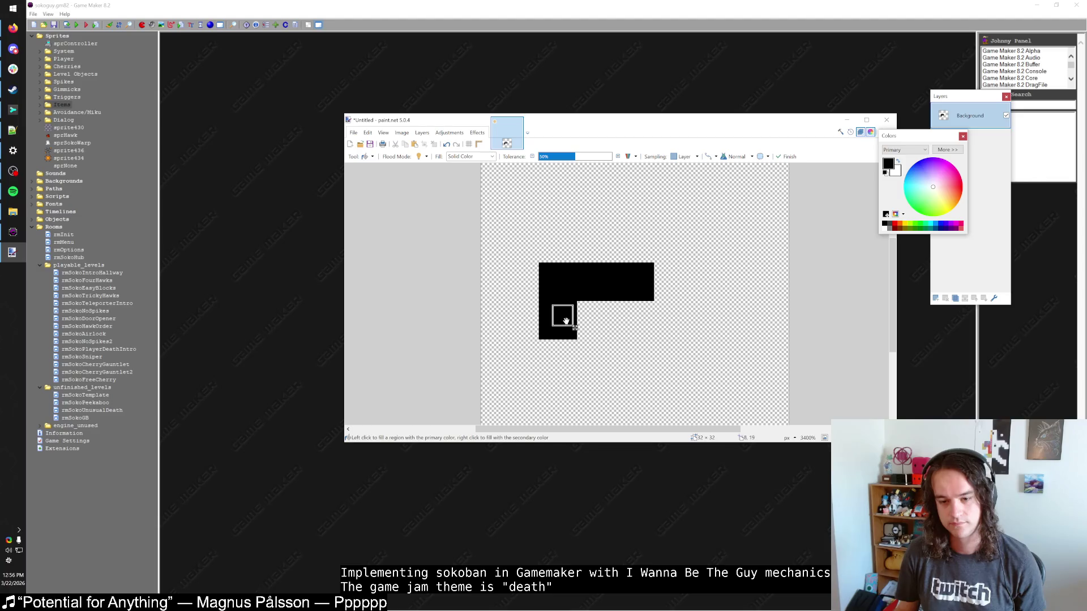
key(ctrl+z)
key(s)
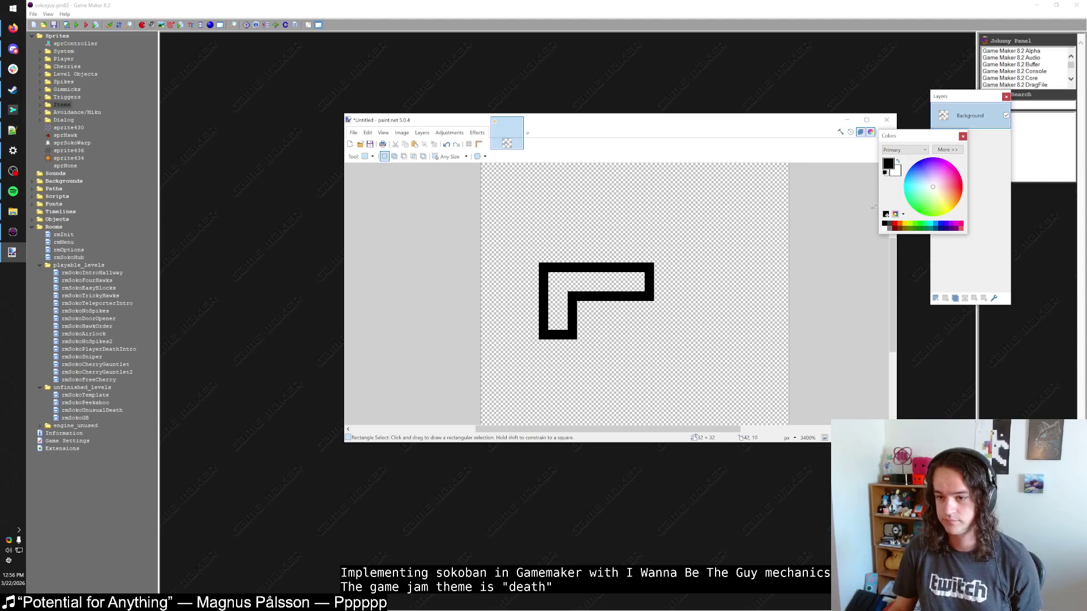
key(ctrl+y)
key(b)
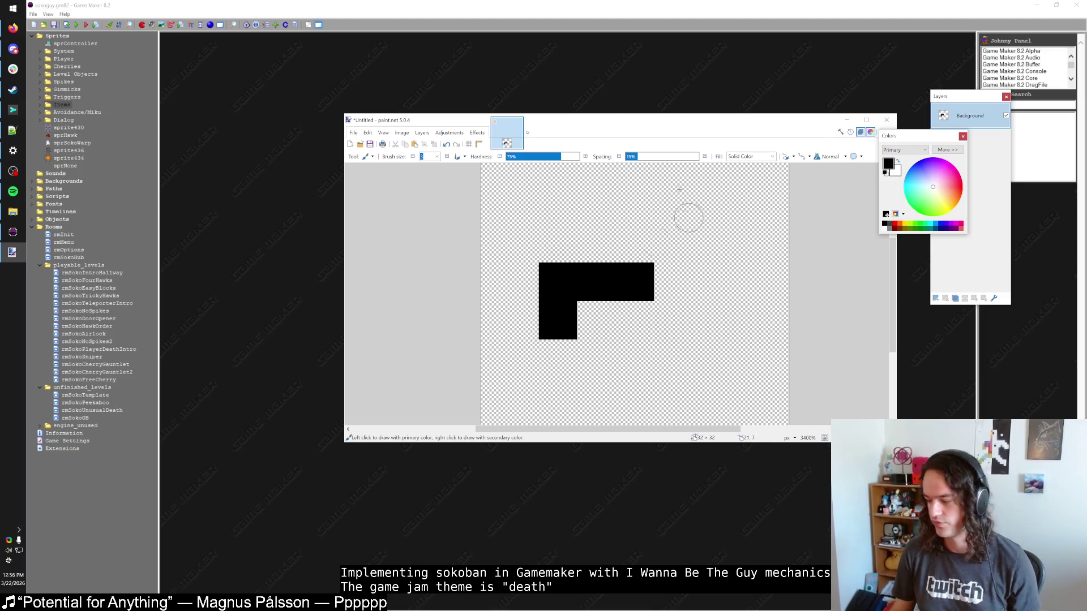
With the Pencil, lengthen the barrel and extend the grip's bottom bar left.
click(13, 191)
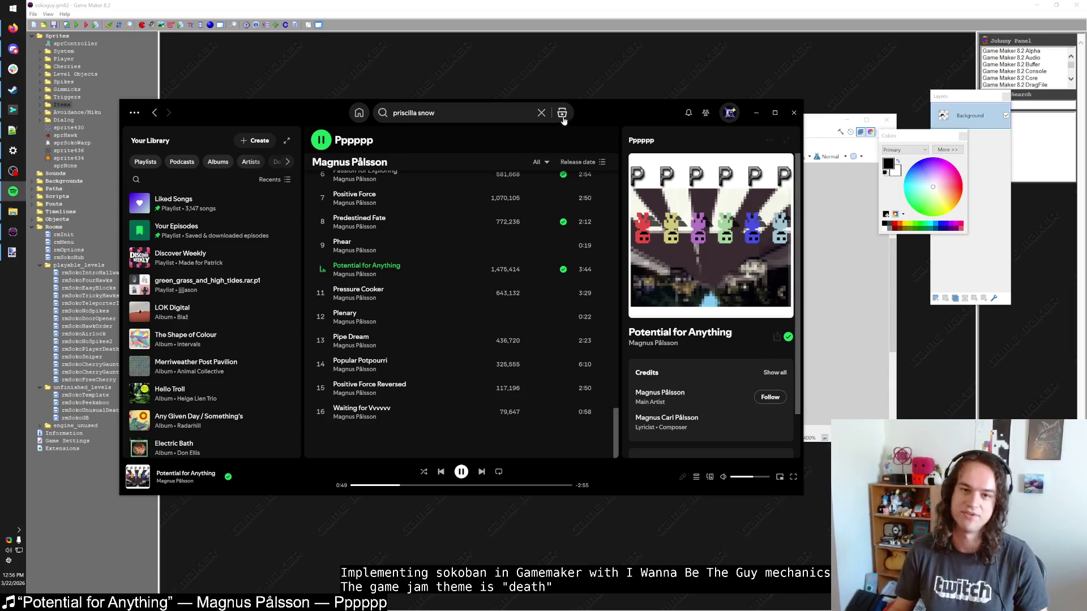
click(495, 5)
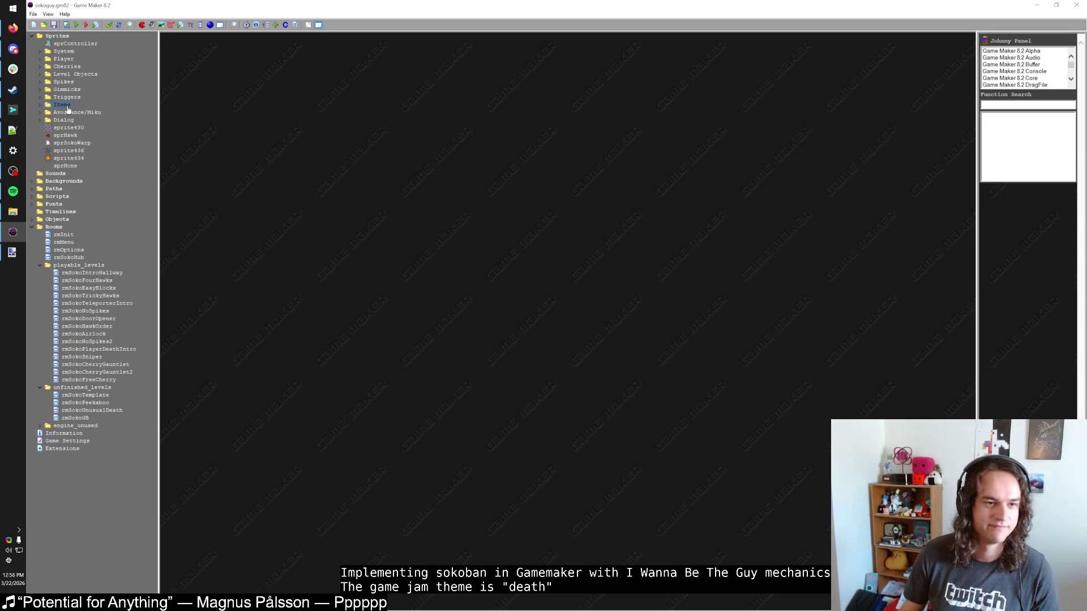
key(alt+Tab)
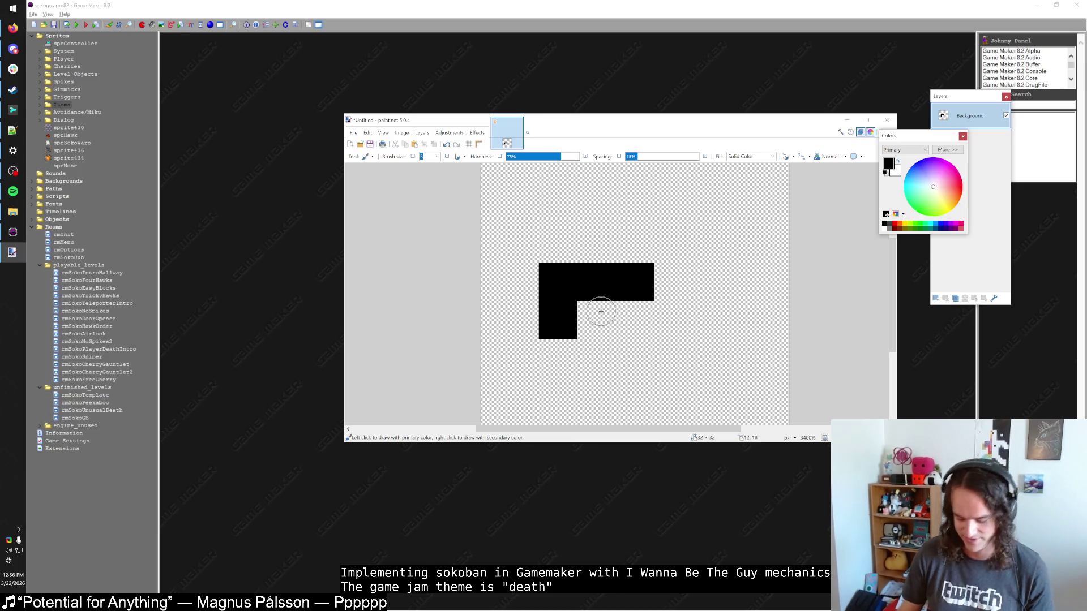
key(p)
mouse_move(601, 304)
mouse_down()
mouse_move(592, 323)
mouse_move(611, 325)
mouse_move(580, 326)
mouse_move(608, 315)
mouse_move(583, 325)
mouse_up()
key(ctrl+z)
key(ctrl+z)
drag(658, 265, 658, 300)
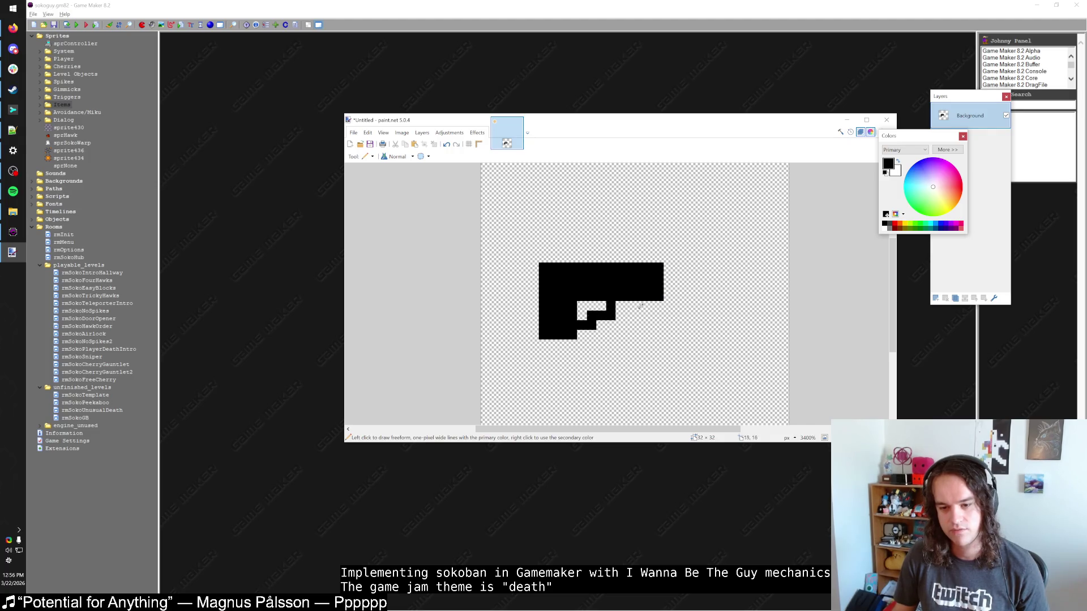
mouse_move(573, 341)
mouse_down()
mouse_move(521, 345)
mouse_move(530, 344)
mouse_up()
key(ctrl+z)
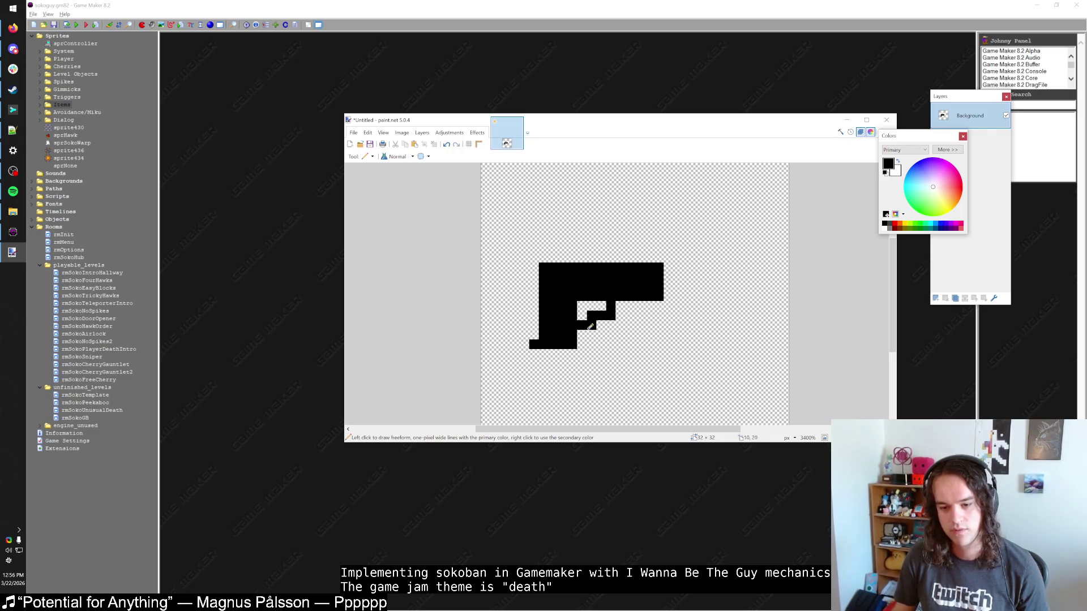
Erase stray grip and hook pixels with a 0% hardness eraser, then select all.
key(e)
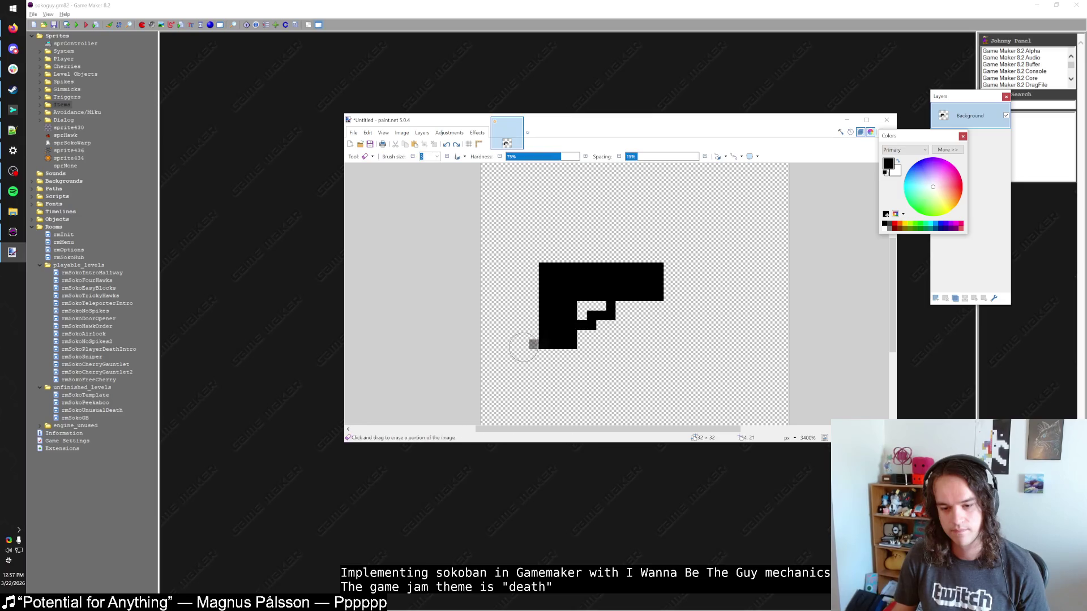
drag(543, 157, 506, 157)
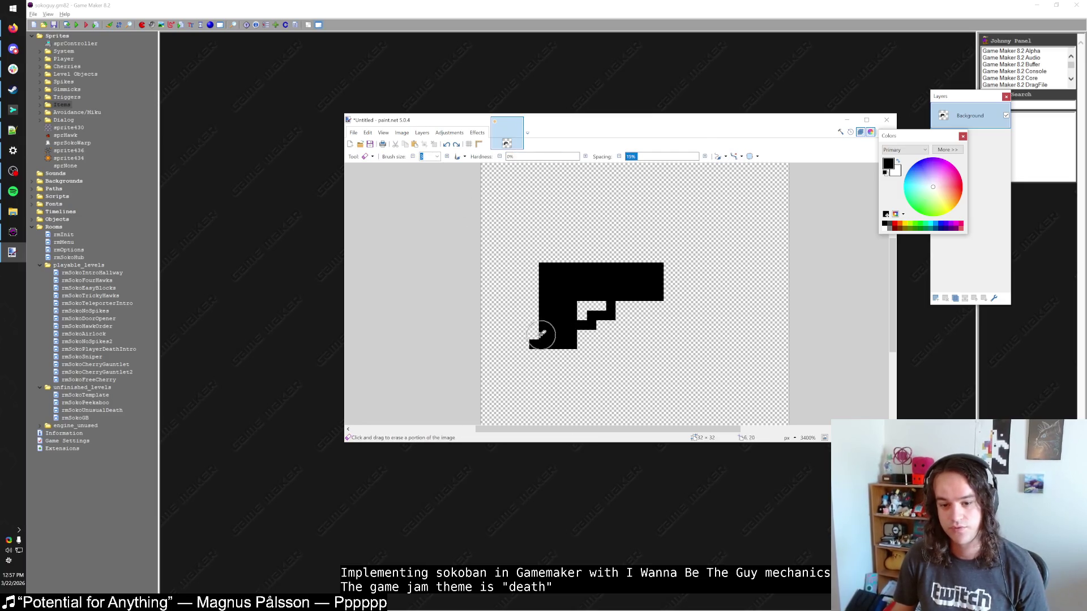
click(530, 345)
drag(610, 316, 581, 326)
key(p)
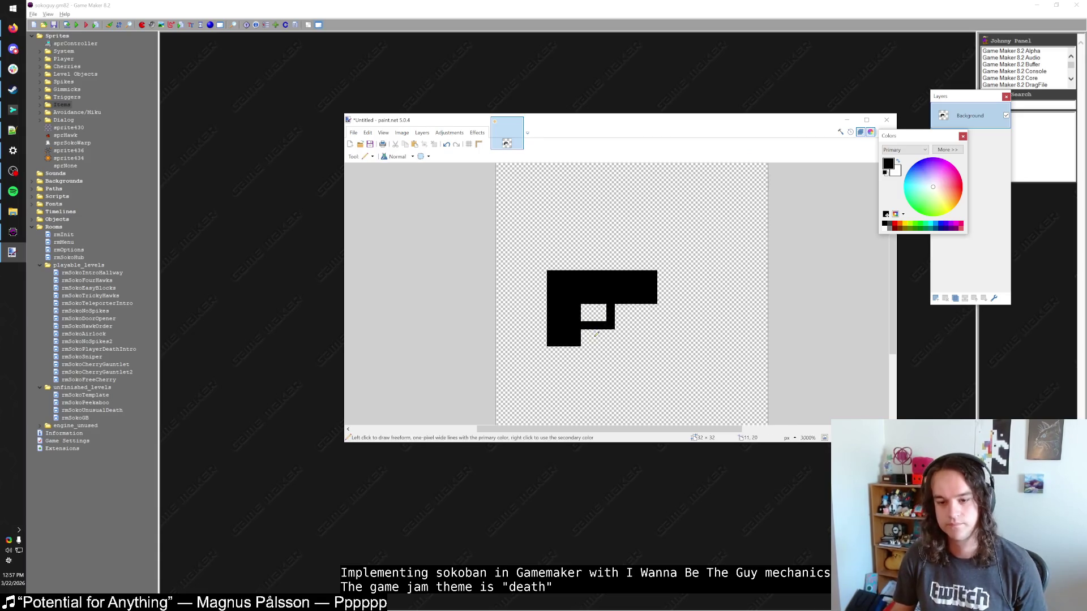
mouse_move(536, 265)
mouse_down()
mouse_move(540, 345)
mouse_move(578, 352)
mouse_up()
key(ctrl+z)
key(ctrl+z)
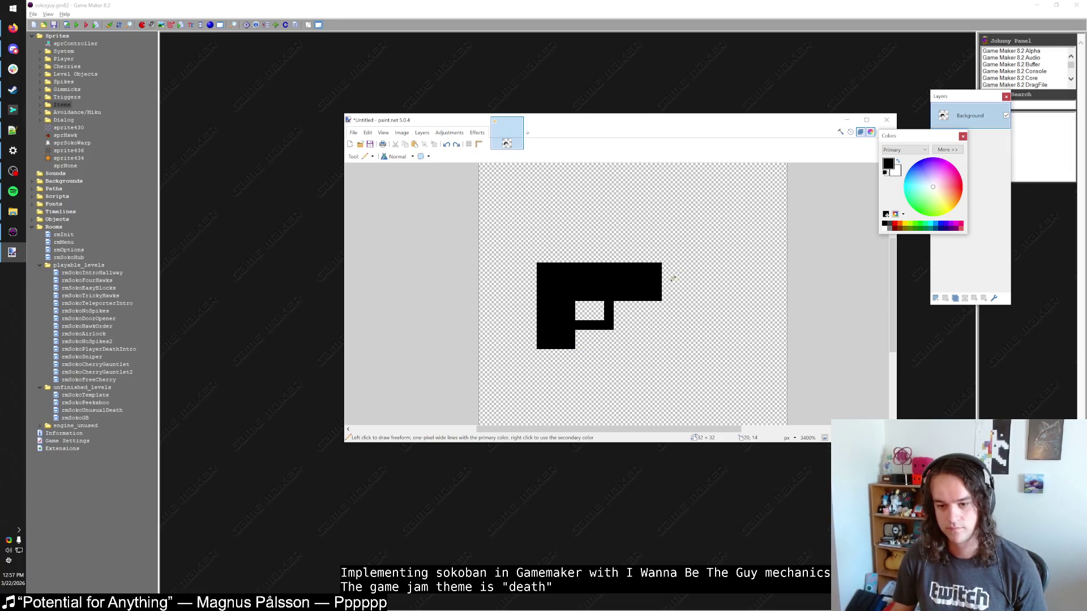
scroll(686, 297, down, 2)
key(ctrl+a)
Shift the selected pistol 4 pixels to the left.
key(m)
drag(682, 307, 658, 313)
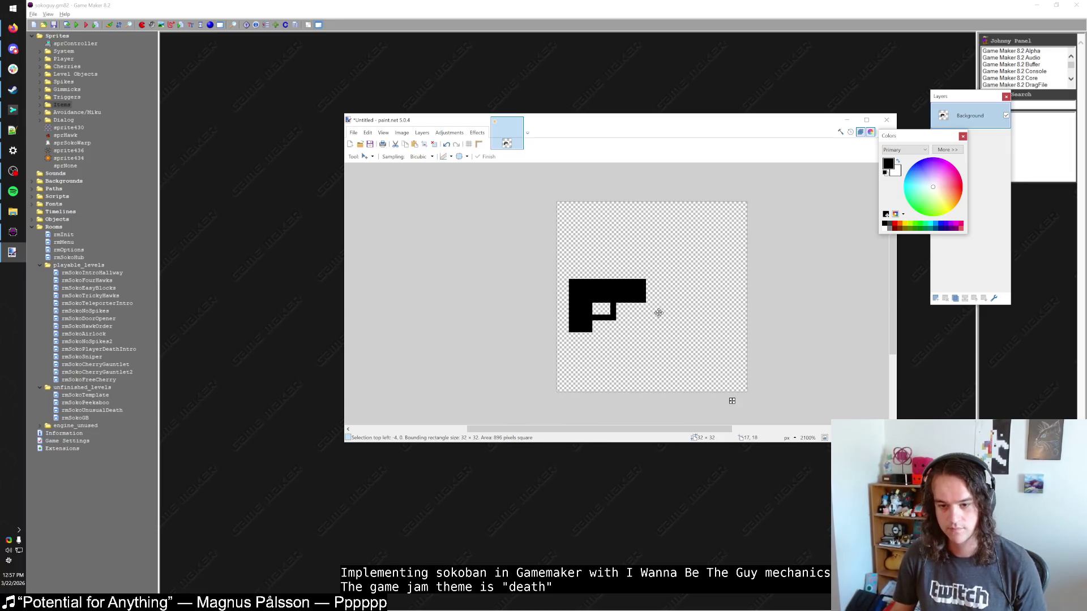
key(s)
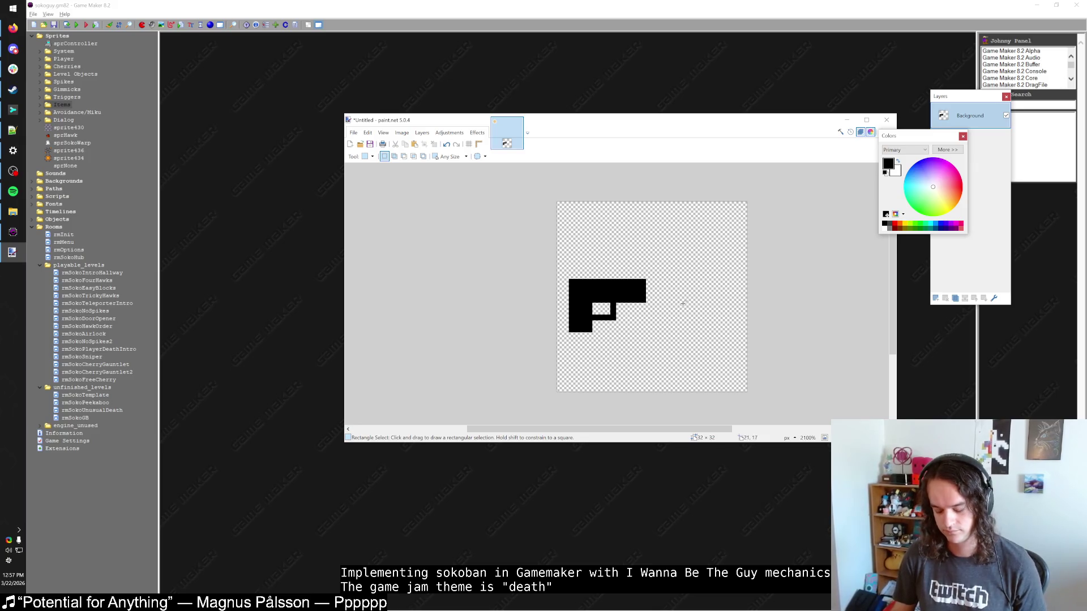
Fill the trigger-guard gap and outline the pistol with white pixels.
key(p)
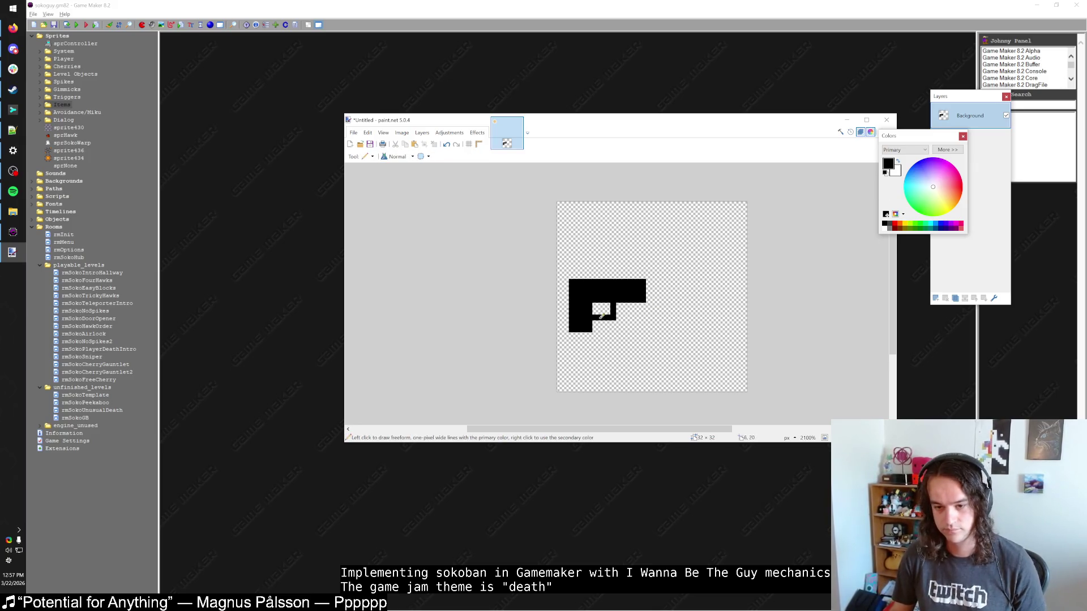
ctrl+scroll(663, 303, up, 3)
drag(611, 298, 607, 307)
mouse_move(639, 295)
mouse_down()
mouse_move(634, 335)
mouse_move(537, 353)
mouse_move(542, 270)
mouse_move(611, 243)
mouse_move(688, 244)
mouse_move(686, 297)
mouse_move(644, 307)
mouse_up()
key(ctrl+minus)
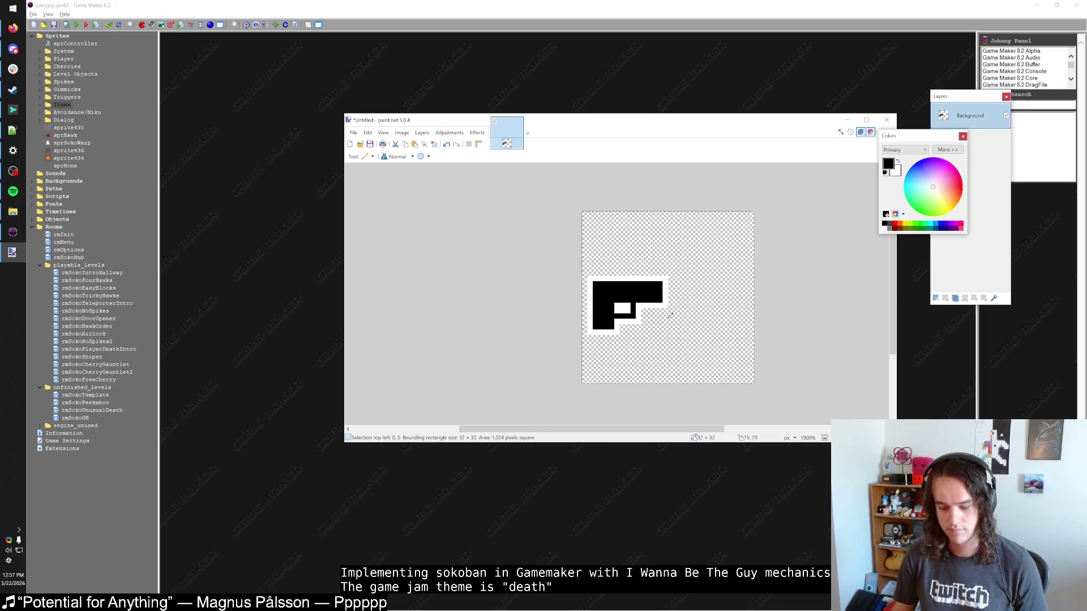
Bucket-fill the empty background with cyan, then return to Game Maker.
key(s)
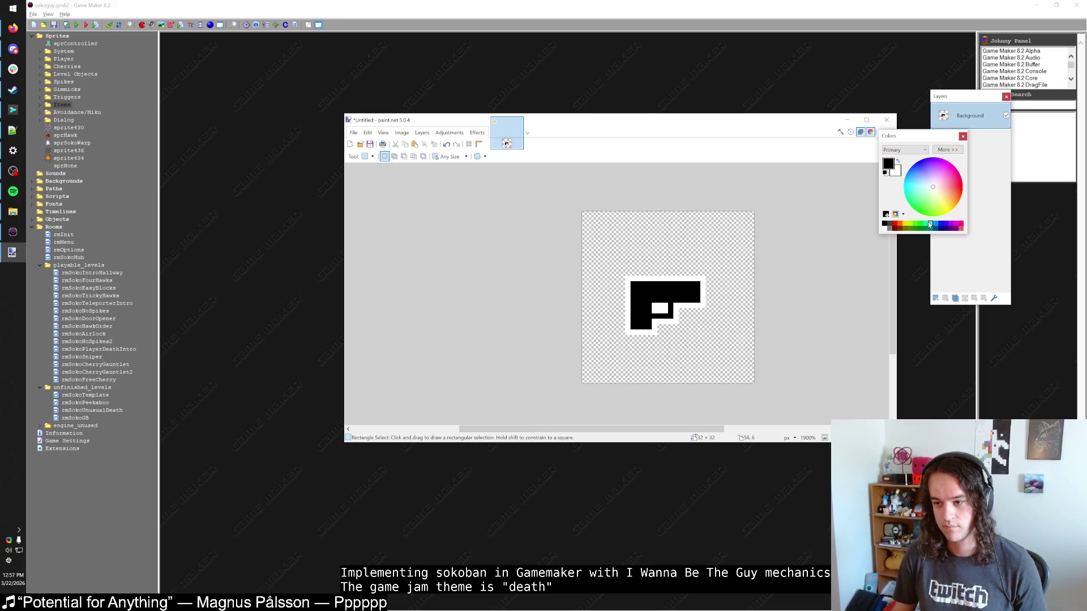
click(931, 224)
key(f)
click(718, 283)
key(s)
key(s)
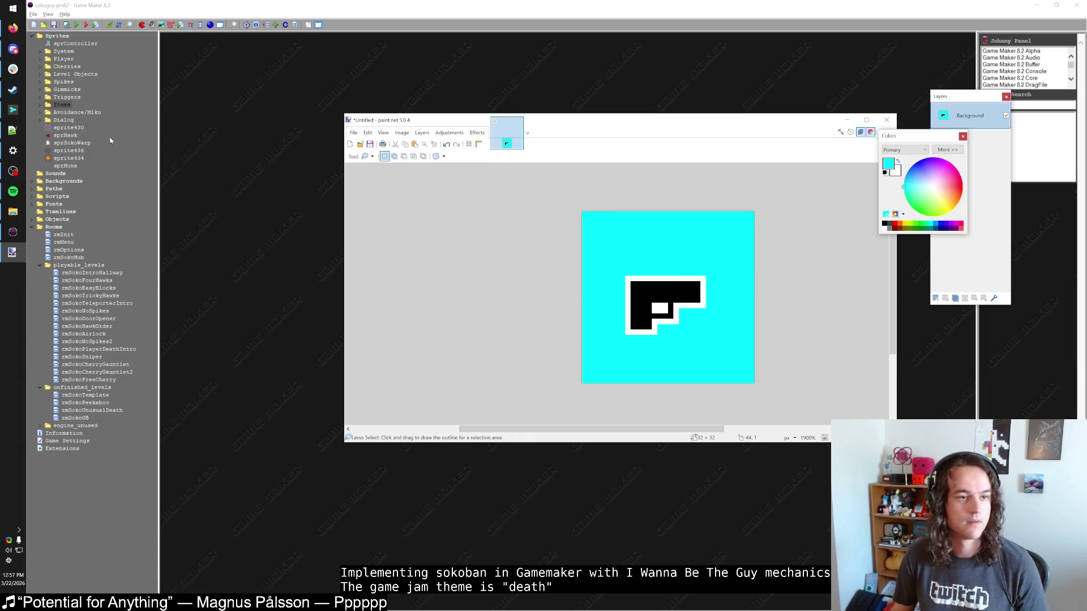
click(70, 166)
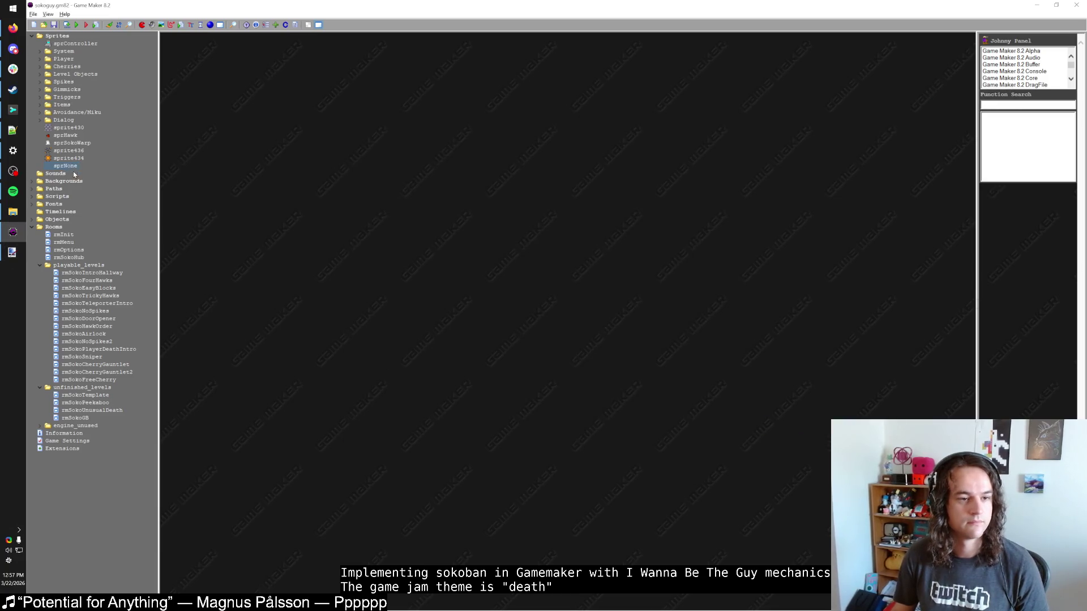
Create sprite sprBulletCount with the pasted pistol in frame 0 and cyan made transparent.
click(142, 25)
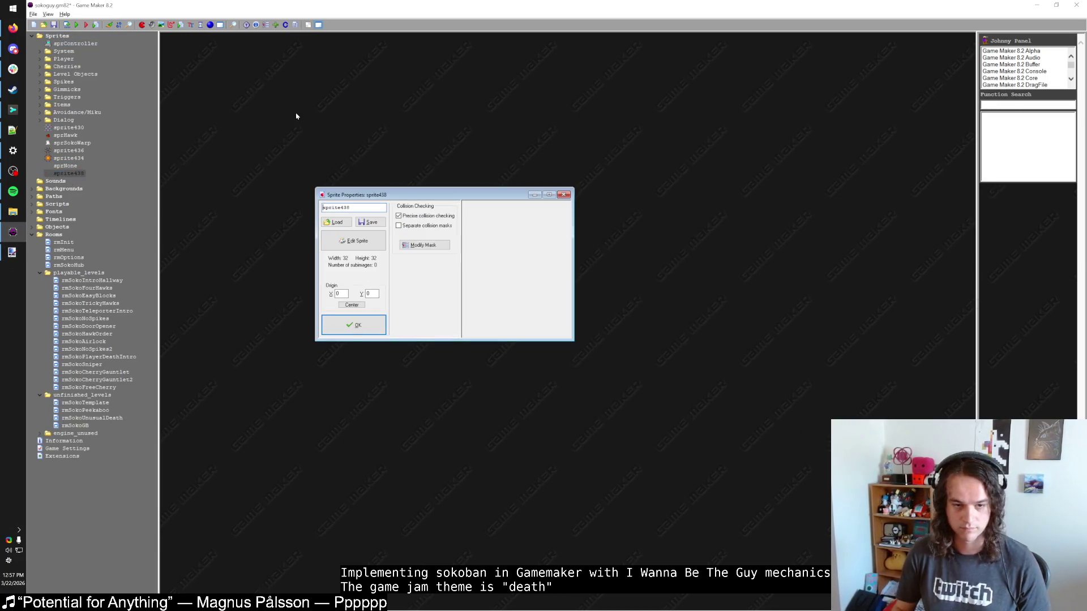
text(sprBulletCount)
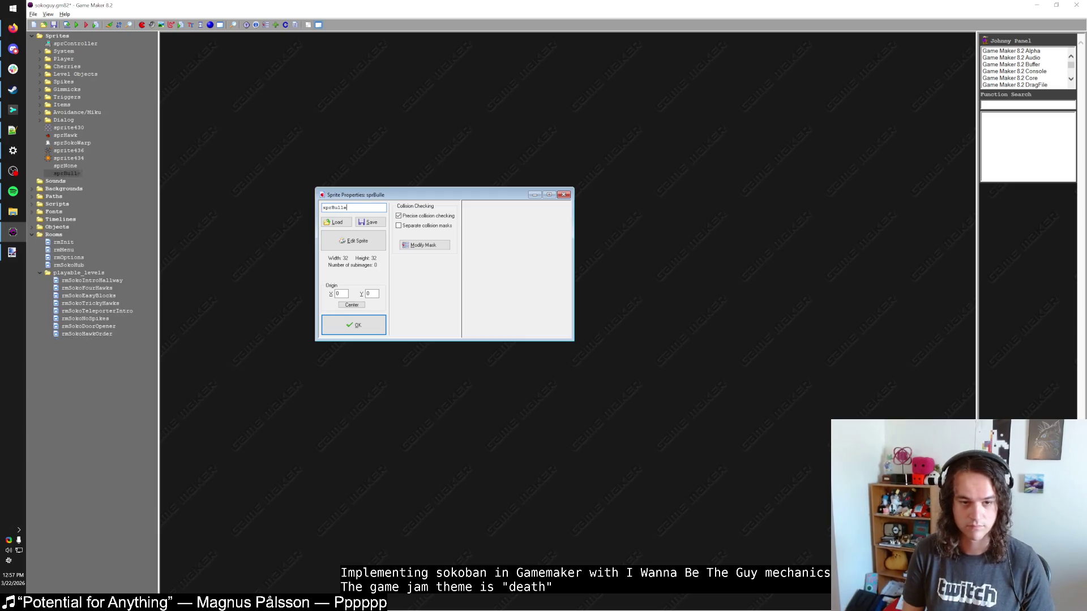
click(353, 240)
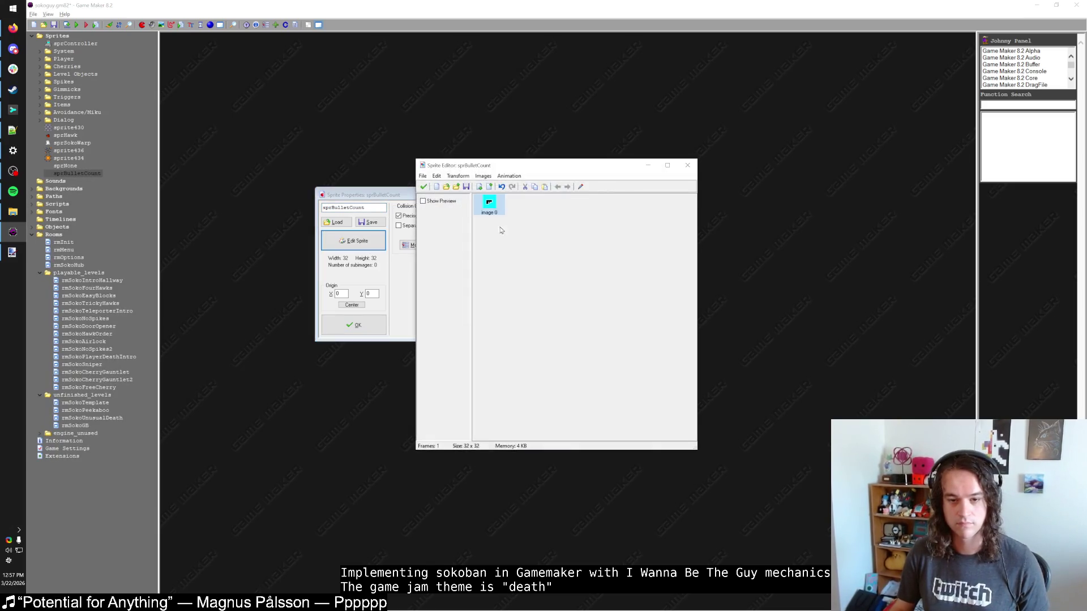
double_click(488, 208)
key(ctrl+v)
click(467, 240)
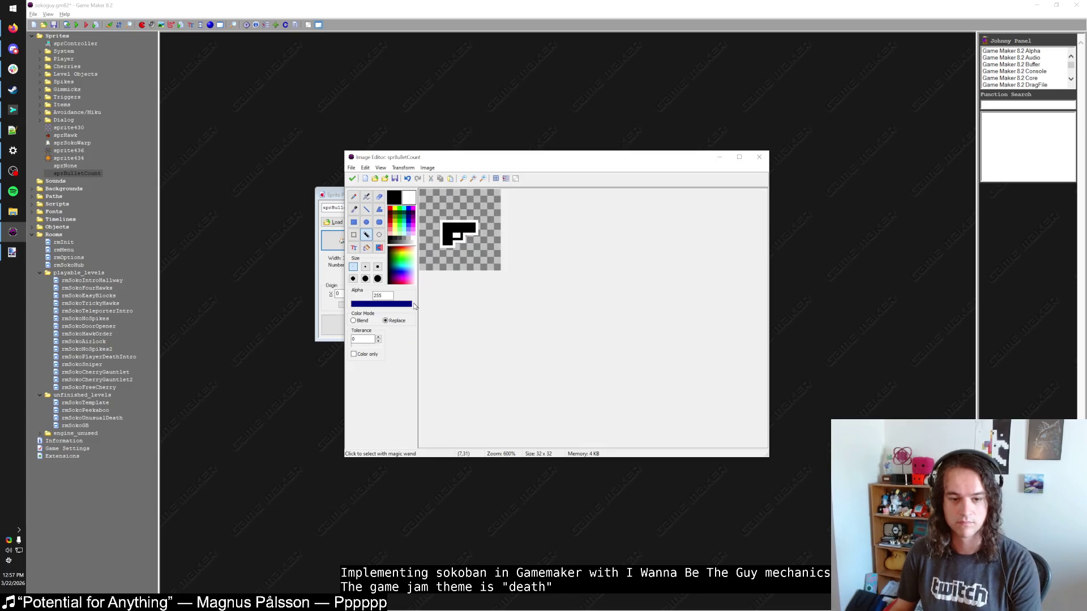
click(352, 179)
click(423, 186)
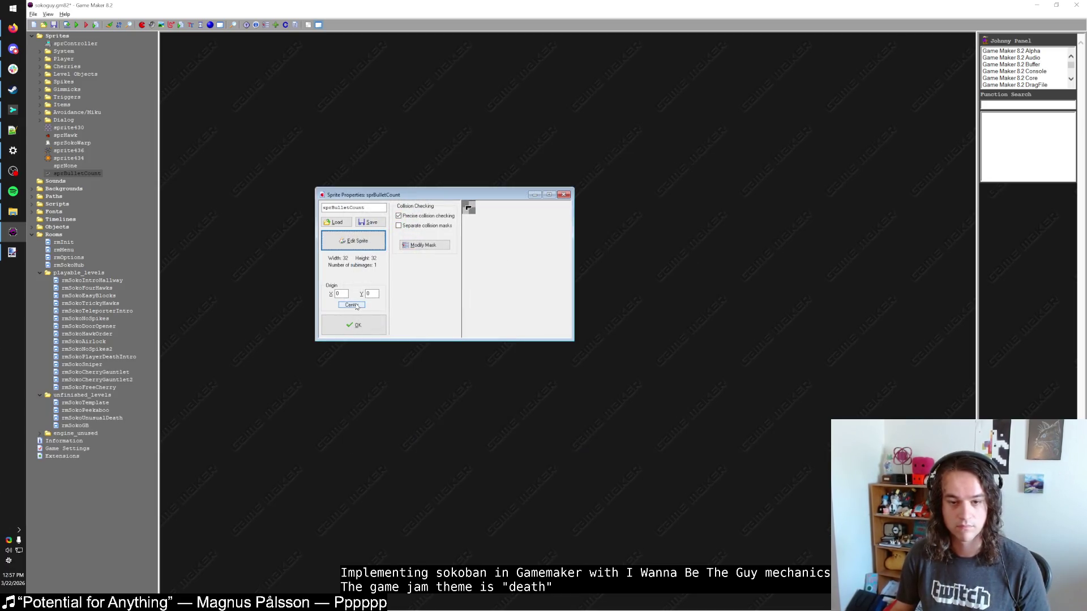
click(358, 322)
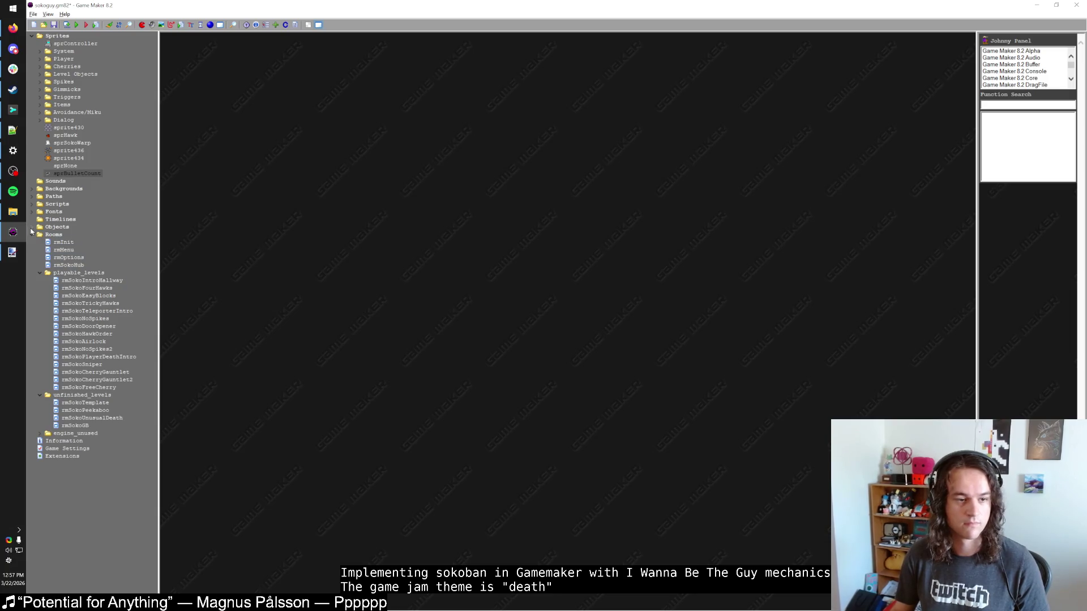
Expand the objects list and close the SokoWorld object's properties.
double_click(56, 227)
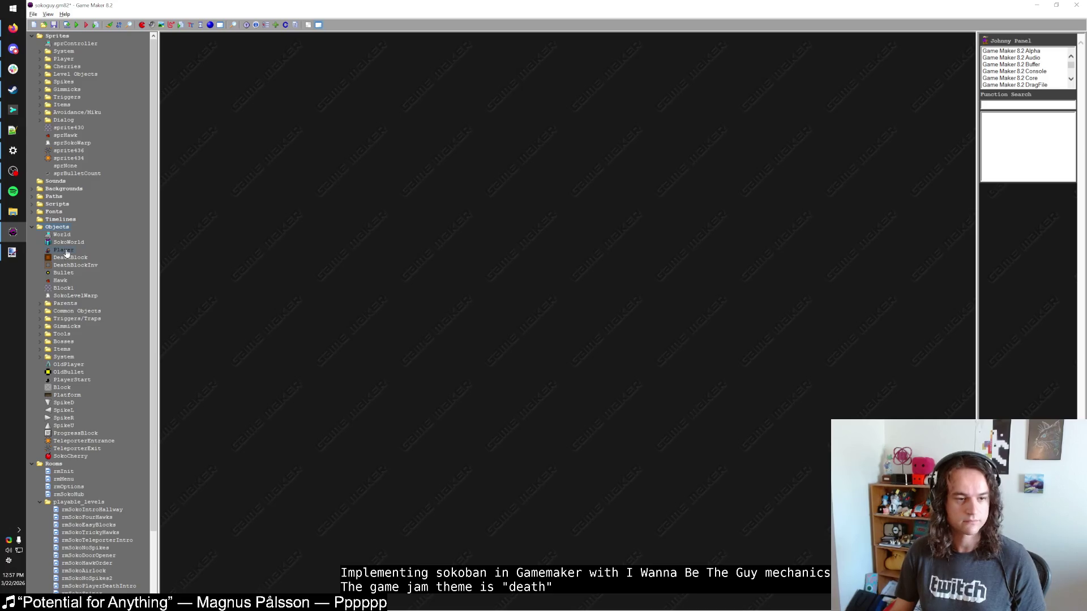
double_click(69, 243)
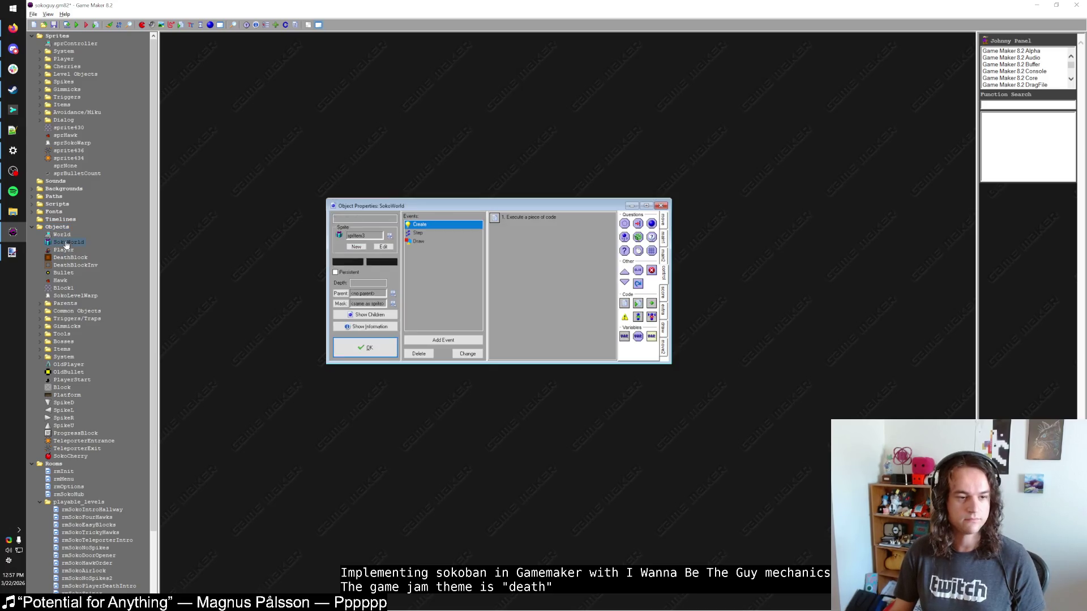
click(384, 349)
Add 'ammo = -1 // Infinite' to the Player's Create code, then select the Draw event.
double_click(63, 250)
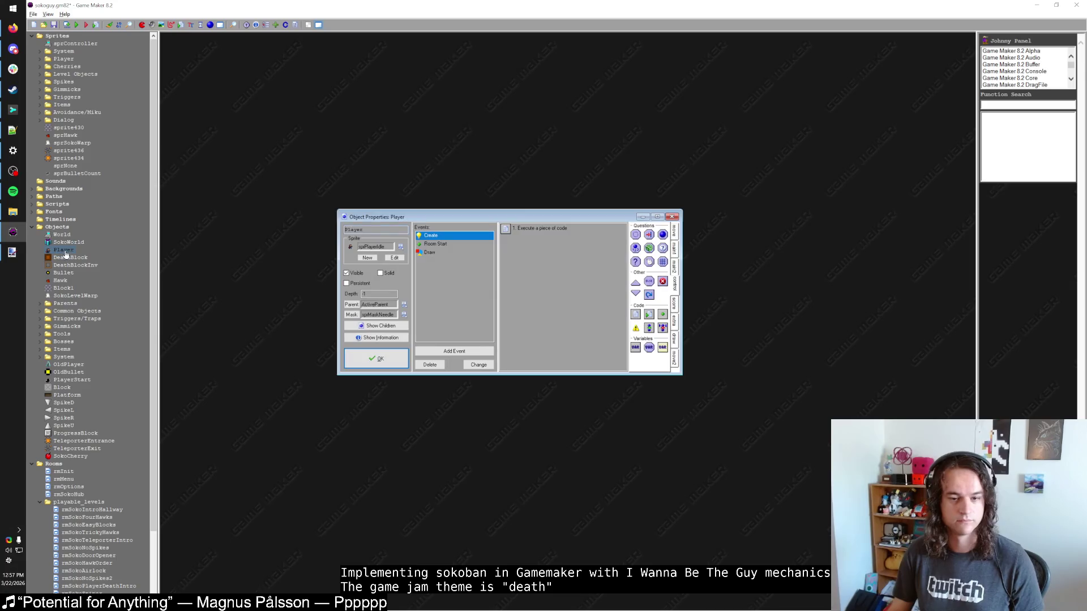
double_click(528, 230)
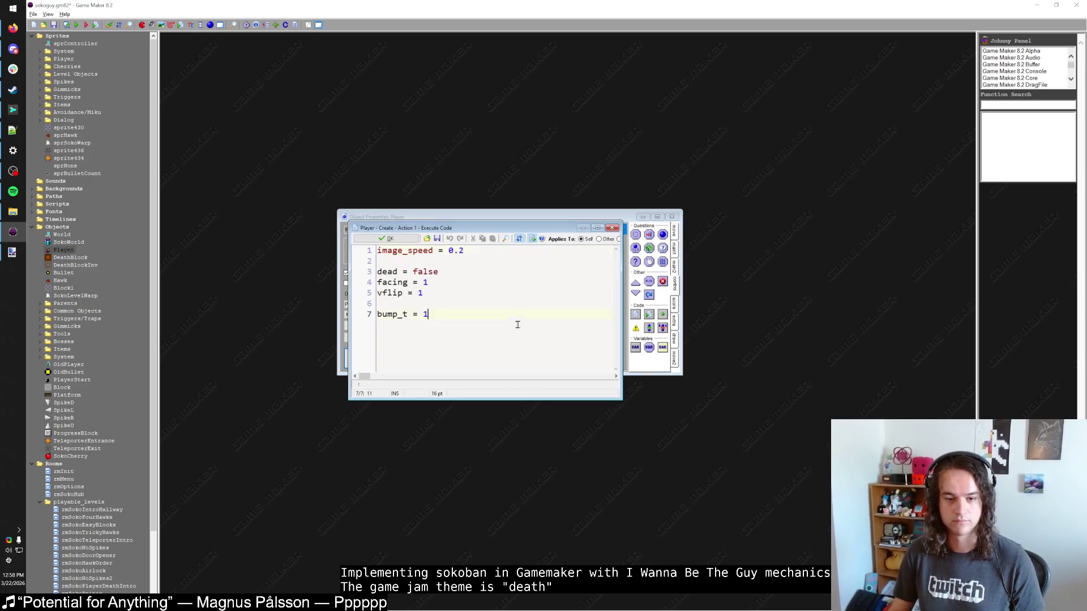
key(Return)
key(Return)
text(bullets)
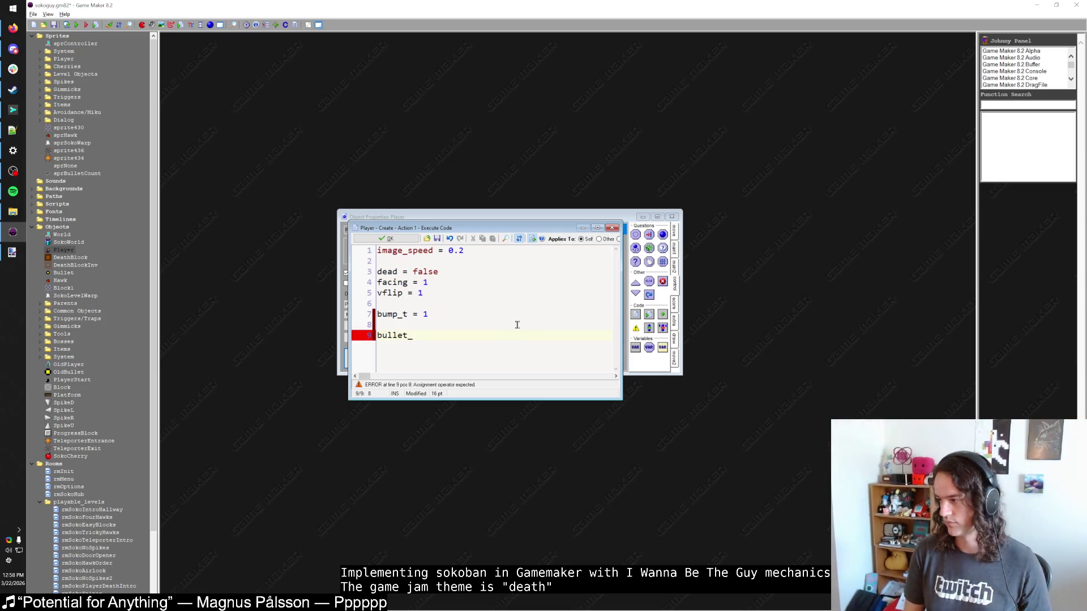
key(ctrl+BackSpace)
text(ammo = -1)
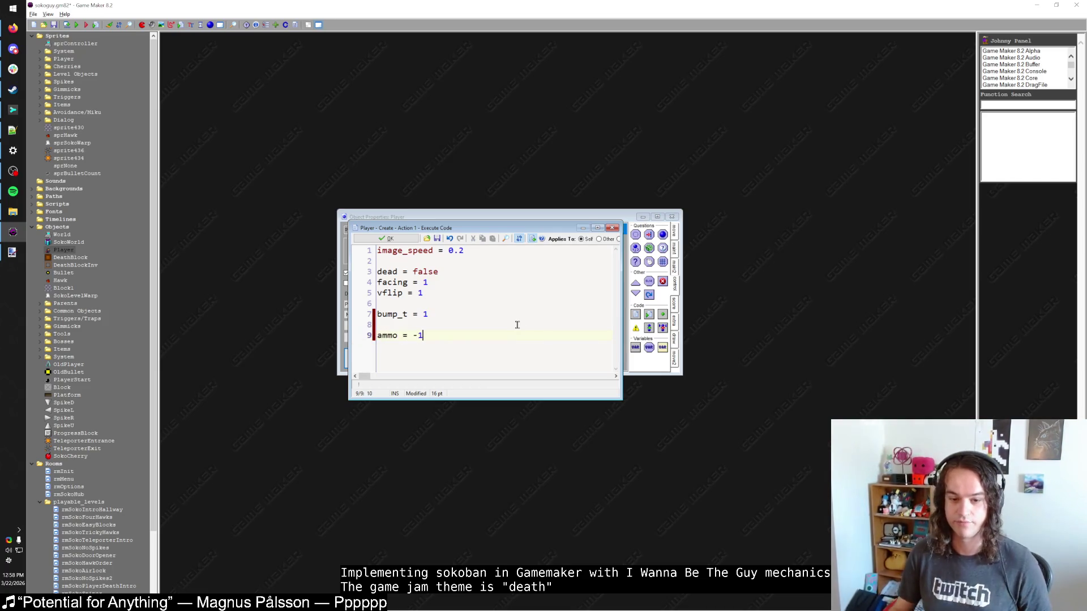
text( // Infinite)
click(365, 241)
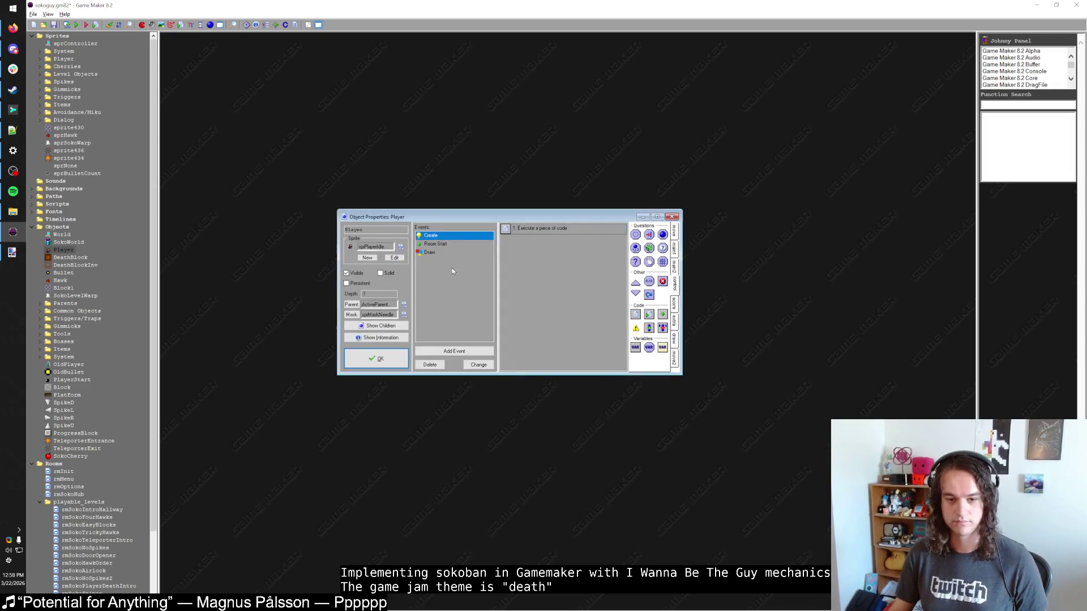
click(447, 253)
In the maximized Draw code, add an 'if ammo != -1 { }' block after draw_sprite_ext.
double_click(528, 230)
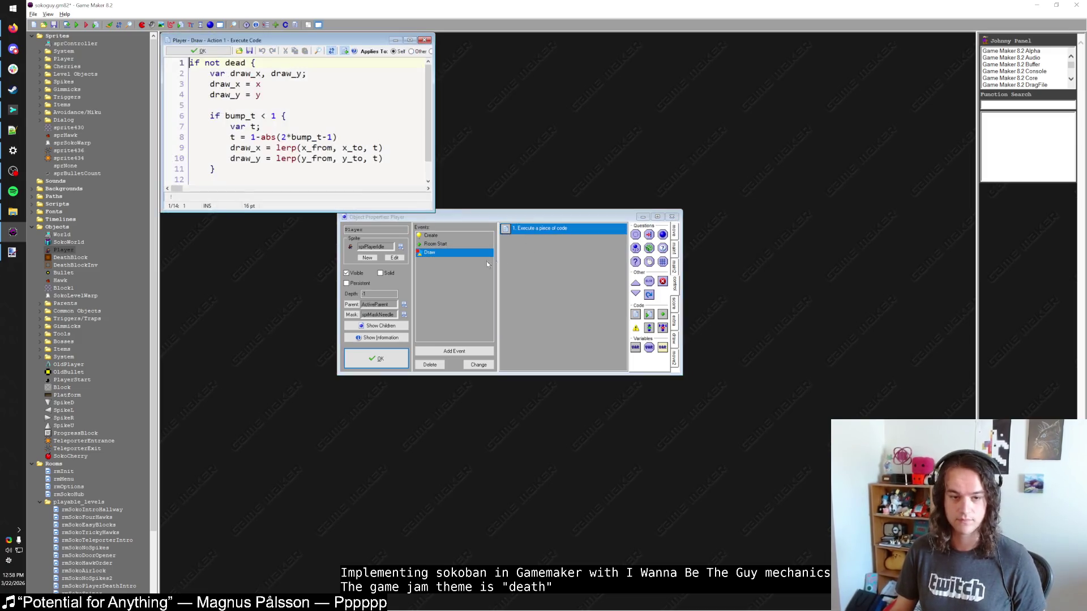
double_click(363, 41)
click(319, 266)
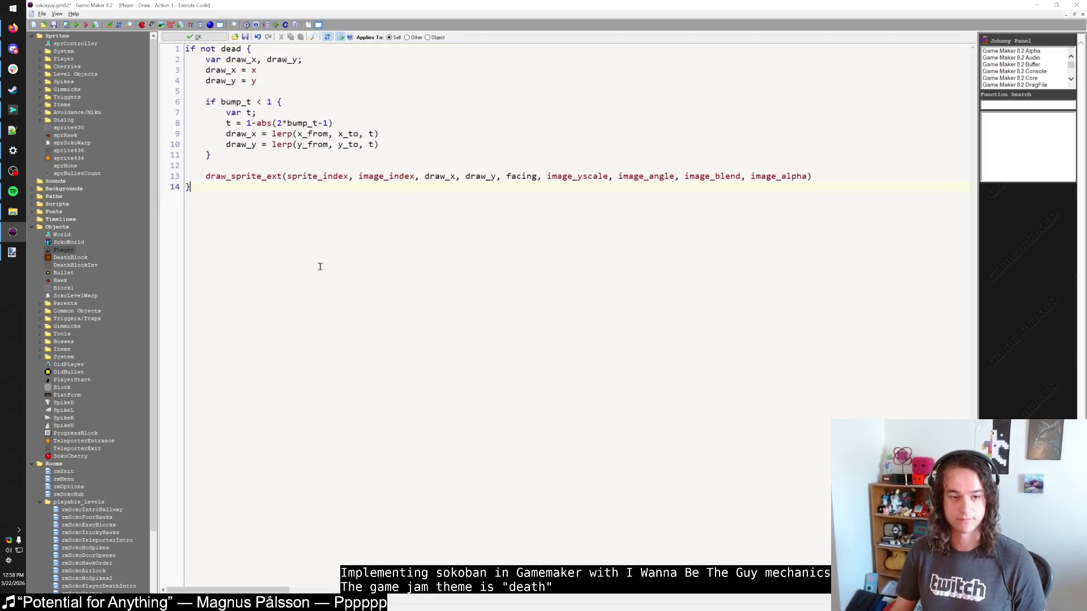
key(Left)
key(Left)
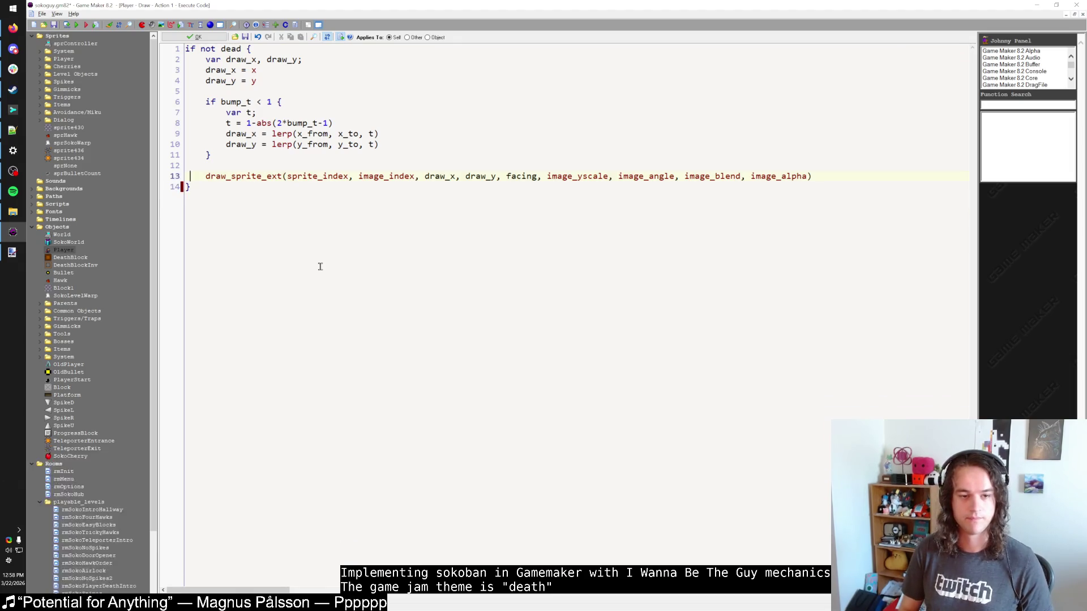
key(Return)
key(Return)
text(if )
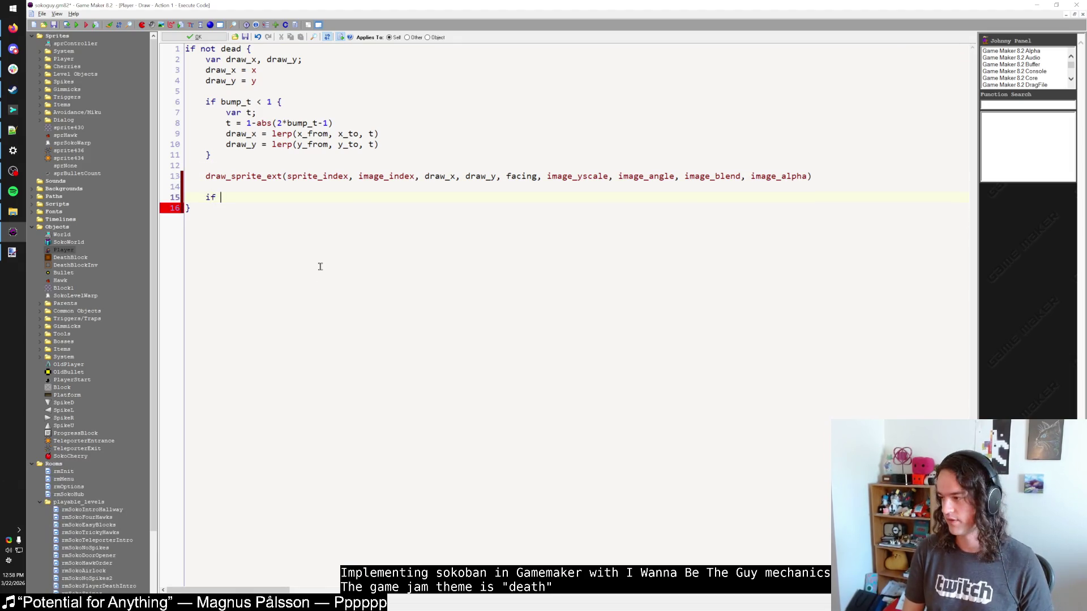
text(ammo != -1)
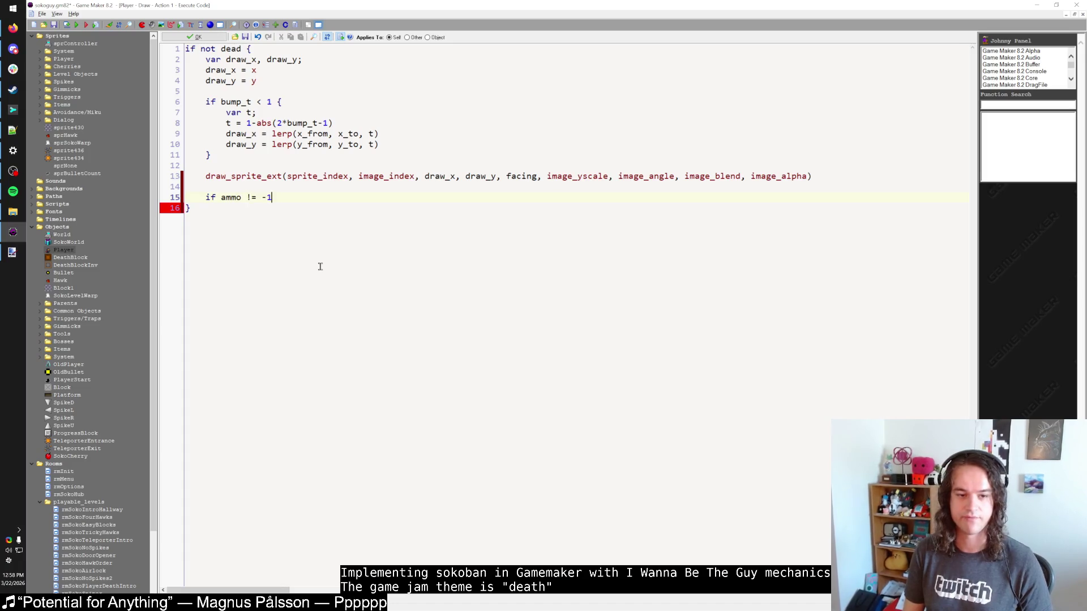
text( {)
key(Return)
text(})
key(Up)
key(End)
key(Return)
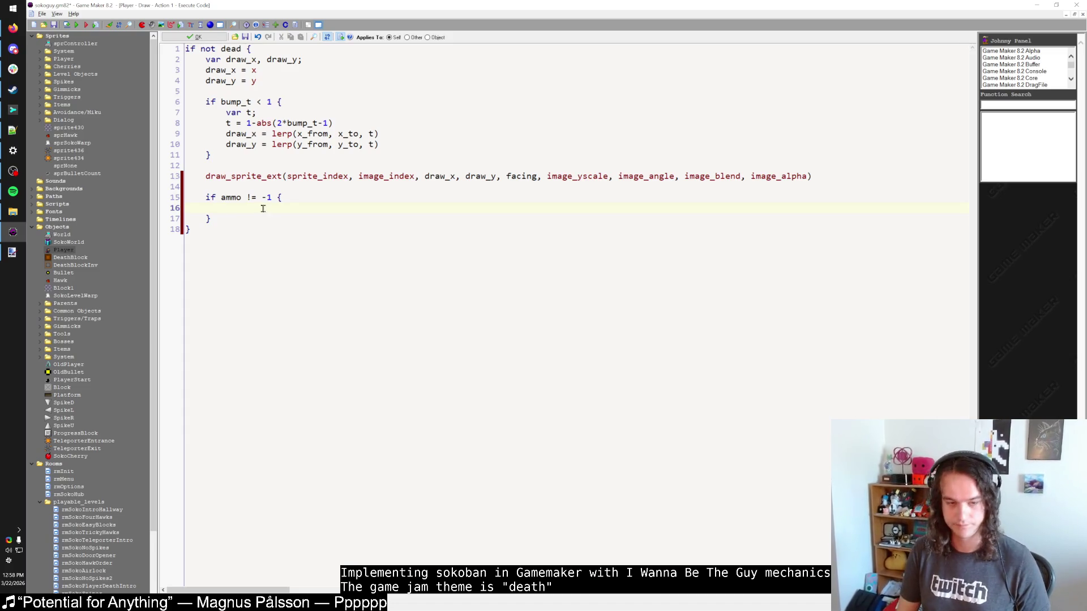
Inside the block, add draw_sprite(sprBulletCount, 0, draw_x-16, draw_y-32).
text(draw_sprite()
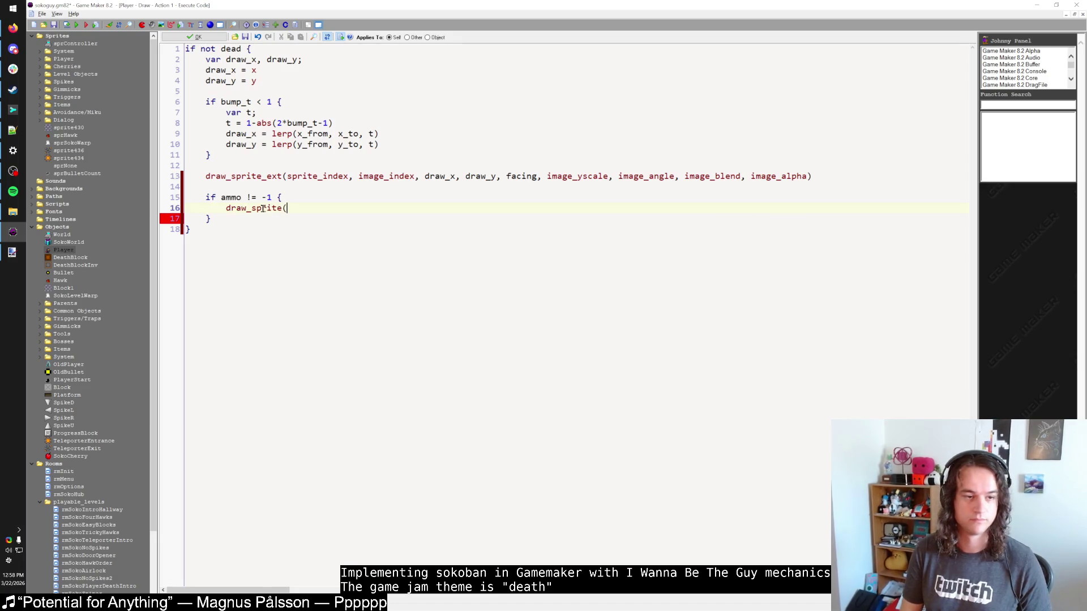
text(sprBulletCou)
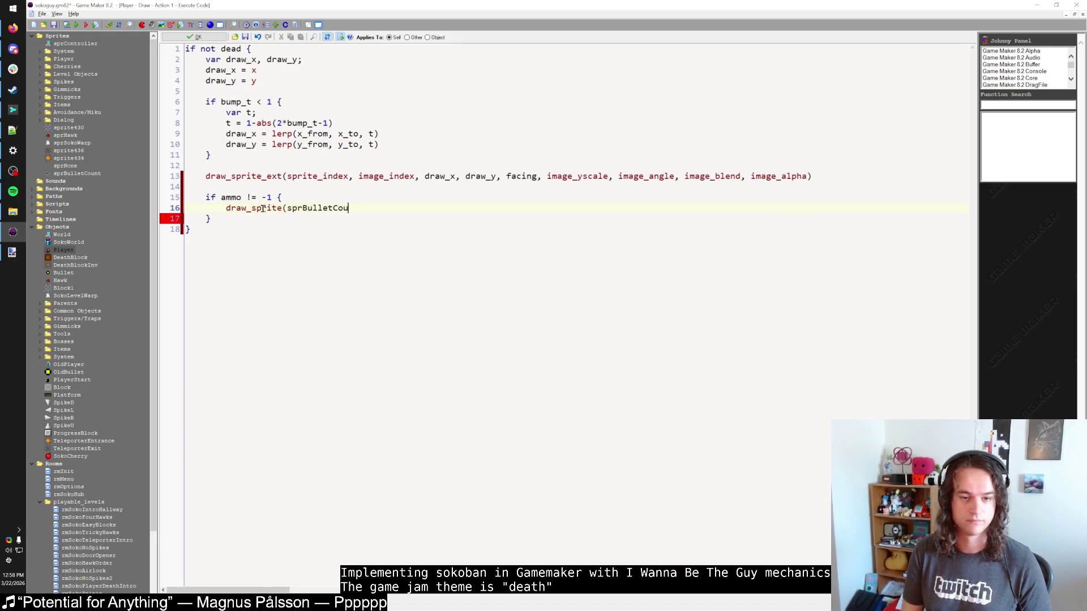
text(nt, )
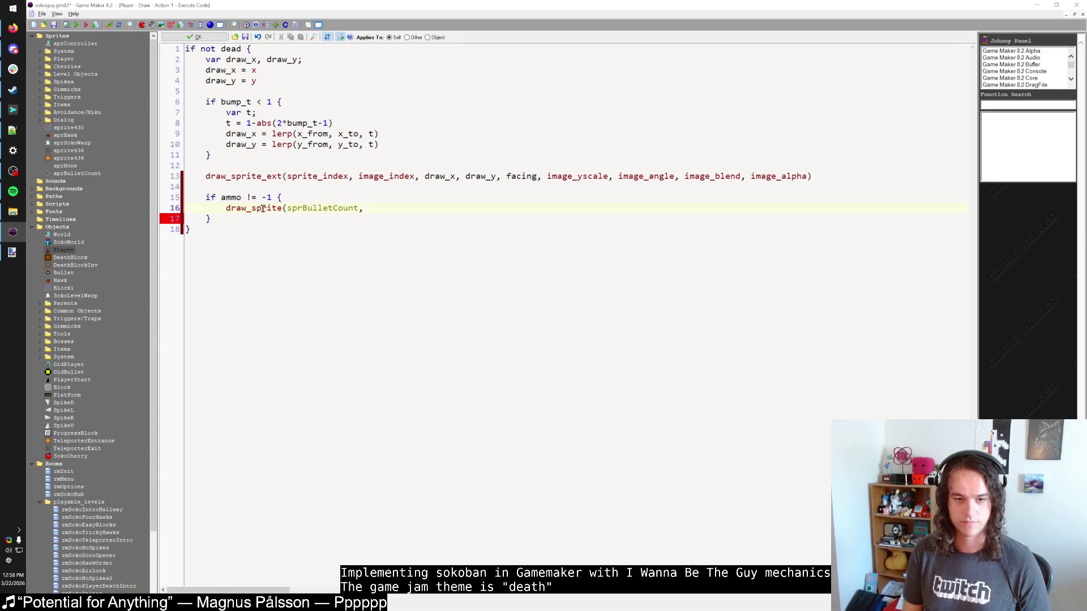
text(0, )
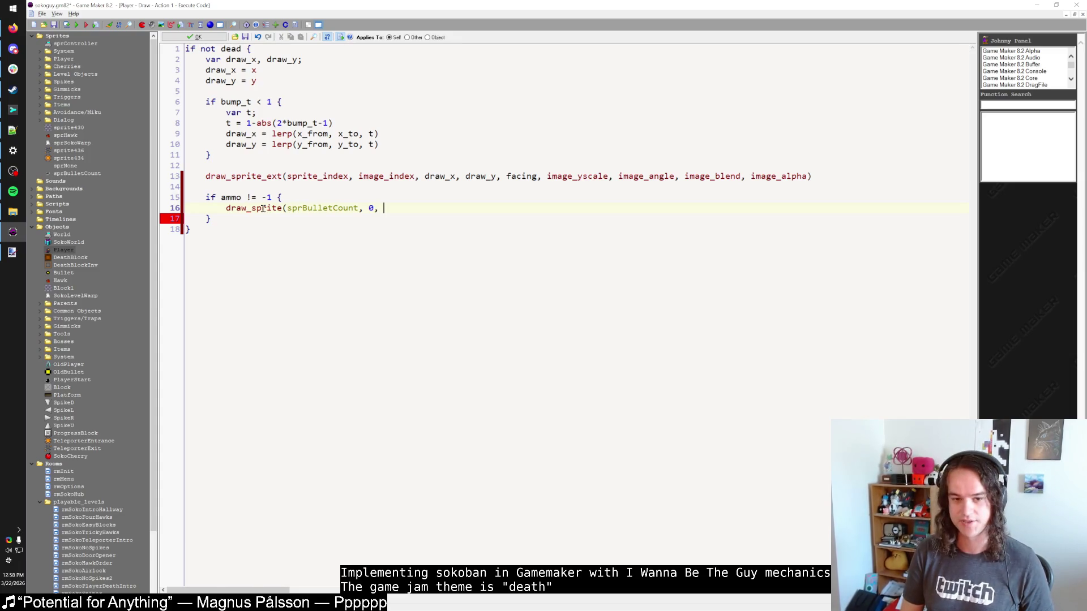
text(draw_x-)
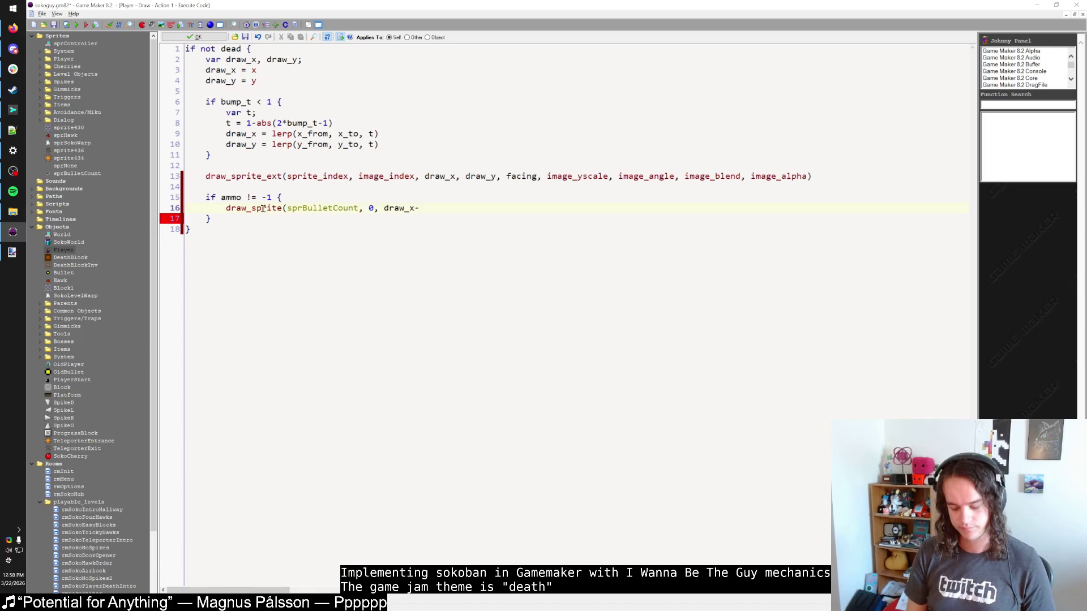
text(16, draw_)
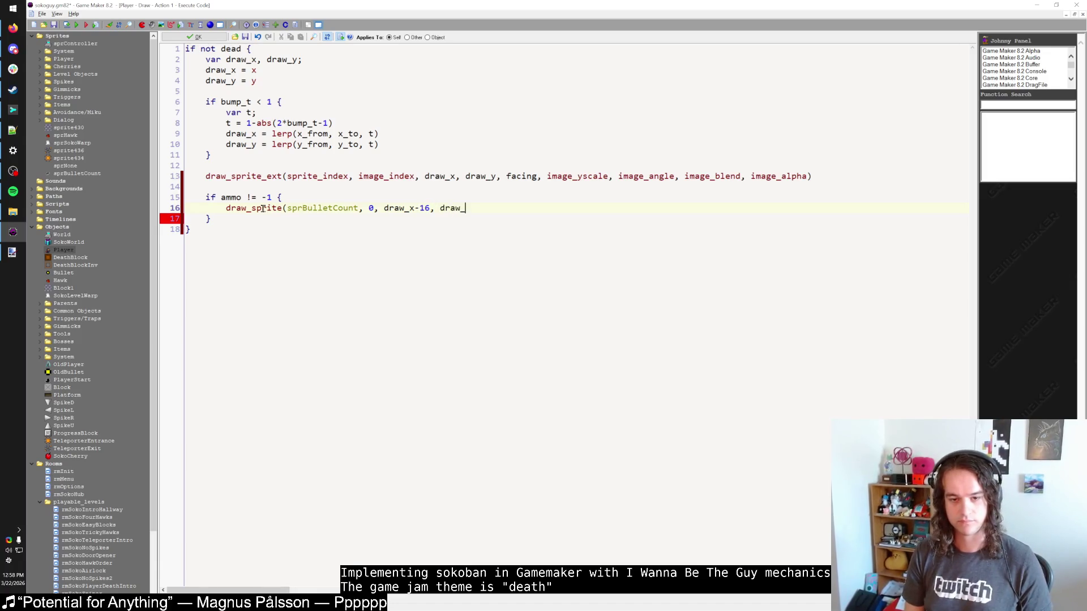
text(y-32,)
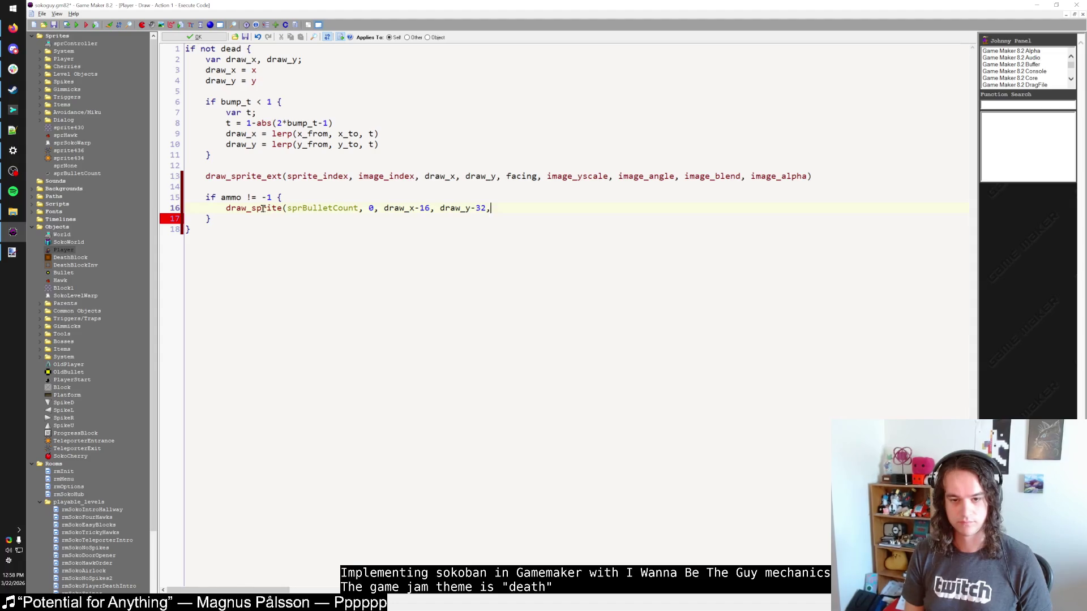
key(BackSpace)
text())
key(Return)
text(draw_set_)
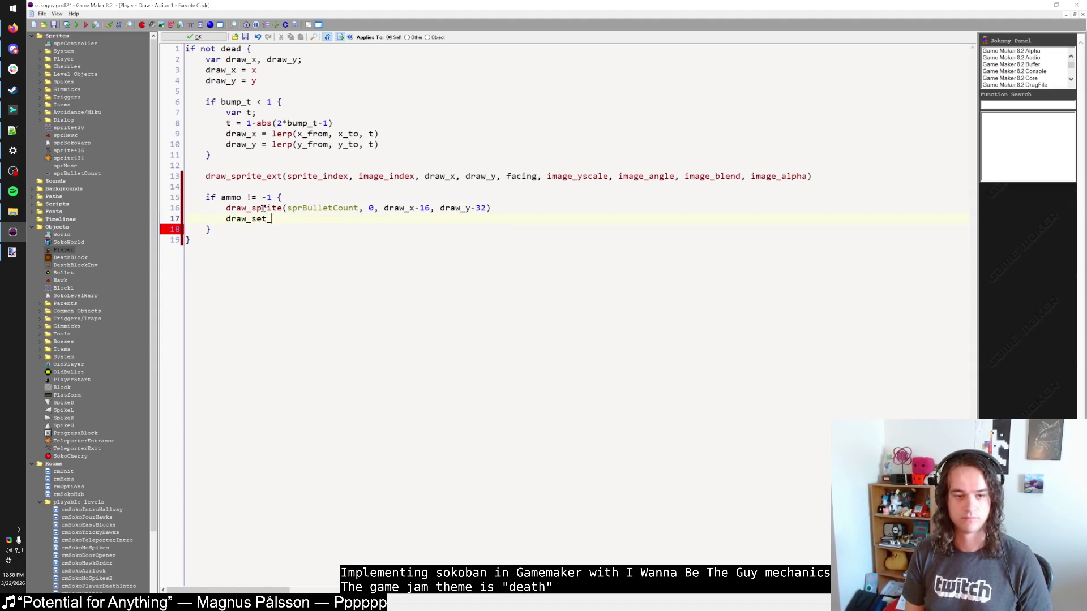
text(color(c_black)
key(shift+Home)
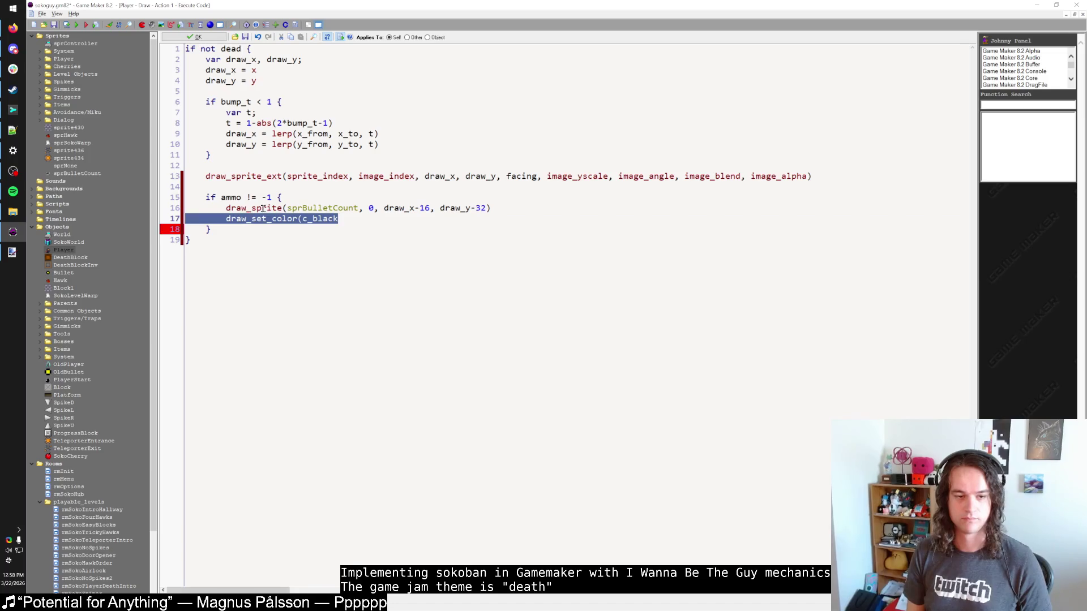
key(BackSpace)
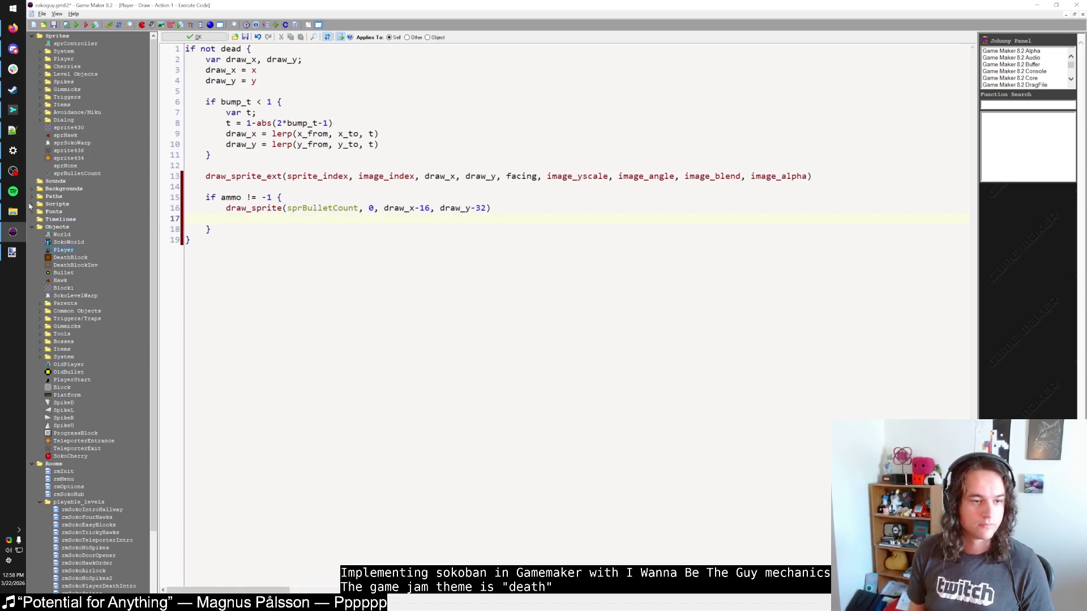
click(32, 205)
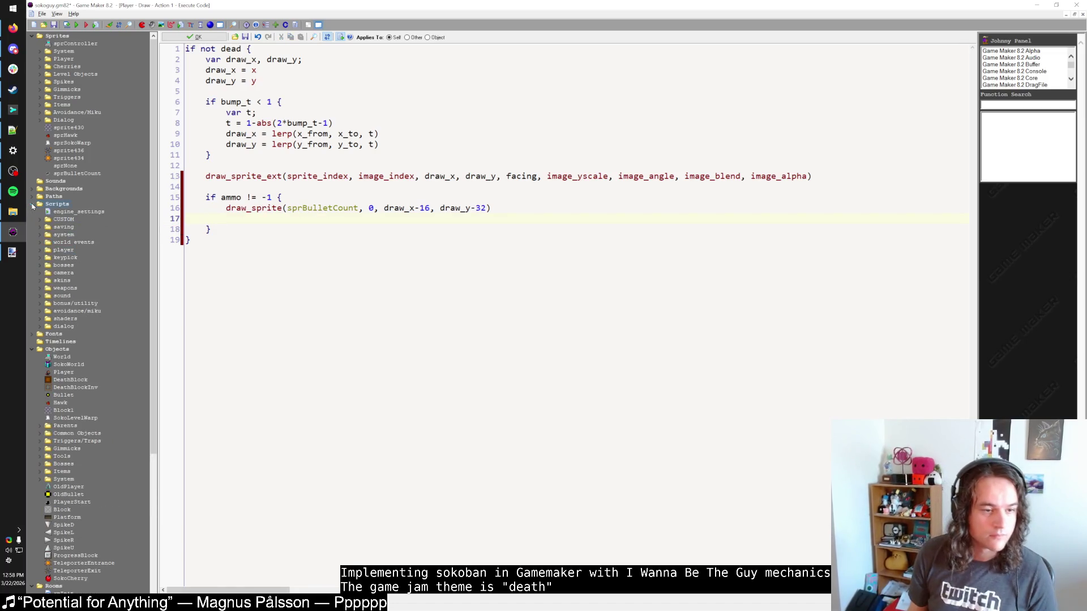
Look up the draw_text_outline script in the system drawing scripts and copy its name.
key(ctrl+shift+f)
key(Escape)
click(40, 235)
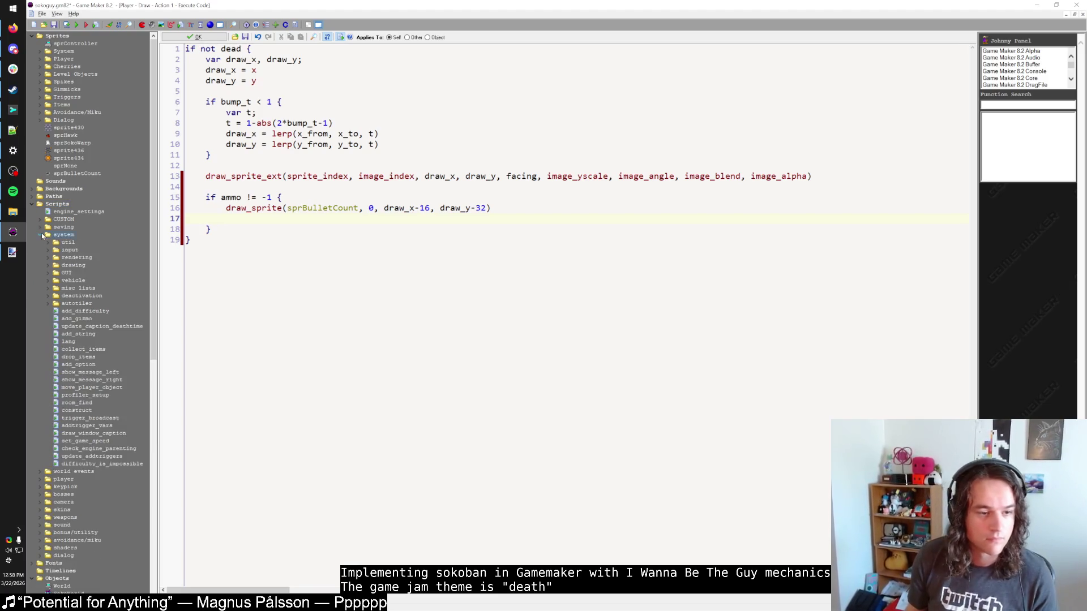
click(49, 265)
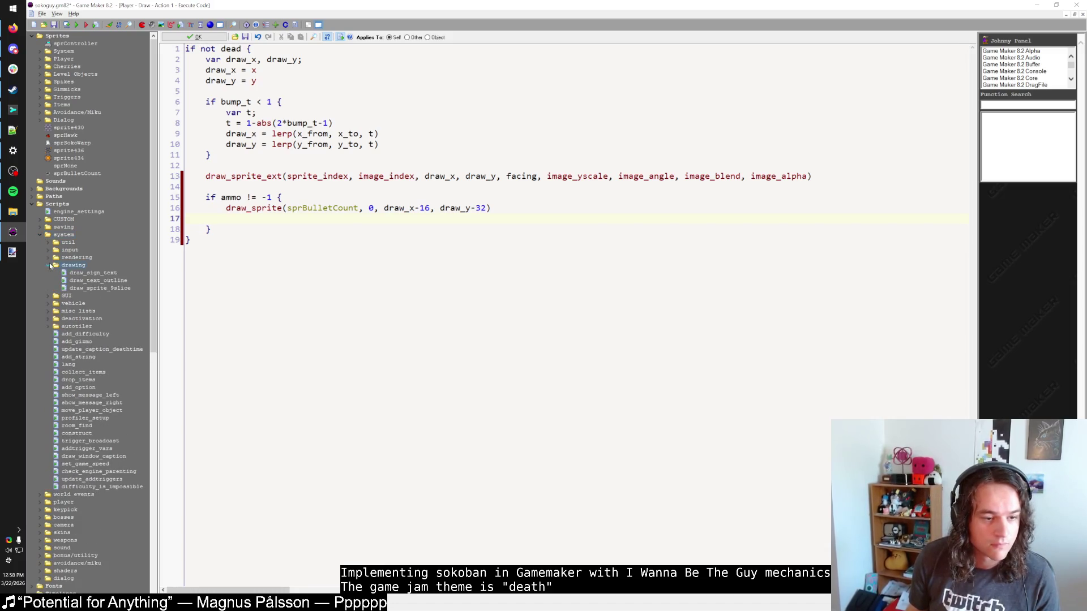
double_click(90, 280)
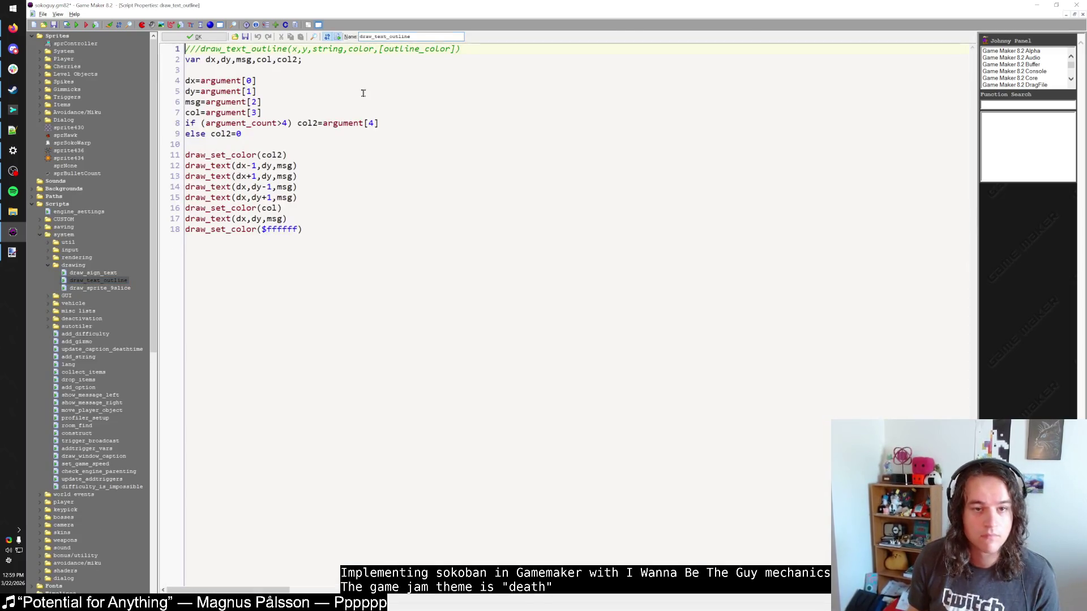
double_click(403, 36)
key(ctrl+c)
click(194, 36)
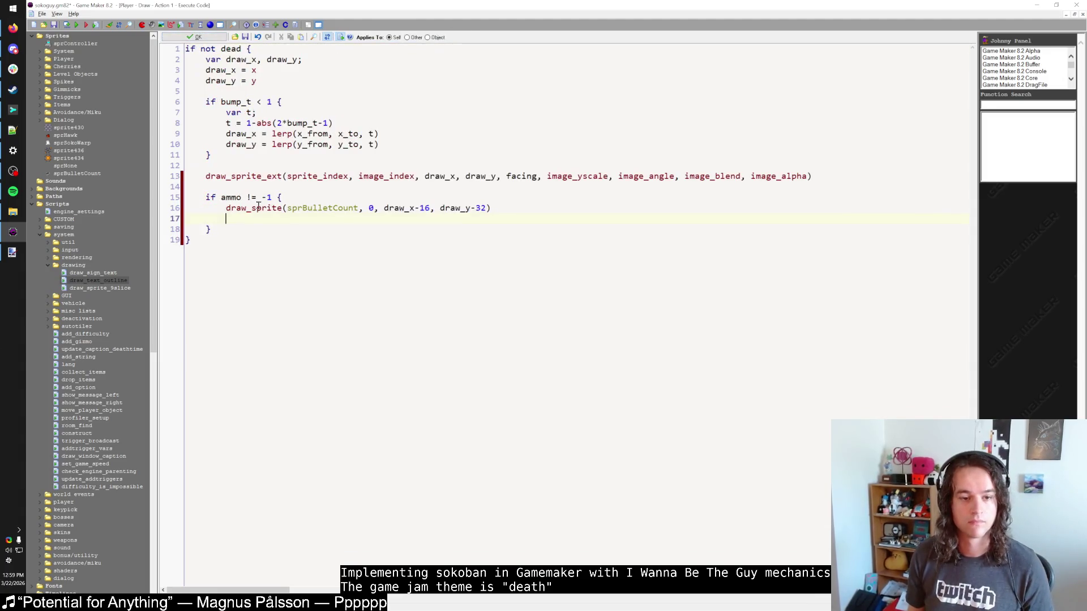
Add draw_text_outline(draw_x+16, draw_y-32, string(ammo), c_black, c_white) to the Draw code.
key(ctrl+v)
text(()
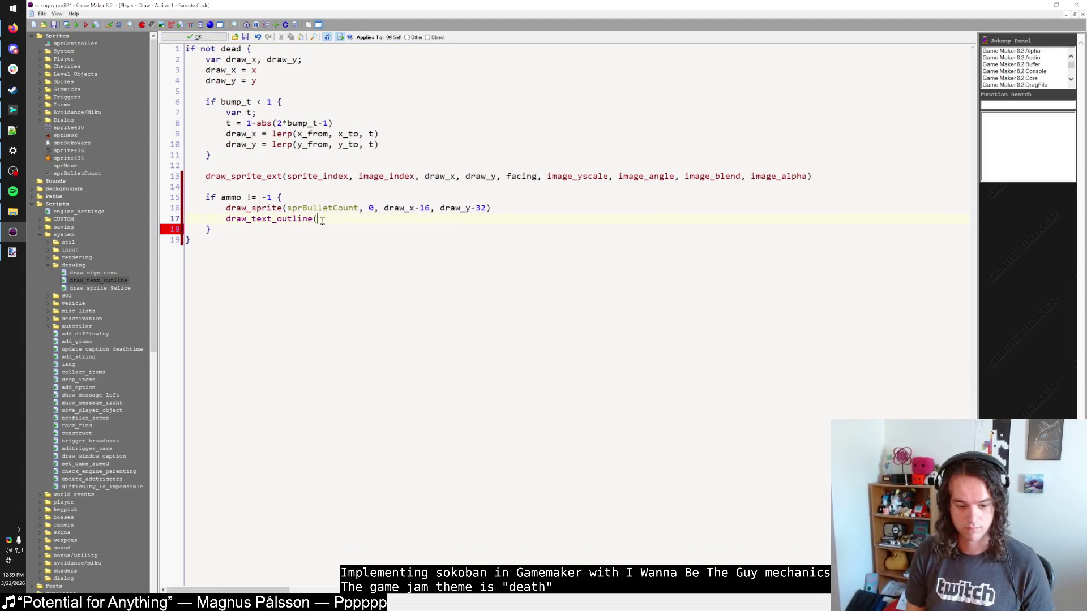
text(dr)
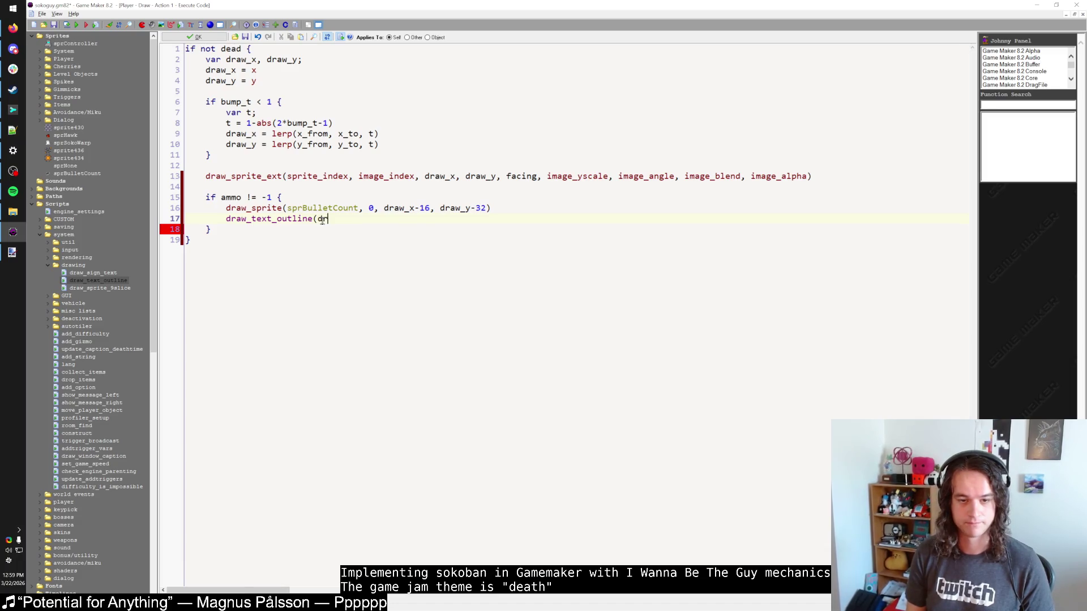
text(aw_x+16, )
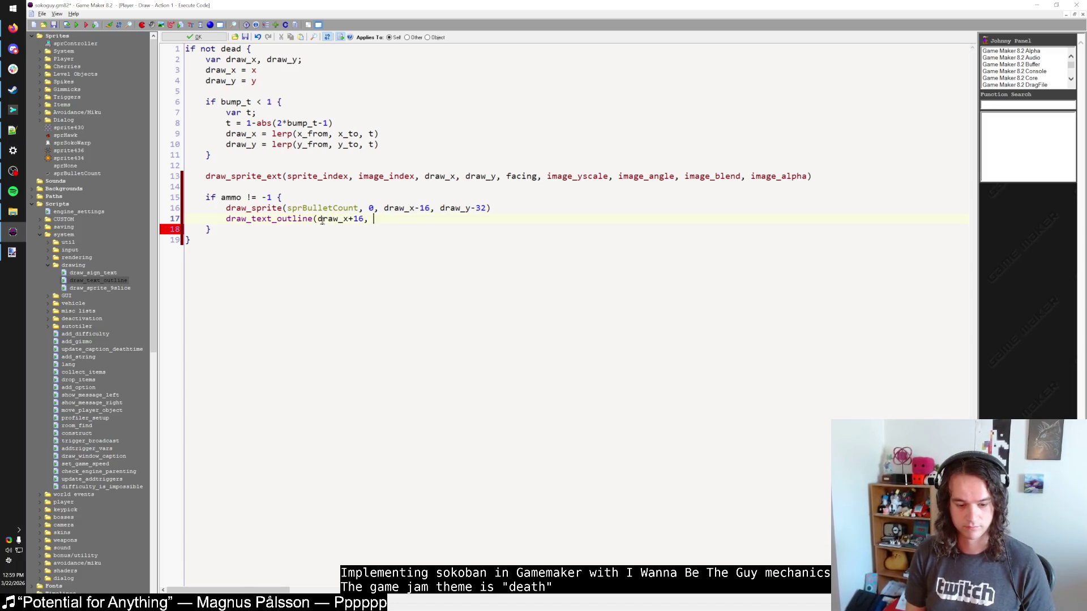
text(draw_y-32, )
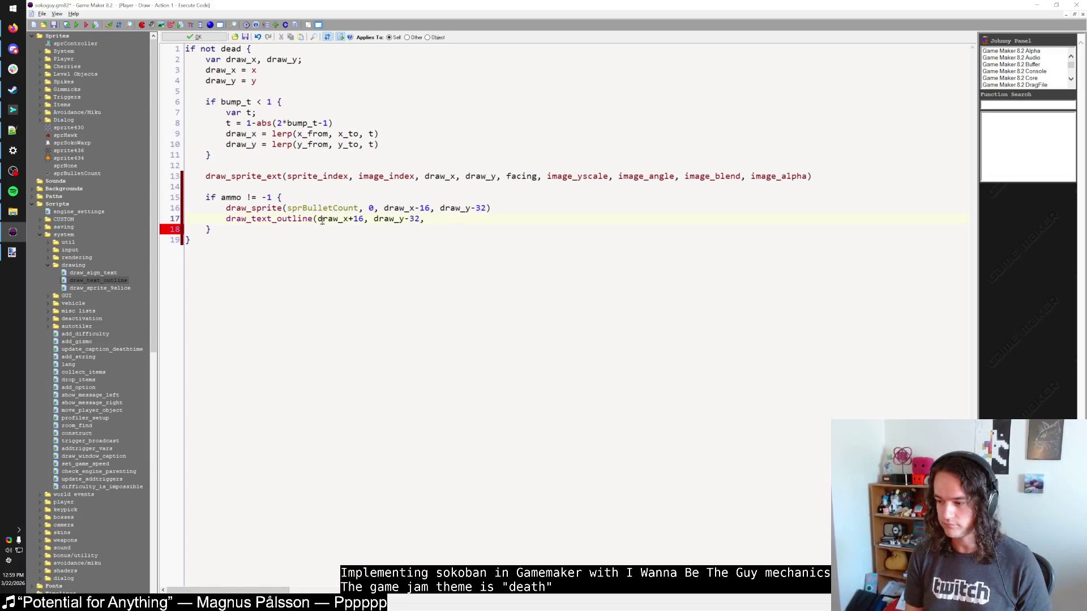
text(string(ammo))
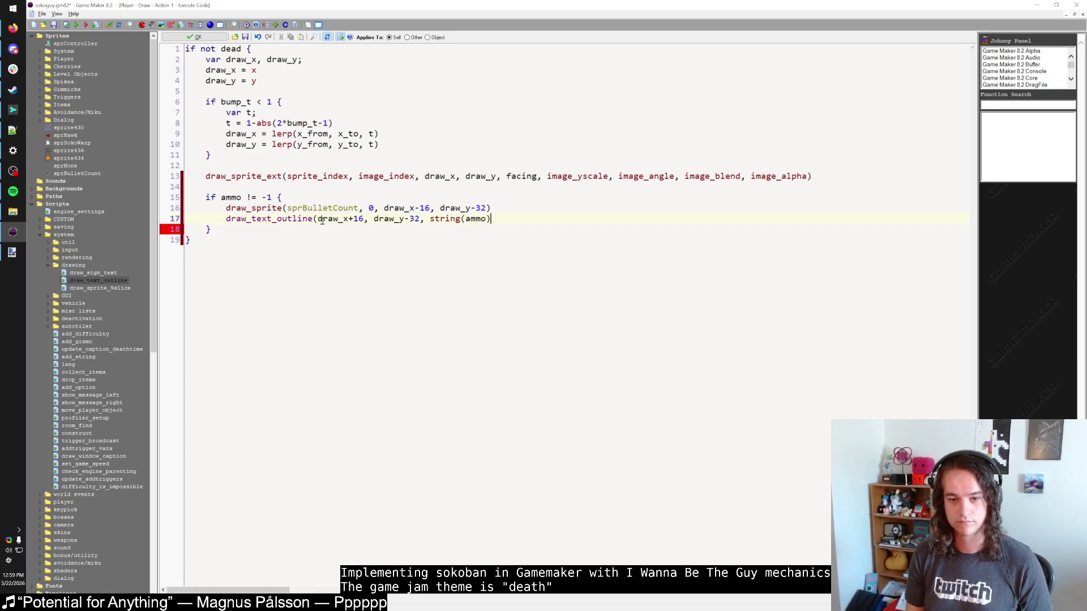
text(c_w)
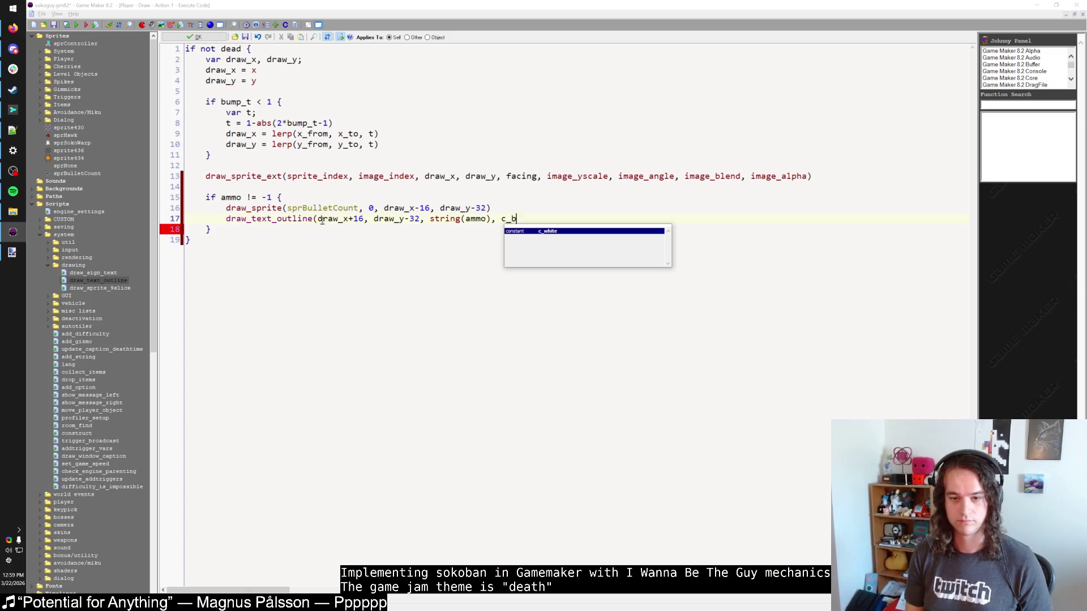
text(lack, c_white))
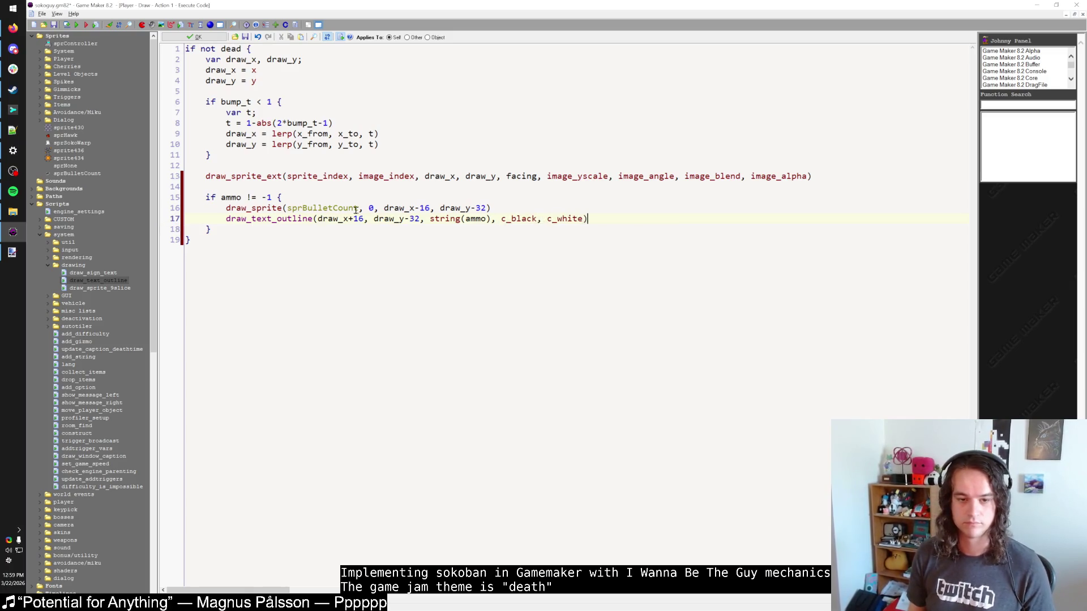
click(432, 218)
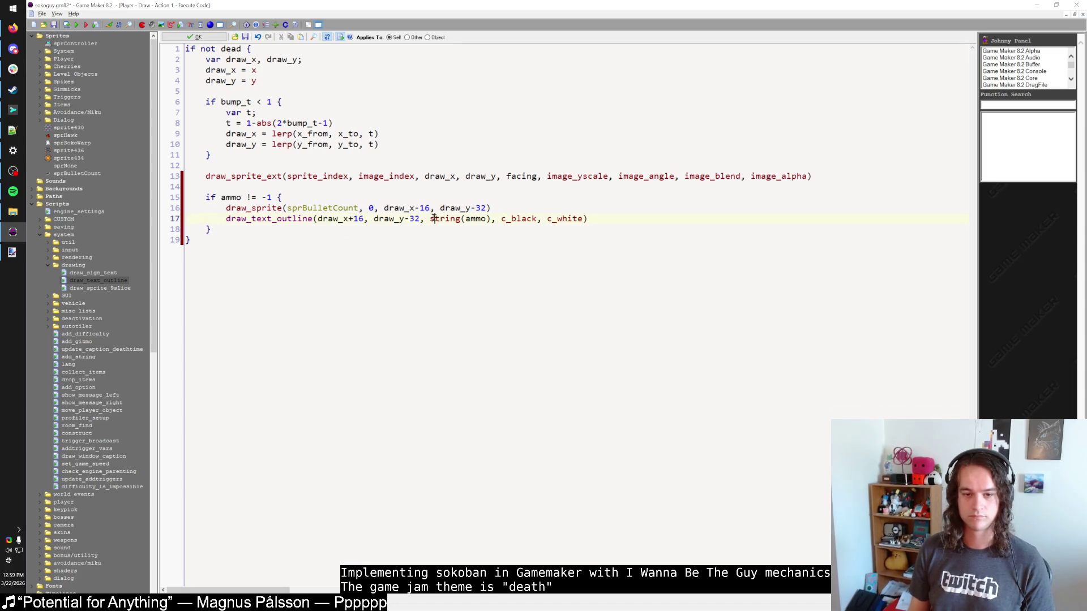
click(424, 243)
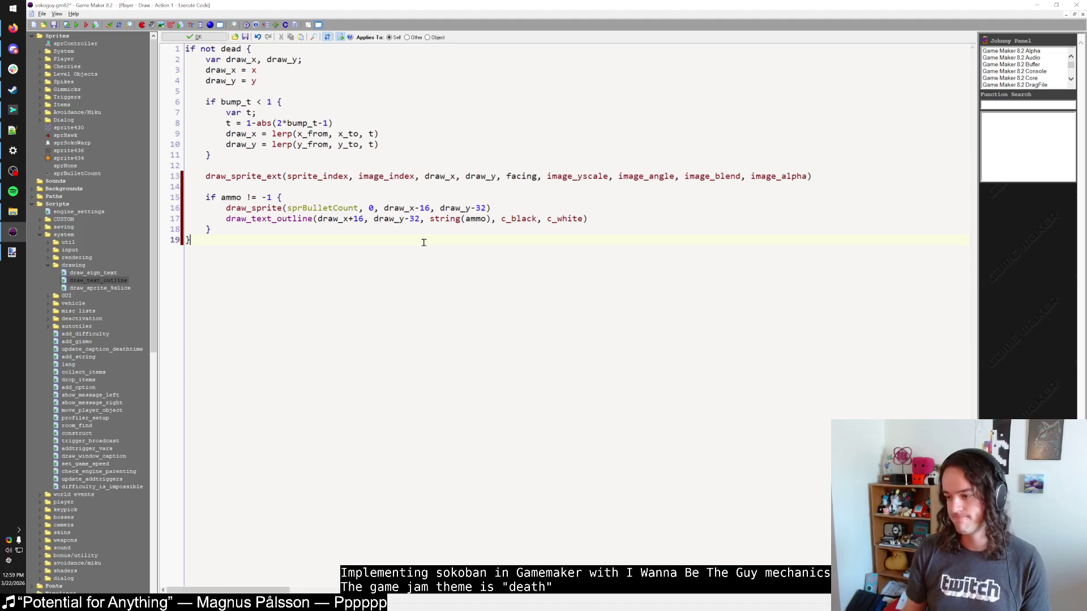
After the bullet icon line, add draw_set_font(fntFileSmall), choosing the font from autocomplete.
click(514, 208)
key(Return)
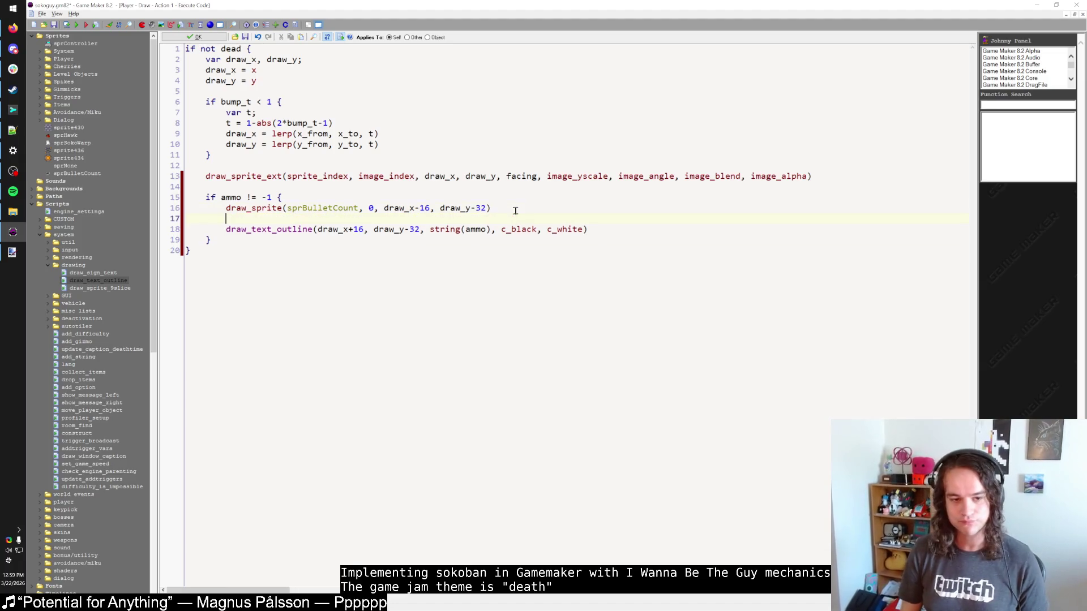
text(draw_set_font()
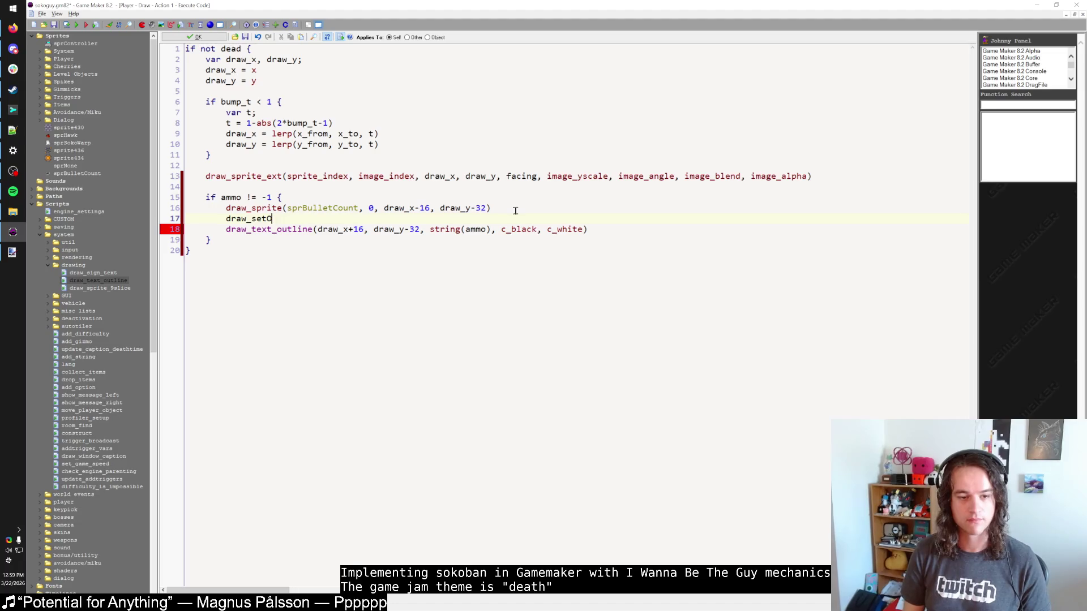
text(fntMenu)
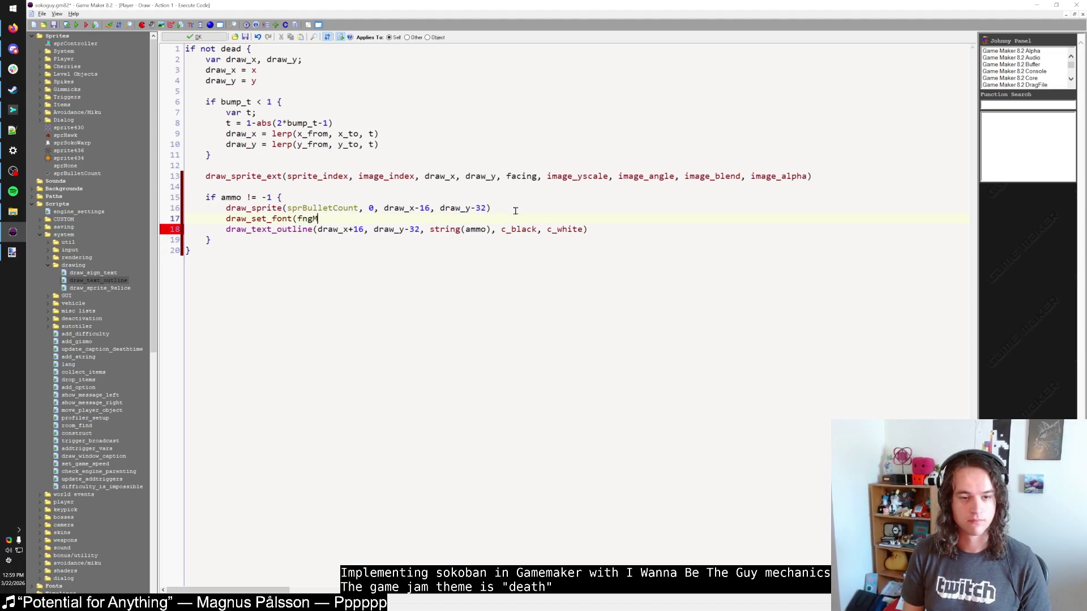
text(Small)
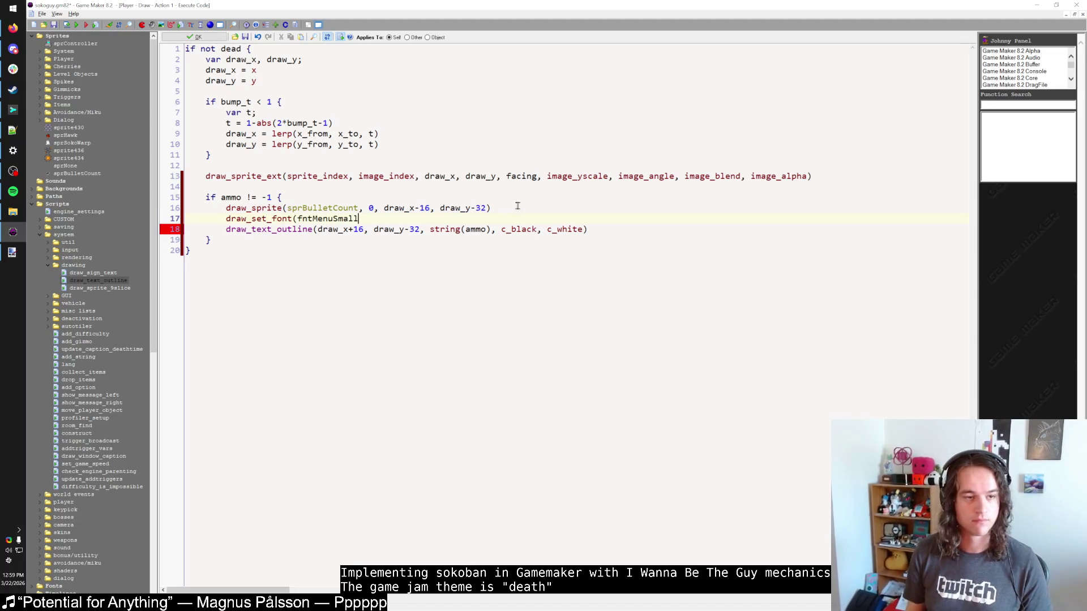
click(32, 204)
click(33, 212)
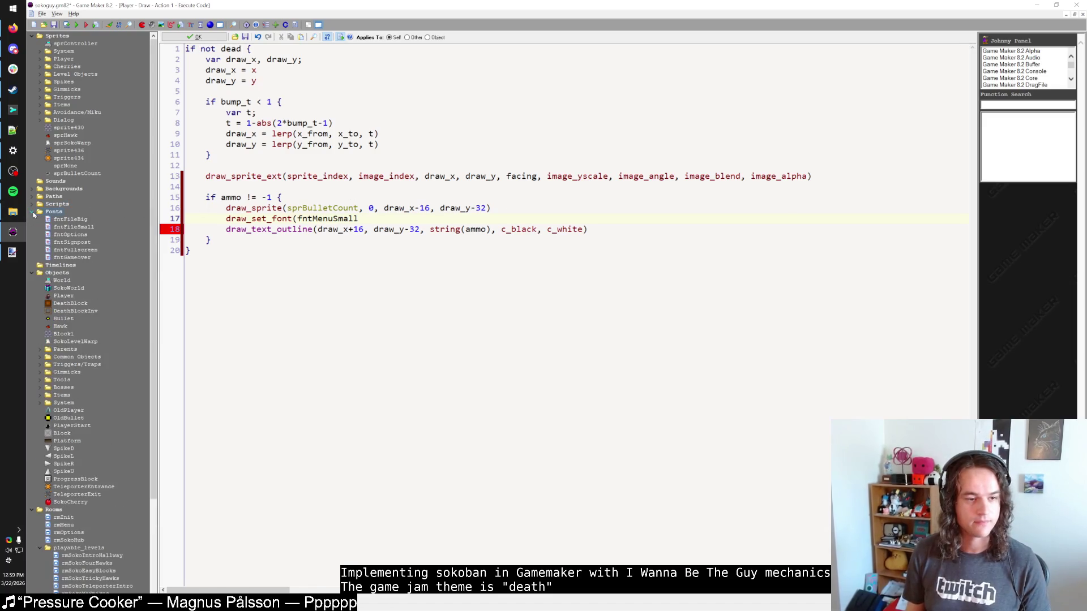
double_click(346, 219)
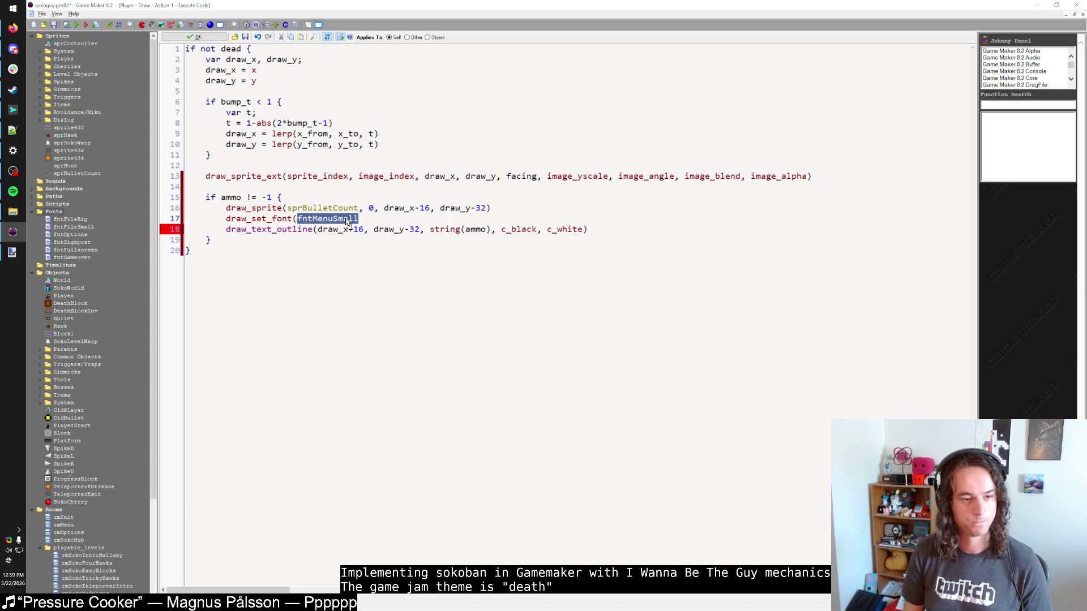
text(fnt)
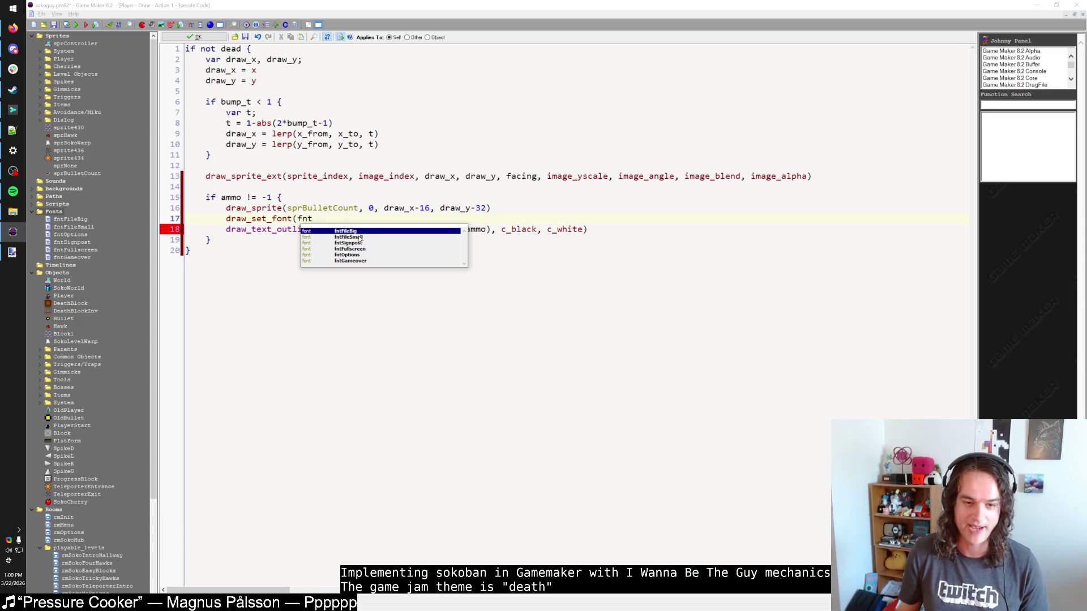
double_click(359, 237)
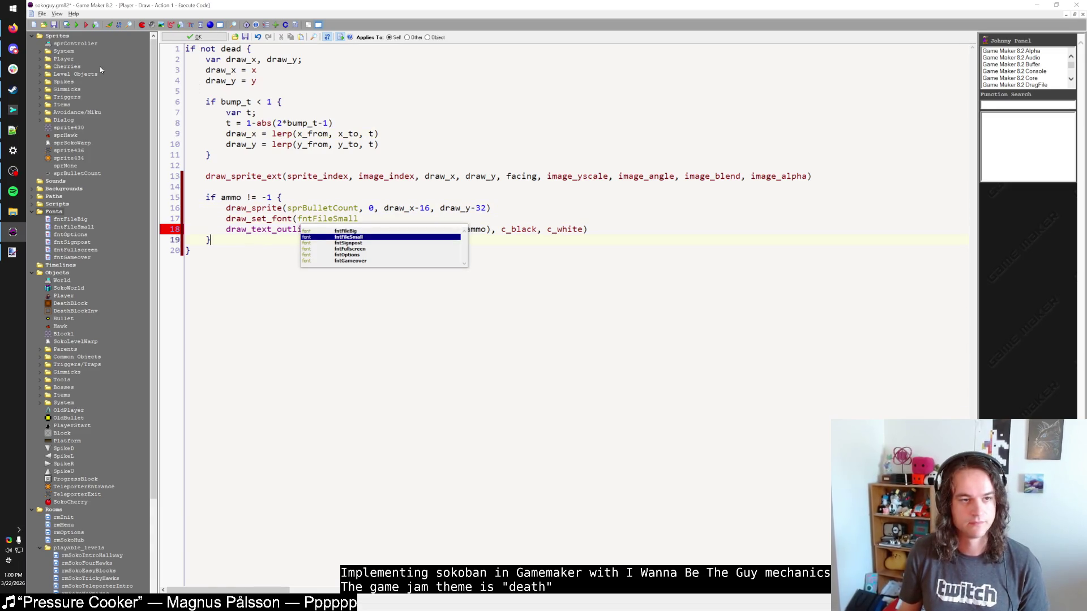
click(352, 229)
click(386, 222)
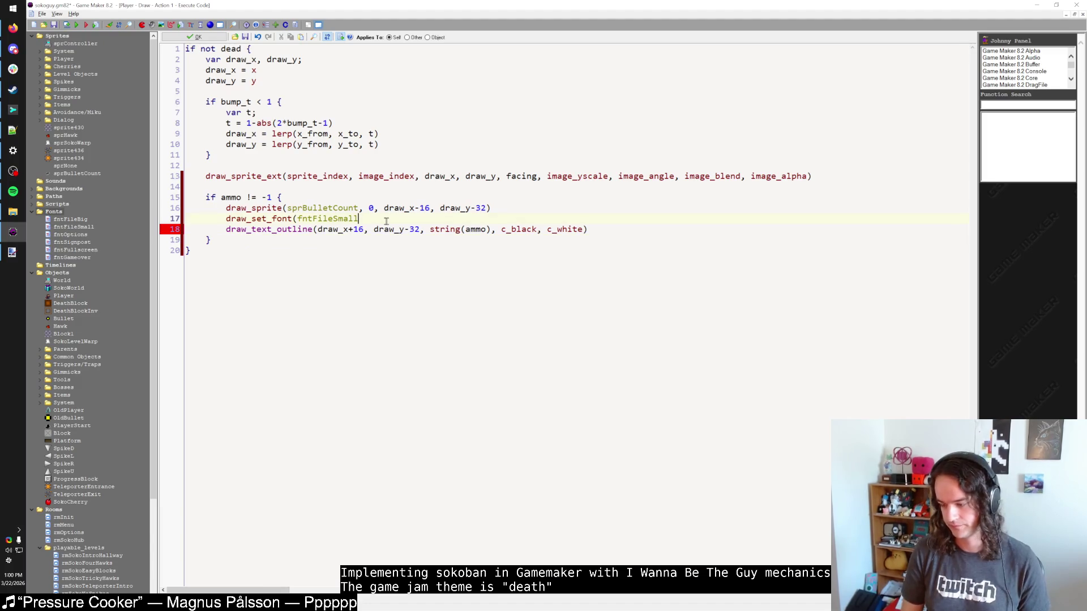
text(,)
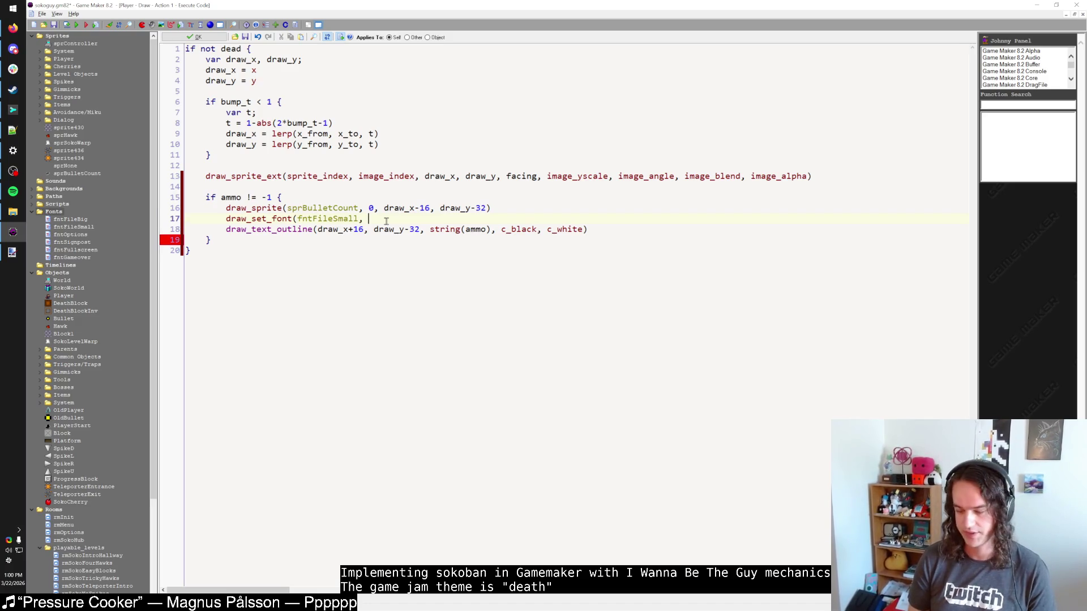
key(BackSpace)
key(BackSpace)
text())
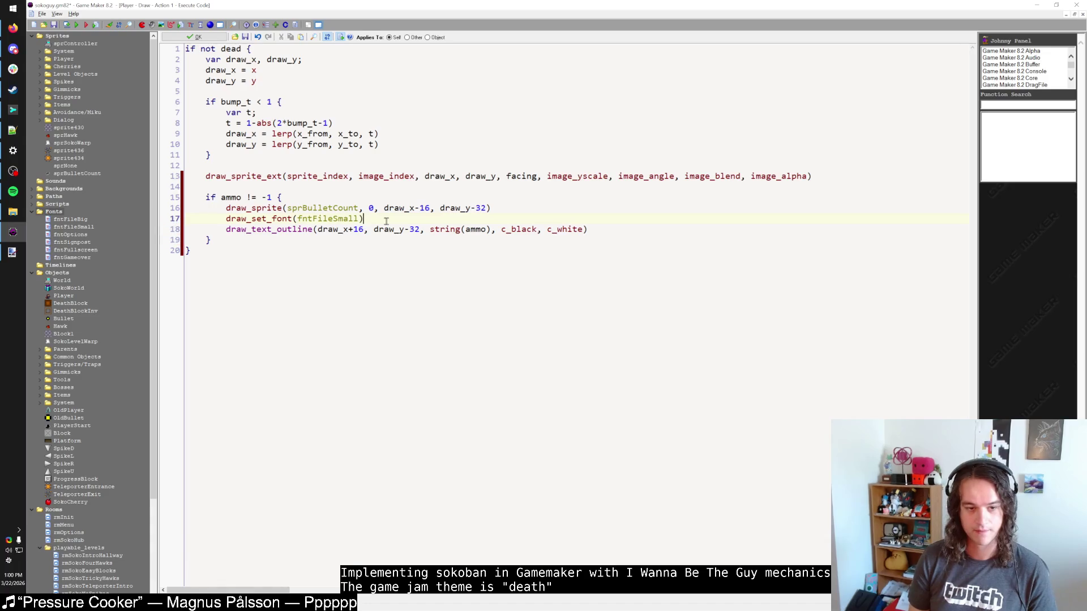
Add draw_set_halign(fa_left) and draw_set_valign(fa_center) lines below the font line.
key(Return)
text(draw_set_h)
text(align()
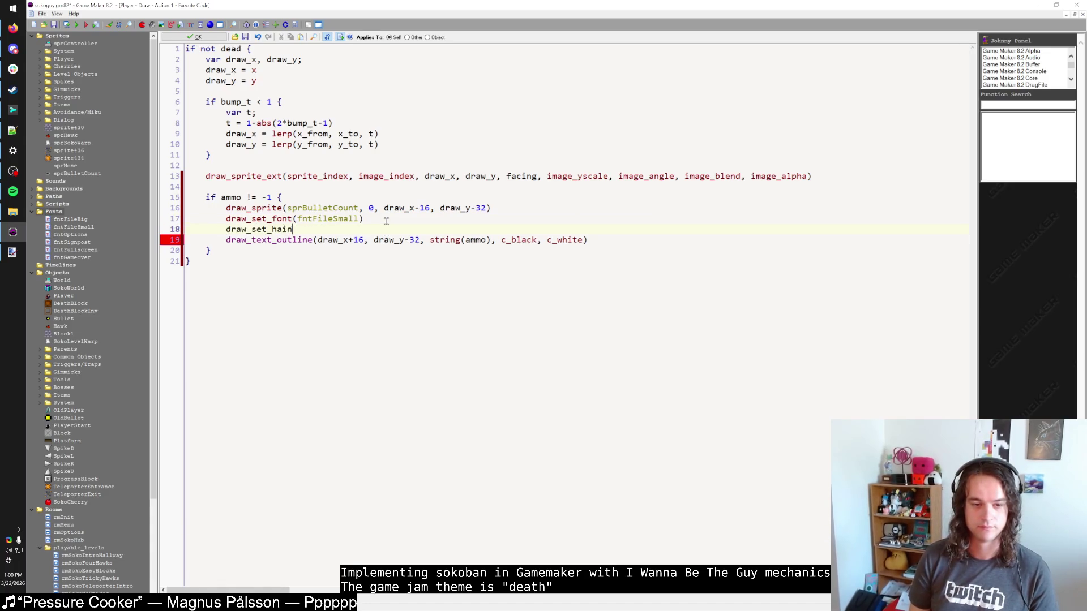
text(fa_left))
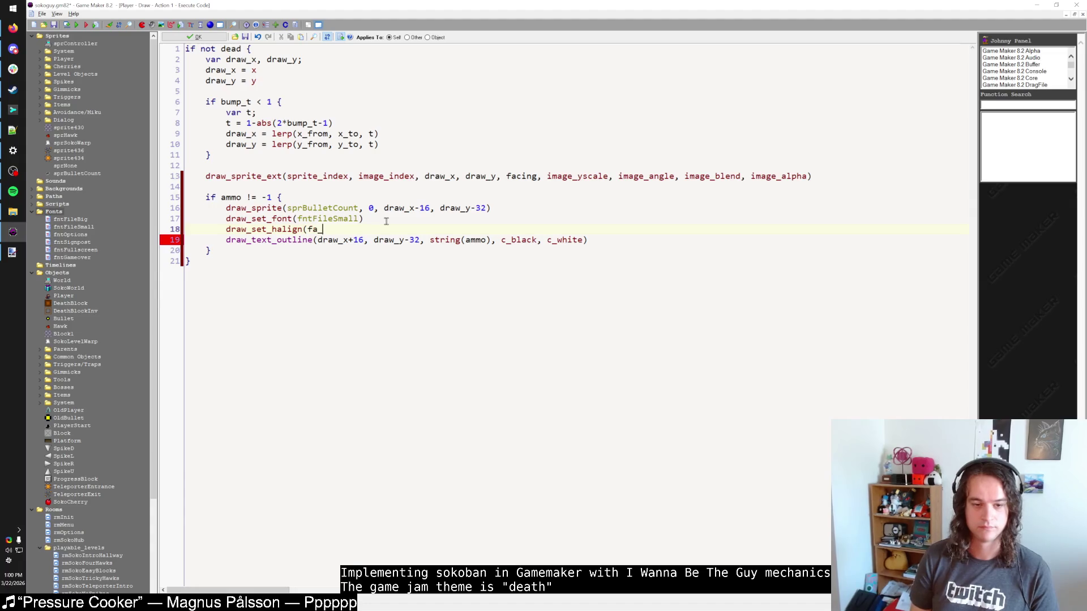
key(Return)
text(draw_set_valign(fa_center))
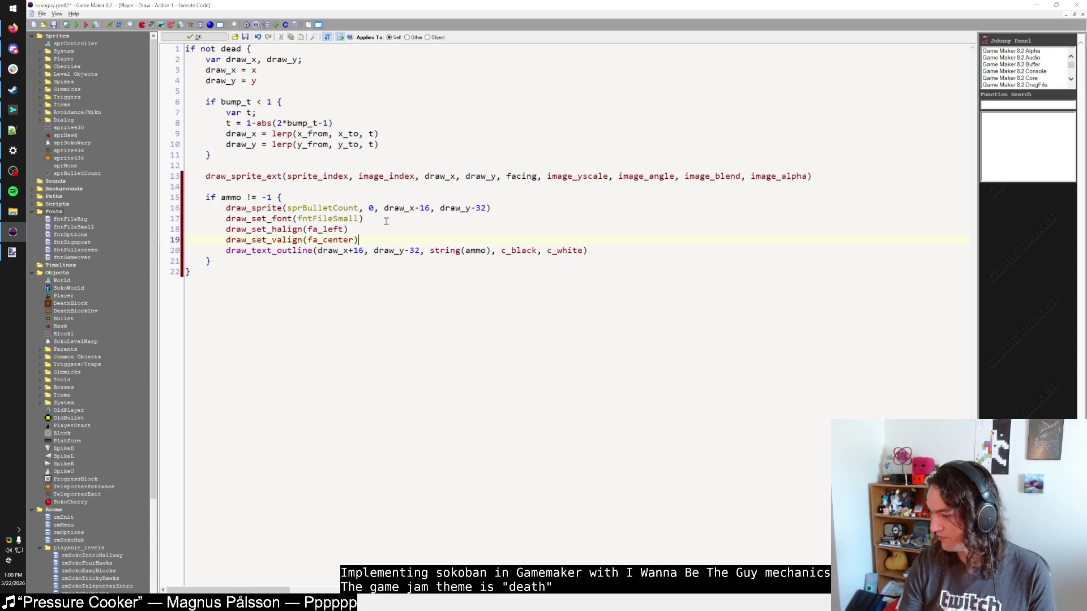
Review the finished ammo block and the ammo text line in the Draw code.
click(351, 264)
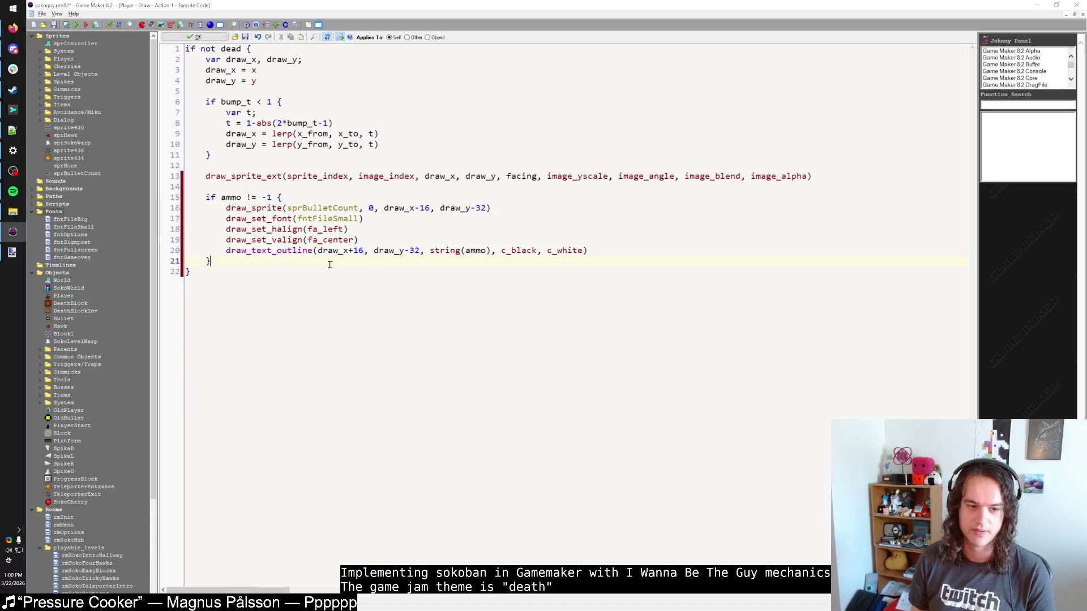
click(208, 276)
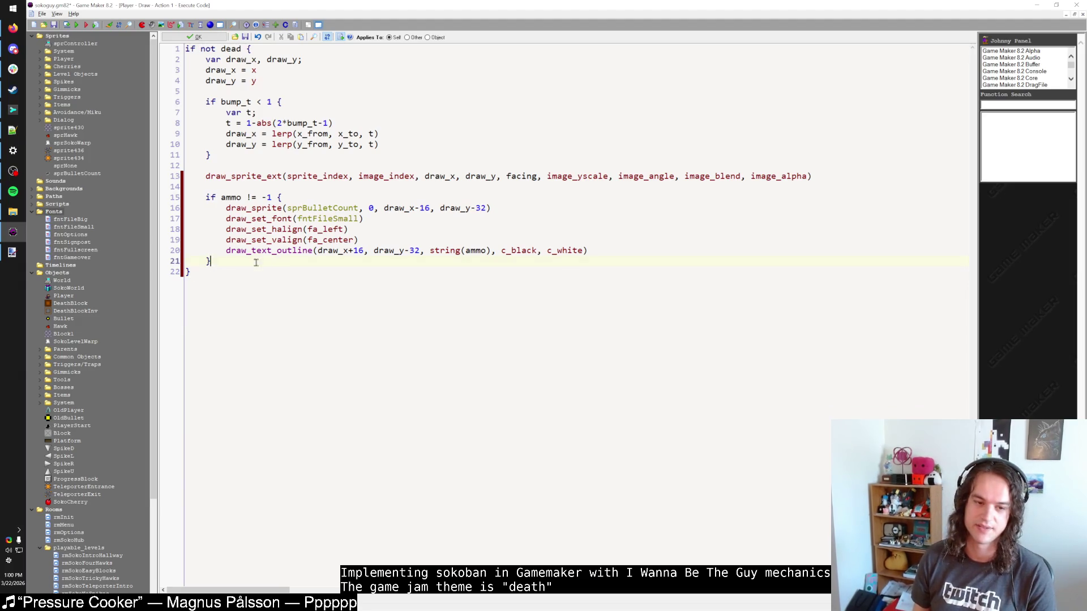
mouse_move(220, 282)
mouse_down()
mouse_move(177, 72)
mouse_move(223, 210)
mouse_move(354, 274)
mouse_up()
click(353, 240)
click(360, 240)
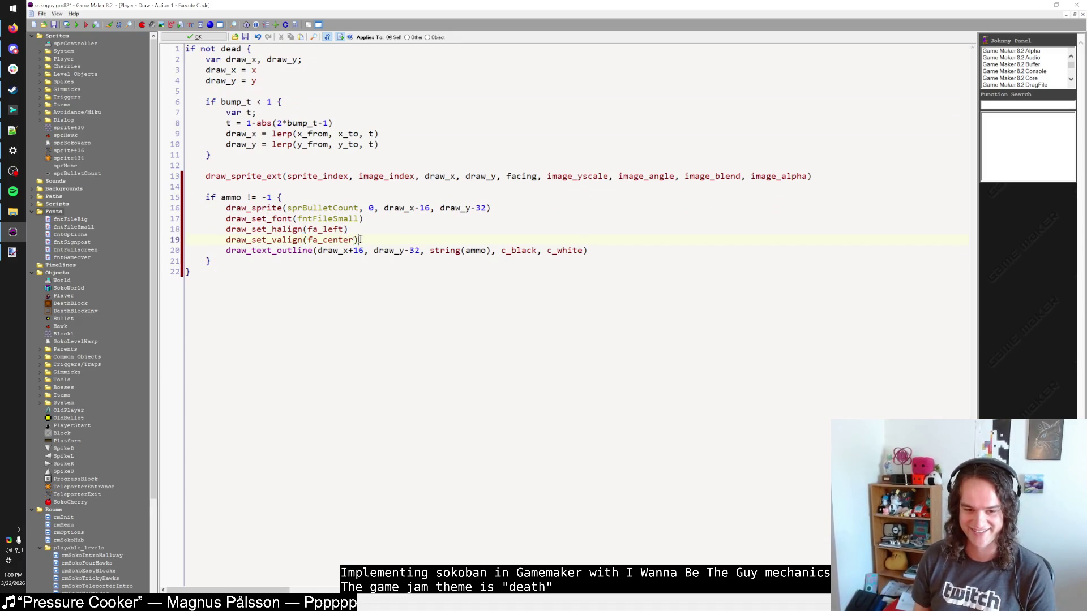
click(358, 268)
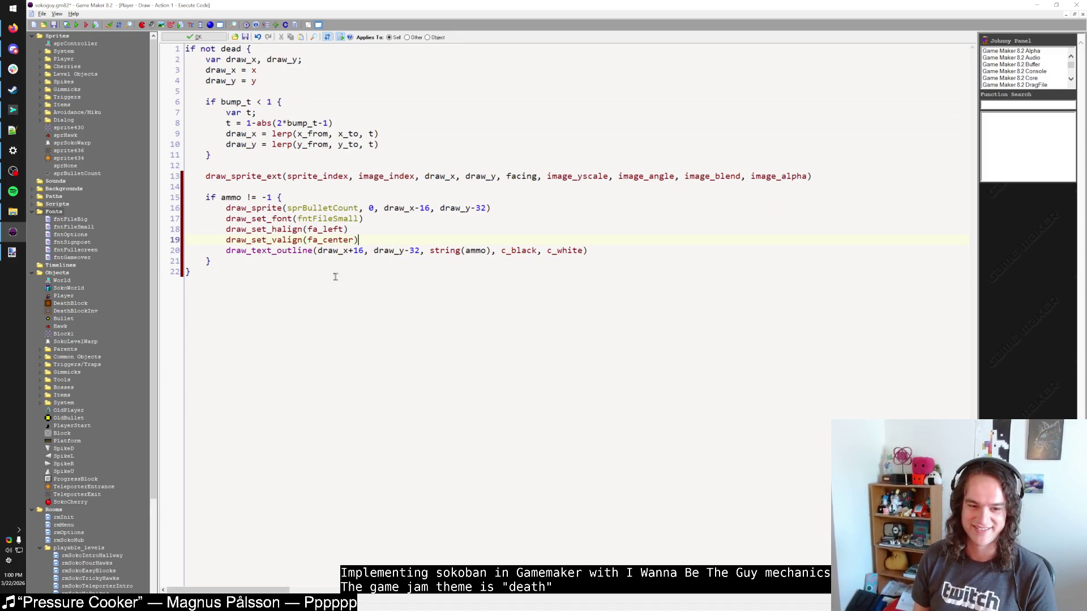
click(596, 252)
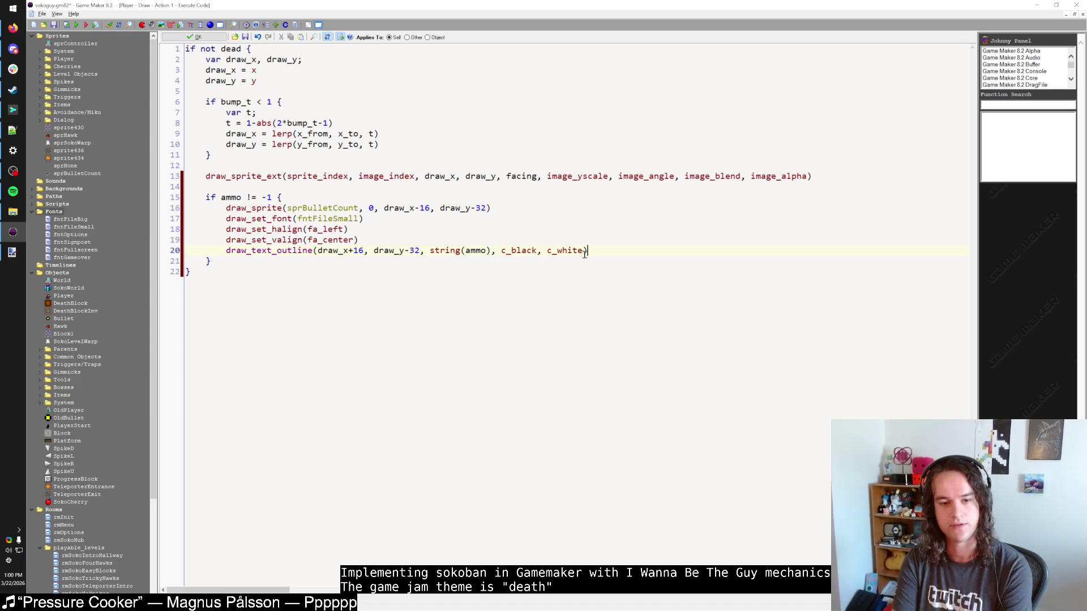
Save the Player Draw code, close Player, and open SokoWorld's Step event code maximized.
click(204, 38)
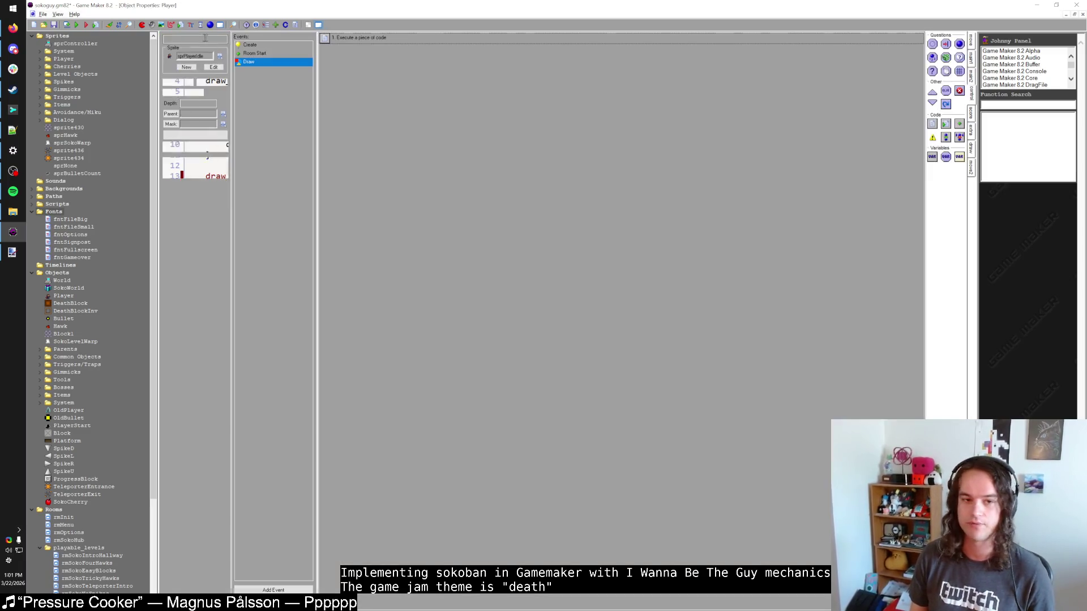
click(209, 170)
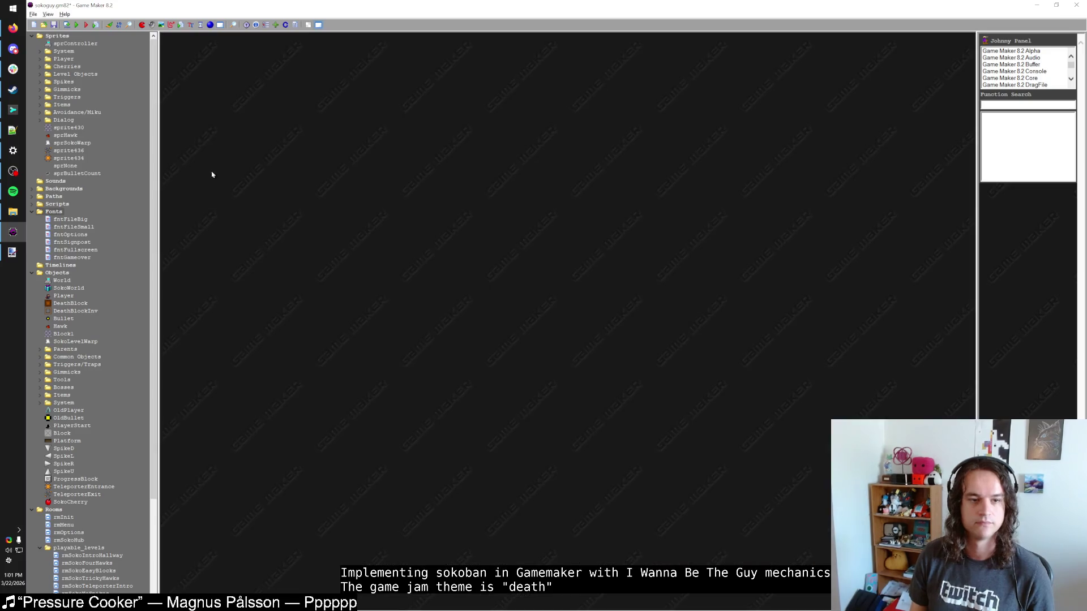
double_click(68, 288)
click(274, 89)
double_click(367, 74)
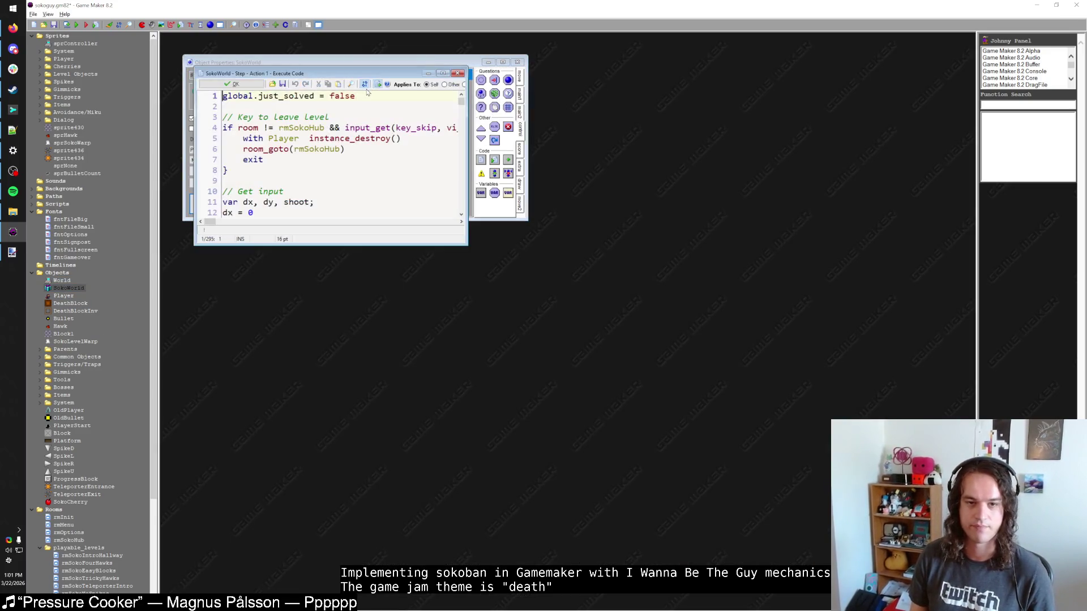
double_click(375, 73)
scroll(360, 209, down, 8)
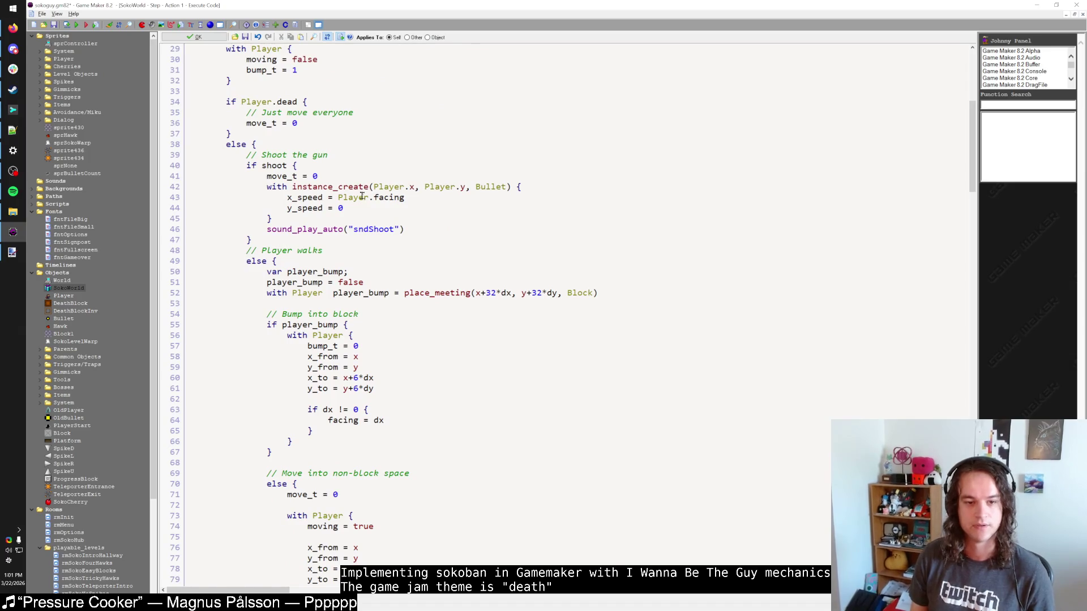
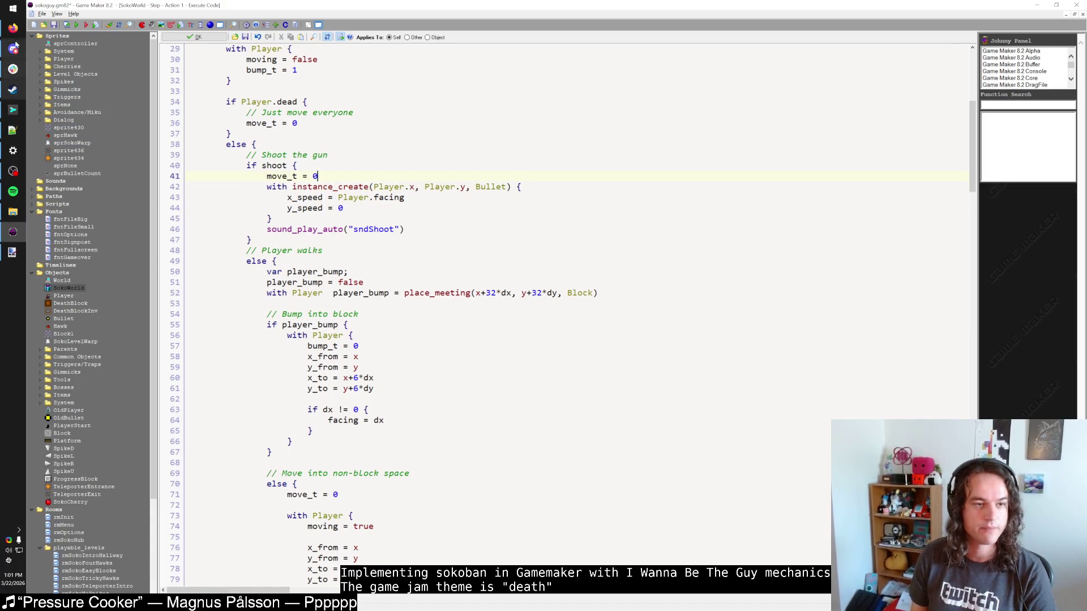
Open File Explorer and go into the Projects > GameMaker folder.
click(85, 162)
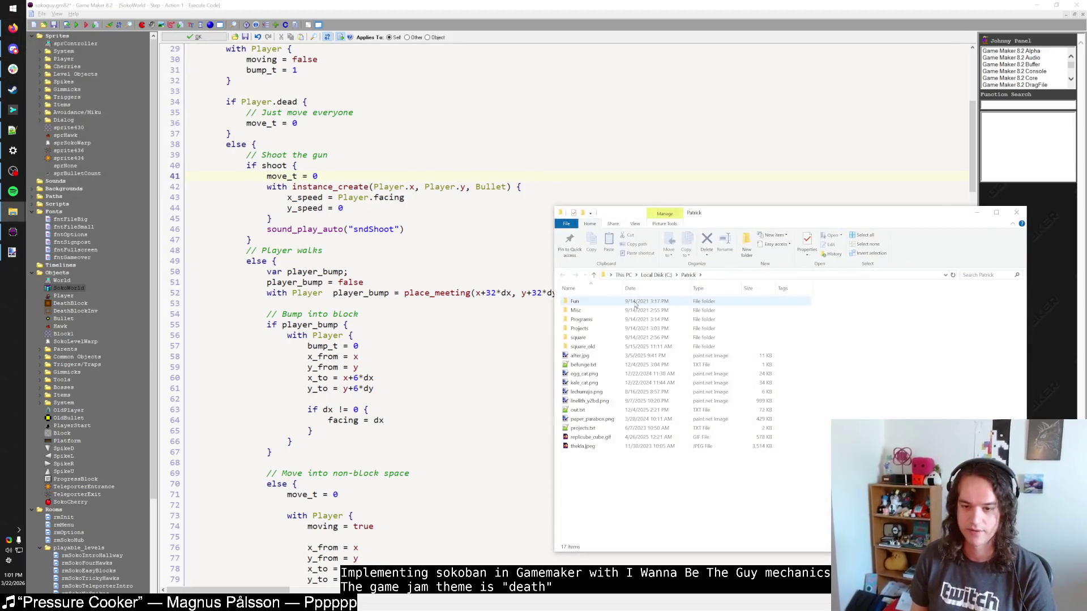
double_click(622, 331)
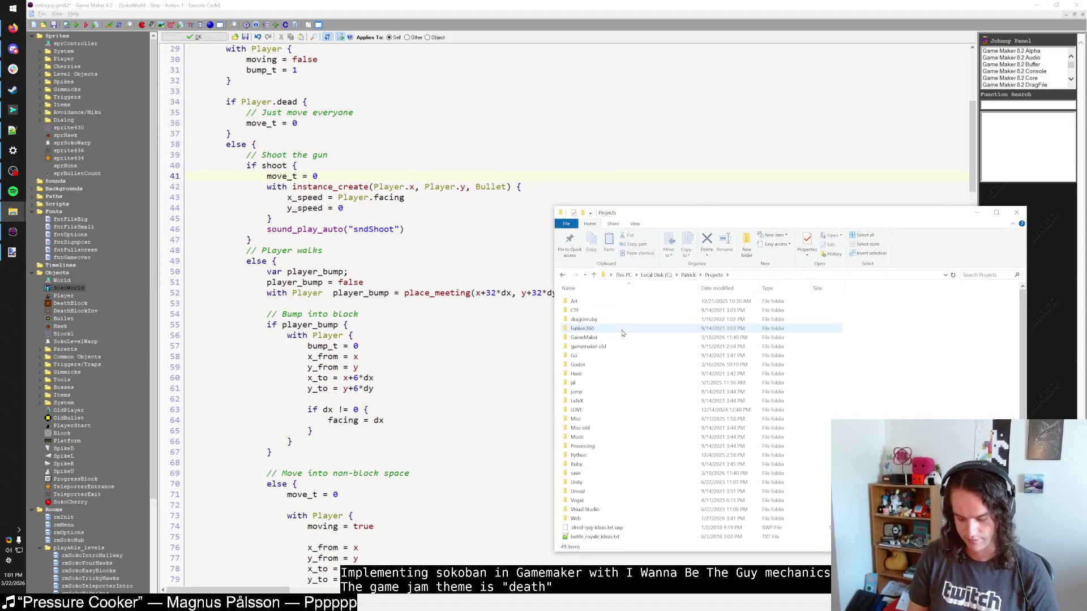
double_click(619, 337)
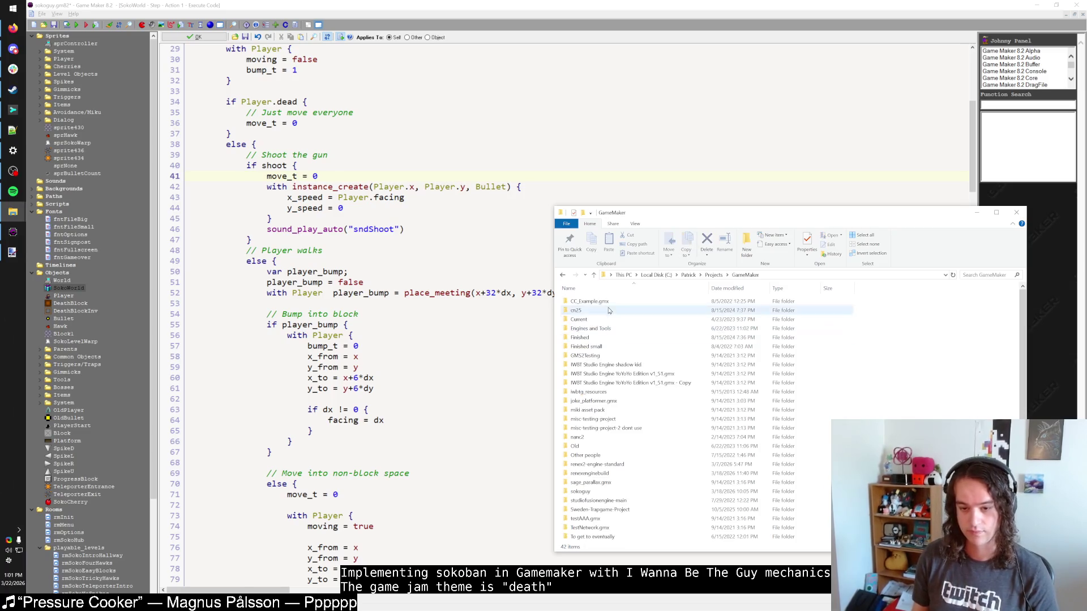
double_click(605, 320)
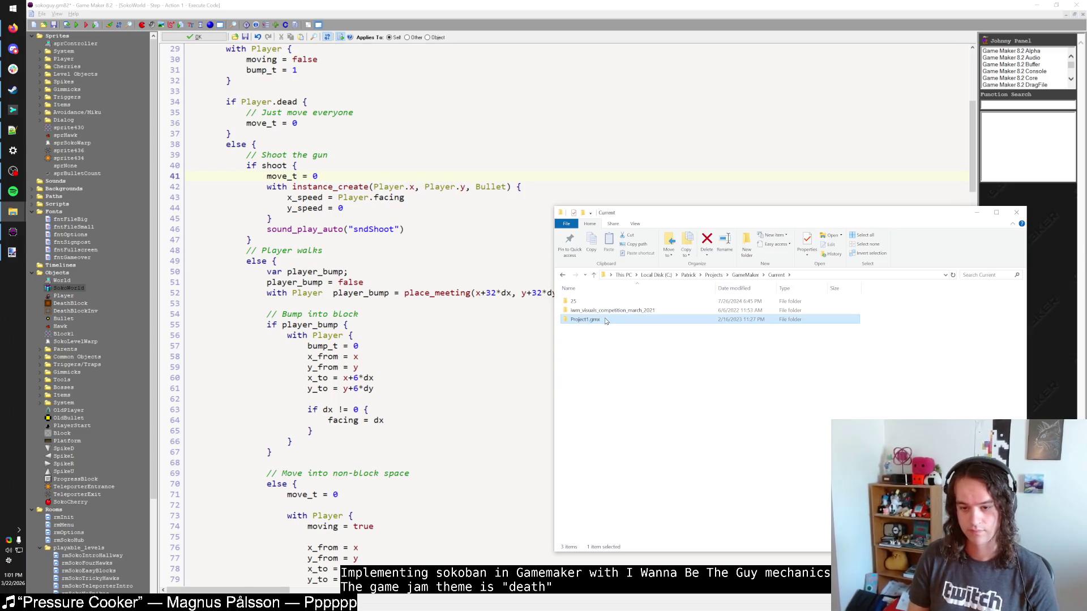
key(Up)
key(BackSpace)
key(BackSpace)
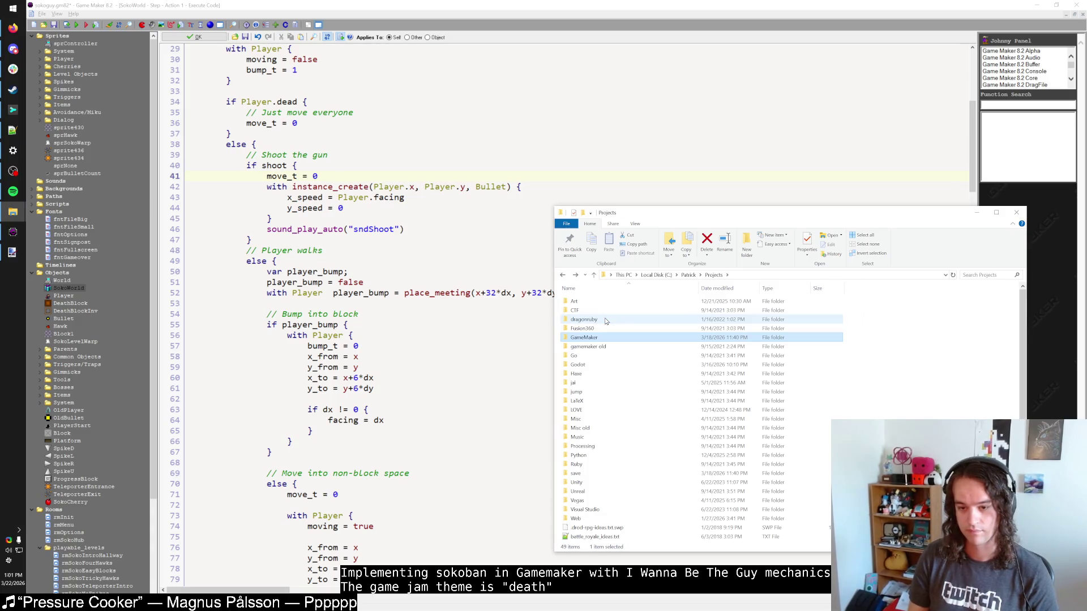
key(Return)
Go through Finished > iwm-client > IWM.gmx into the sound folder.
key(f)
key(Return)
key(i)
key(Return)
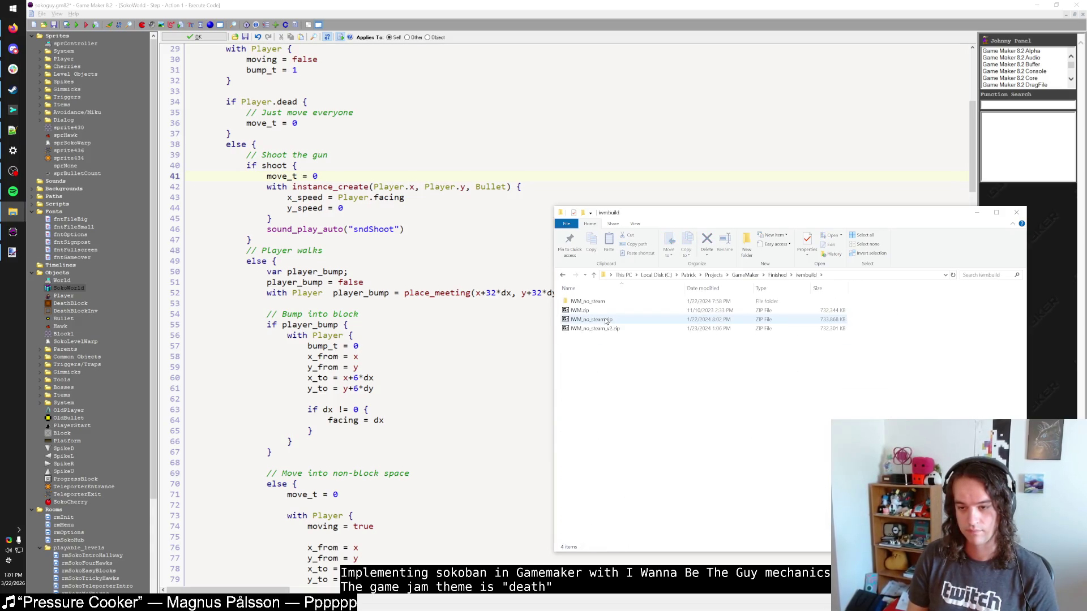
key(BackSpace)
key(Down)
key(Return)
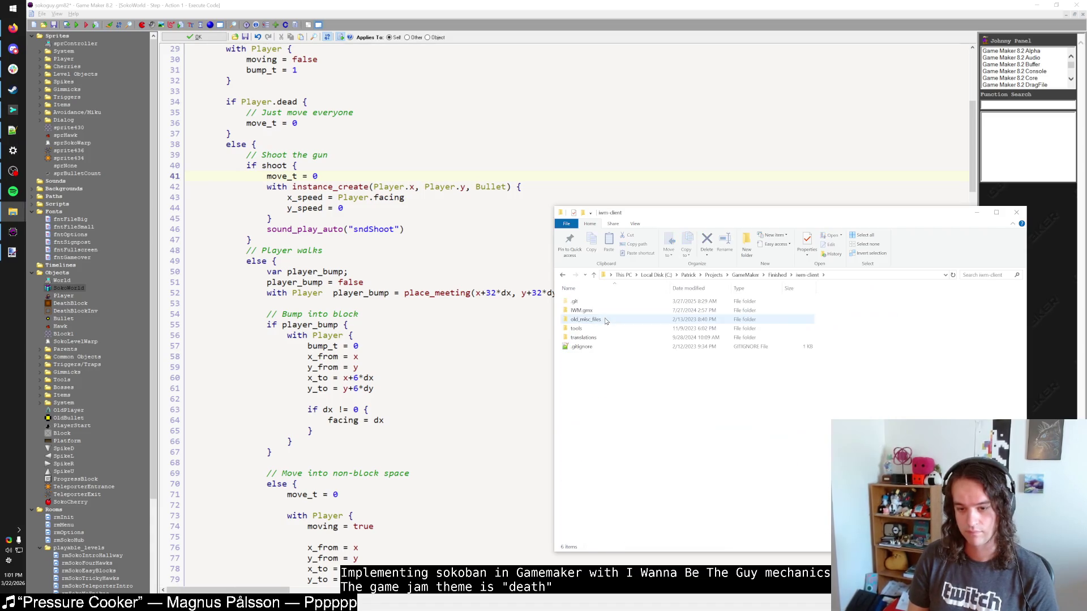
key(i)
key(Return)
text(sp)
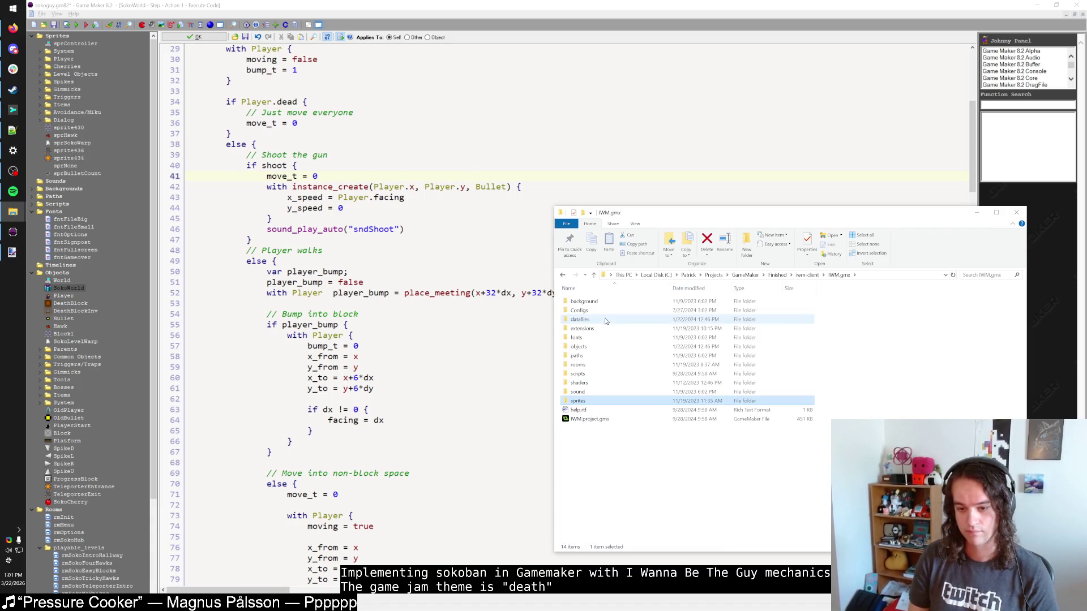
text(so)
key(Return)
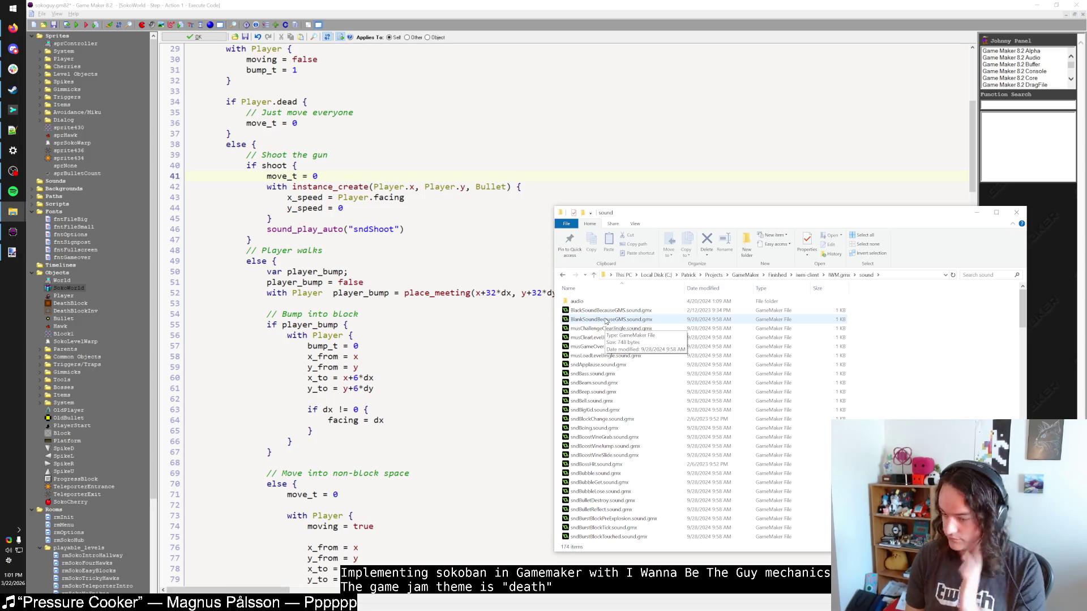
Open the audio subfolder and widen the Name column to show full file names.
double_click(576, 302)
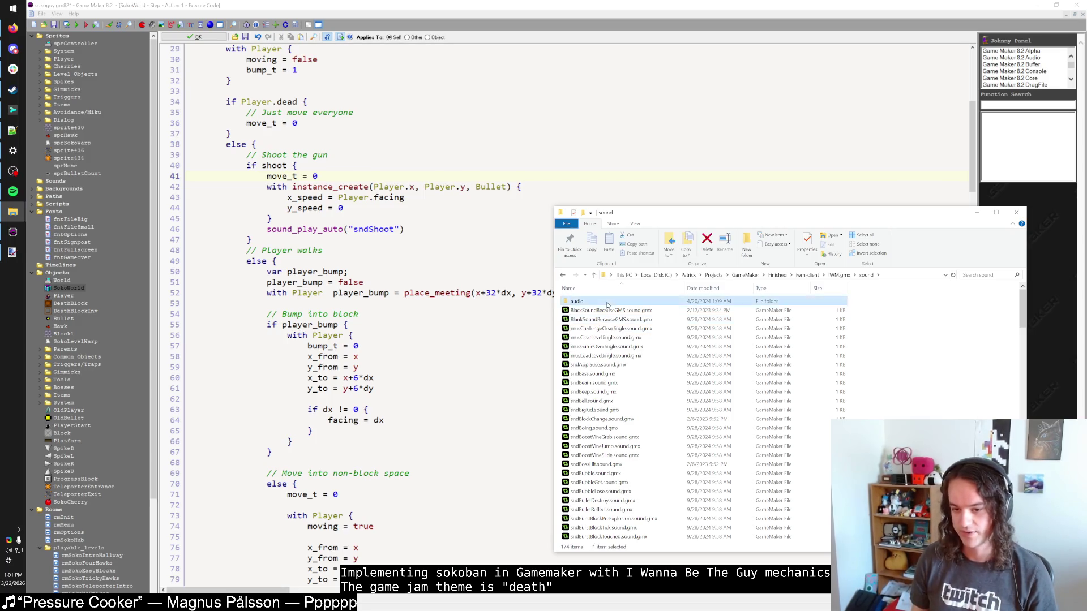
drag(669, 218, 496, 187)
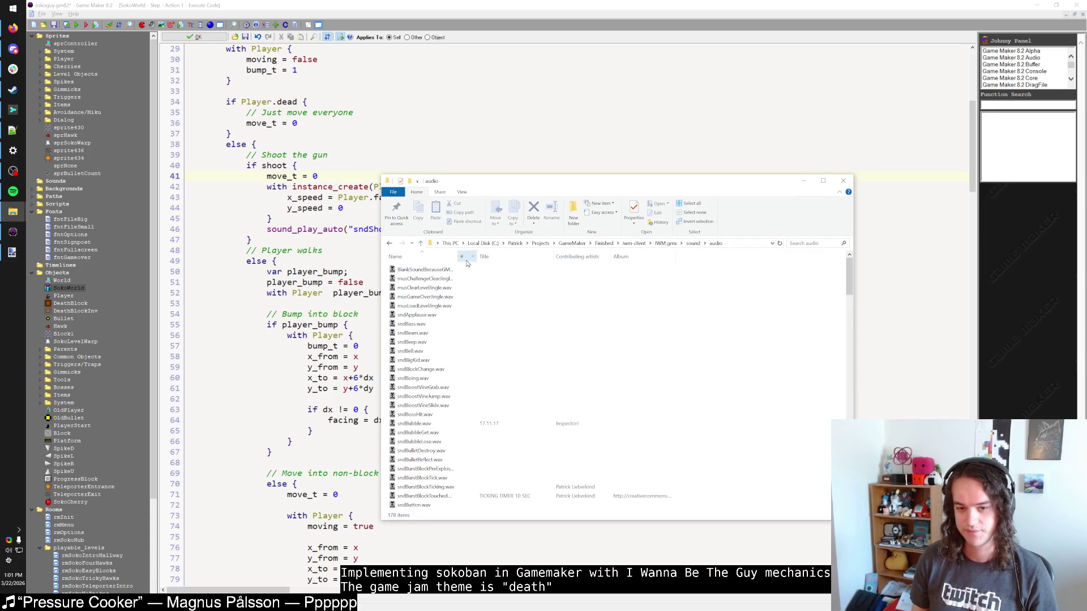
drag(459, 256, 507, 261)
click(469, 306)
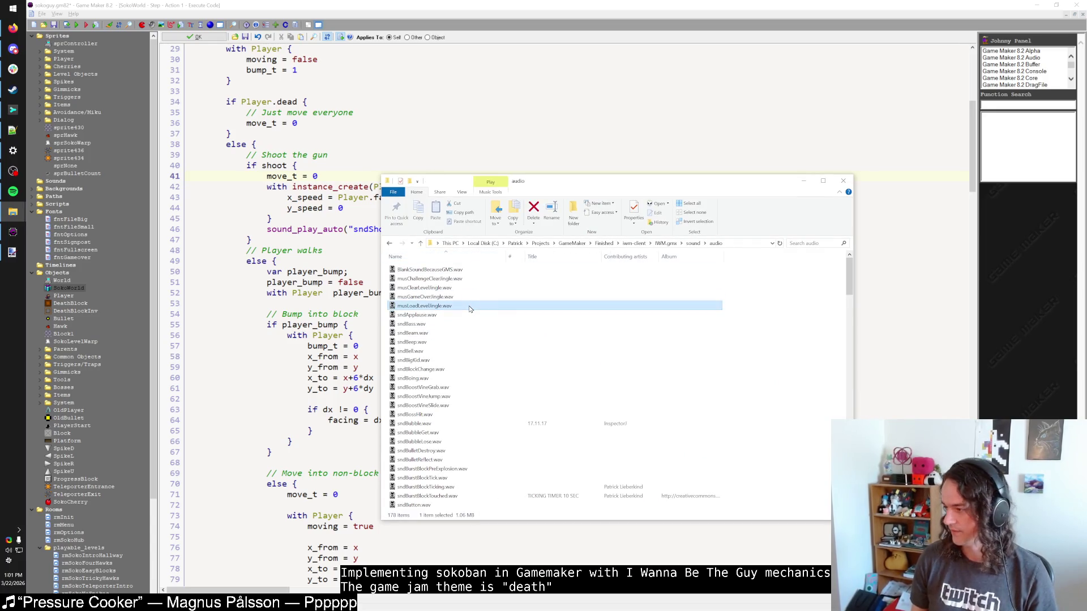
key(Home)
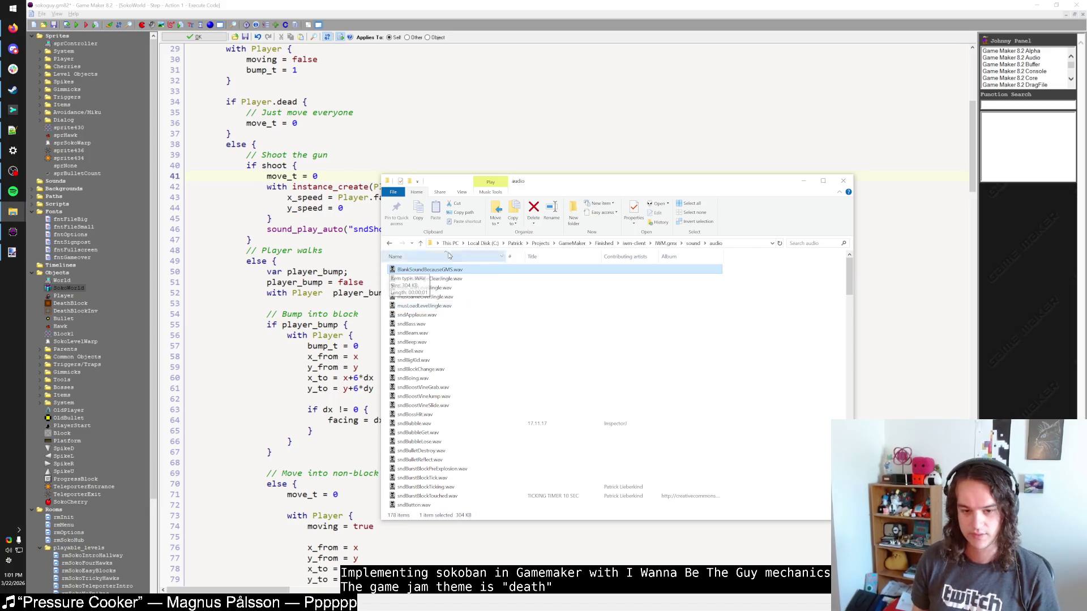
click(463, 298)
Preview sndTeleport.wav and sndTeleItemRefresh.wav in the audio player.
text(snds)
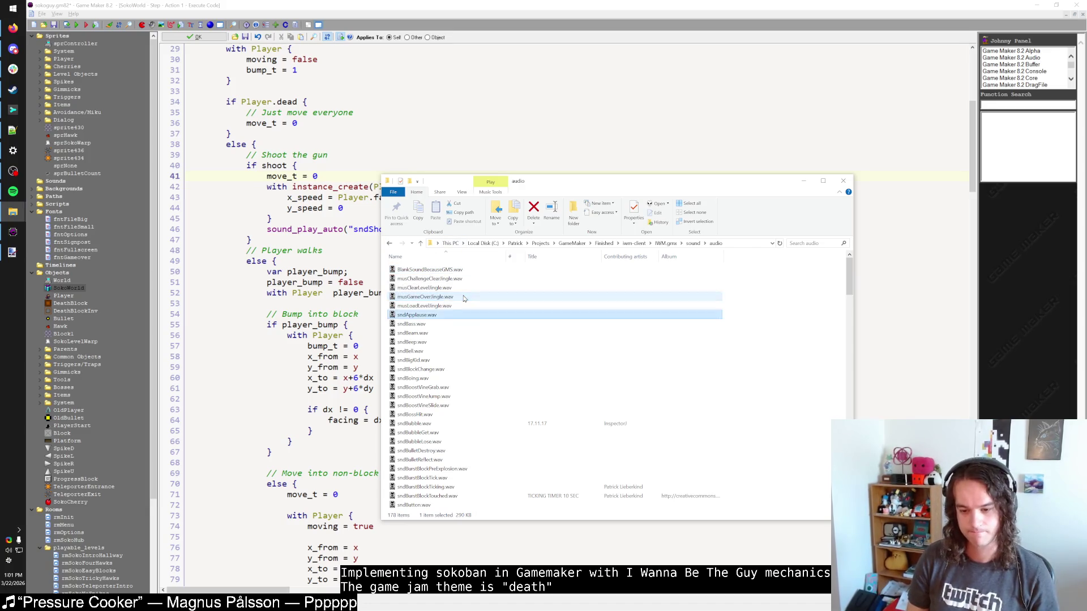
text(sndtelep)
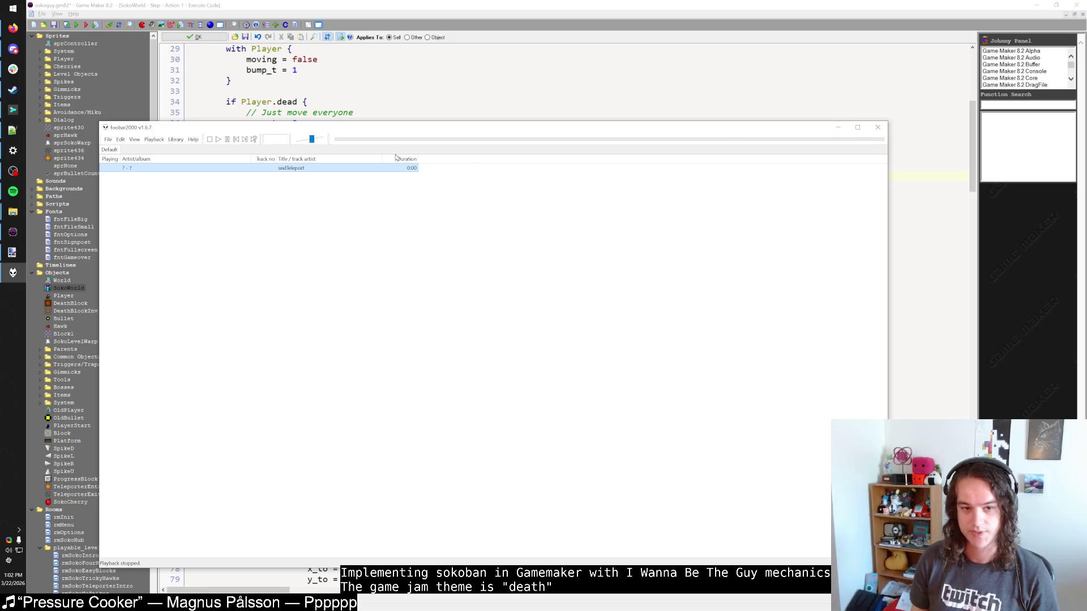
click(877, 127)
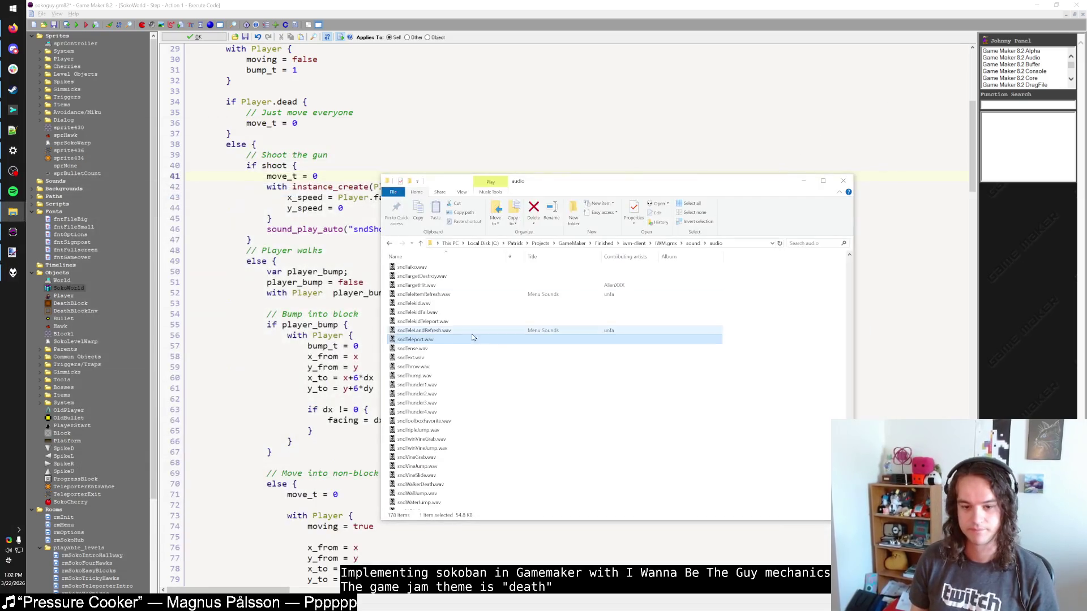
double_click(473, 339)
click(877, 127)
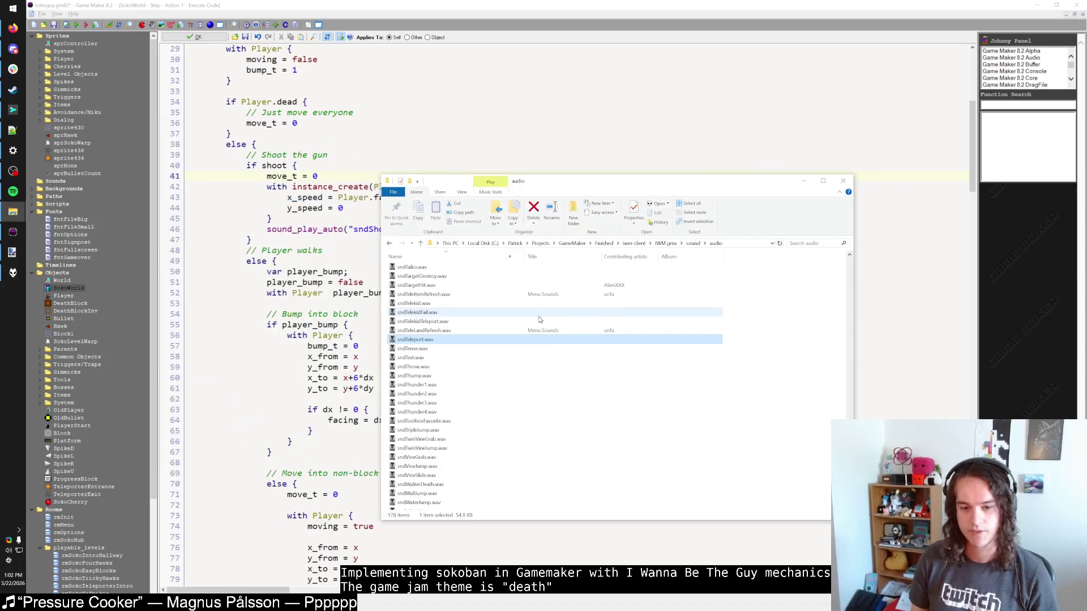
double_click(447, 295)
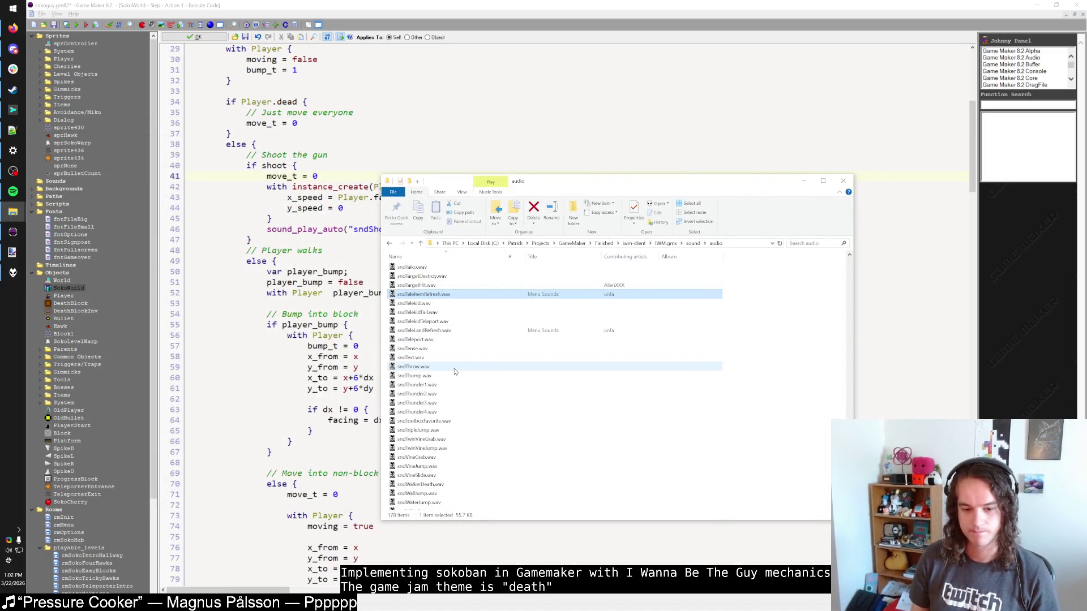
scroll(456, 370, down, 1)
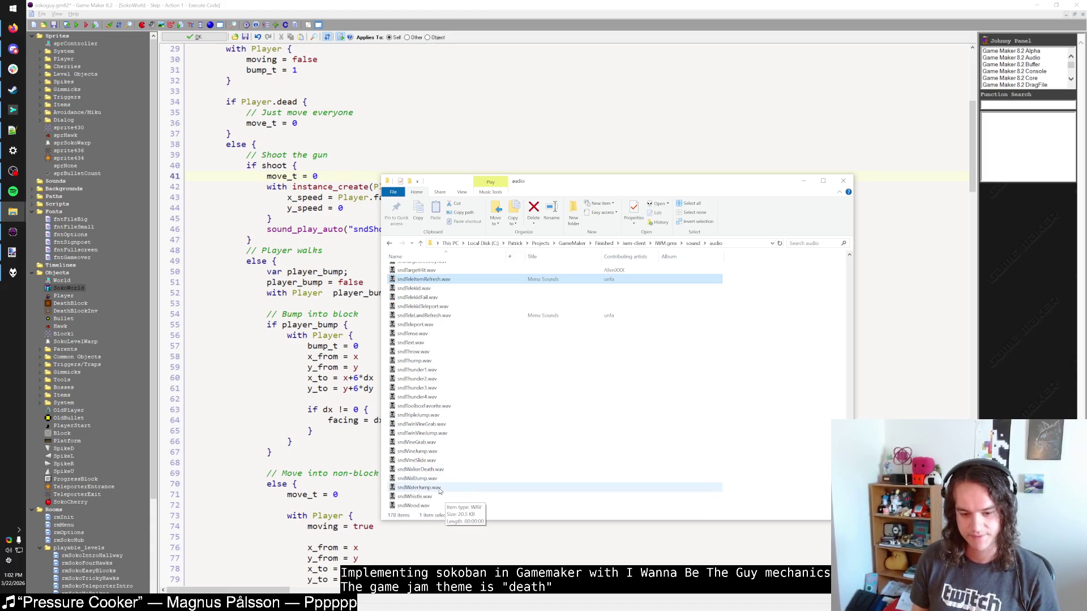
scroll(430, 447, up, 5)
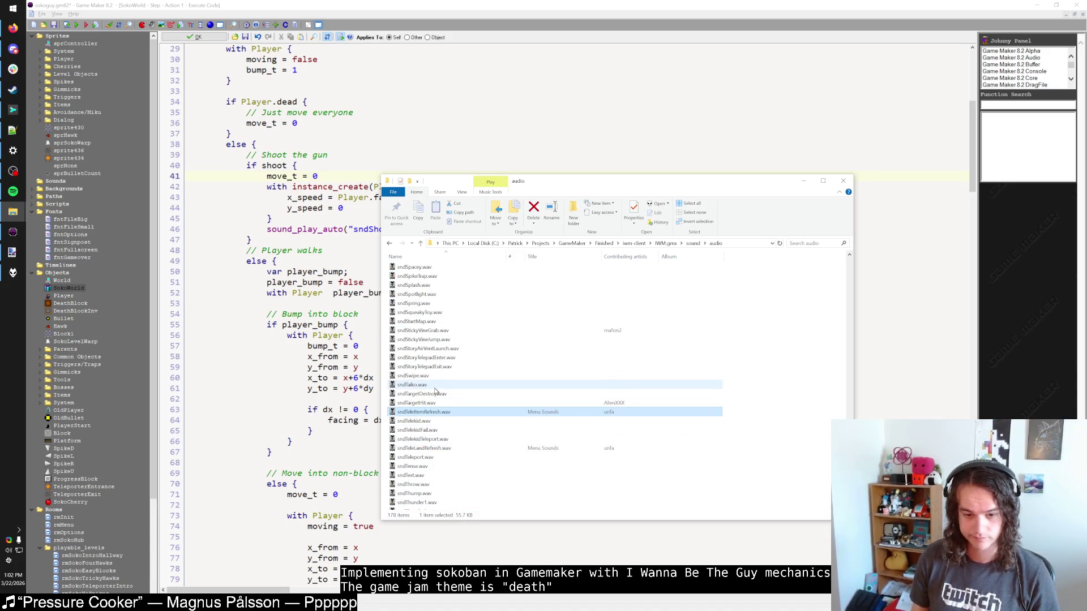
double_click(447, 360)
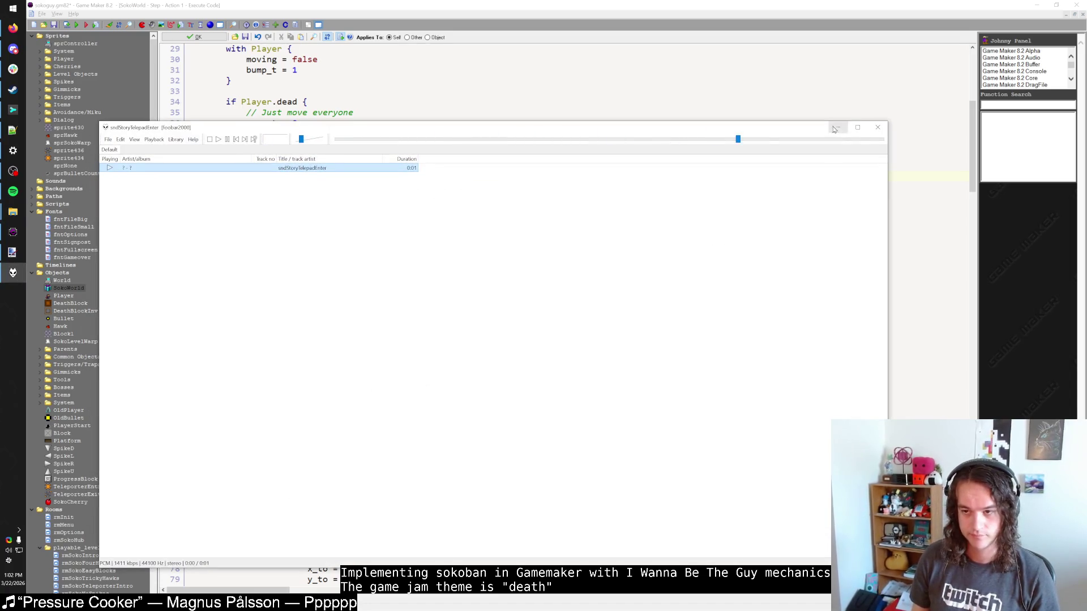
click(838, 126)
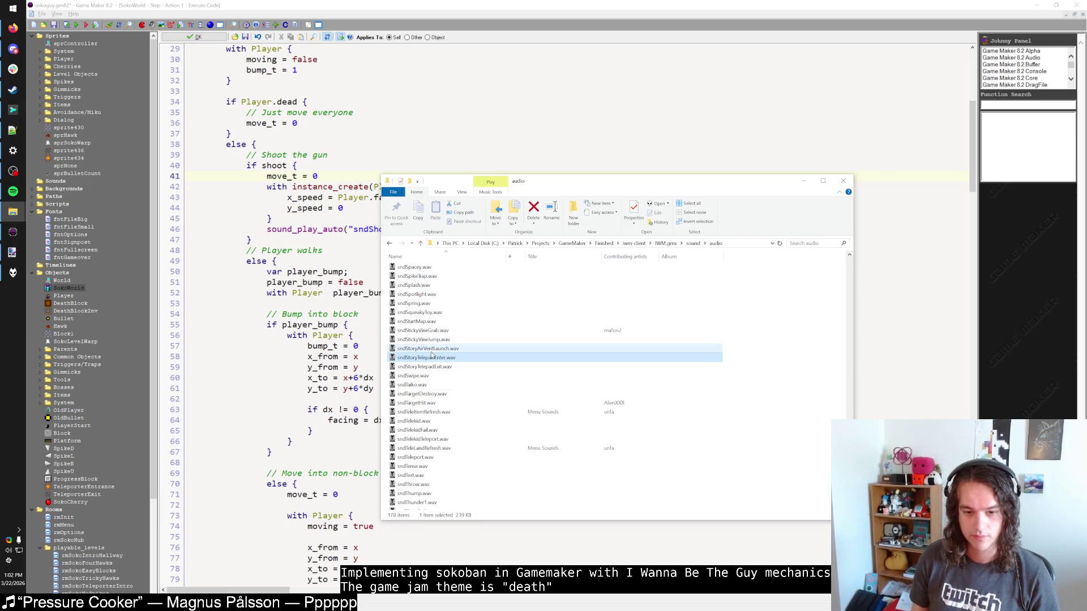
scroll(433, 356, up, 1)
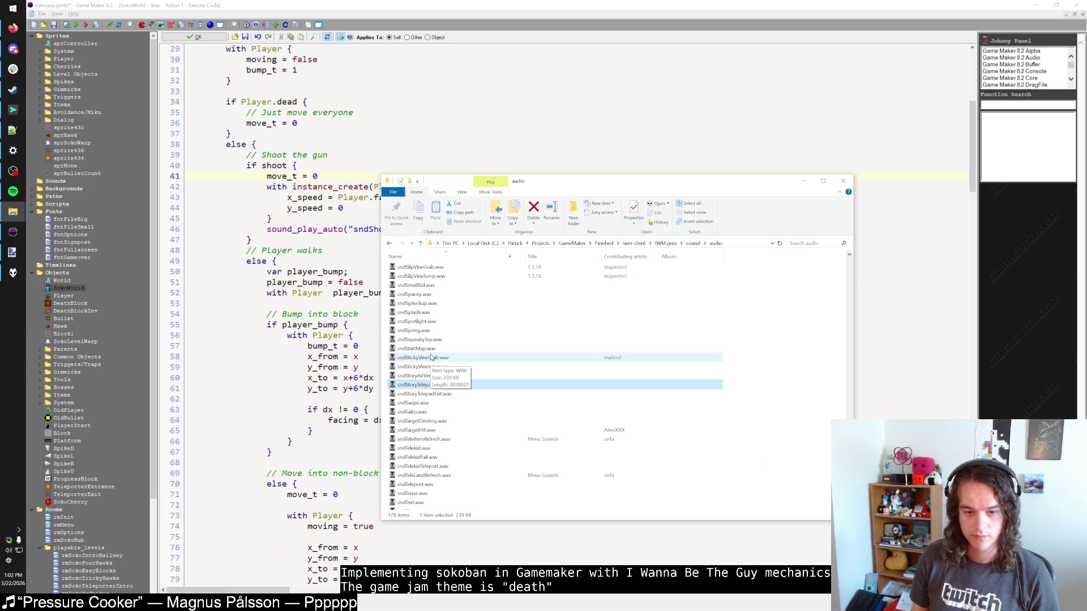
double_click(449, 395)
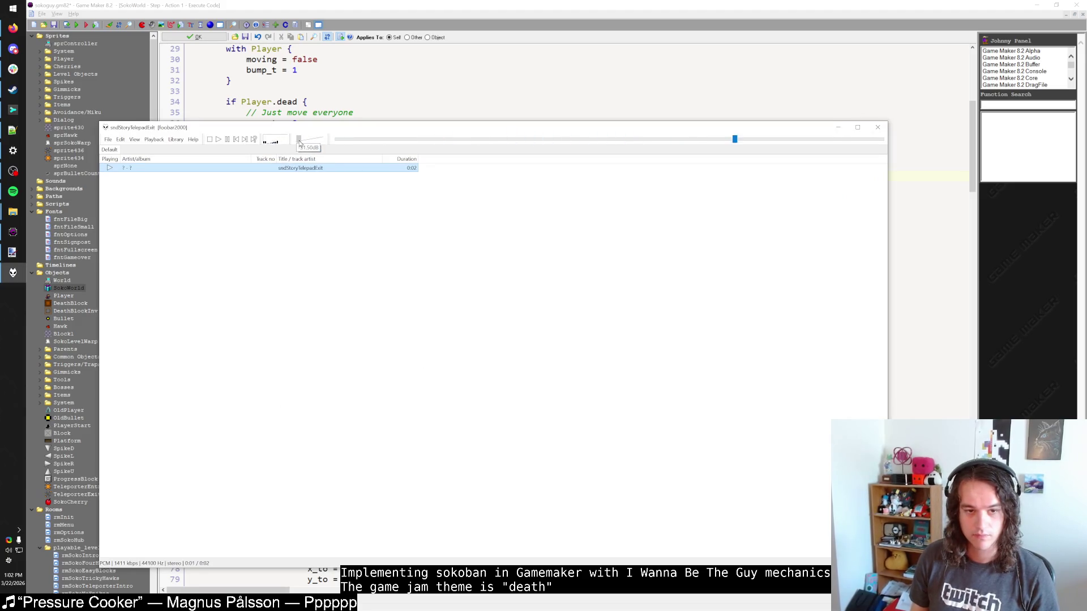
click(837, 127)
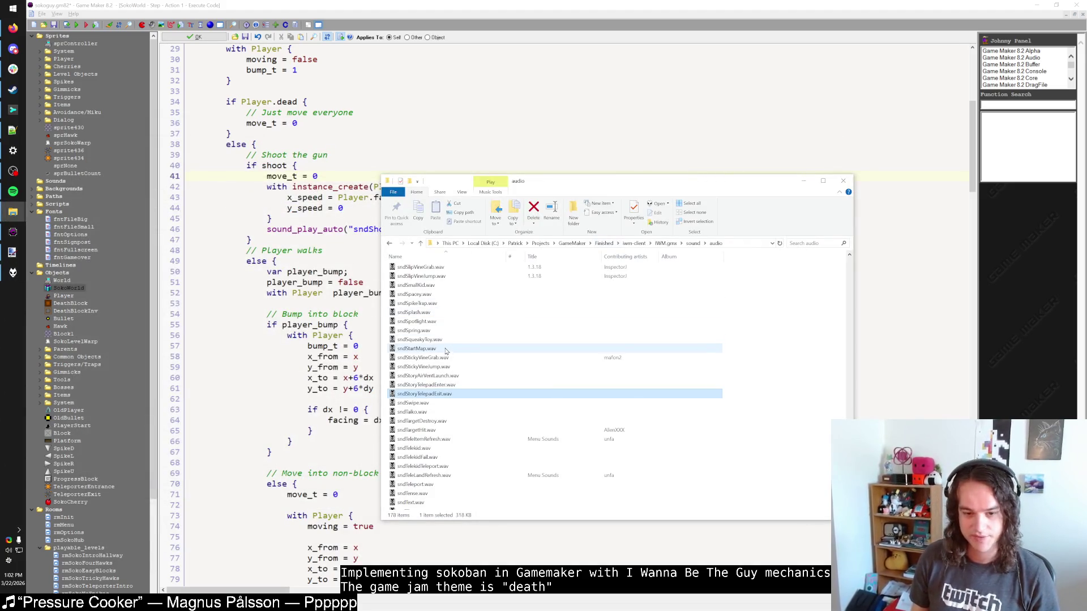
scroll(445, 351, up, 2)
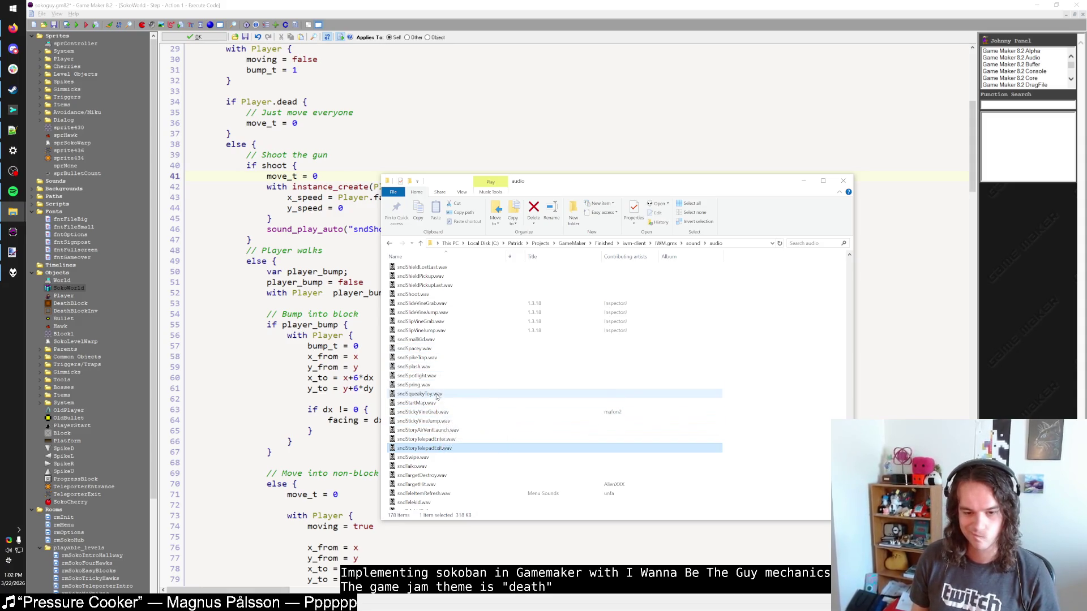
scroll(440, 397, up, 2)
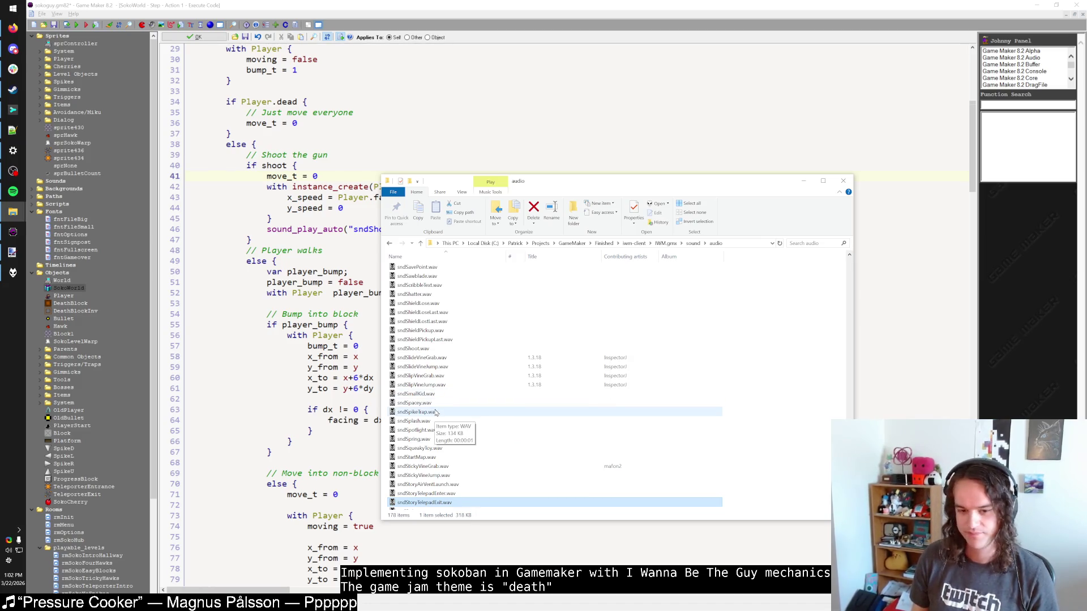
key(Return)
mouse_move(299, 142)
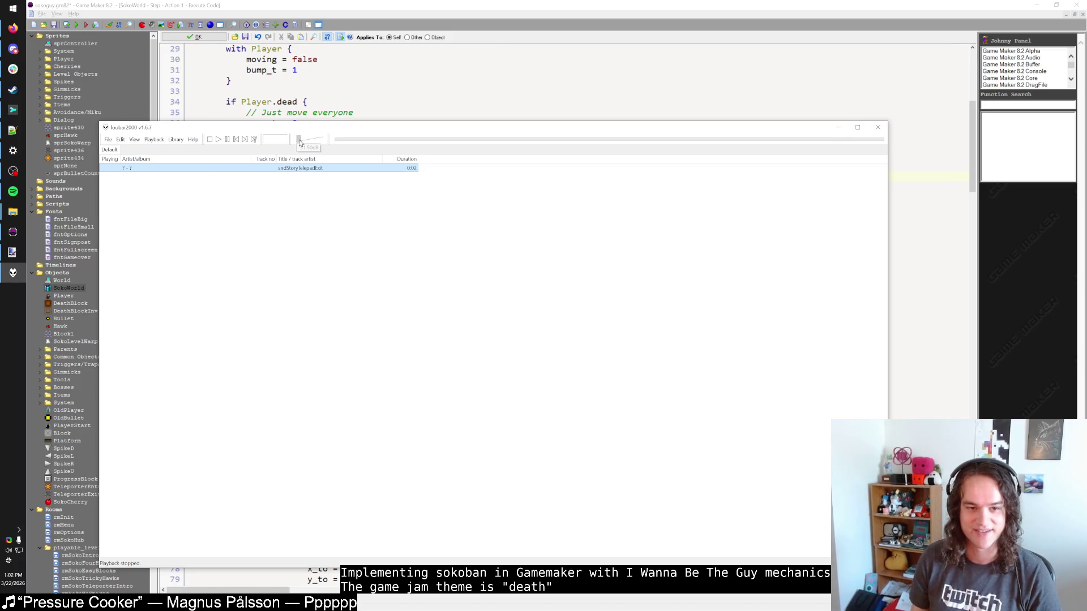
Minimize the audio player and scroll through the audio file list.
click(838, 127)
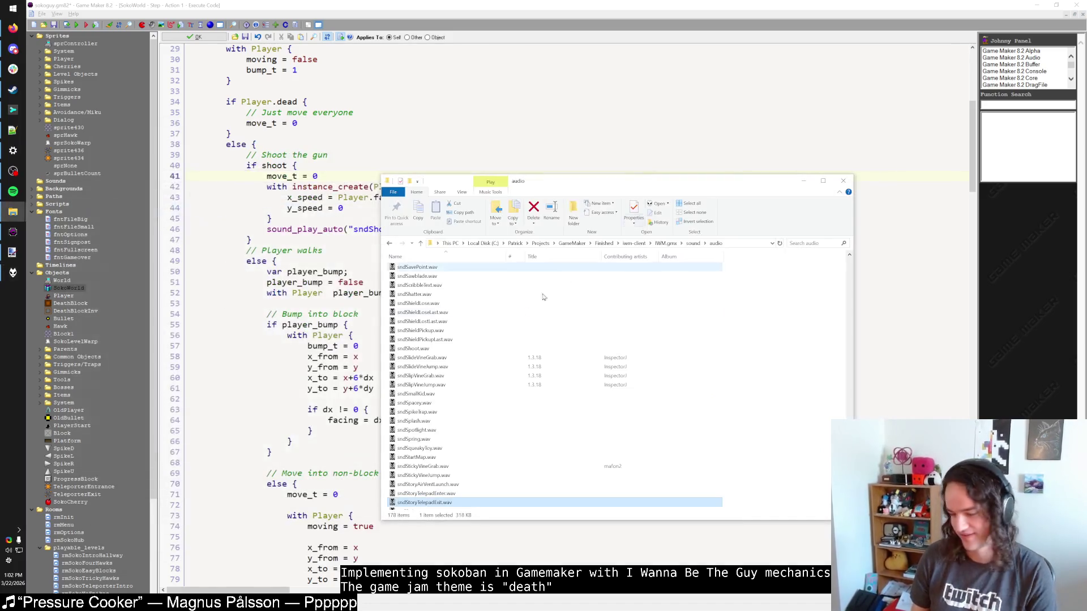
scroll(426, 441, down, 1)
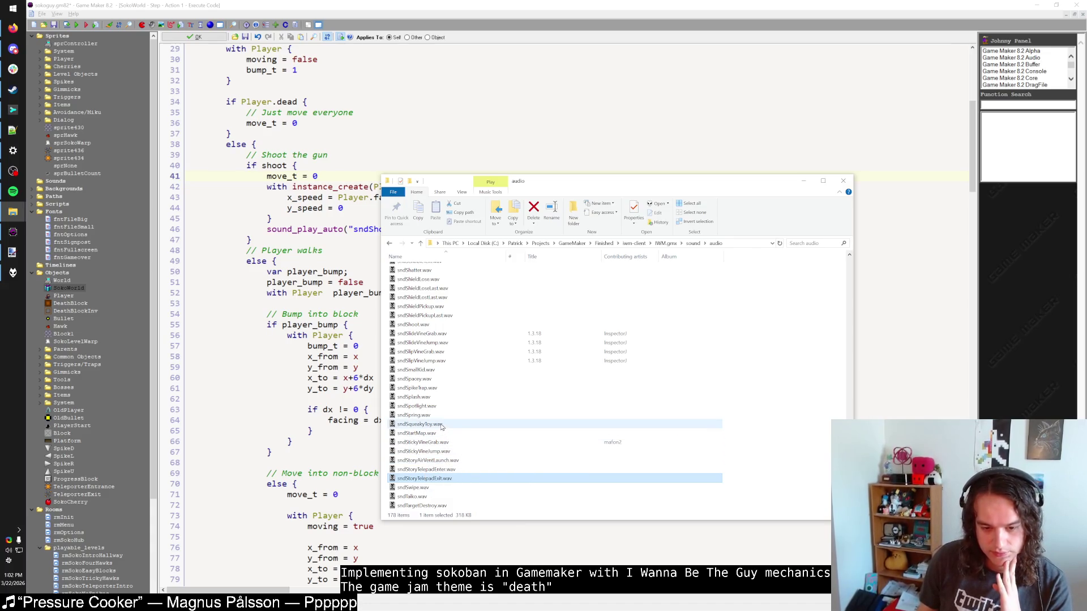
scroll(441, 427, up, 4)
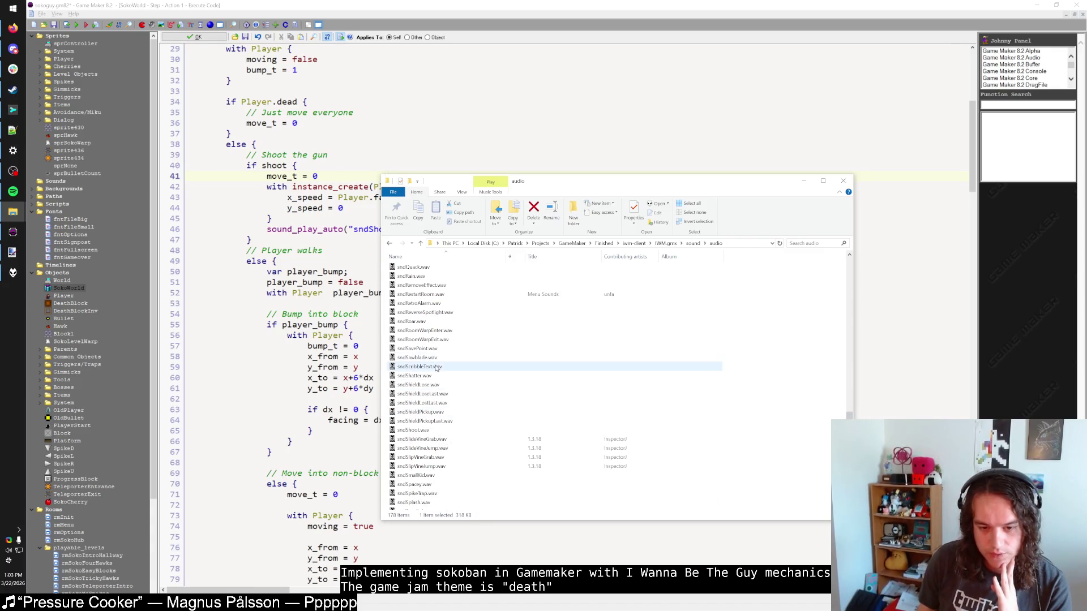
scroll(435, 365, up, 10)
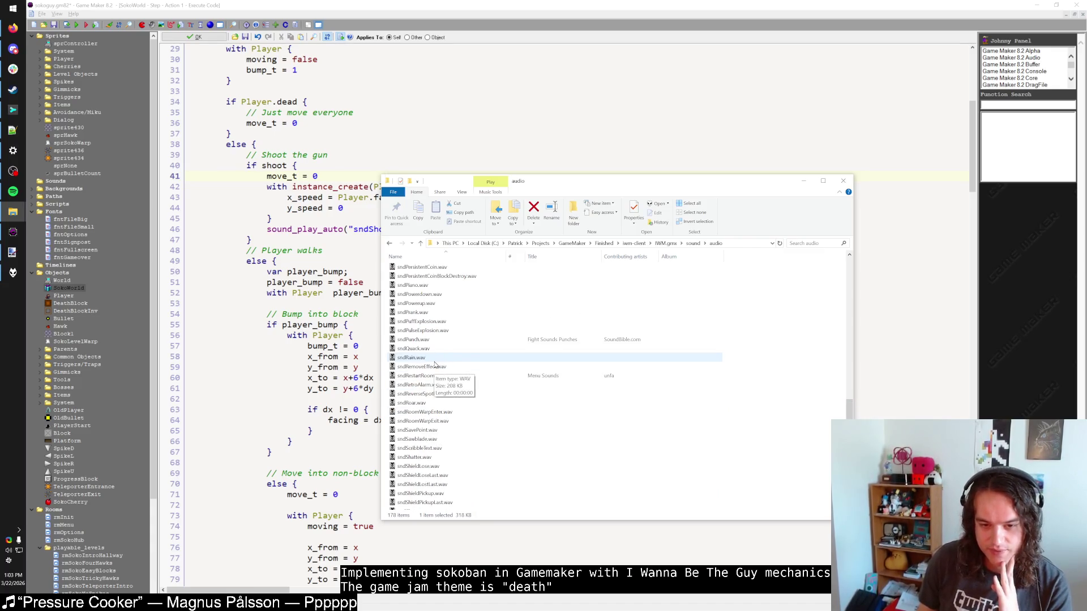
scroll(435, 365, up, 5)
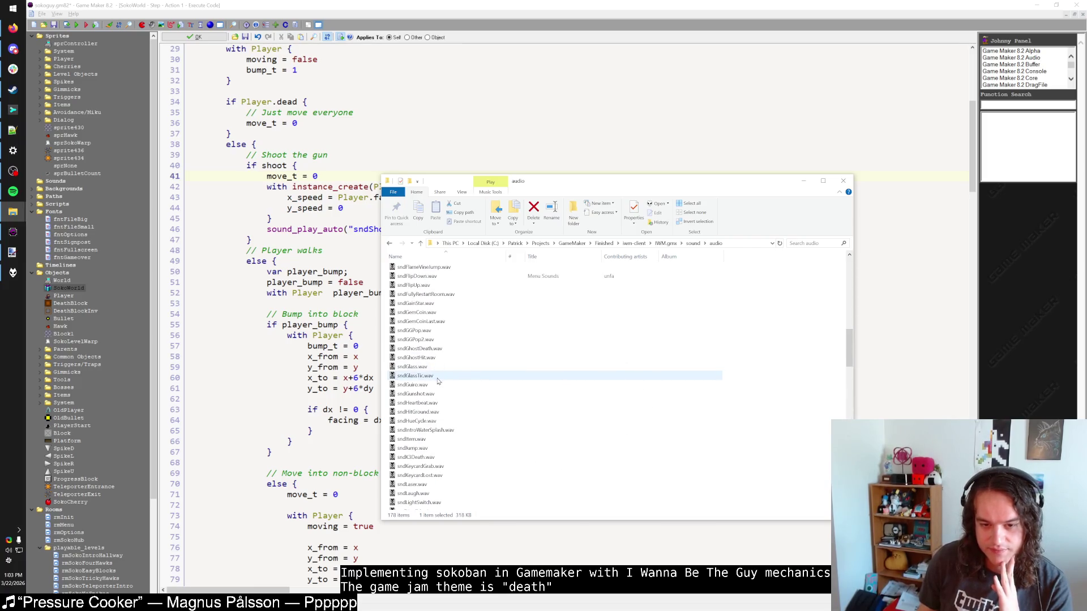
scroll(438, 385, up, 15)
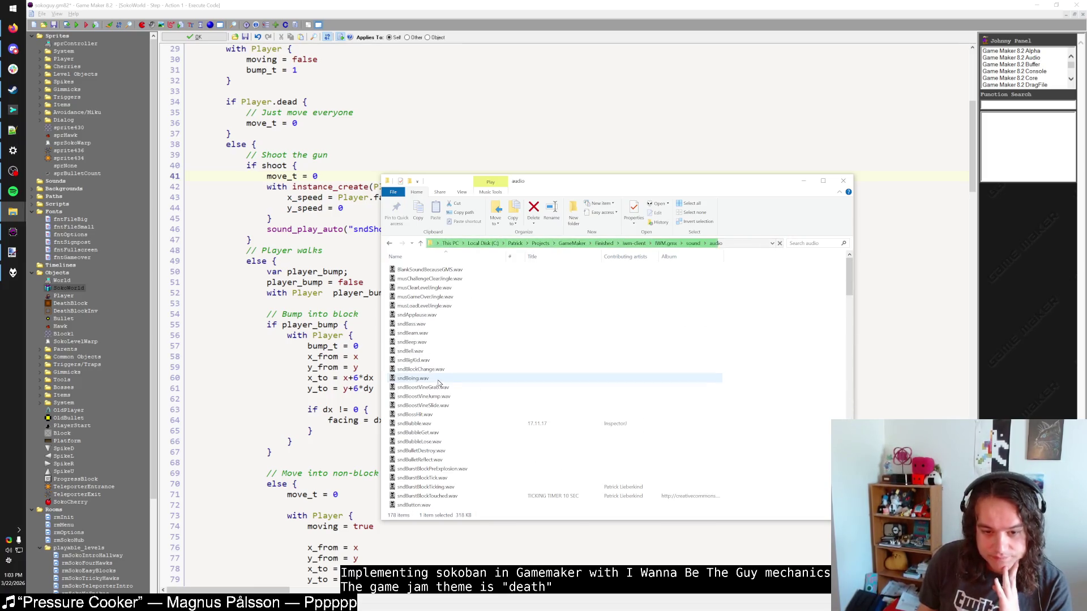
scroll(455, 340, down, 2)
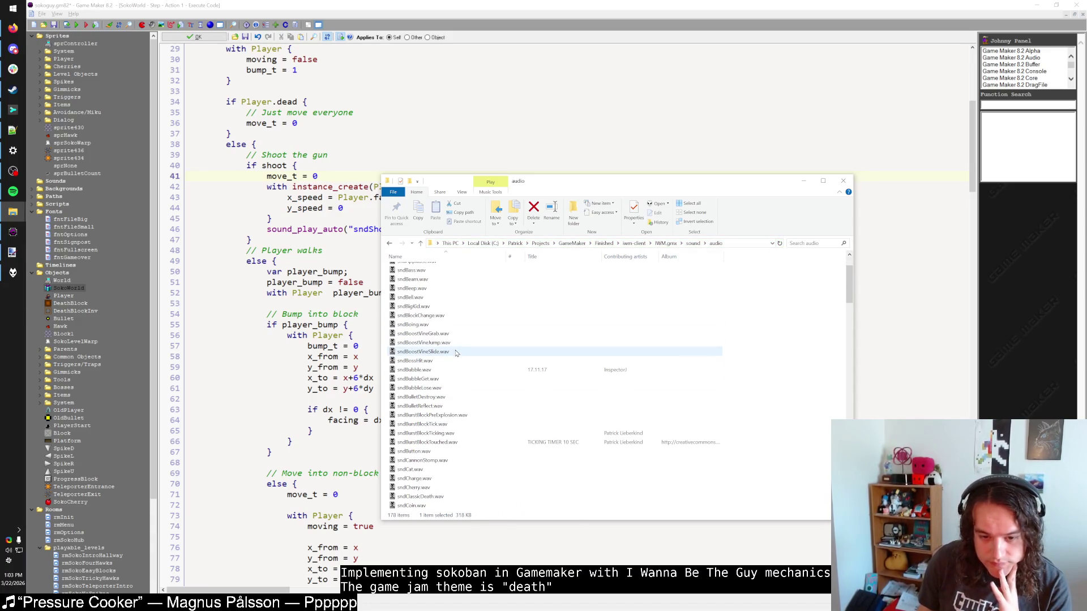
click(7, 193)
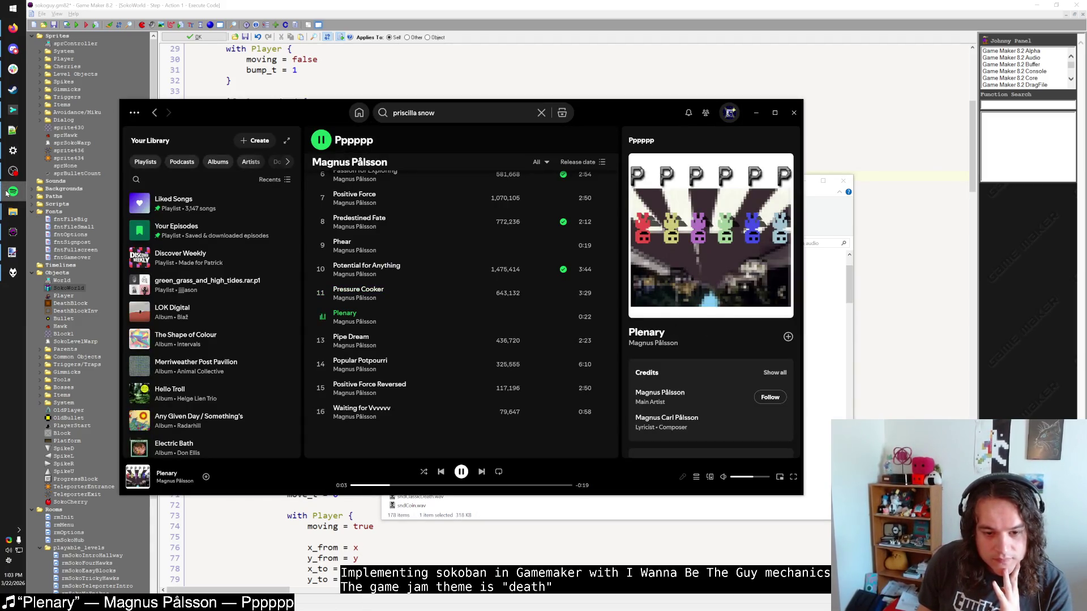
click(7, 193)
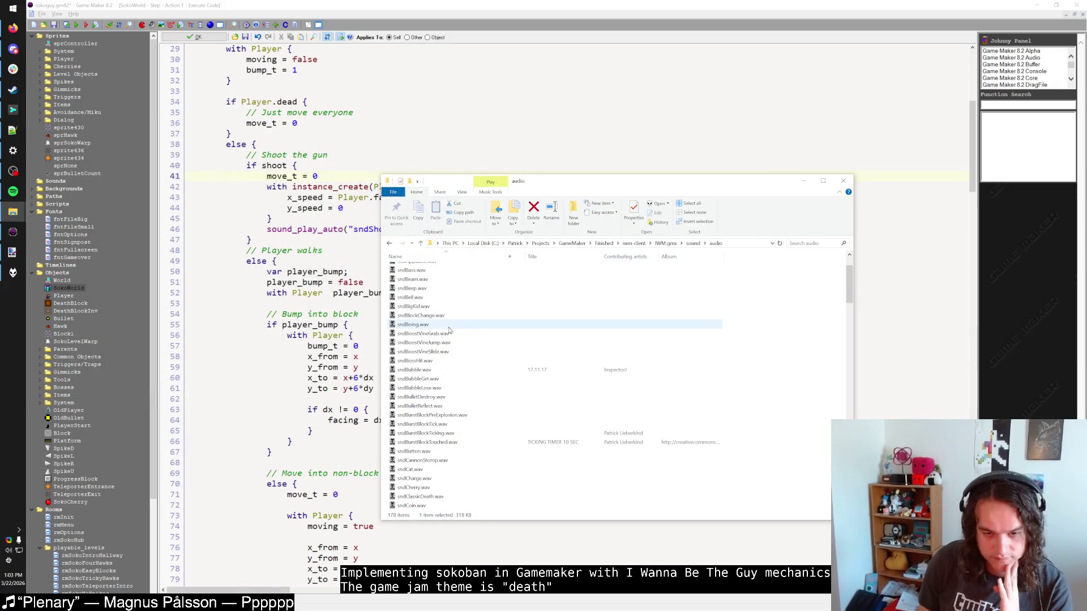
click(13, 193)
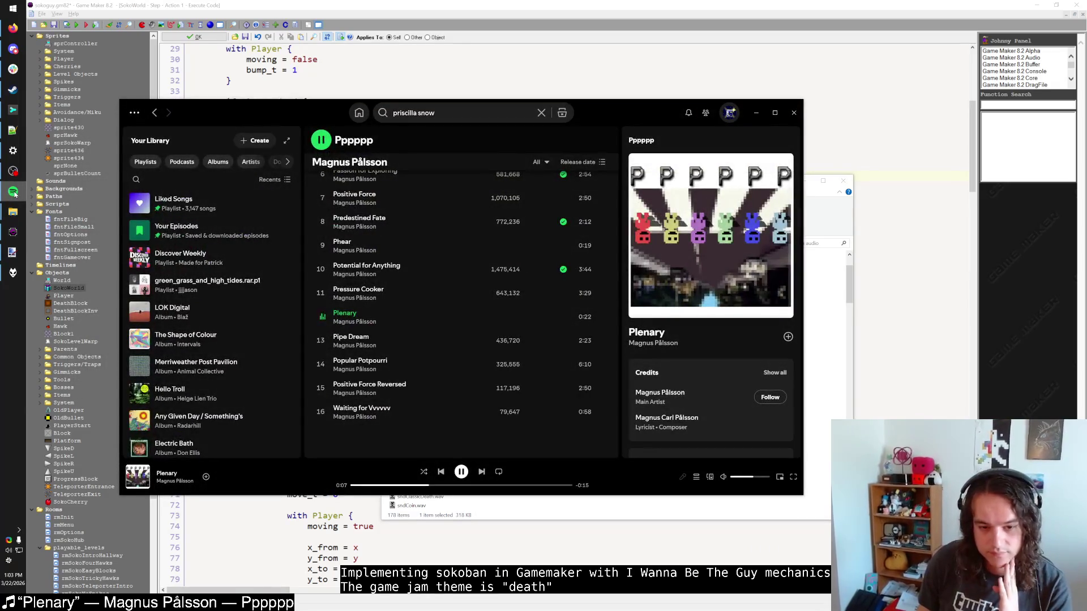
click(13, 193)
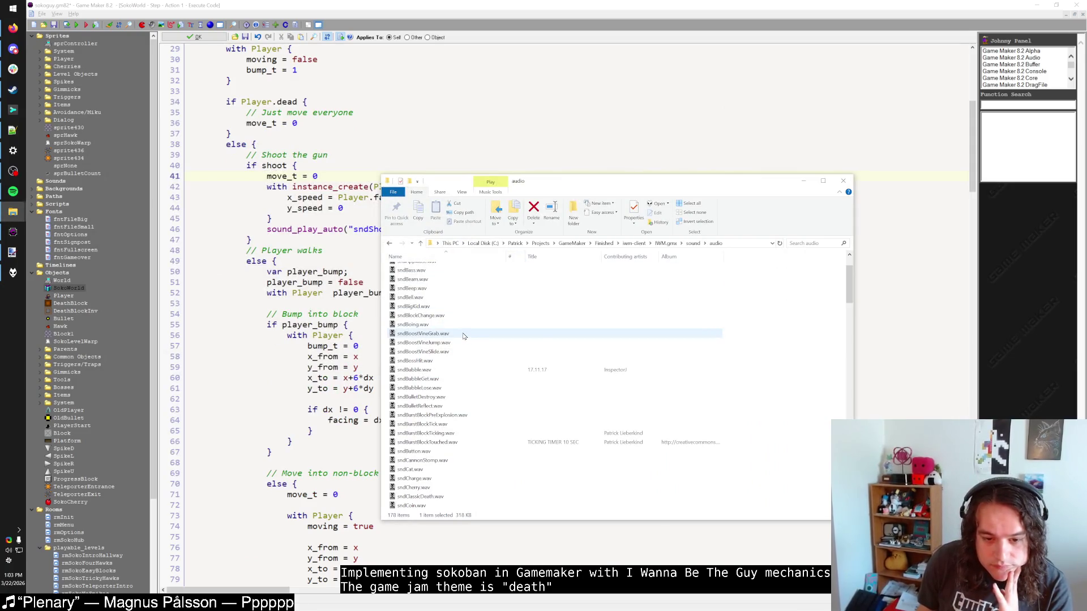
Preview sndCharge.wav further down the audio folder.
scroll(463, 336, down, 1)
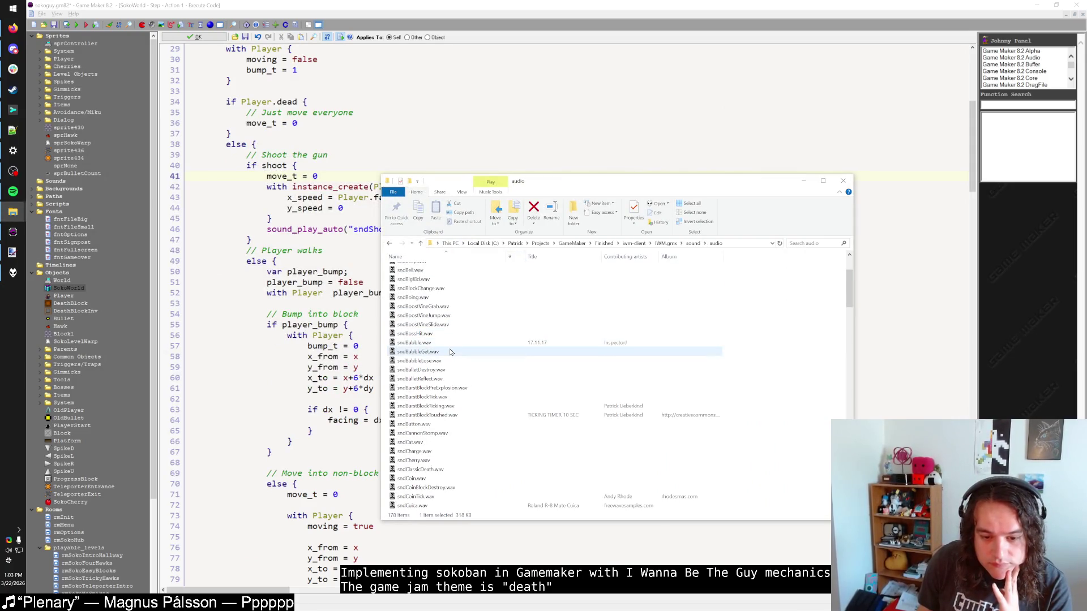
scroll(451, 352, down, 1)
scroll(451, 352, down, 1)
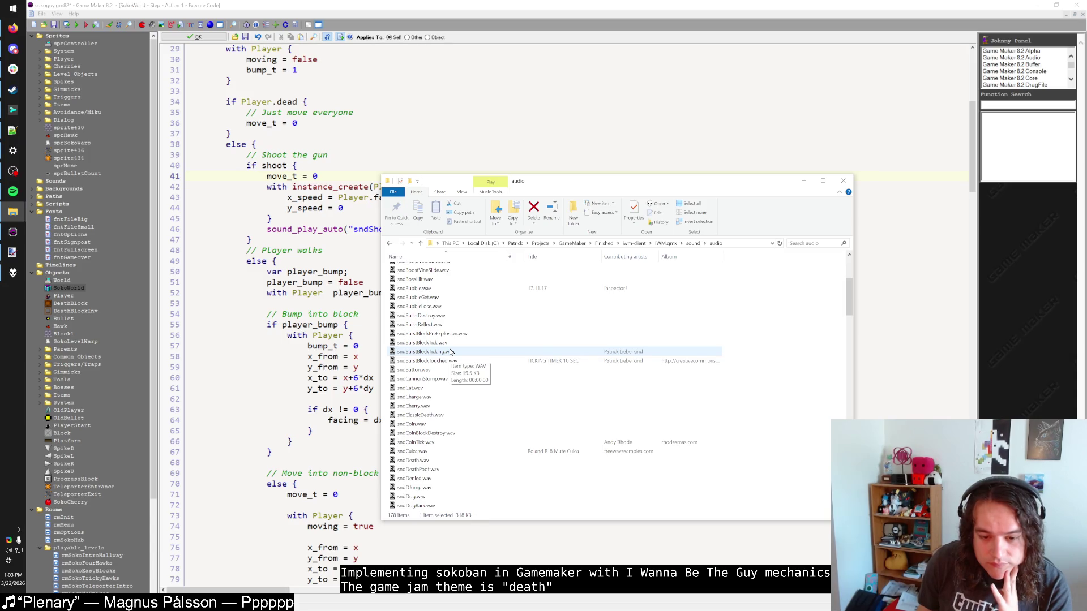
scroll(451, 352, down, 1)
double_click(436, 369)
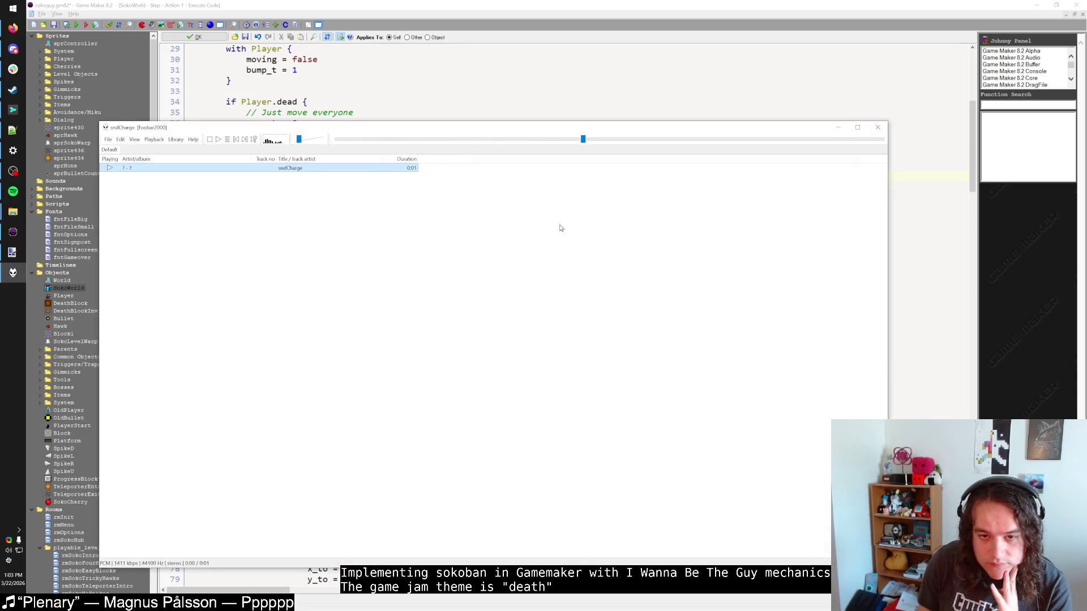
click(838, 127)
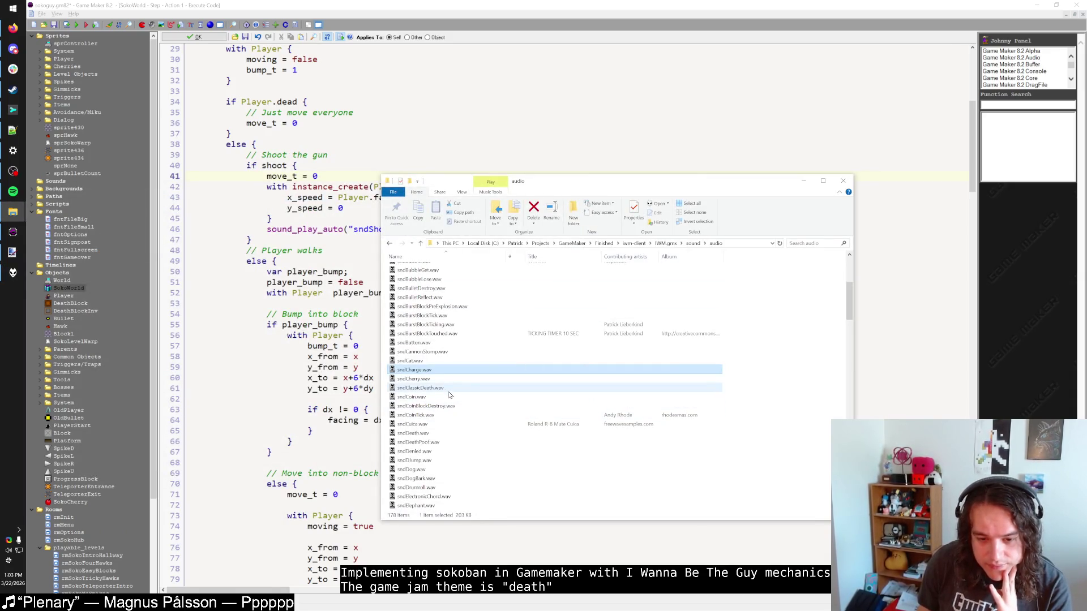
Preview sndEnterTeleporter.wav after passing sndCuica and sndDeathPoof.
click(450, 424)
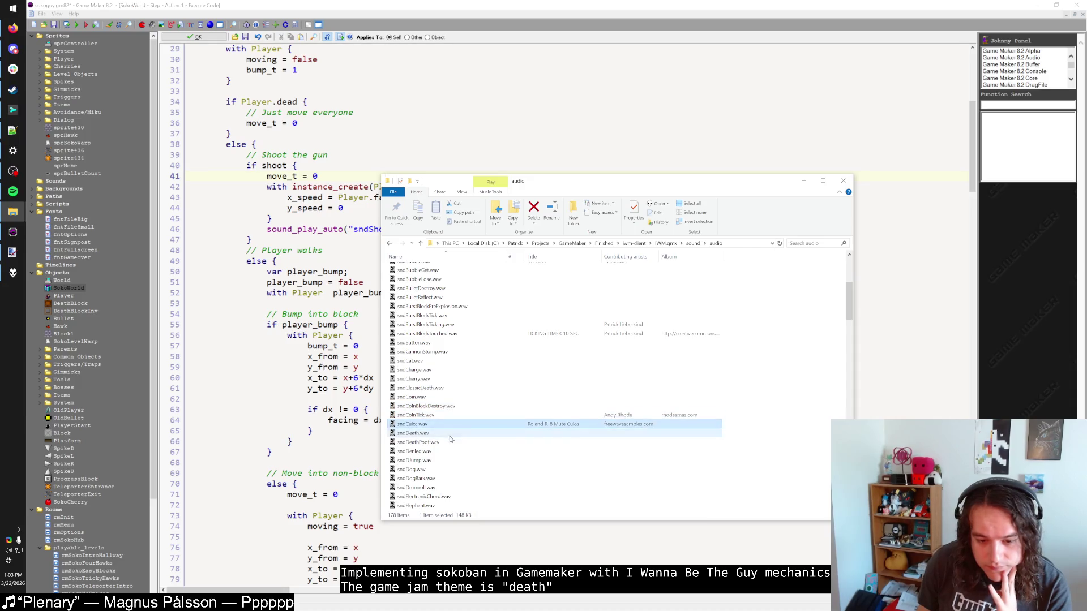
click(450, 442)
scroll(450, 441, down, 3)
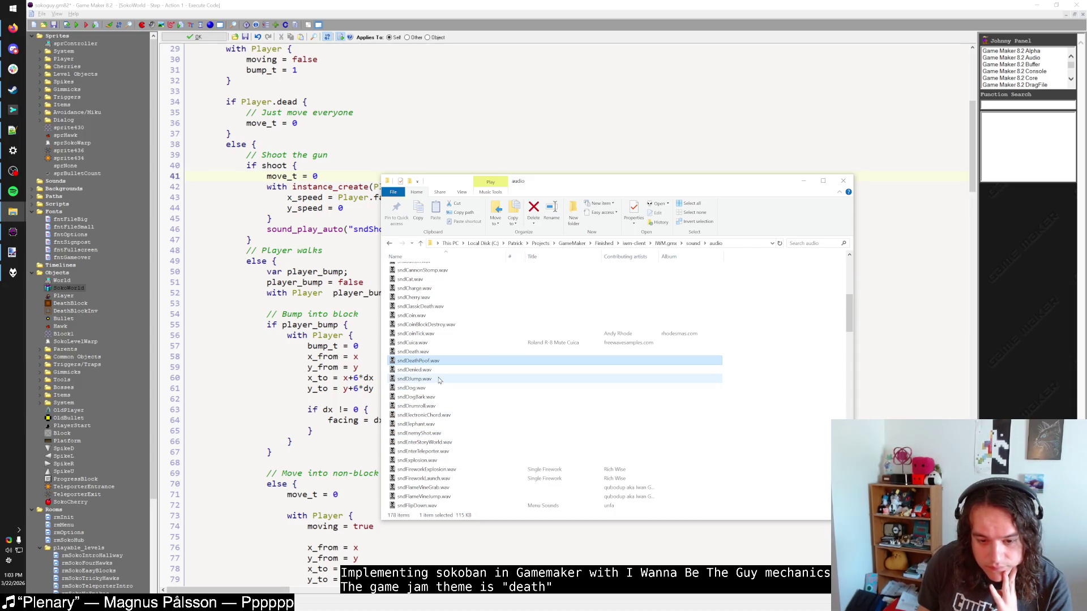
scroll(439, 380, down, 2)
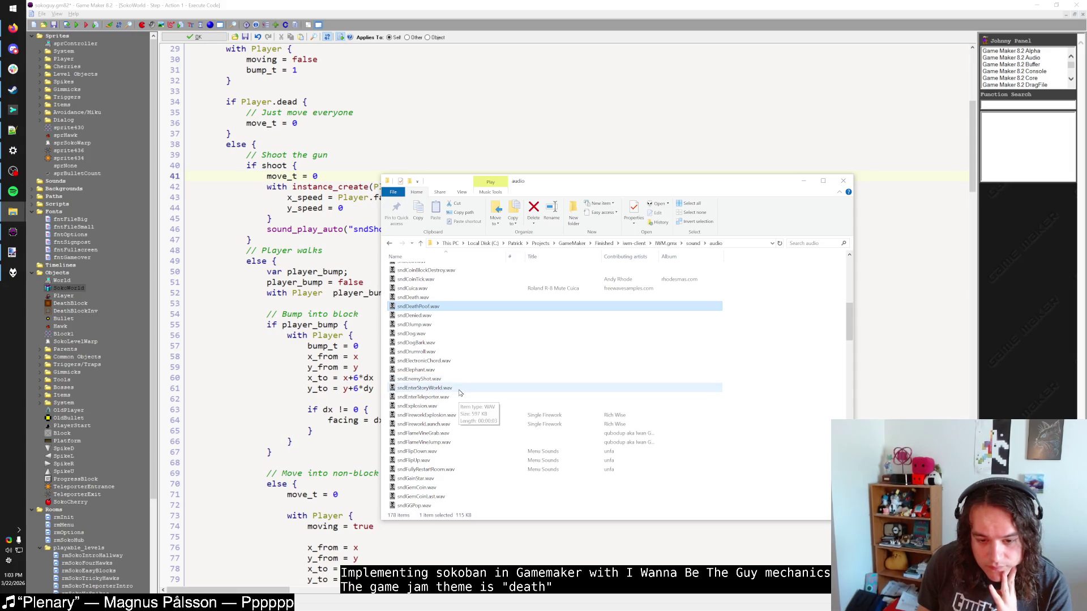
double_click(447, 397)
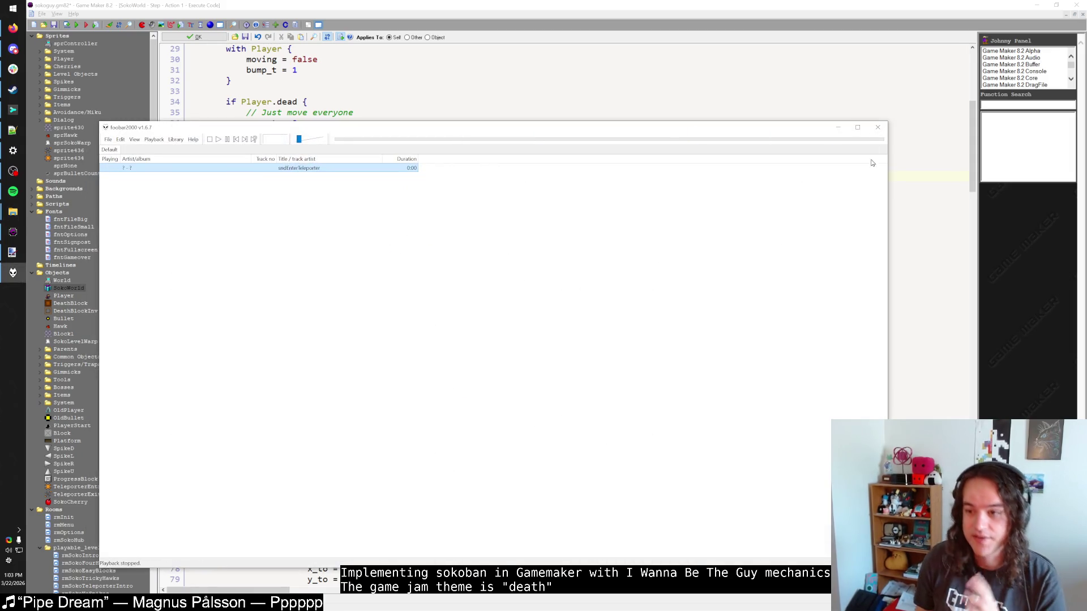
click(827, 133)
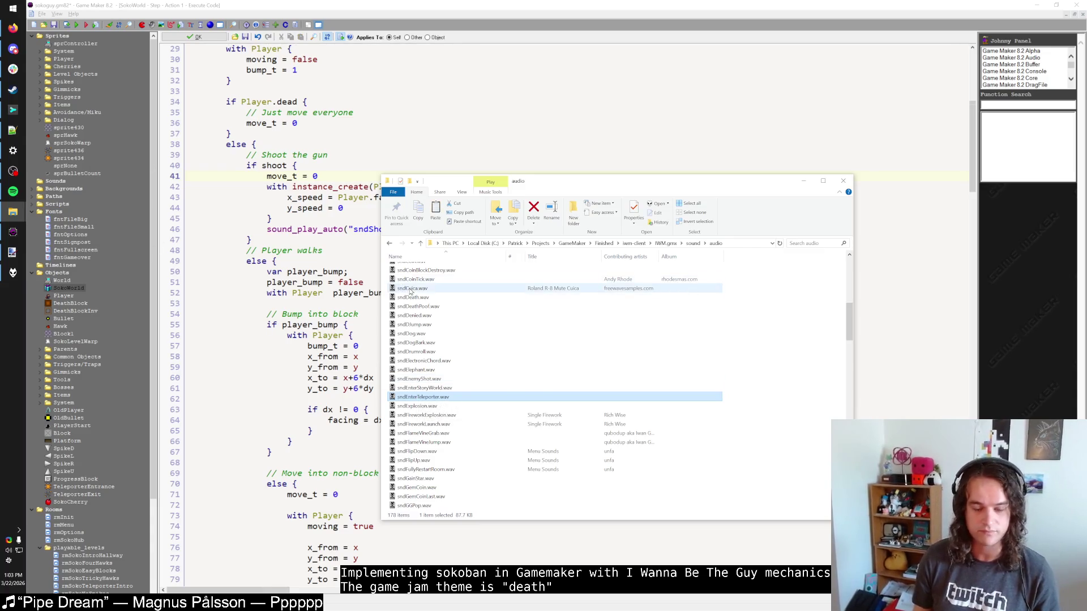
Close the obs videos 4 window, staying on the audio folder.
key(alt+Tab)
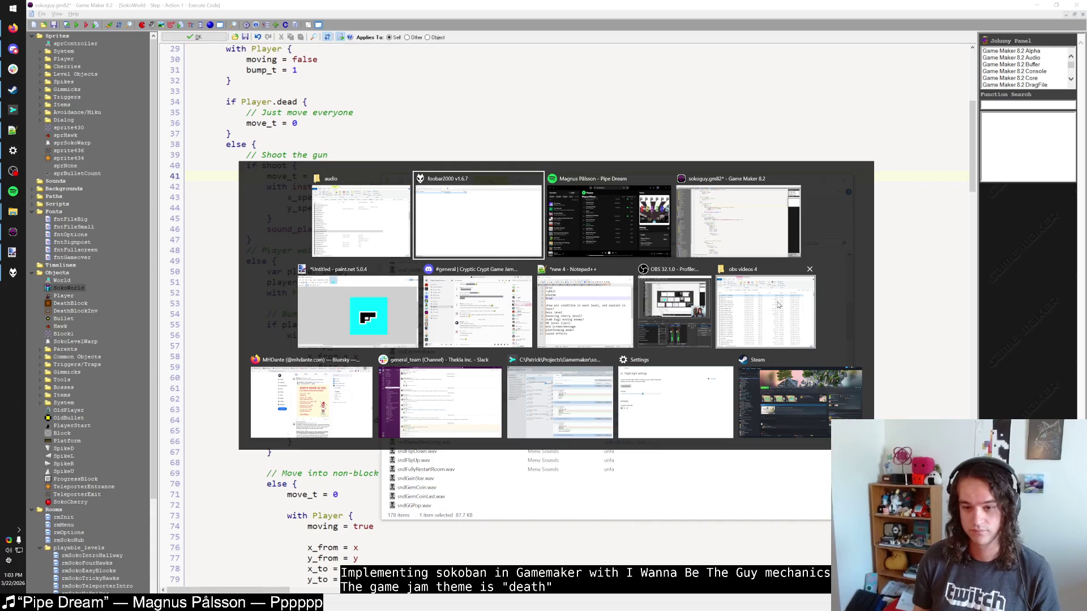
click(811, 270)
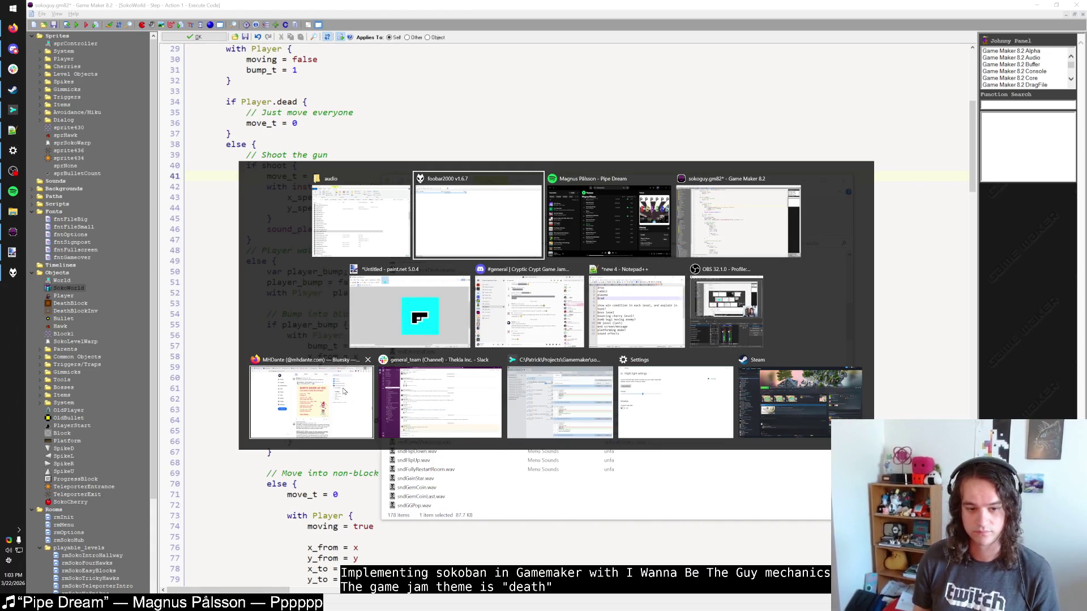
key(Escape)
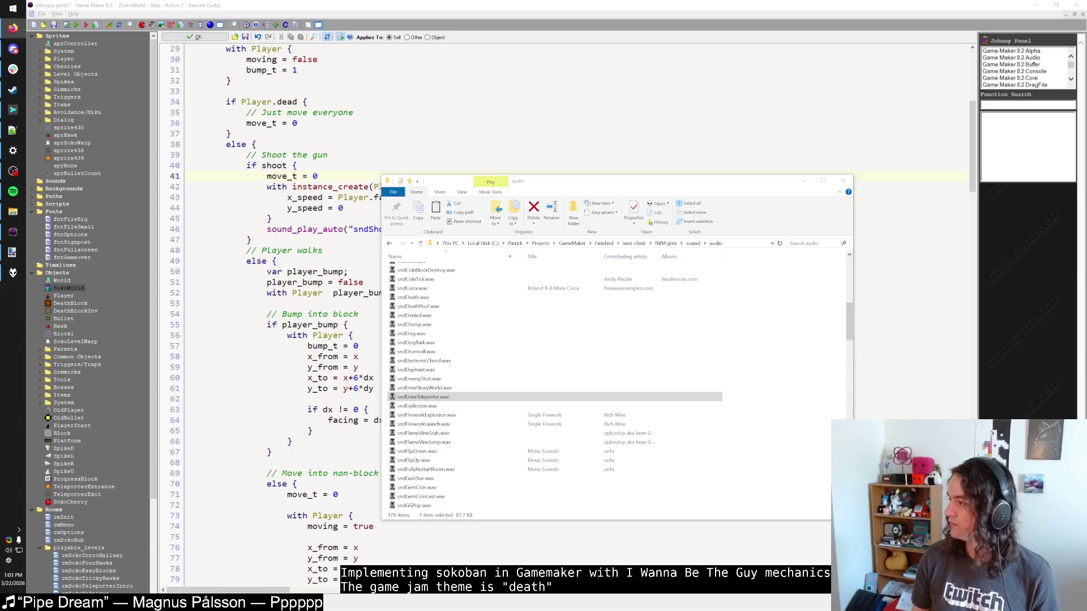
Open the sokoguy repository folder from Sublime Merge's Repository menu.
key(alt+Tab)
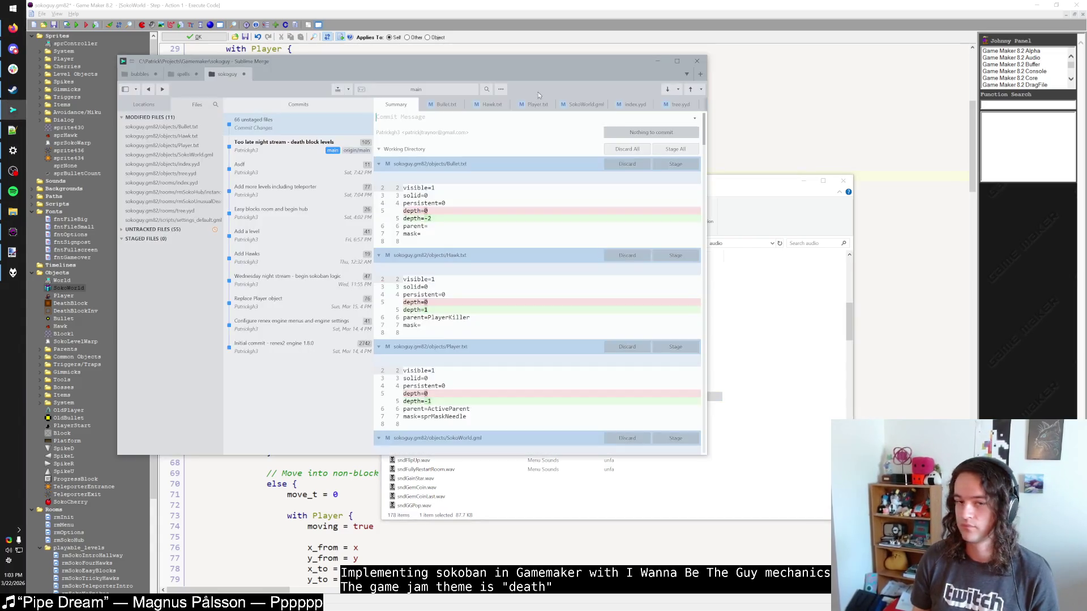
click(130, 62)
mouse_move(152, 90)
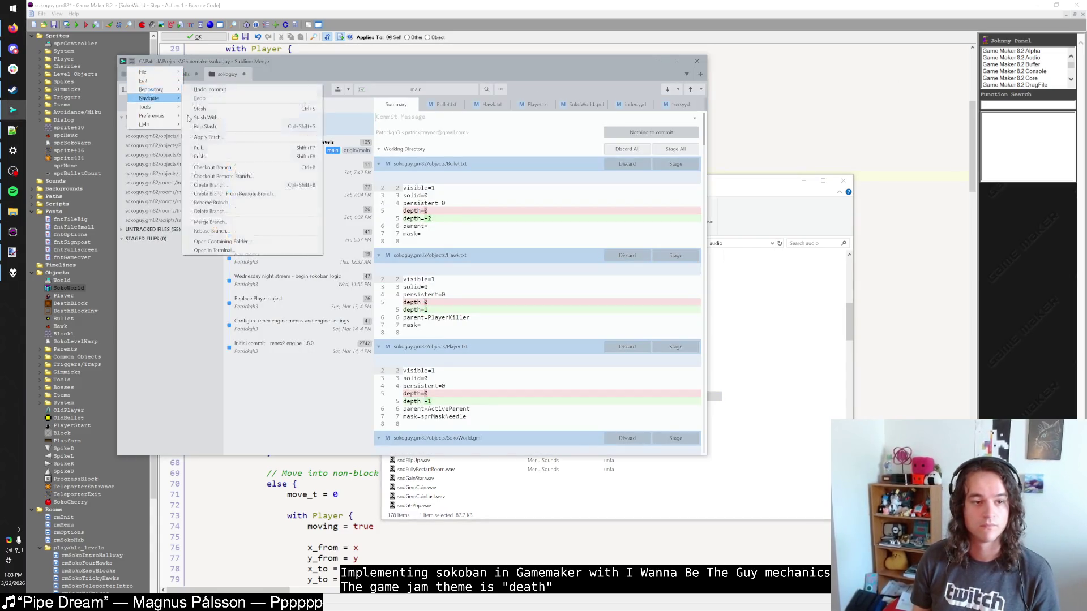
click(239, 241)
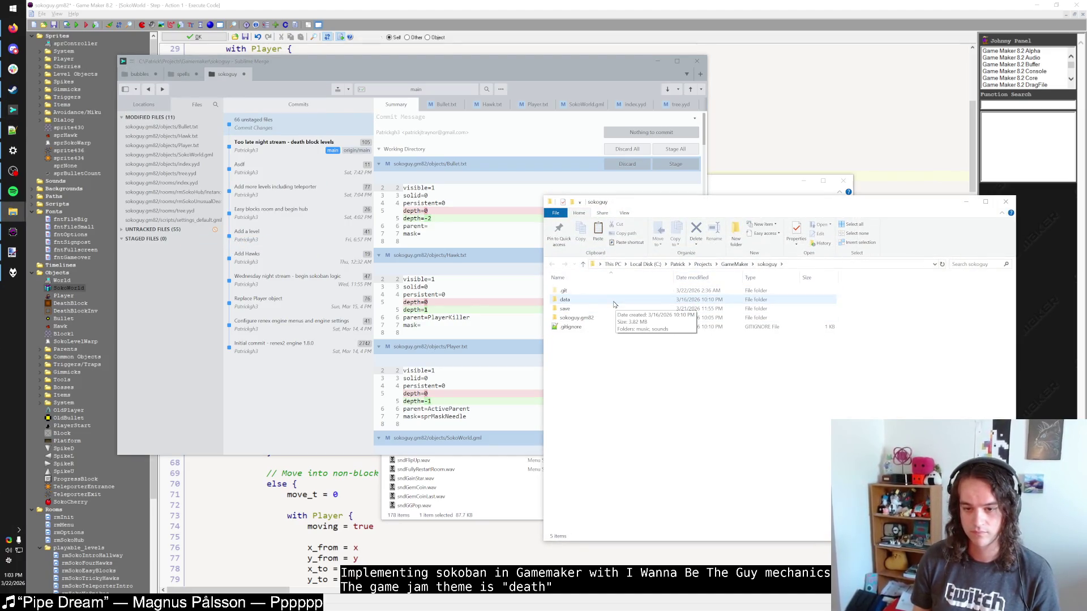
Paste sndEnterTeleporter.wav into the project's data\sounds folder.
double_click(613, 301)
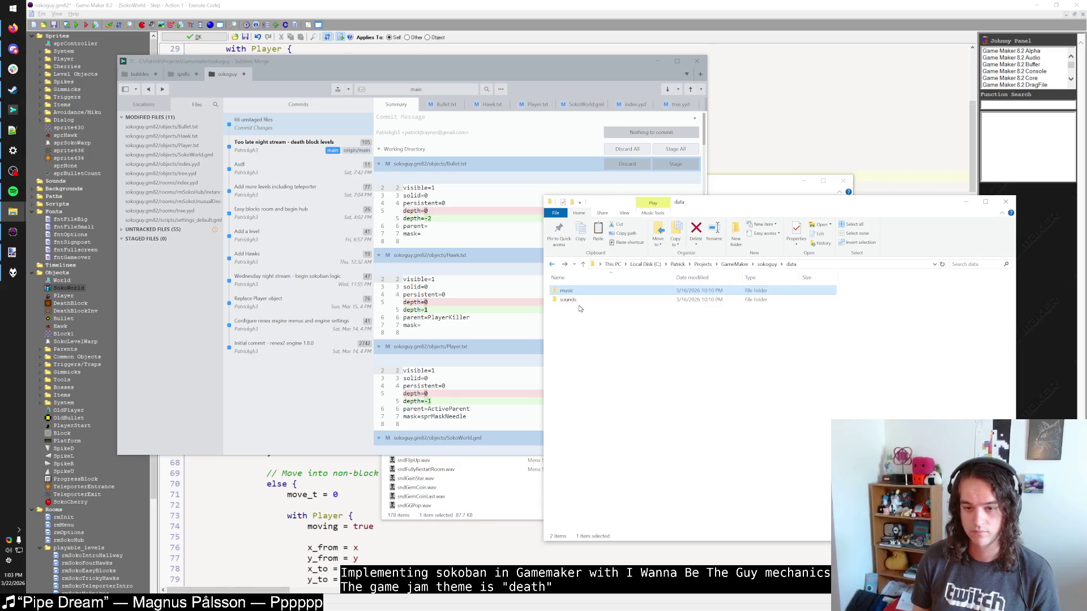
double_click(567, 300)
double_click(591, 294)
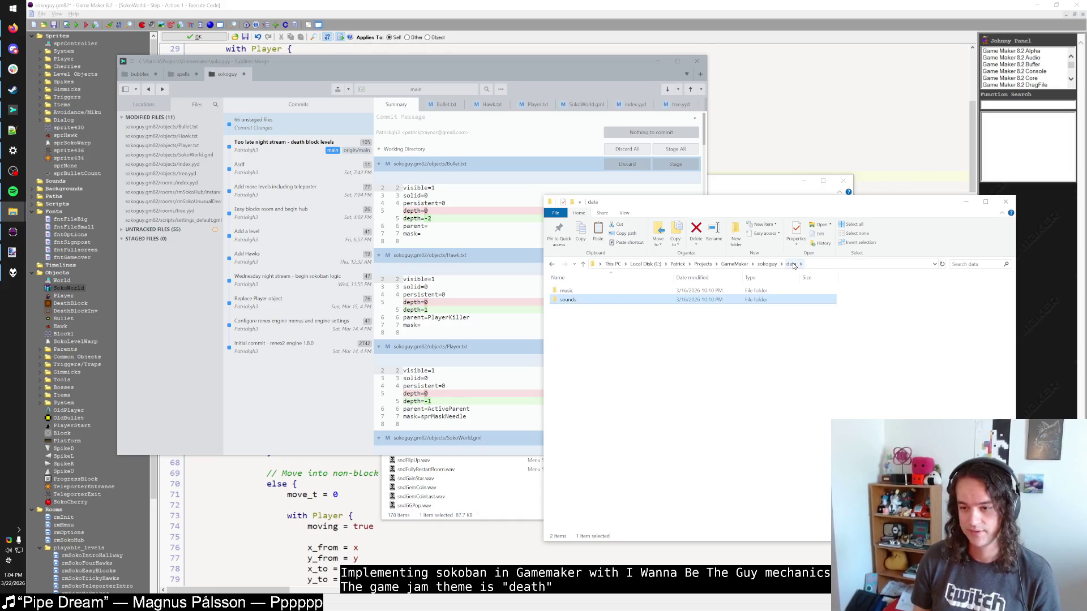
click(712, 325)
key(ctrl+v)
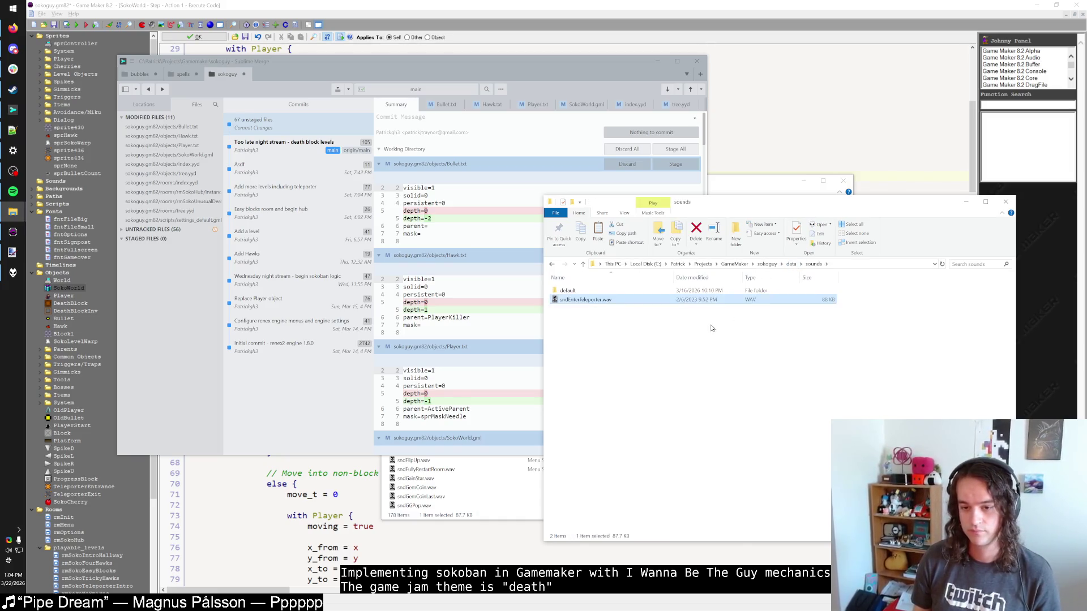
Select the sound_play_auto call on line 46 in the Game Maker code.
click(434, 4)
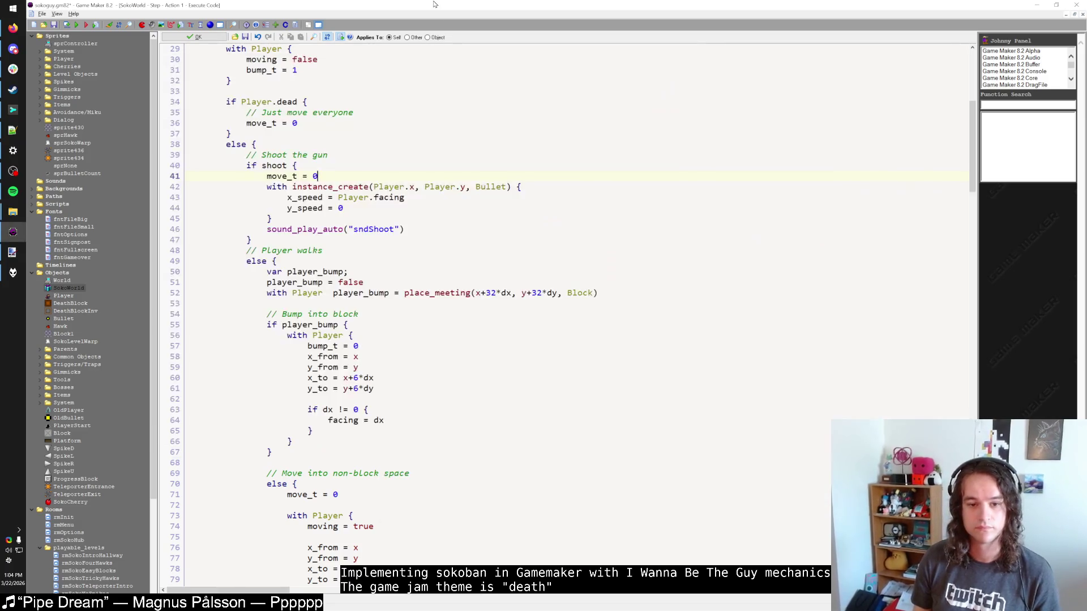
click(426, 227)
key(ctrl+shift+Left)
key(ctrl+shift+Left)
key(ctrl+shift+Left)
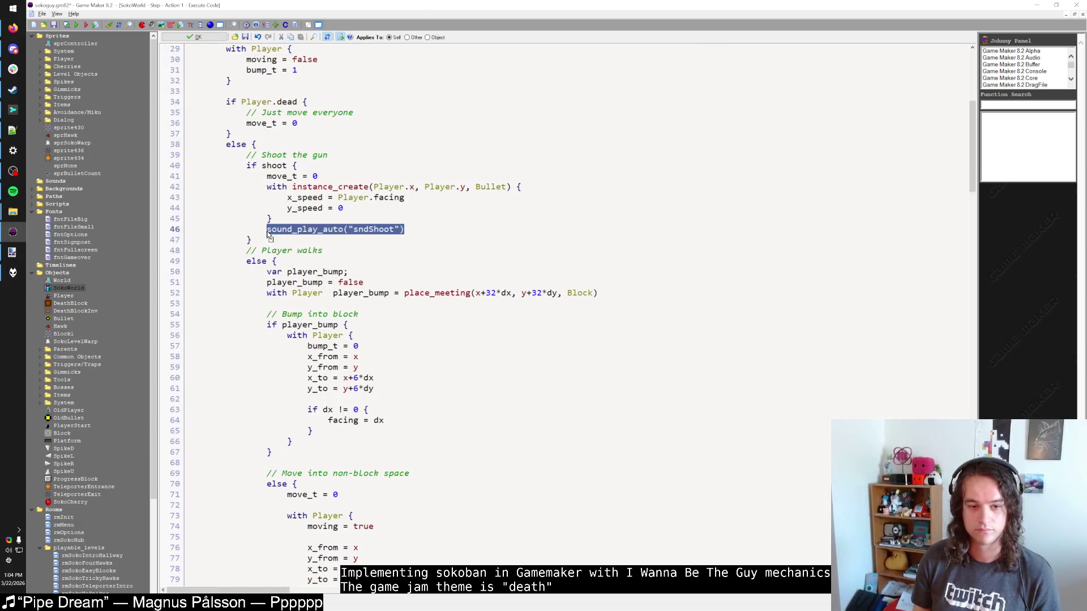
click(432, 229)
drag(420, 229, 274, 229)
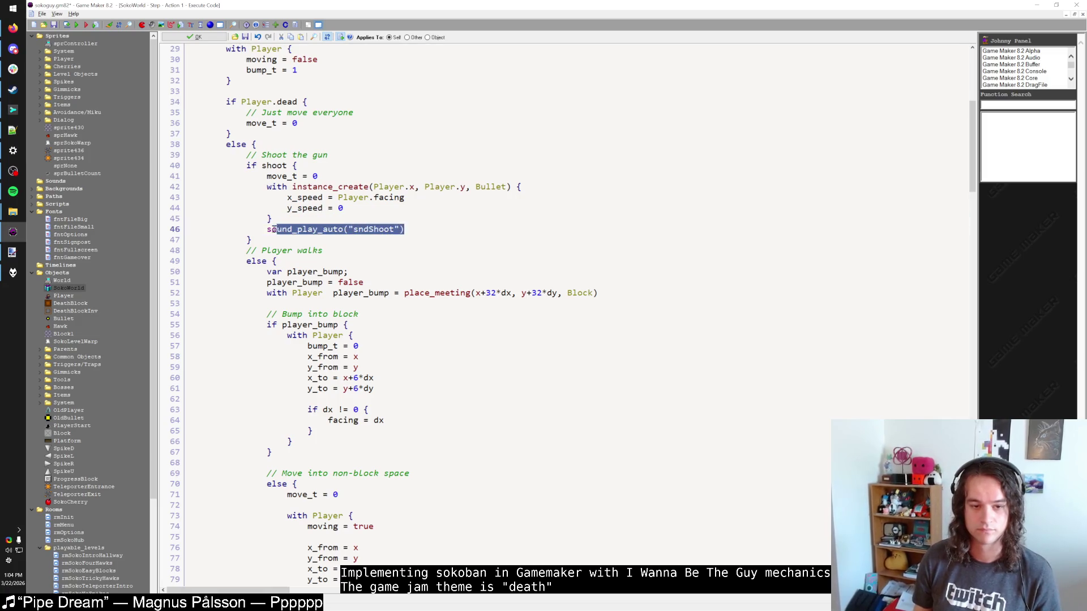
Paste the call after the Player teleport offset, replacing sndShoot with sndEnterTeleporter.
scroll(326, 294, down, 20)
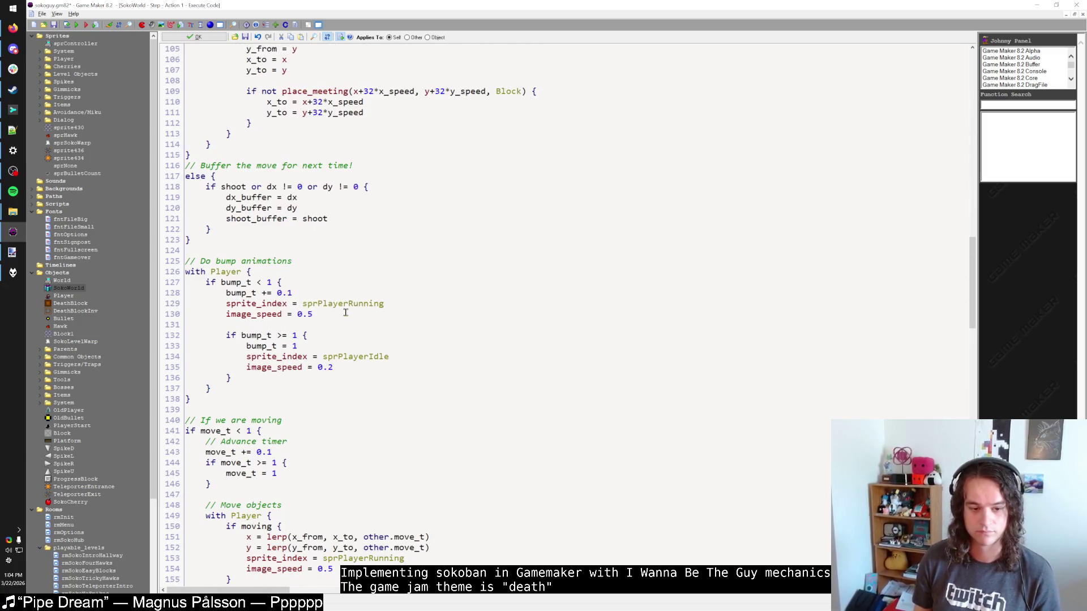
scroll(345, 313, down, 20)
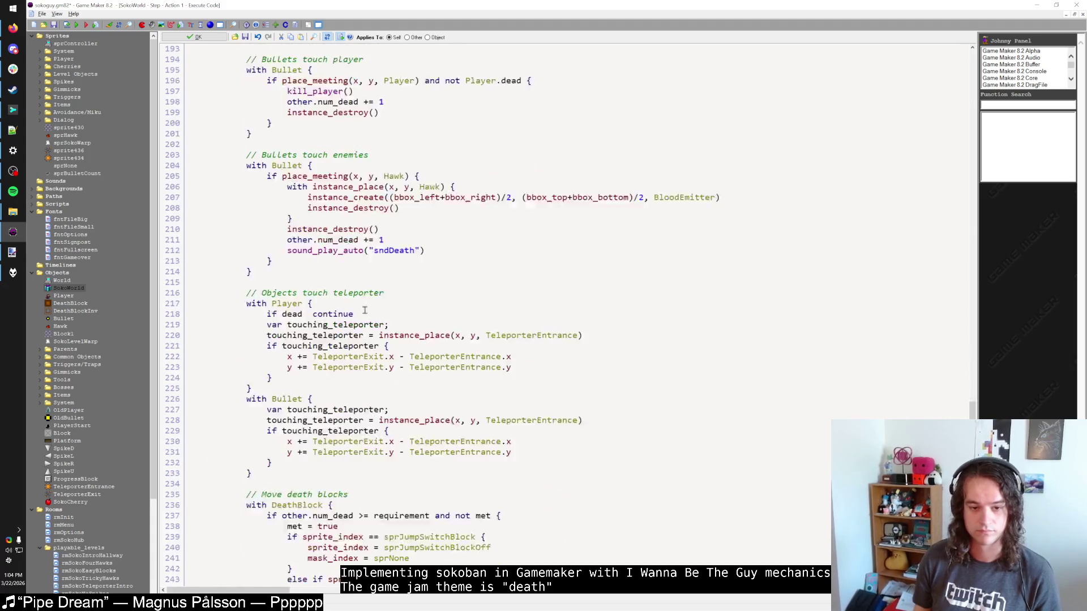
scroll(365, 311, down, 4)
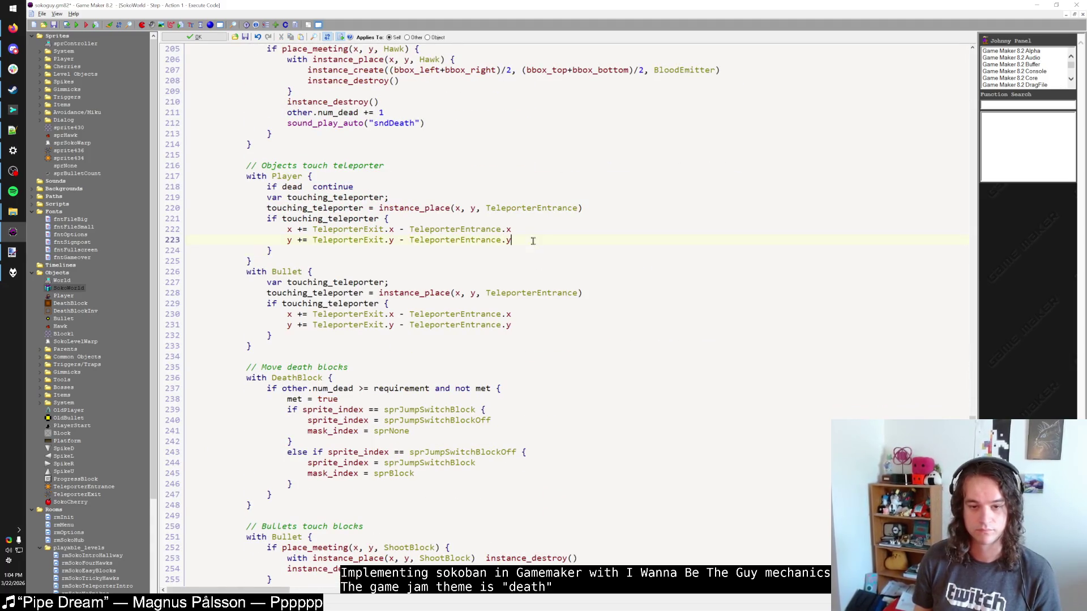
key(Return)
text(sound_play_auto("sndShoot"))
double_click(395, 252)
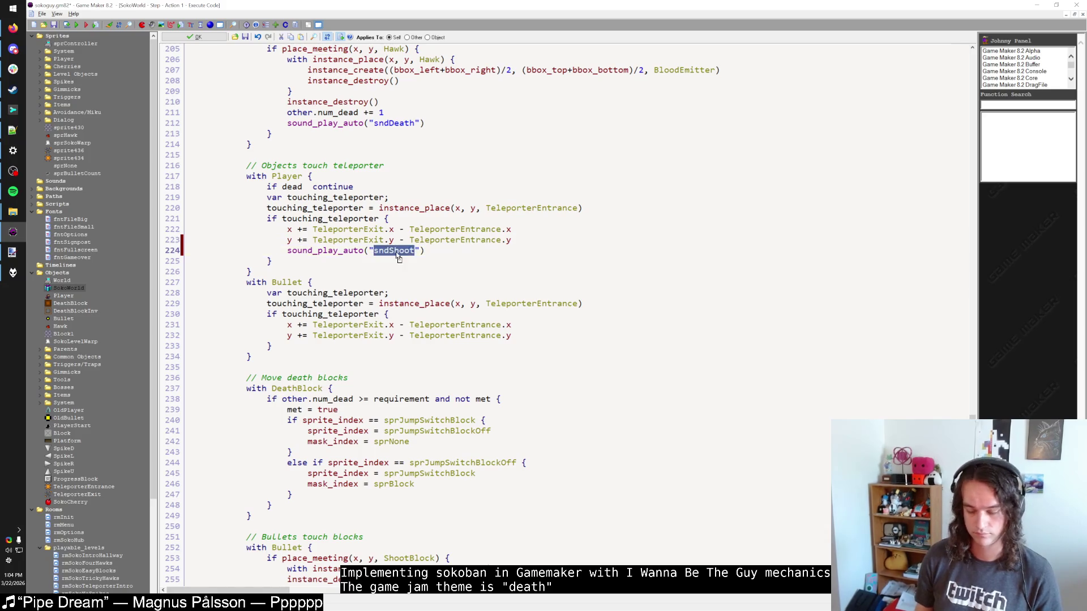
key(alt+Tab)
key(F2)
key(ctrl+c)
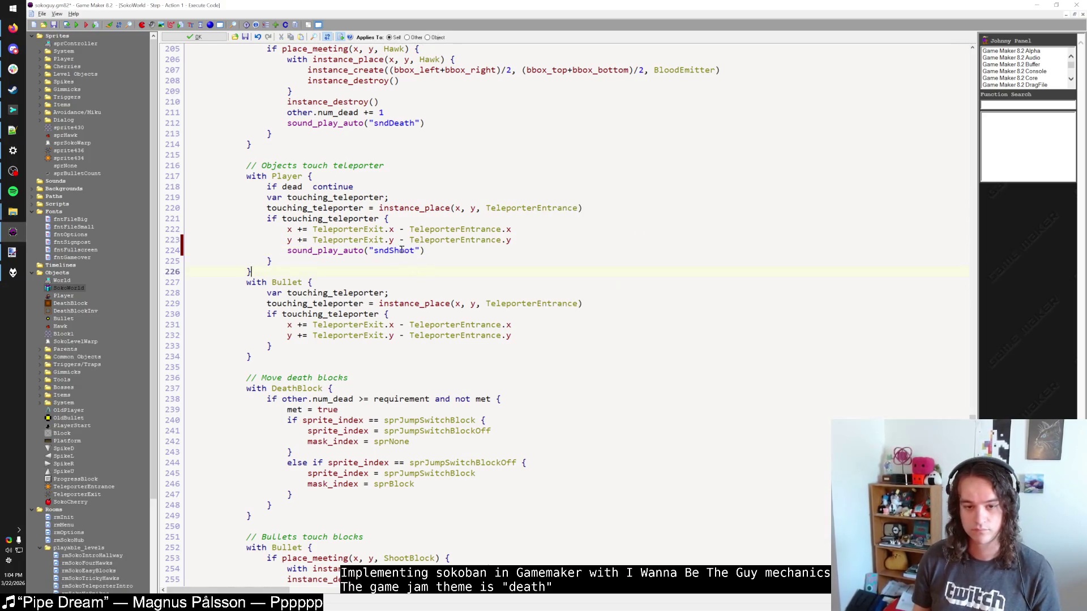
key(alt+Tab)
key(ctrl+v)
Duplicate the sndEnterTeleporter sound line into the Bullet teleporter block.
key(Home)
key(shift+Down)
key(ctrl+c)
key(Down)
key(Down)
key(Down)
key(ctrl+v)
key(alt+Tab)
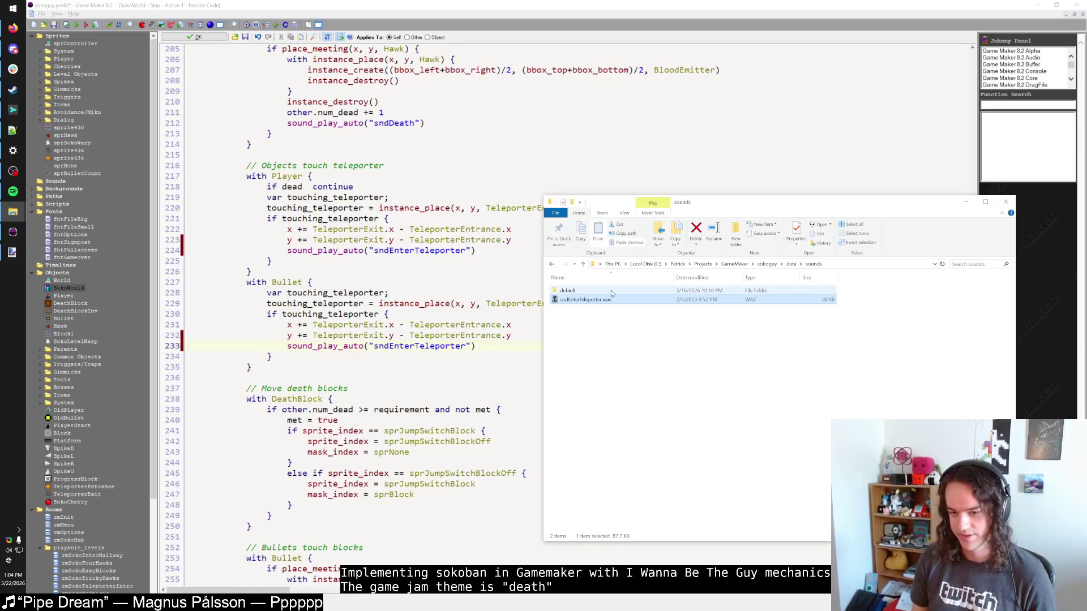
key(alt+Tab)
Audition sndEnemyShot.wav and sndTargetHit.wav in foobar2000.
scroll(425, 374, down, 2)
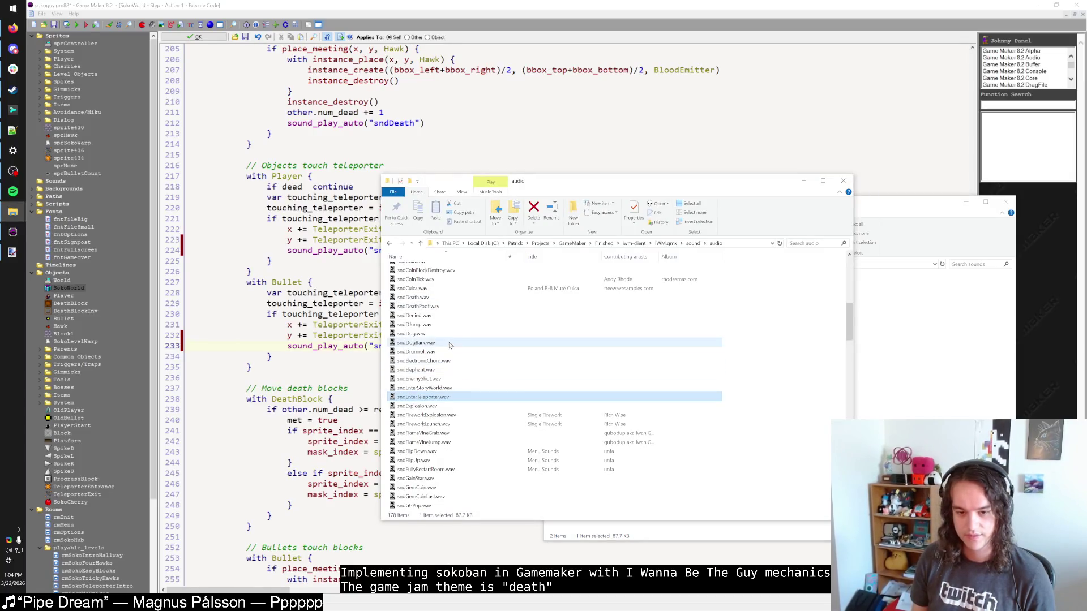
double_click(440, 325)
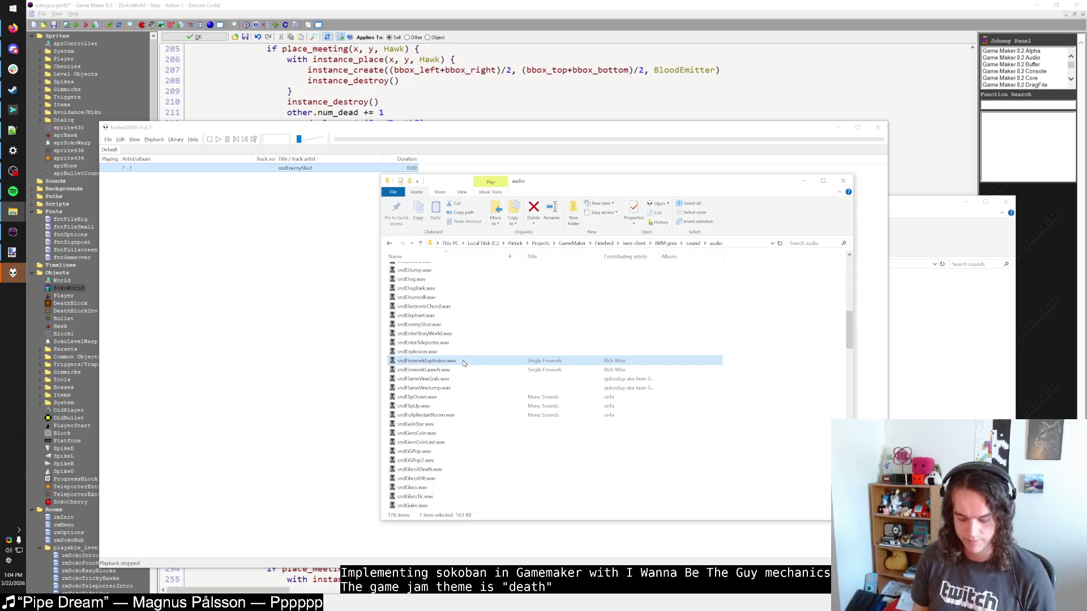
text(sndcl)
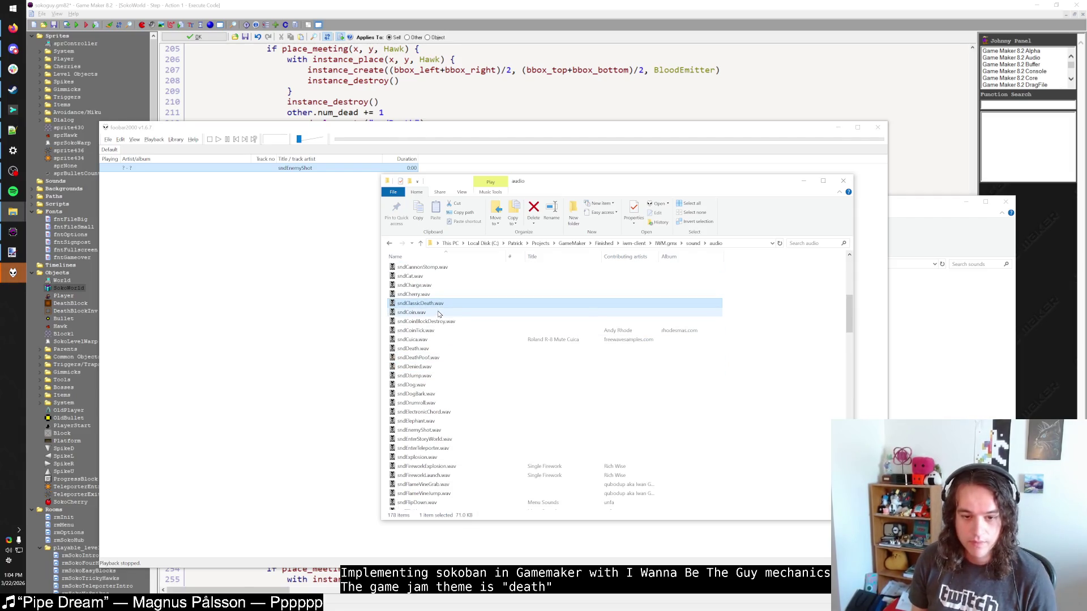
text(sndt)
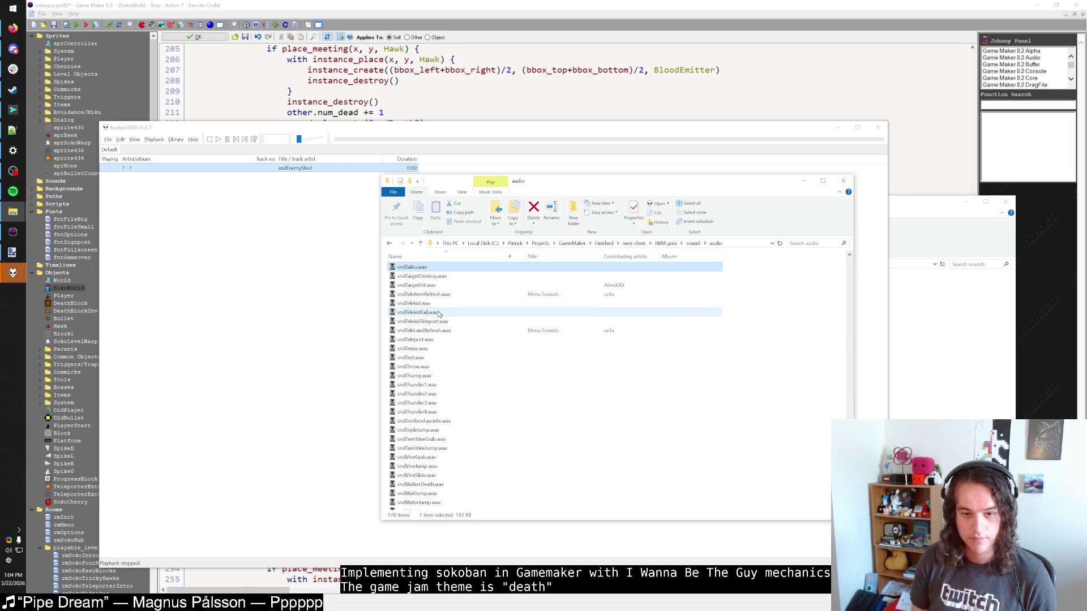
double_click(435, 286)
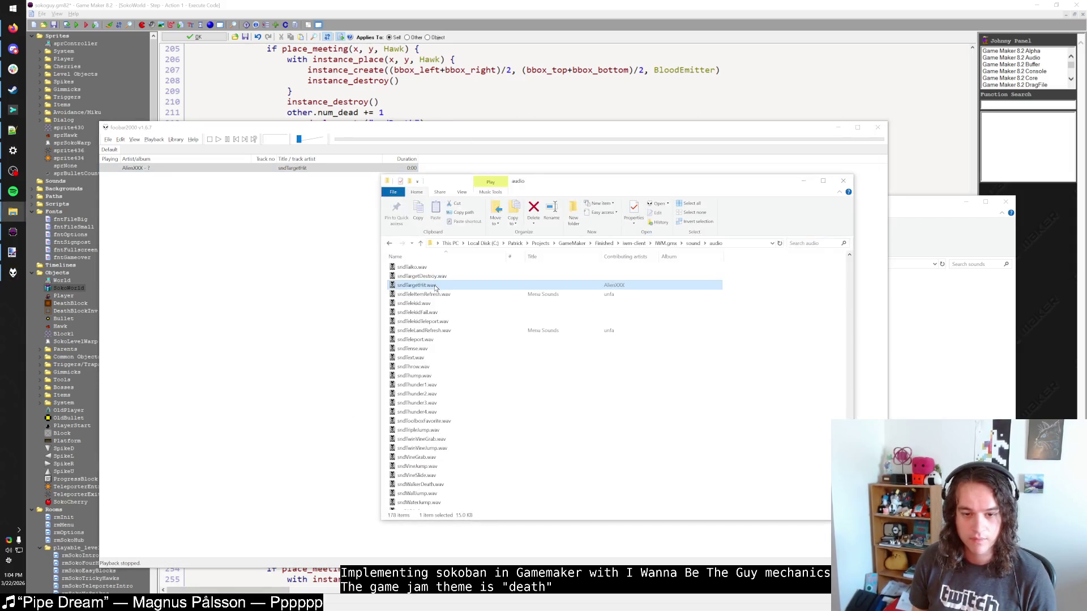
double_click(434, 287)
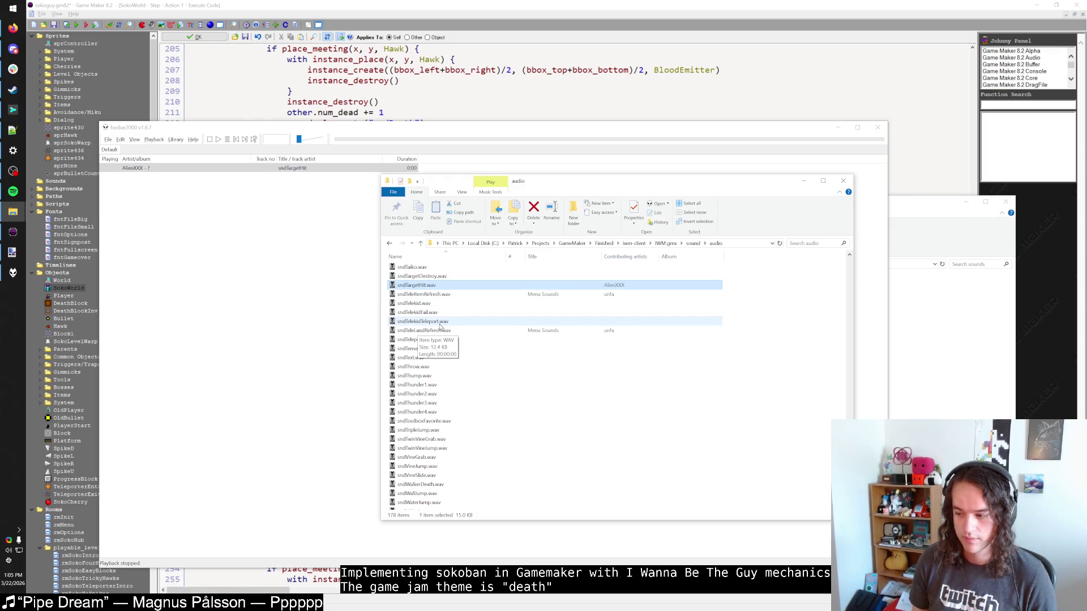
double_click(436, 287)
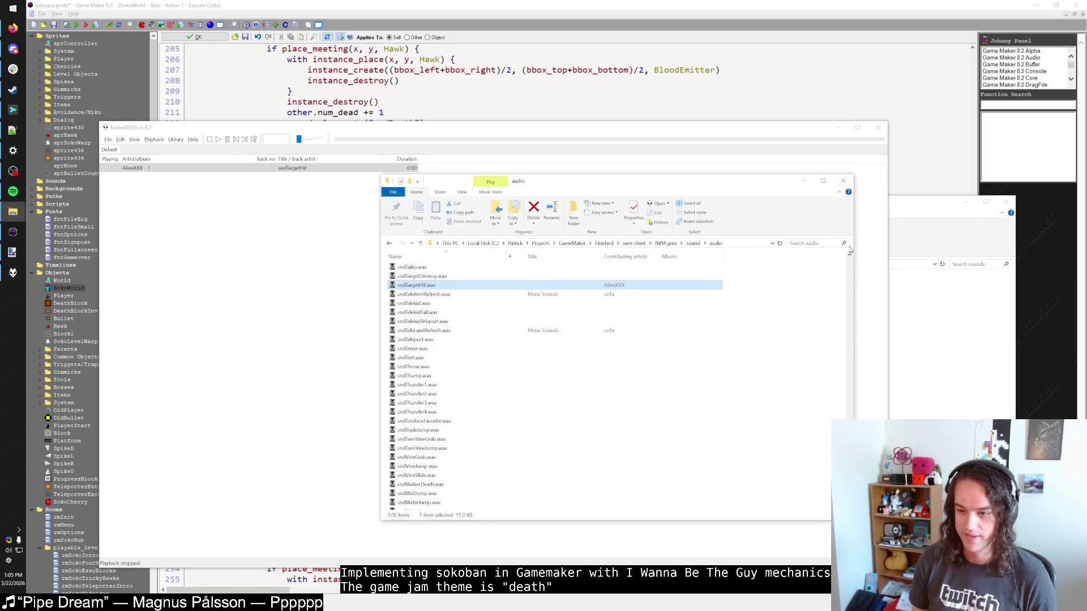
drag(734, 185, 854, 192)
click(548, 298)
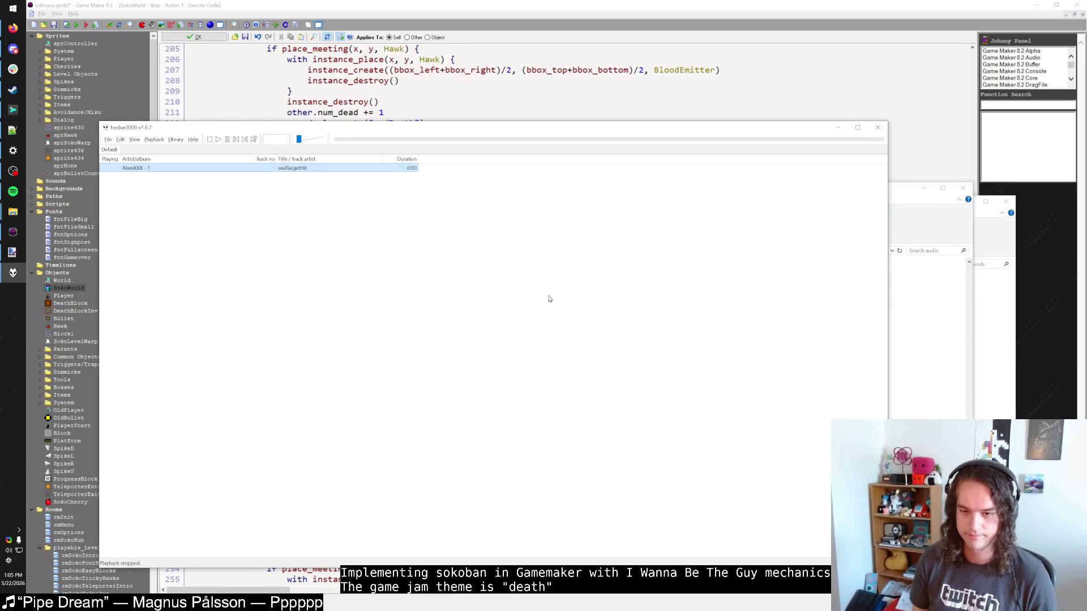
click(533, 310)
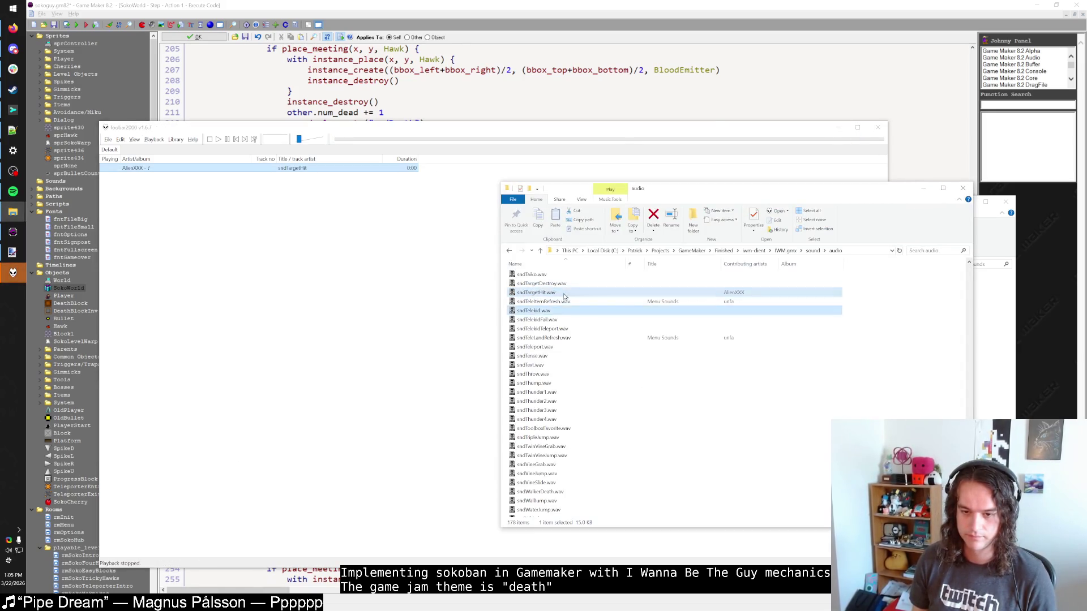
double_click(563, 294)
key(alt+Tab)
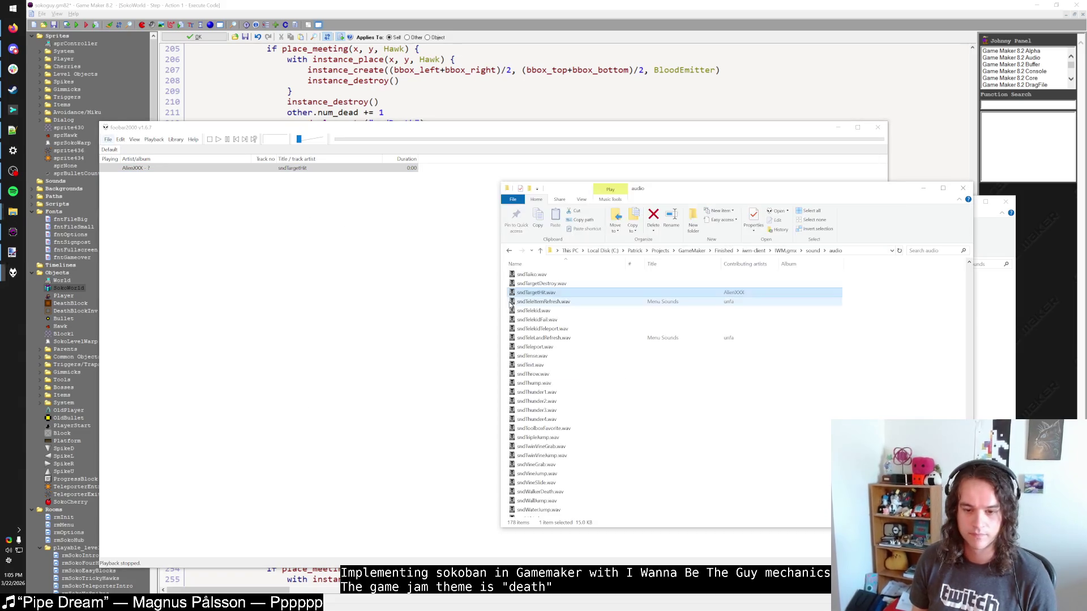
Audition sndMenuTick1, sndMenuPop1, sndMenuPlace1 and sndOkay.
scroll(545, 391, down, 1)
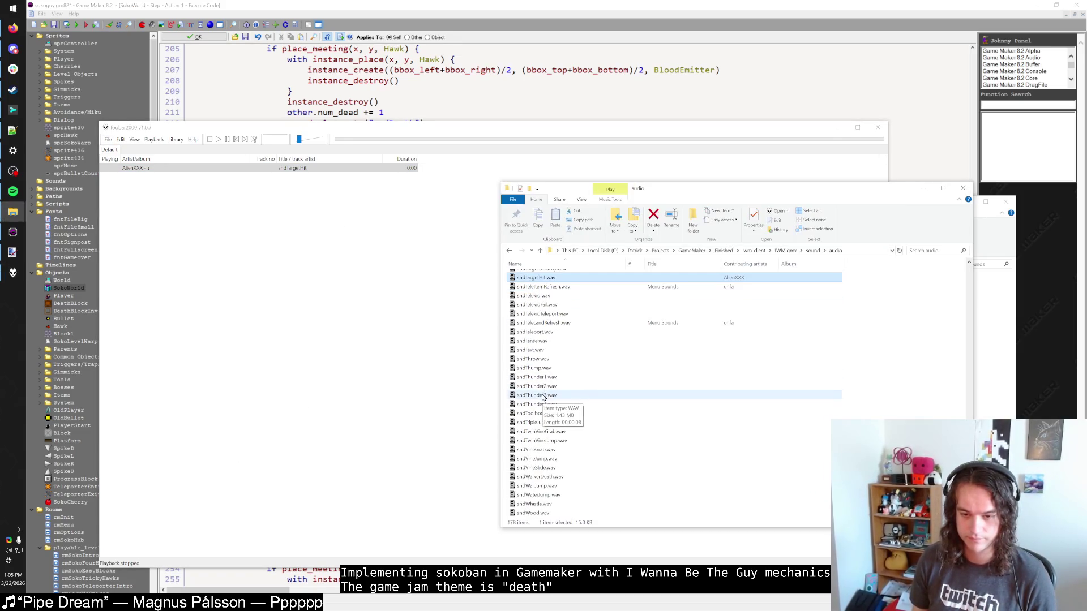
scroll(545, 394, up, 5)
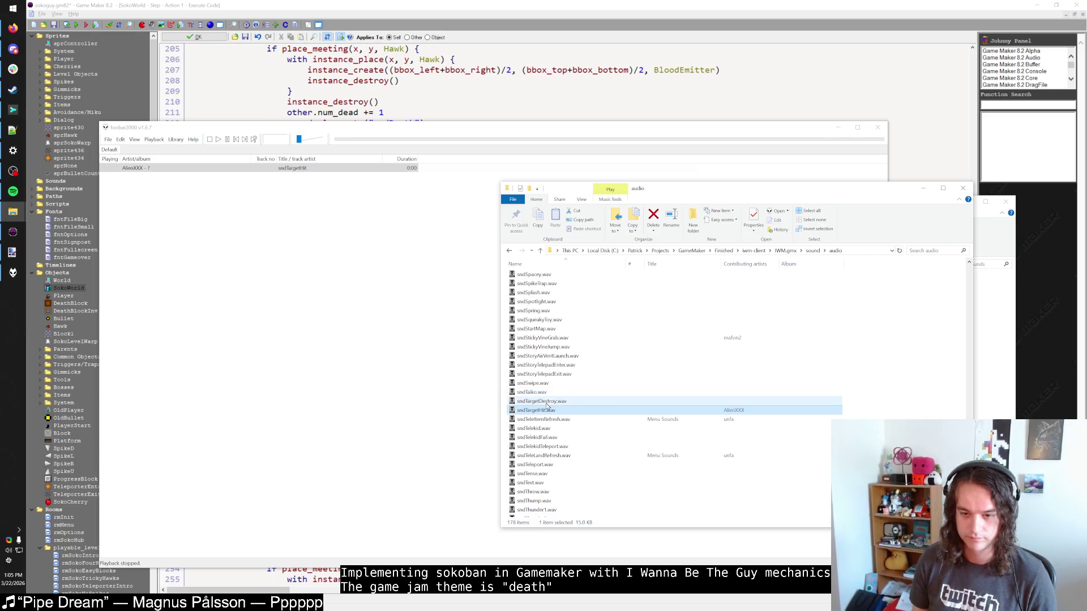
scroll(546, 414, up, 15)
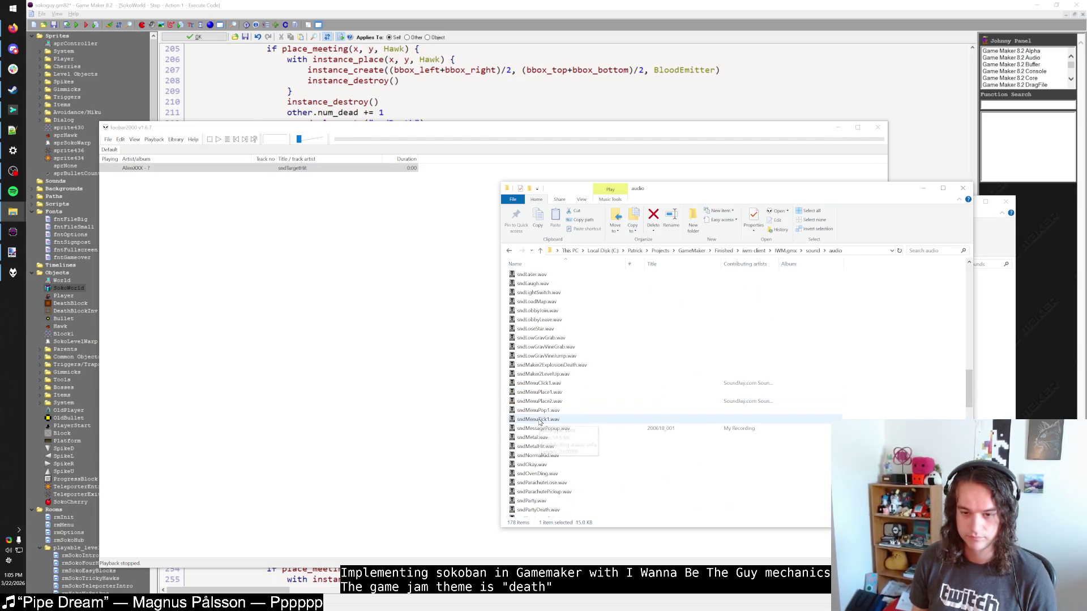
scroll(549, 414, up, 4)
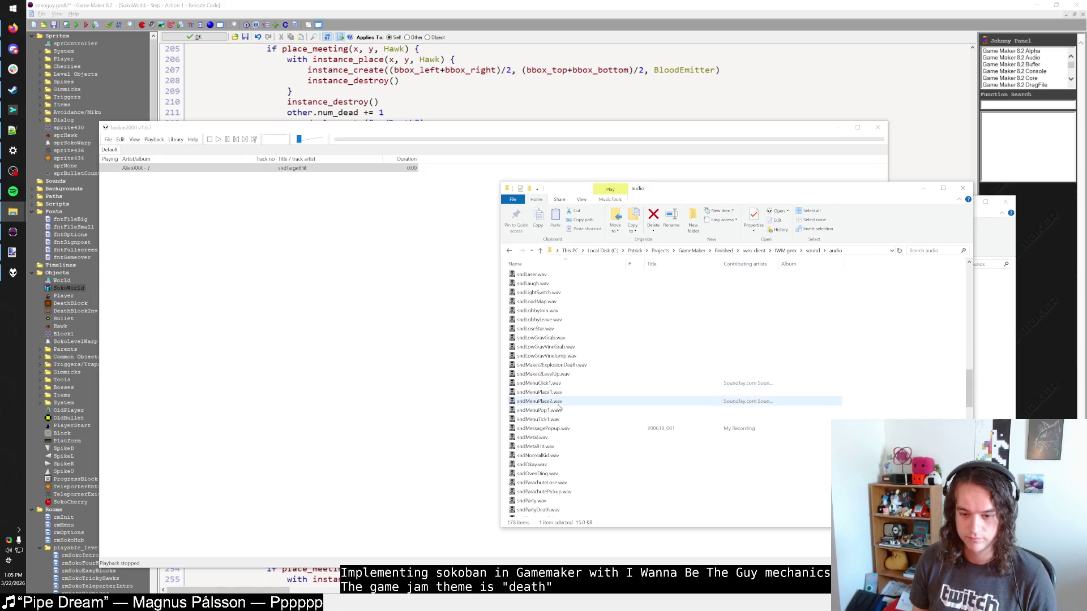
double_click(559, 420)
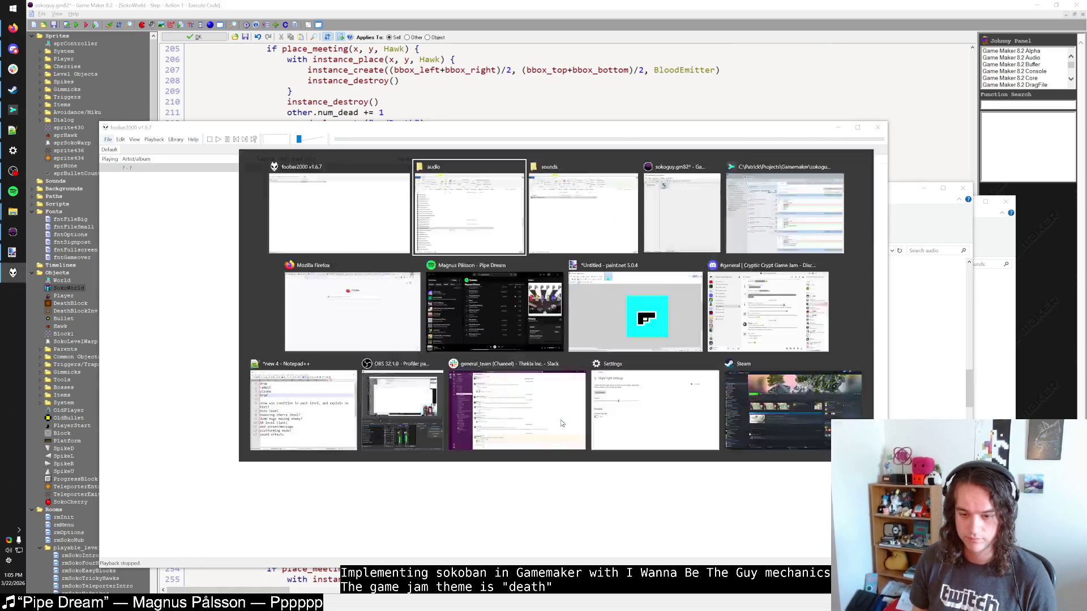
double_click(559, 409)
double_click(559, 401)
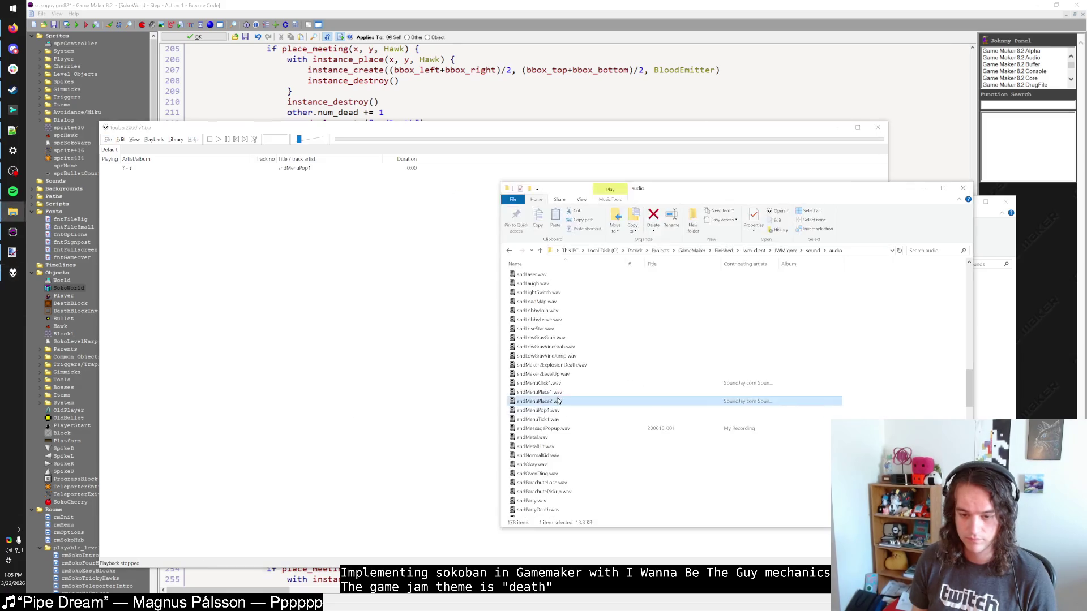
double_click(552, 391)
scroll(553, 421, down, 3)
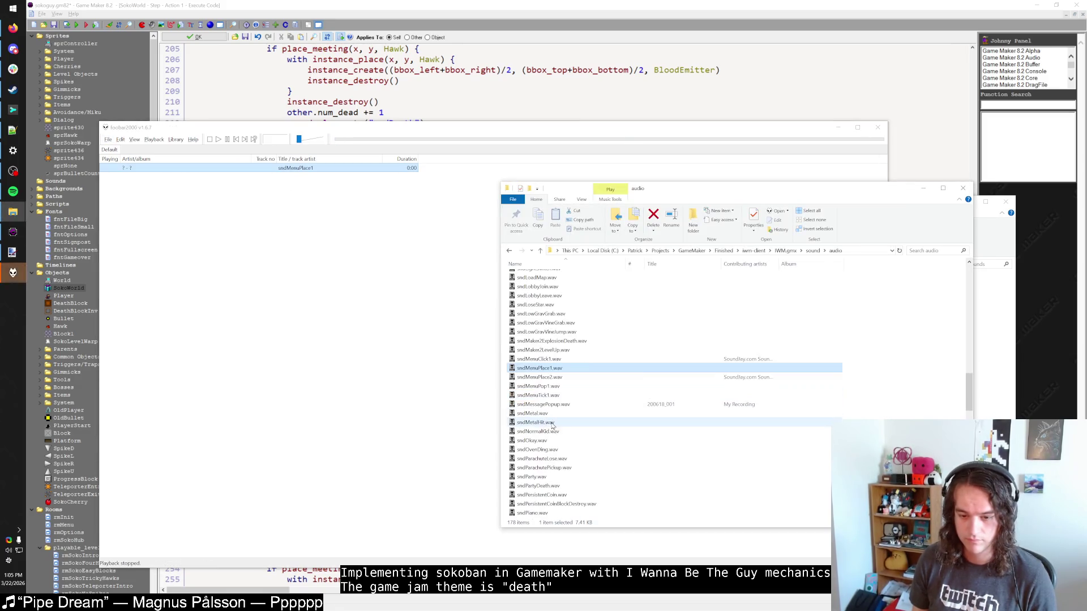
double_click(549, 386)
click(548, 388)
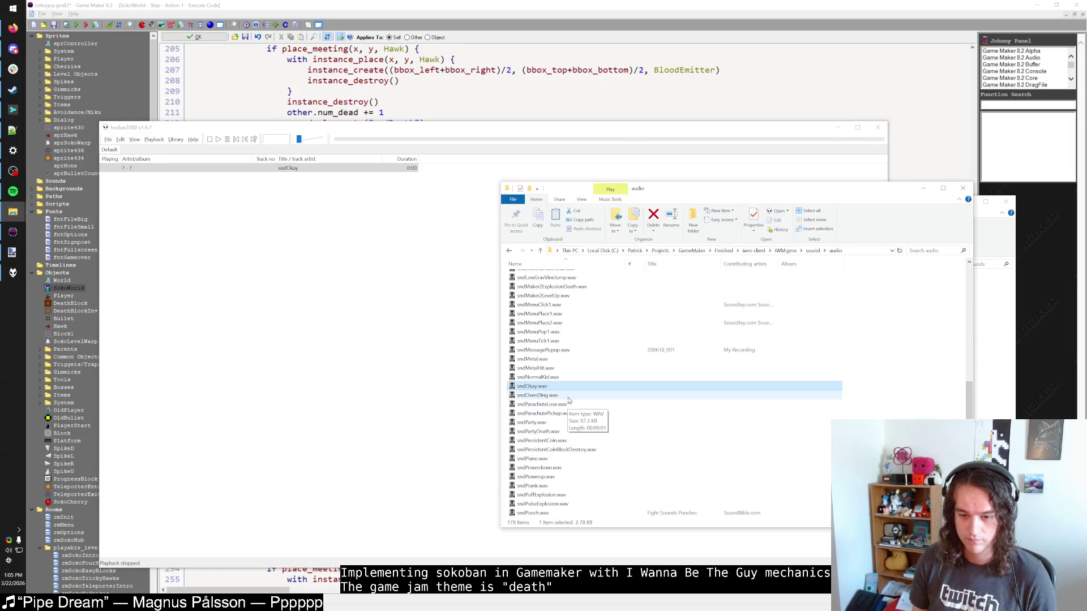
Play the sndCoinTick sound.
scroll(565, 404, down, 4)
scroll(565, 404, down, 3)
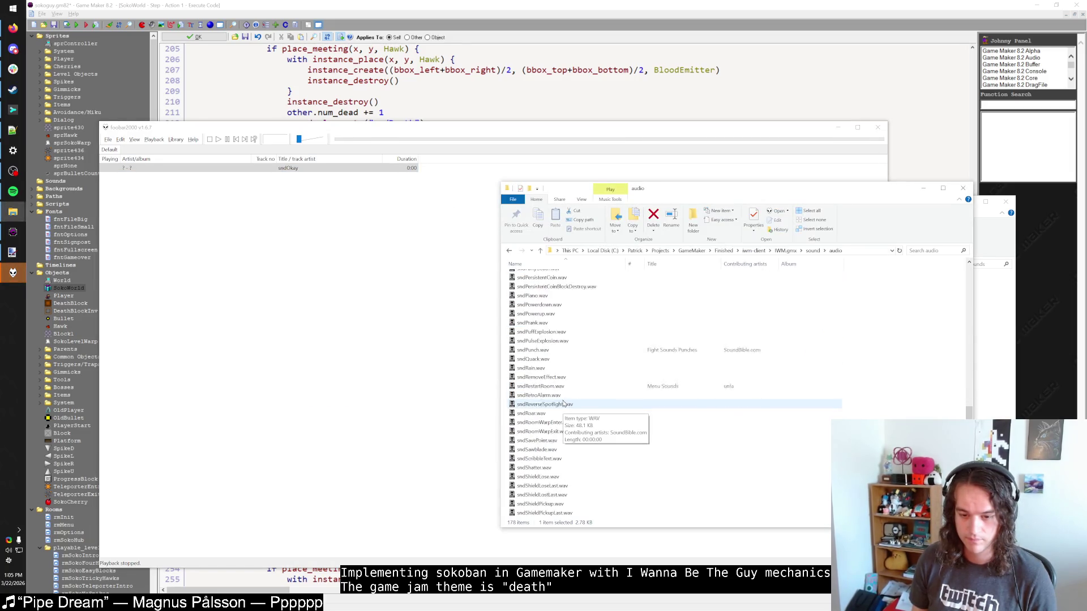
scroll(562, 402, down, 2)
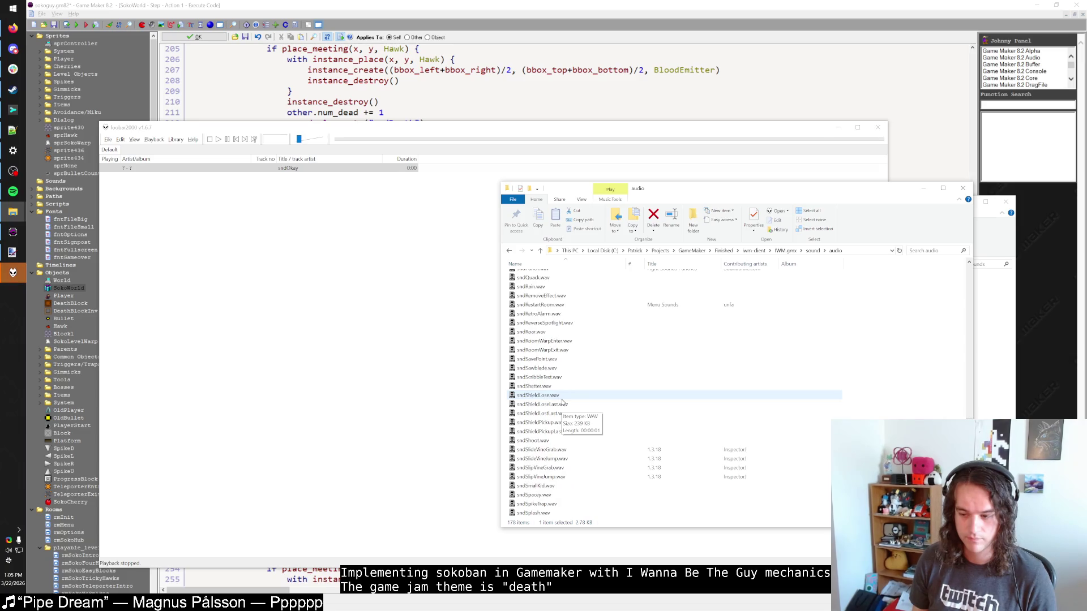
scroll(562, 402, up, 15)
click(545, 440)
scroll(545, 444, up, 5)
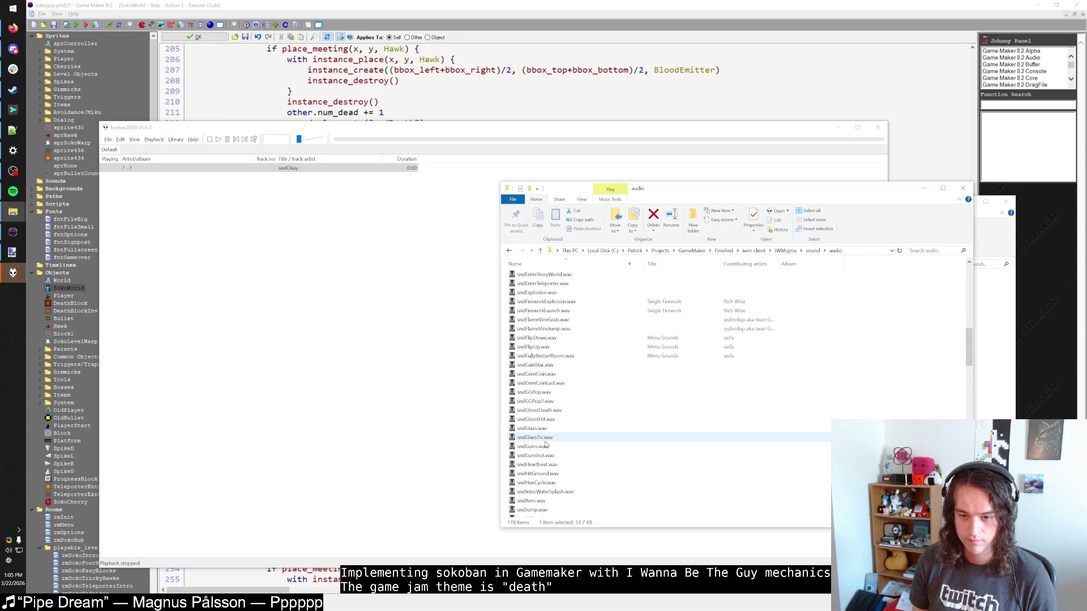
scroll(545, 443, up, 6)
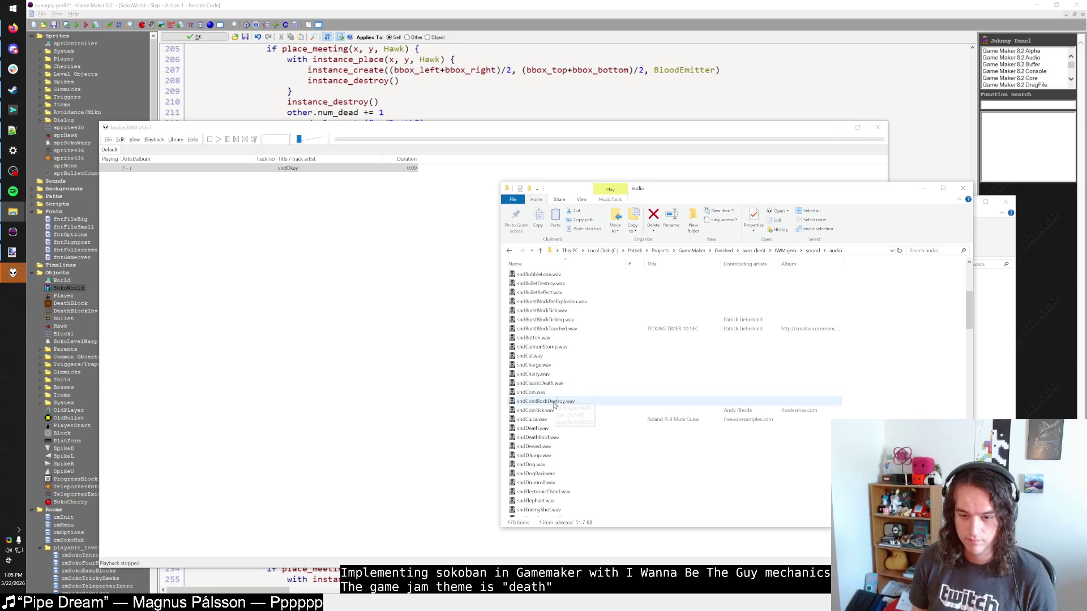
key(Return)
key(alt+Tab)
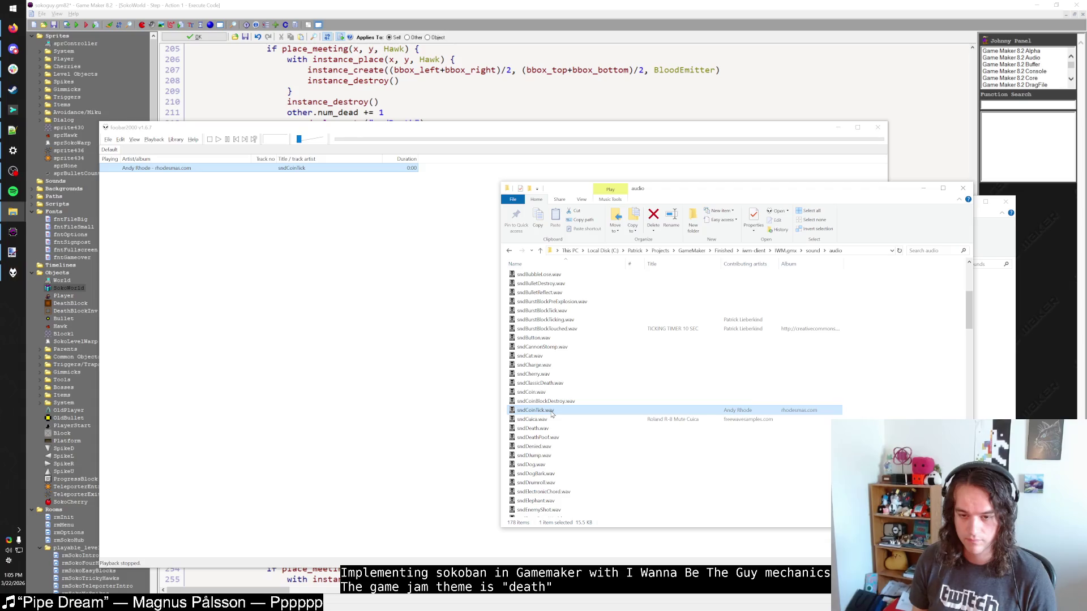
Play sndBulletDestroy, sndBulletReflect and sndShatter in foobar2000.
double_click(557, 285)
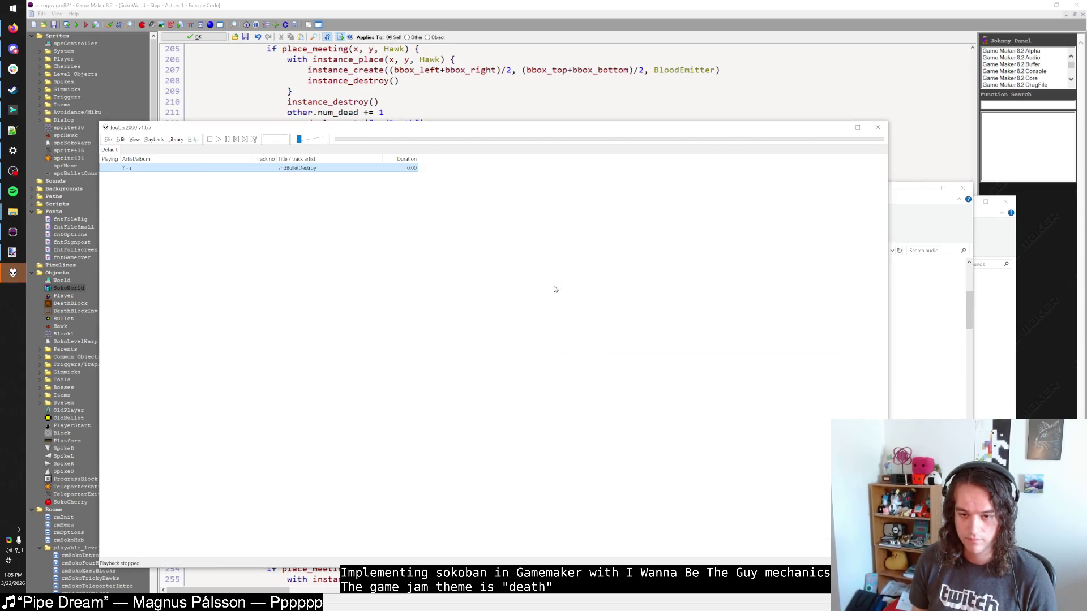
key(alt+Tab)
key(Down)
key(Return)
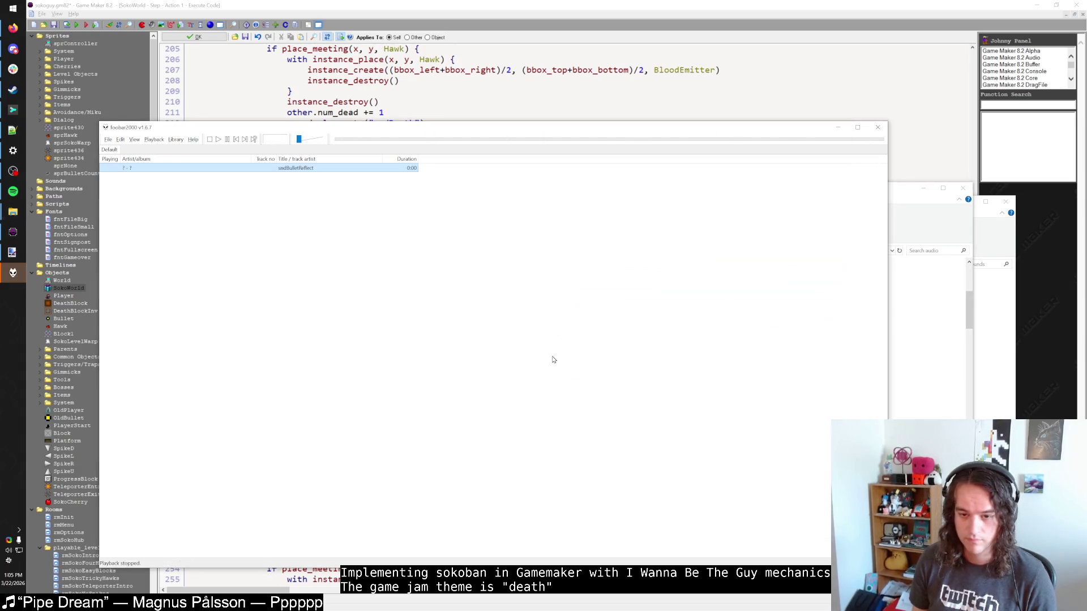
key(alt+Tab)
scroll(553, 366, up, 4)
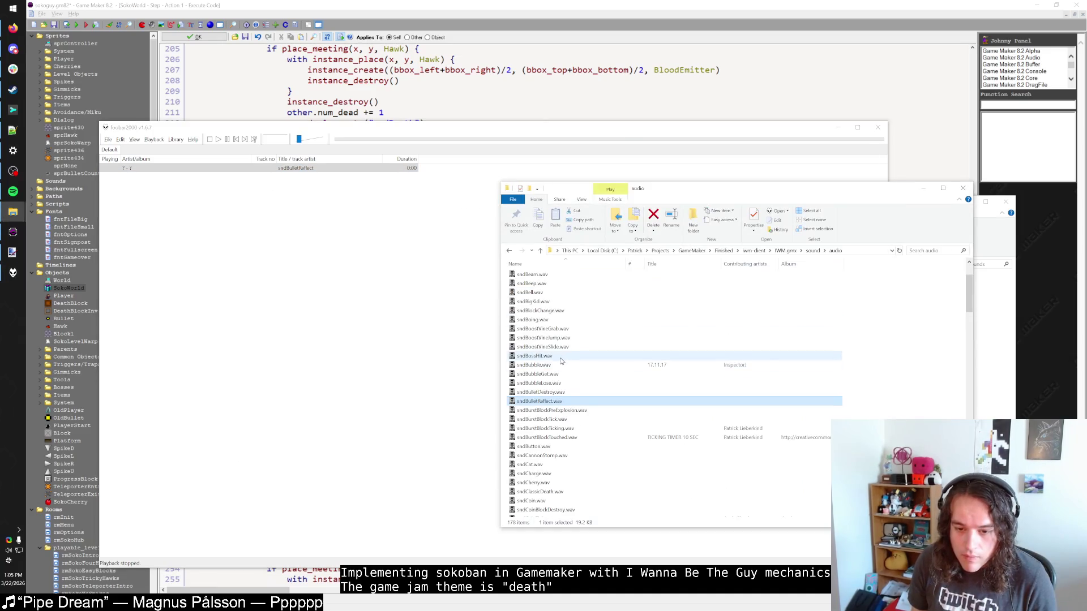
scroll(560, 362, up, 1)
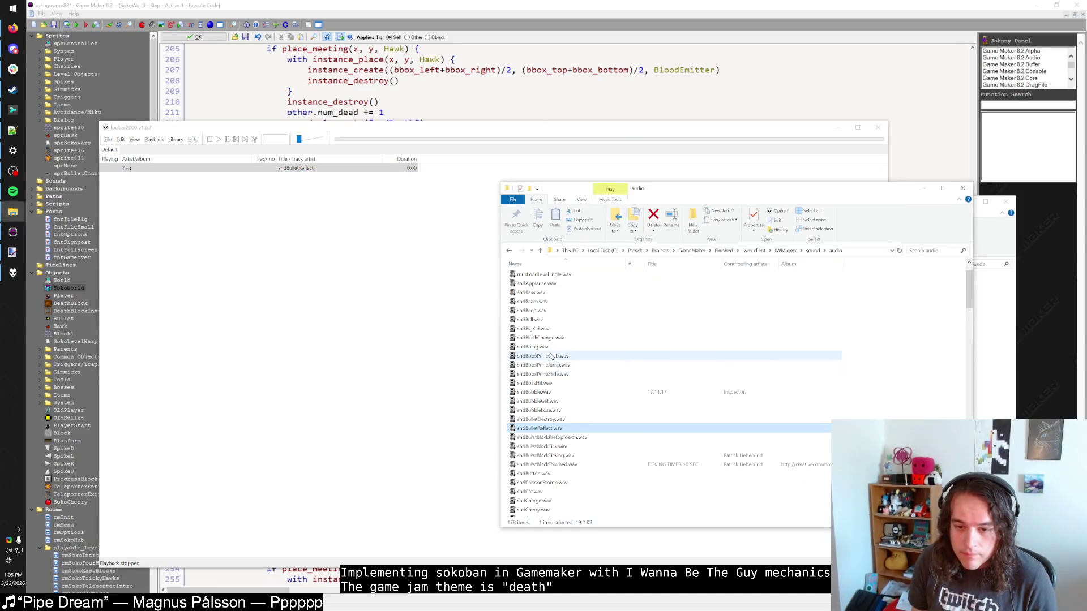
scroll(566, 388, up, 2)
scroll(544, 399, down, 20)
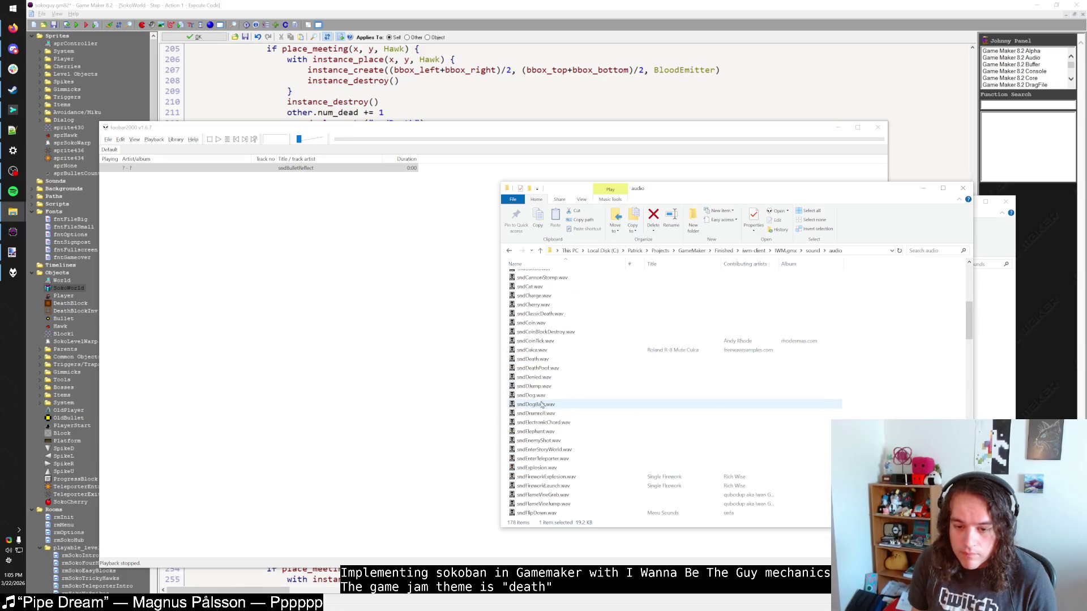
scroll(541, 405, down, 10)
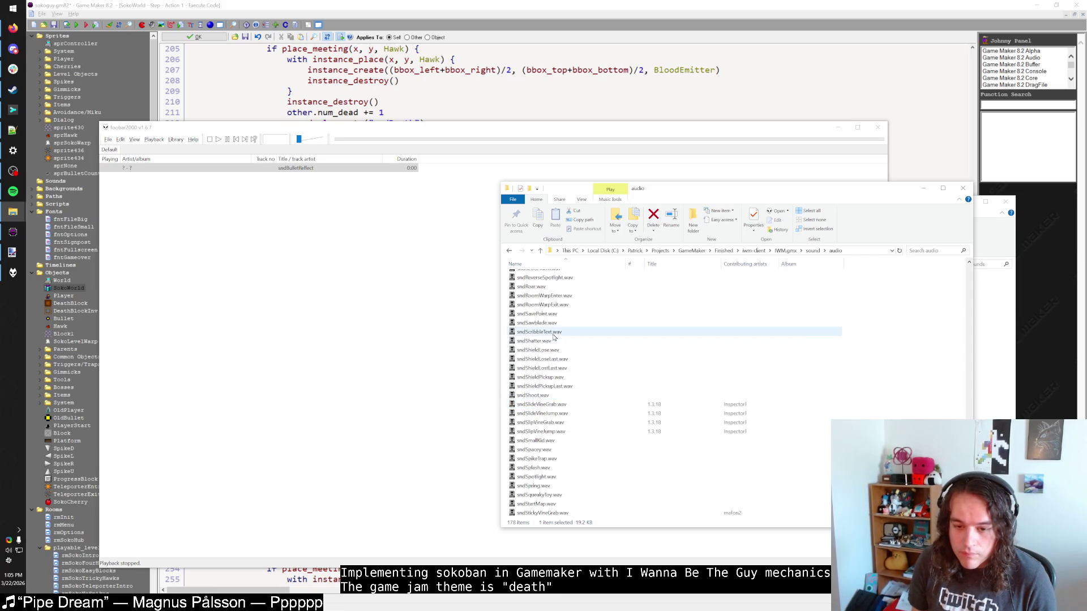
double_click(549, 341)
key(alt+Tab)
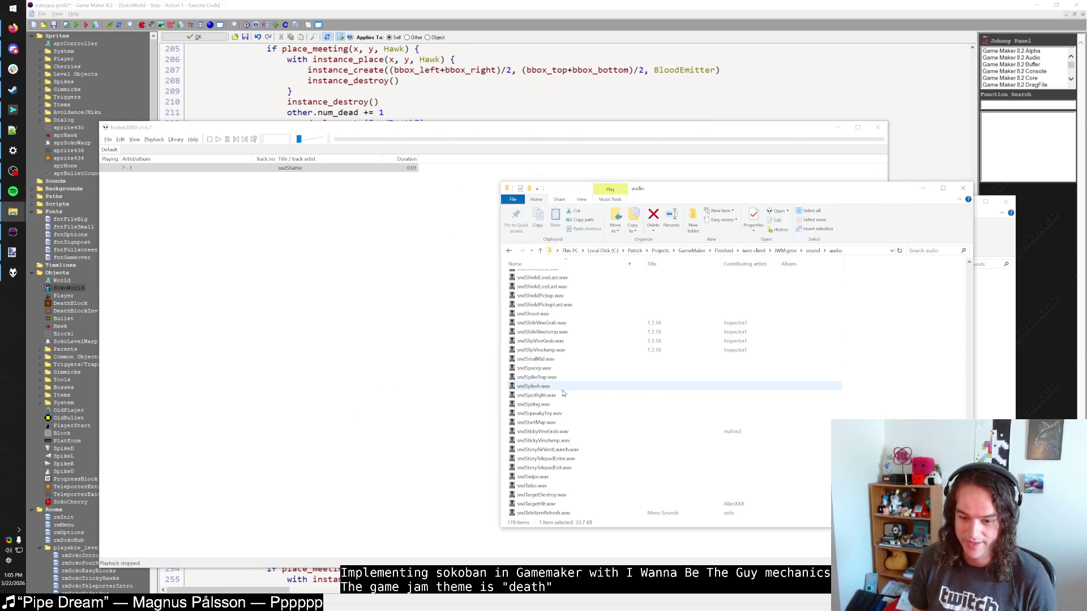
scroll(565, 395, down, 2)
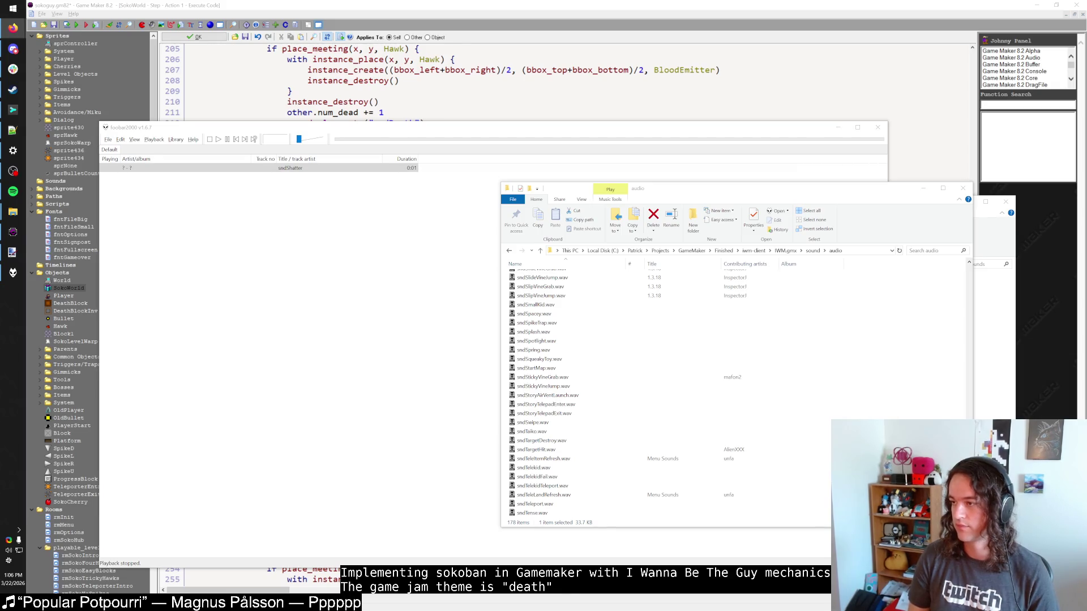
Log in to Freesound using the browser's saved account credentials.
key(alt+Tab)
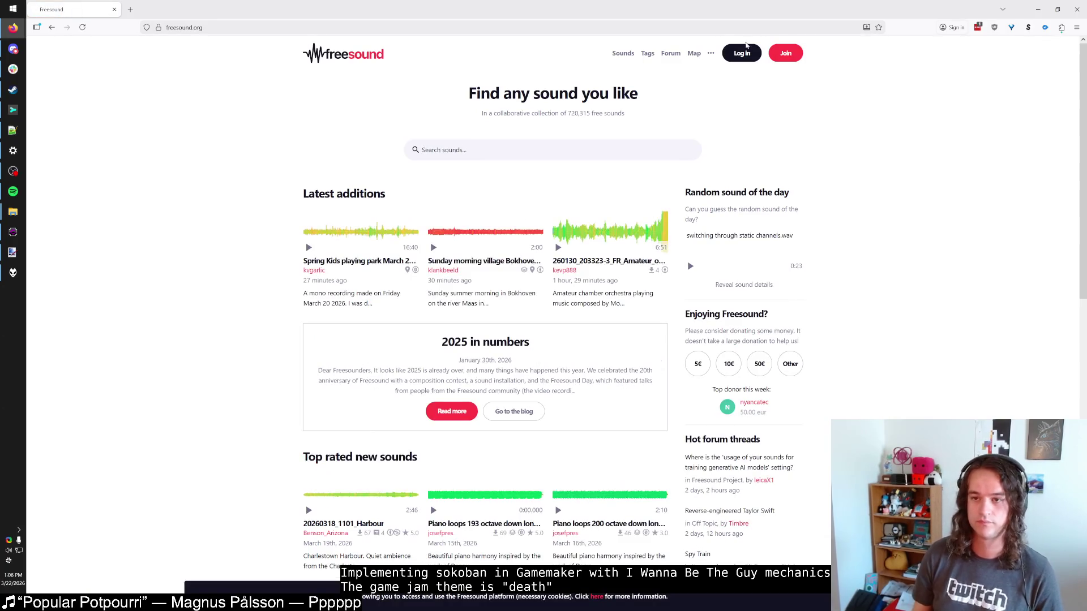
click(741, 53)
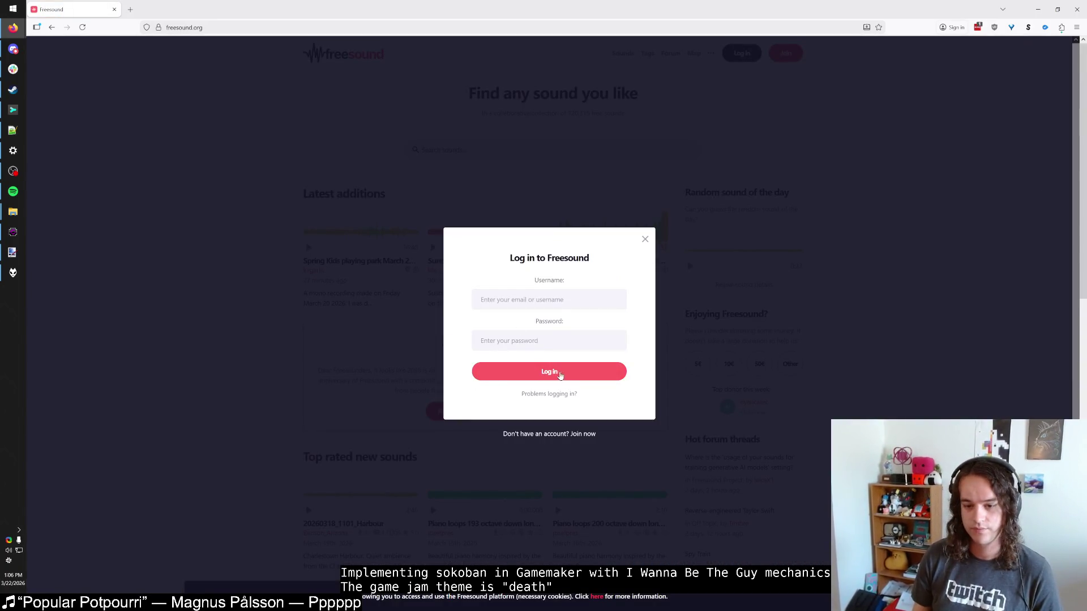
click(552, 303)
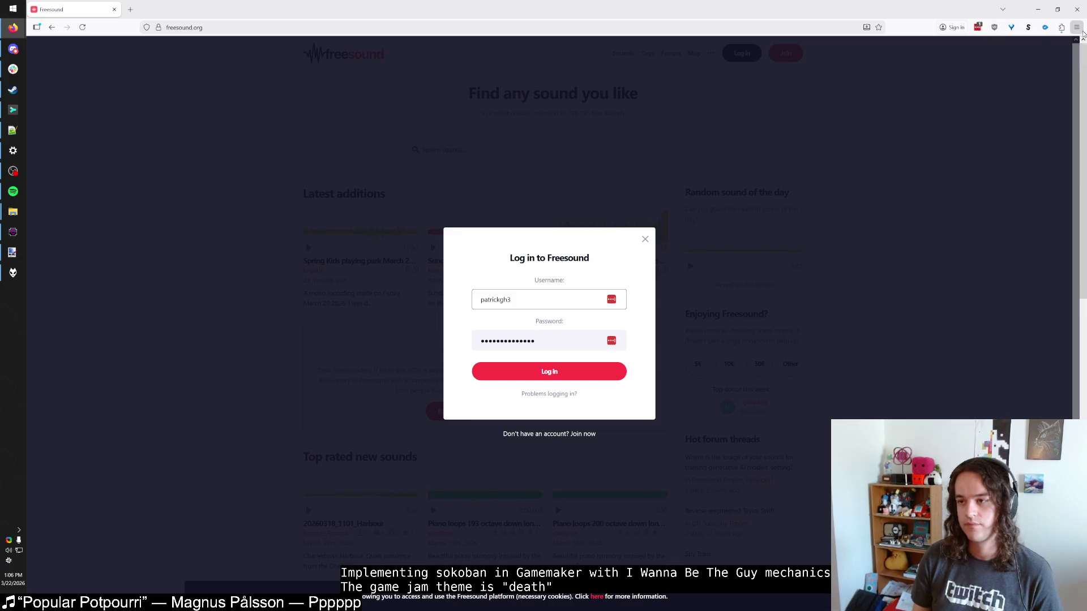
click(1076, 27)
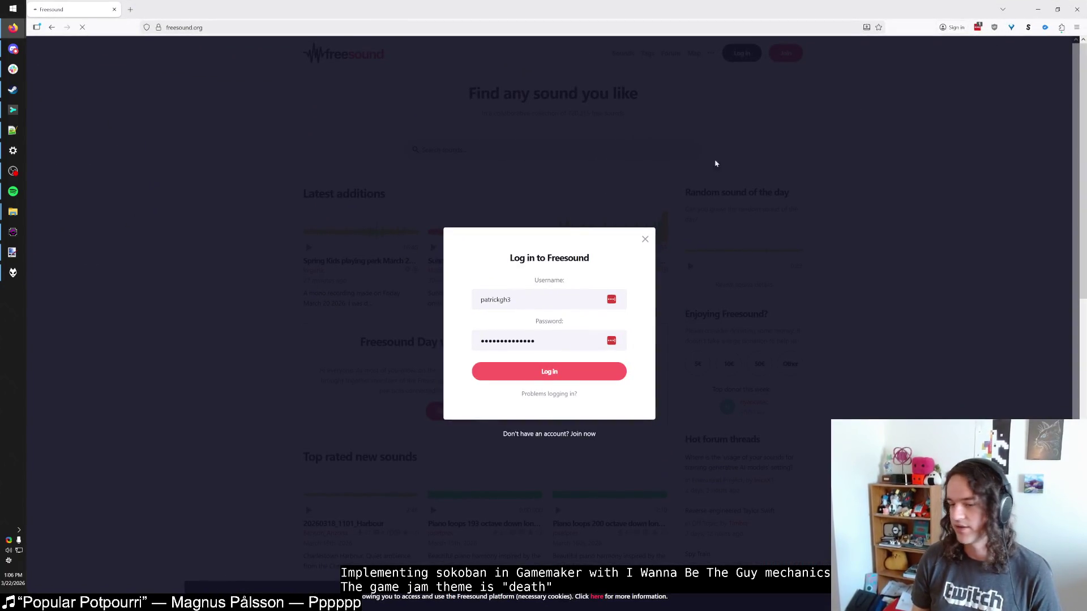
click(527, 340)
click(551, 330)
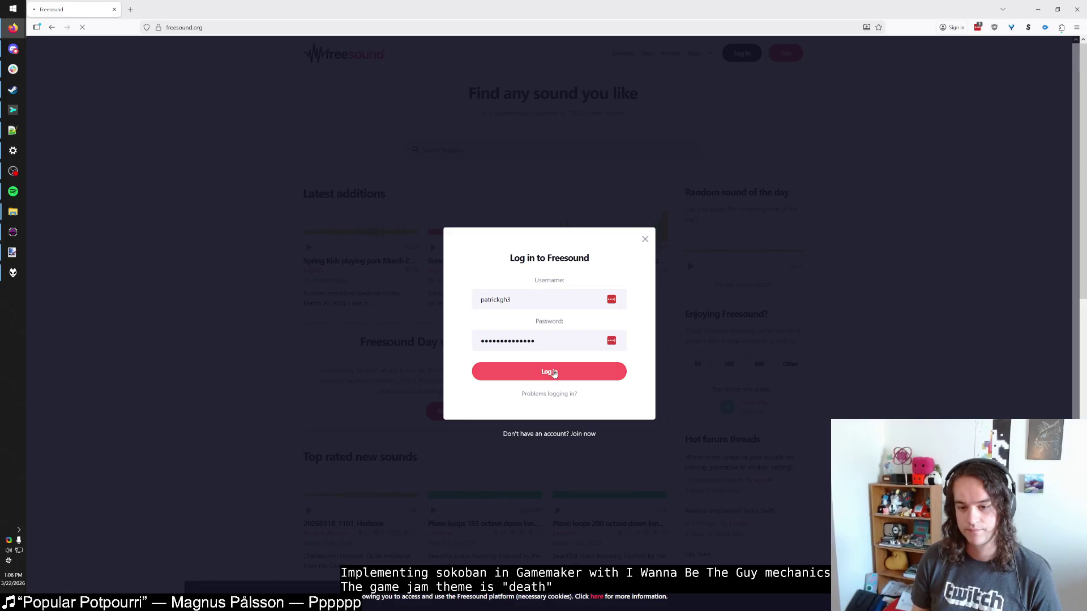
click(554, 371)
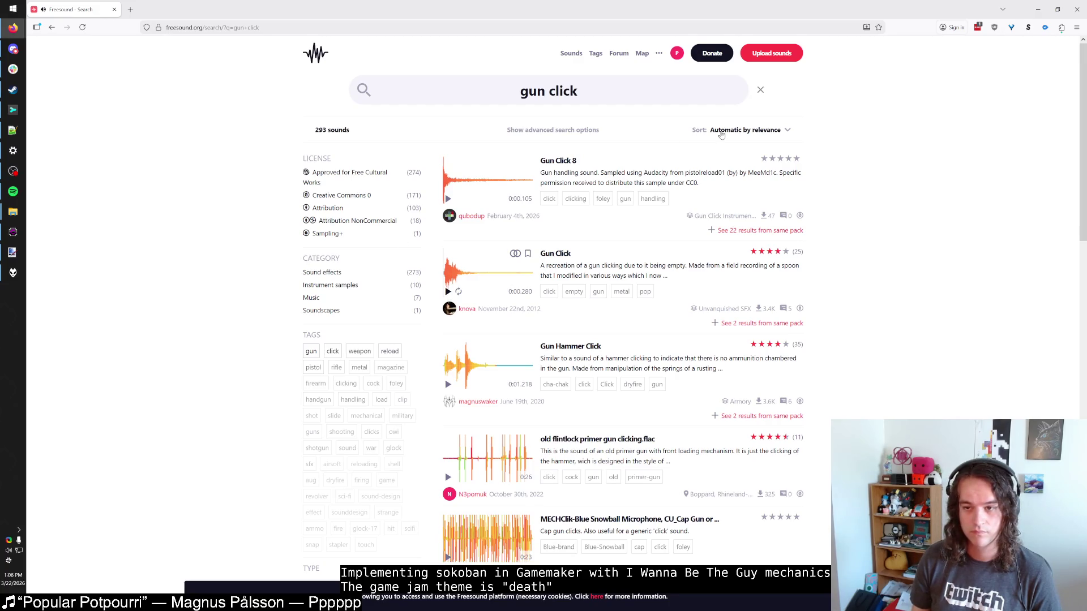
Sort Freesound results by most downloads and search for 'gun click empty'.
click(721, 132)
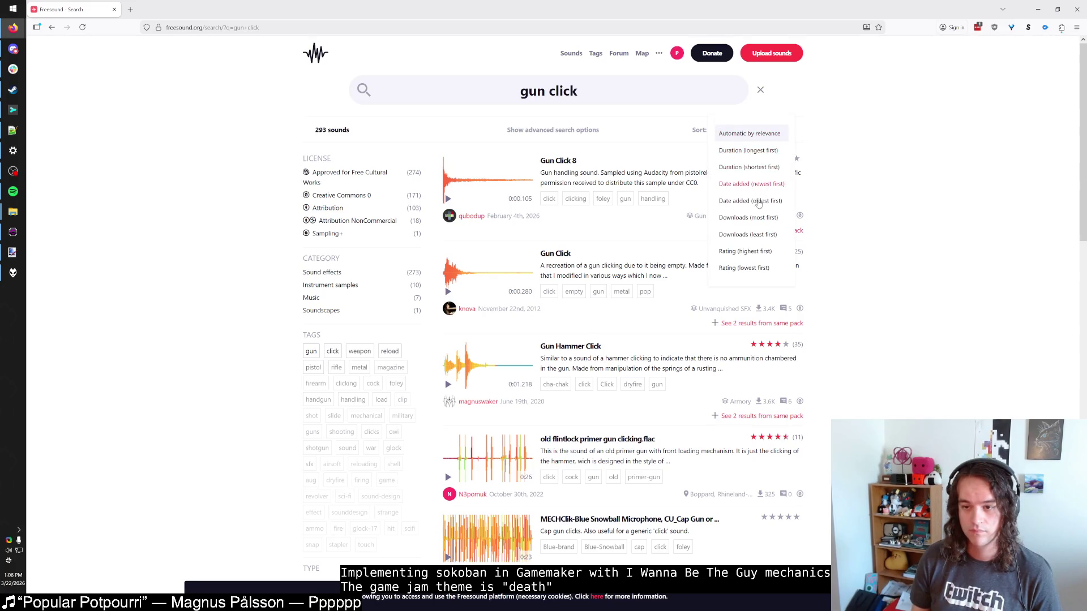
click(762, 219)
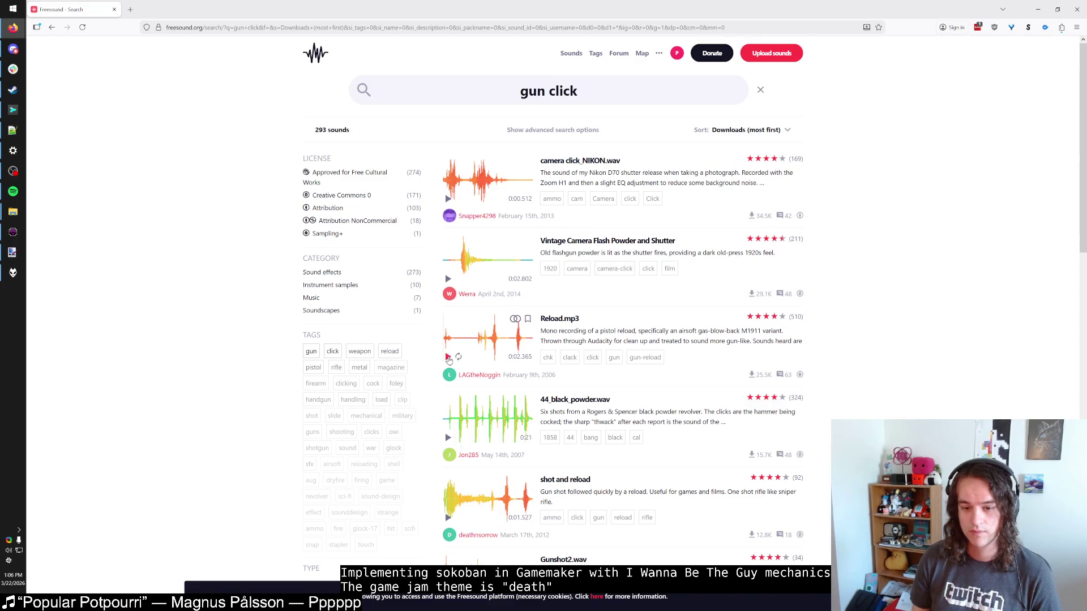
scroll(448, 358, down, 3)
scroll(430, 226, up, 2)
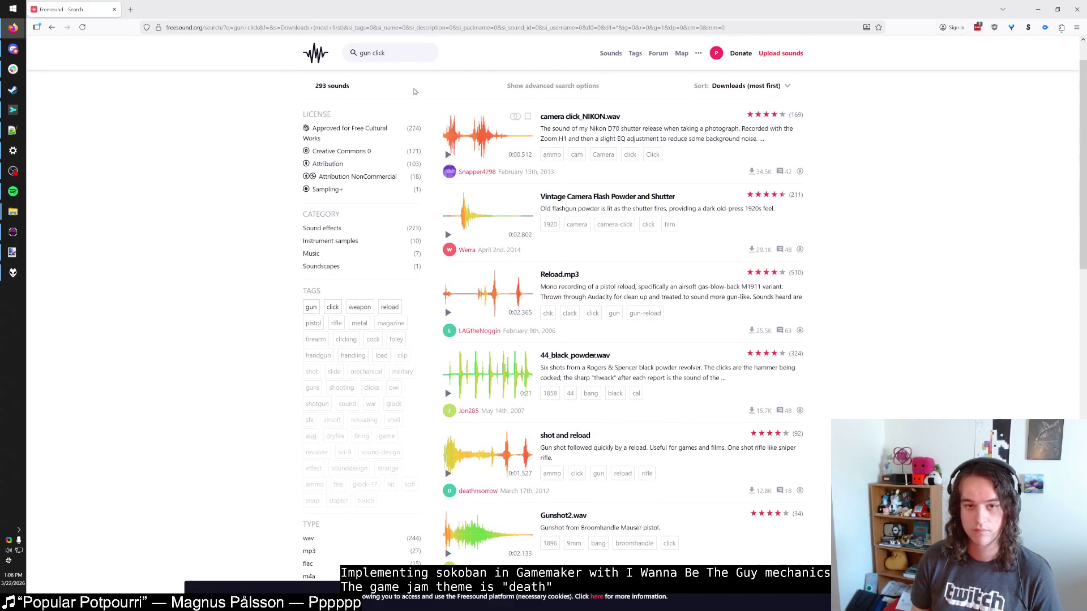
key(BackSpace)
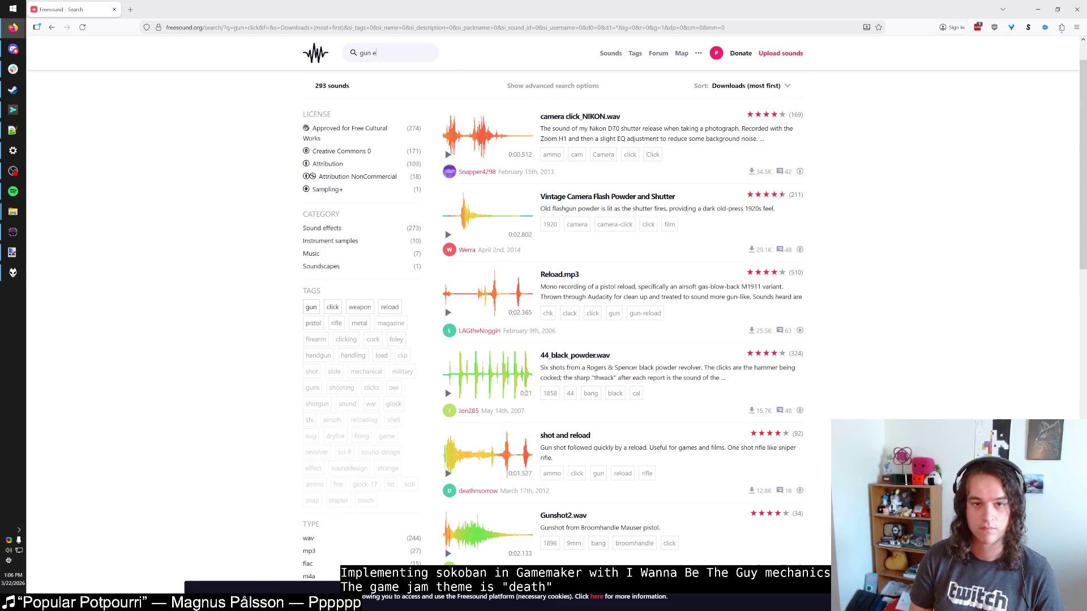
text(click empty)
key(Return)
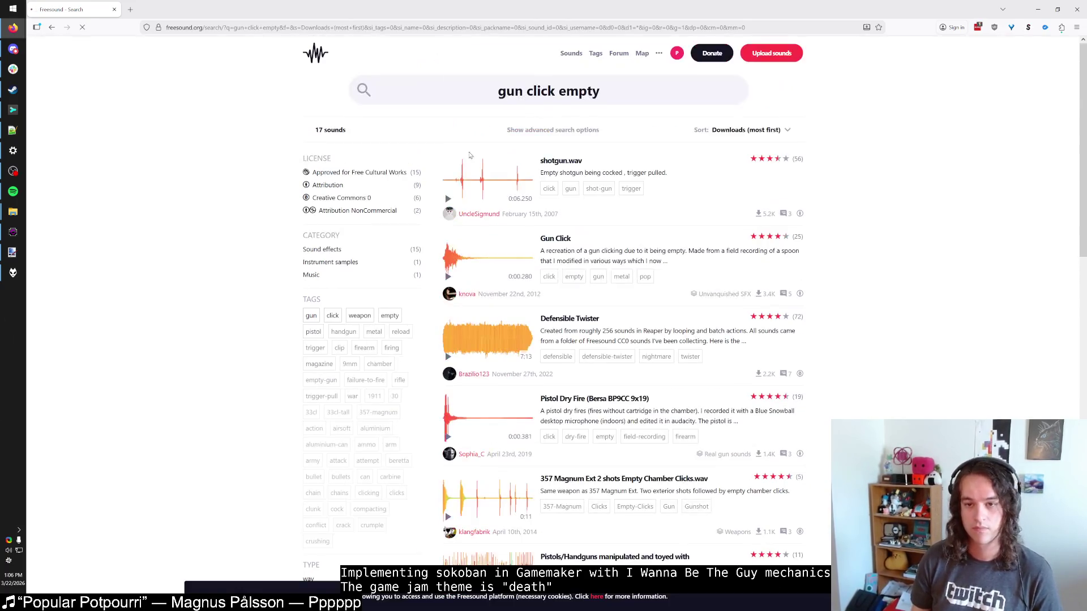
Preview the Gun Click and Pistol Dry Fire results, then open the 357 Magnum Empty Chamber Clicks page.
click(447, 278)
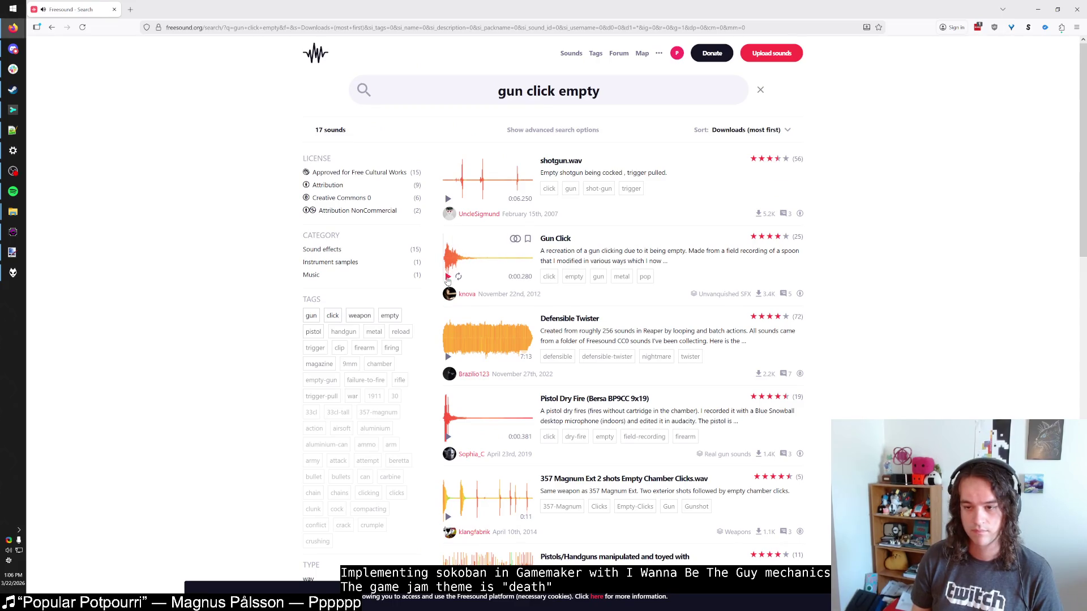
click(447, 277)
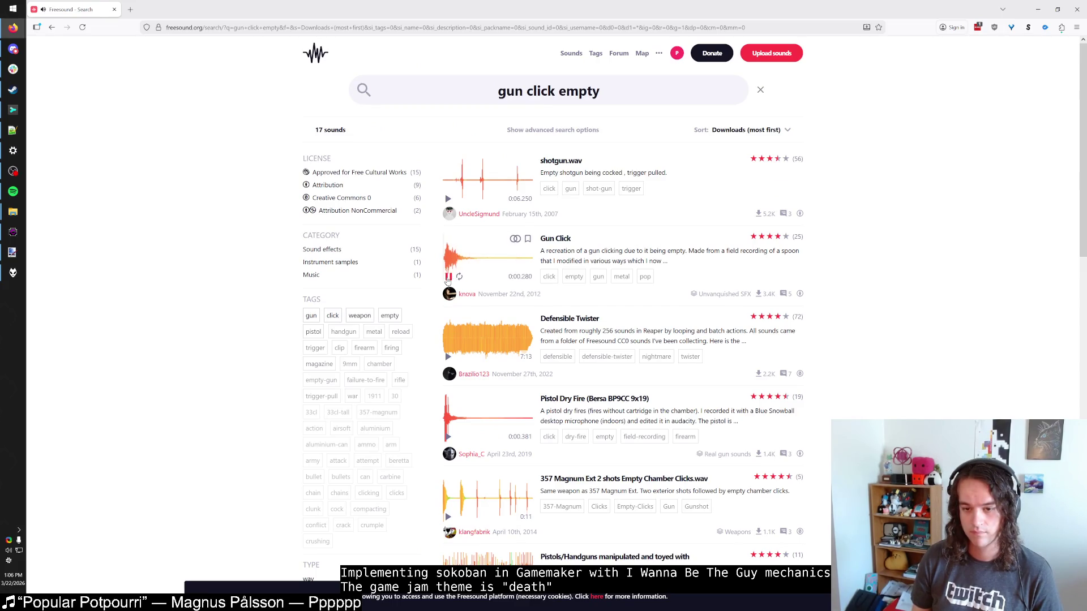
scroll(448, 340, down, 1)
click(448, 393)
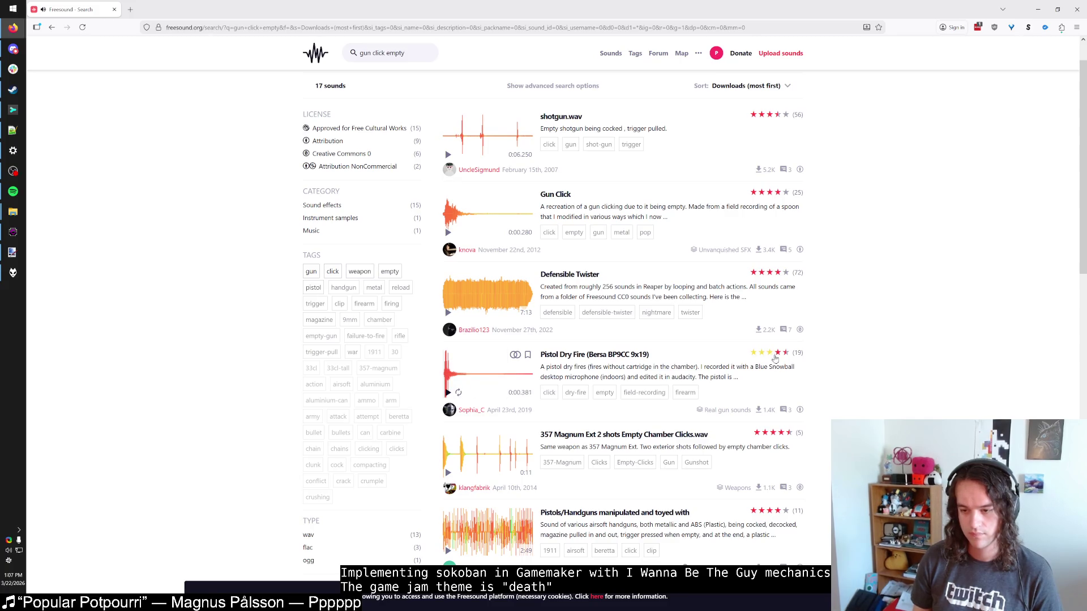
click(758, 412)
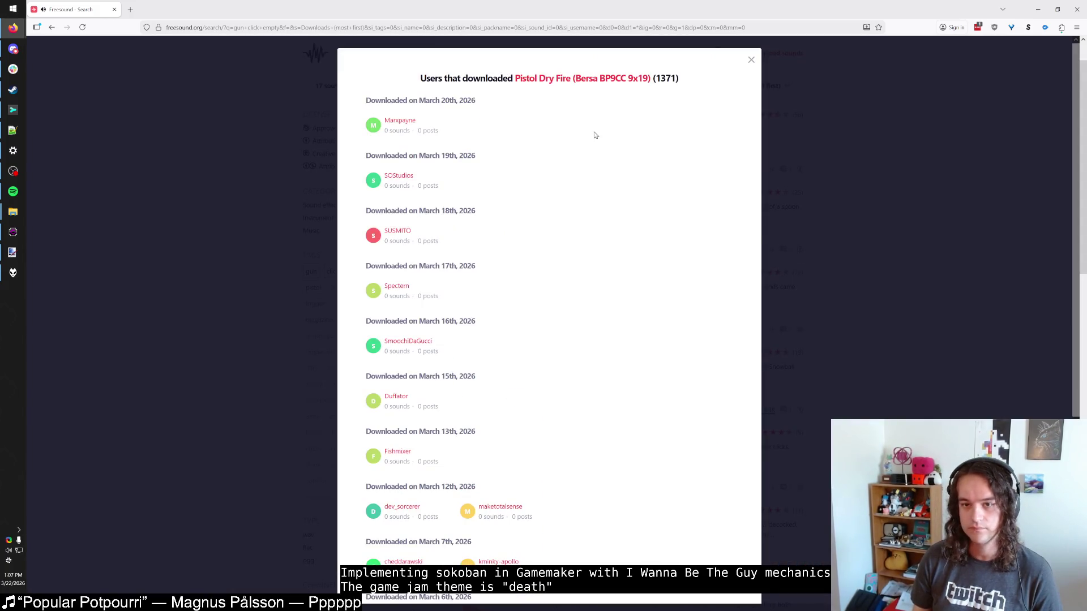
click(751, 61)
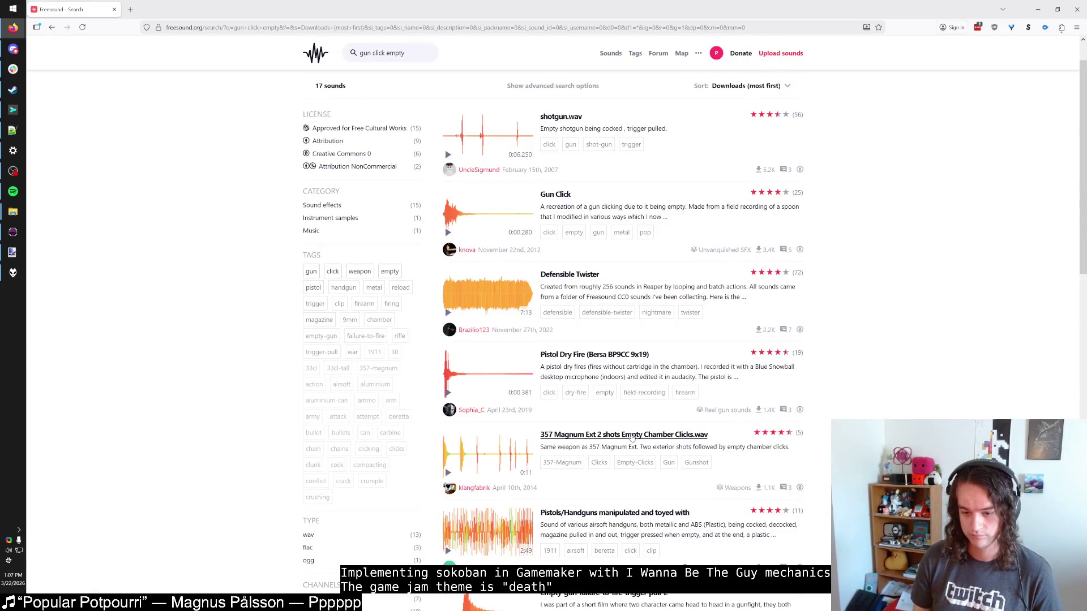
click(638, 435)
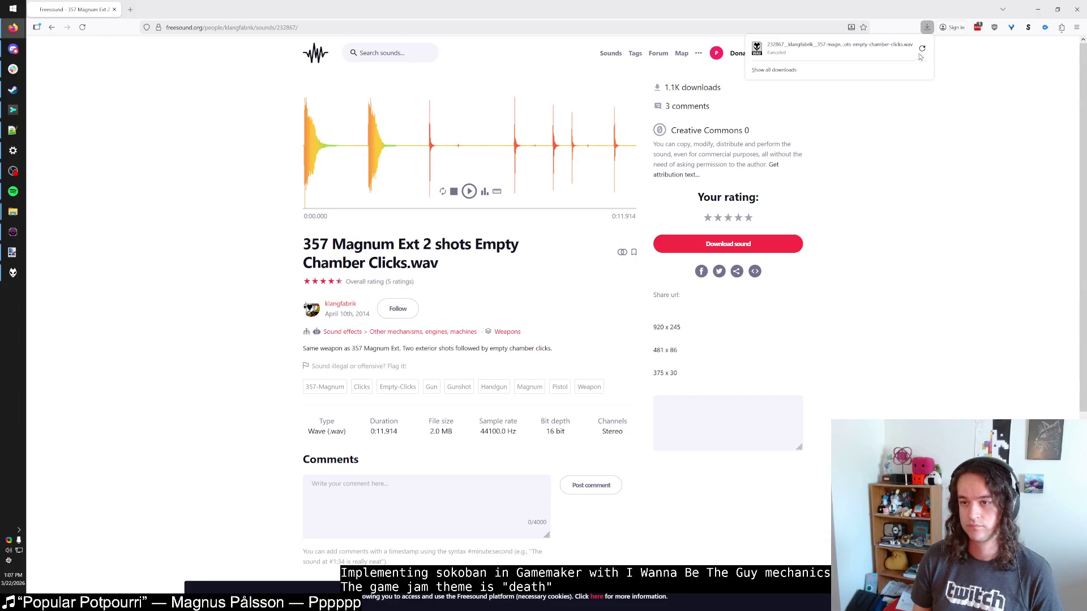
Re-download the 357 Magnum WAV and open it from its folder in Audacity.
click(922, 49)
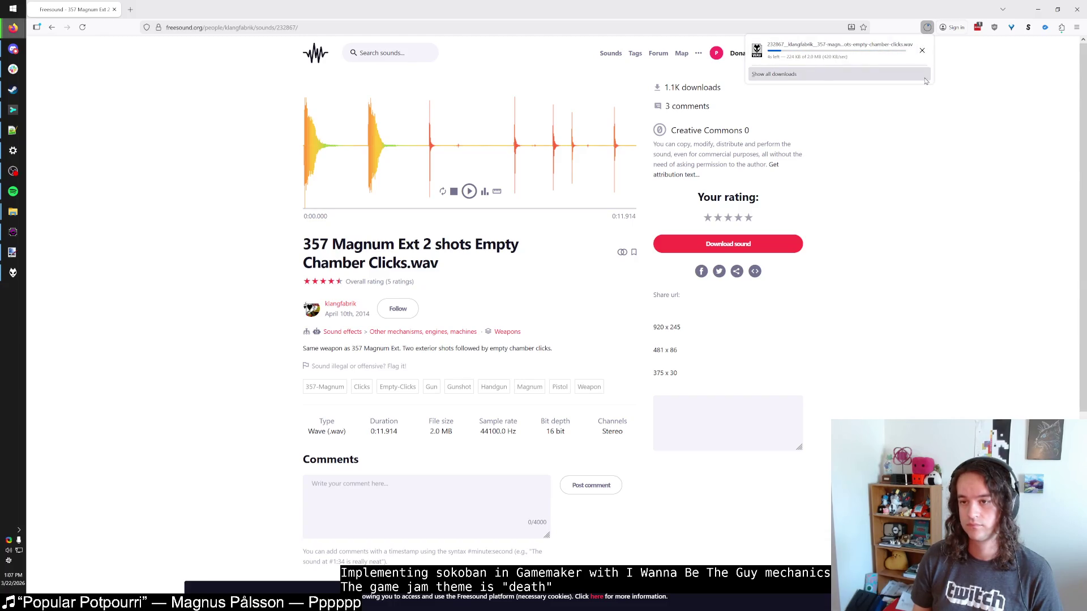
click(922, 51)
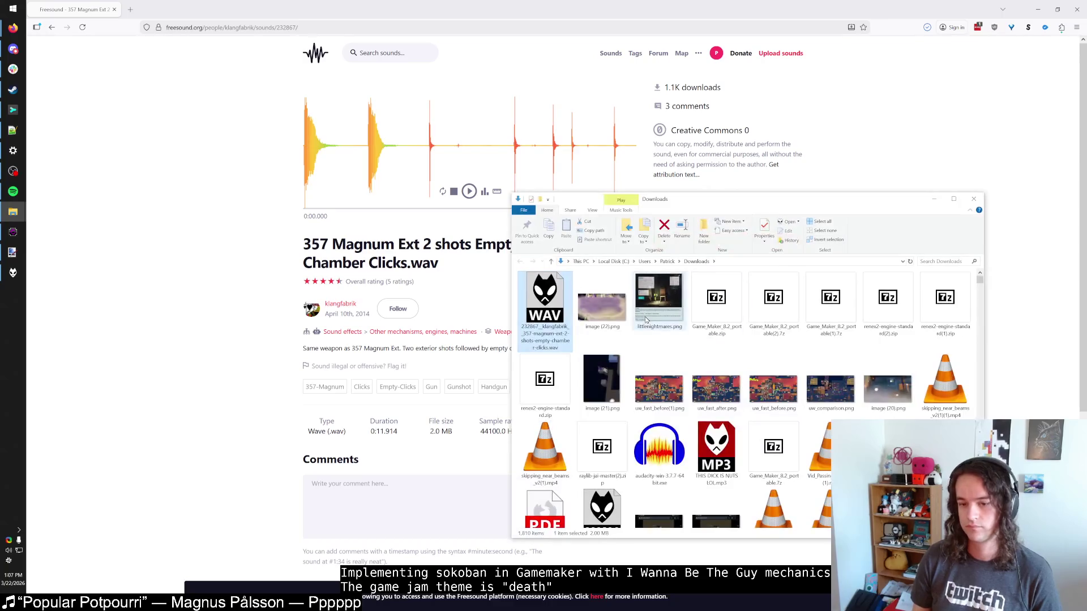
right_click(551, 305)
mouse_move(604, 377)
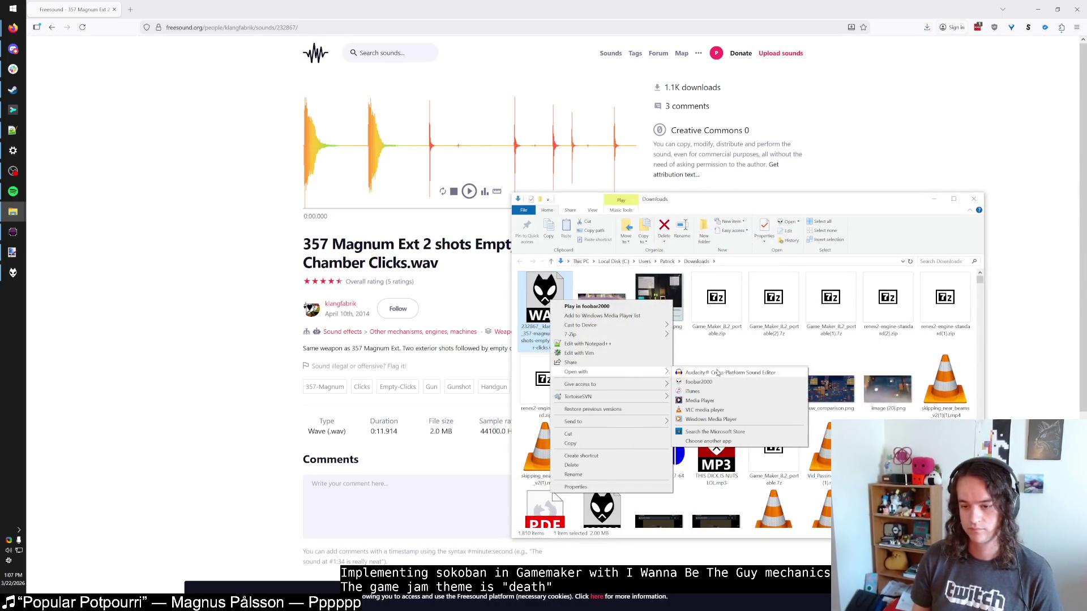
click(719, 373)
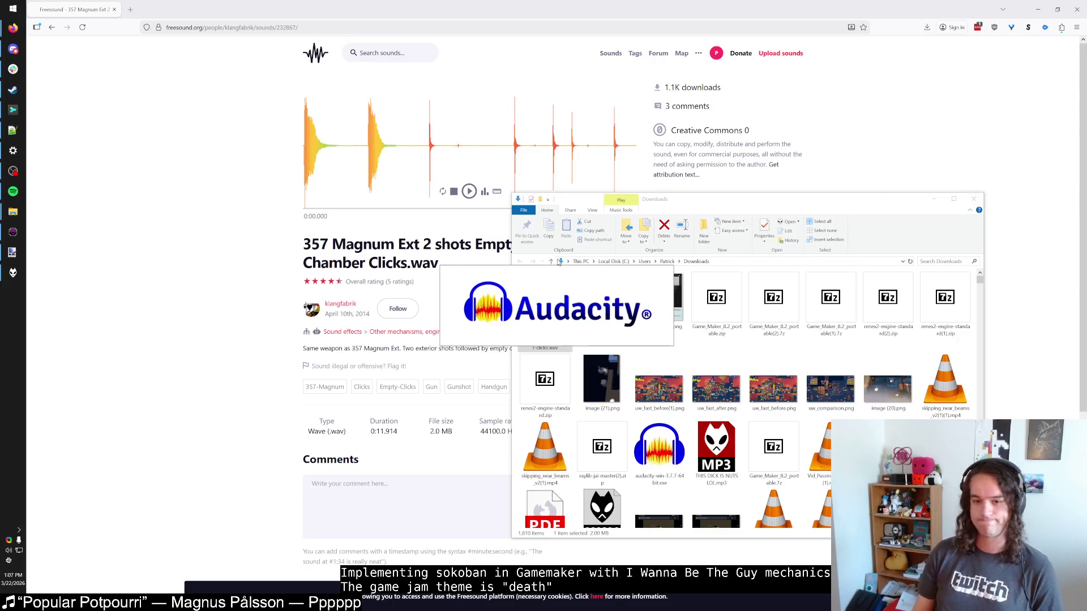
Bring up the Magnum clip in Audacity, select it all, play it, and close its window.
click(115, 176)
click(13, 192)
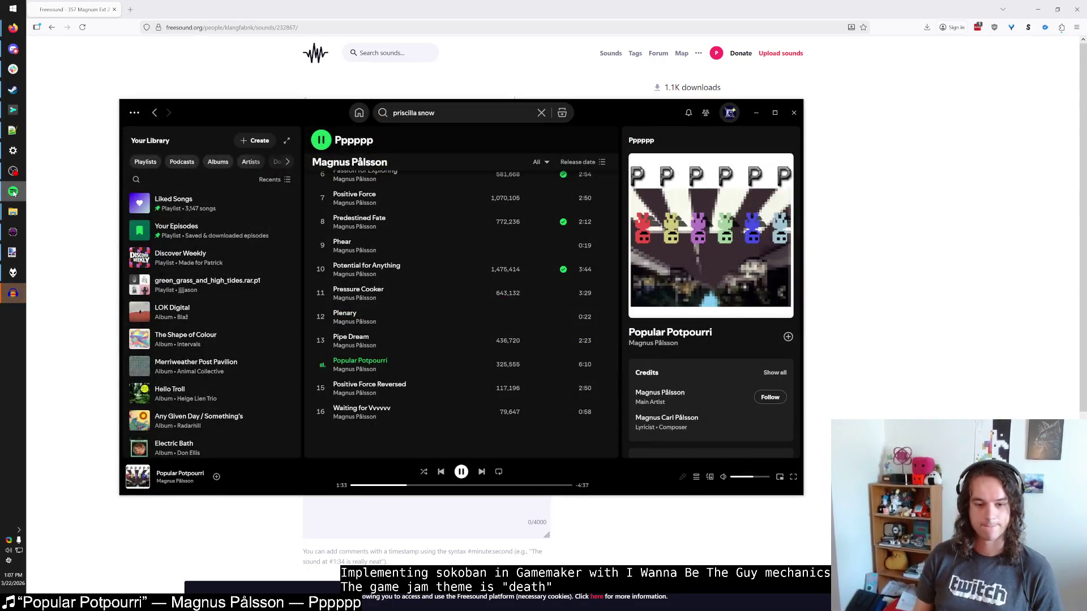
click(14, 192)
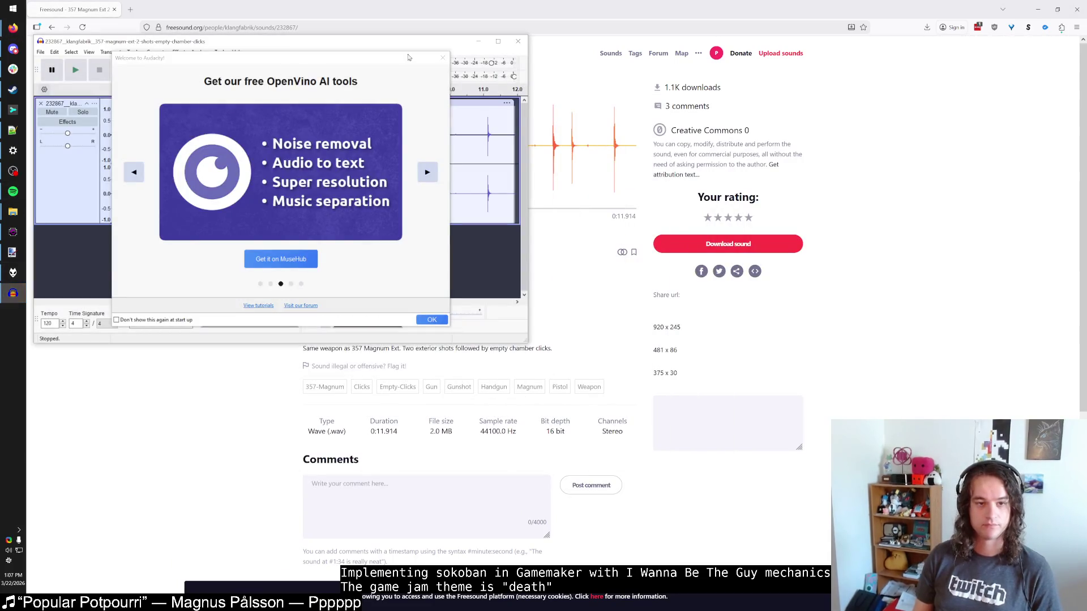
click(443, 58)
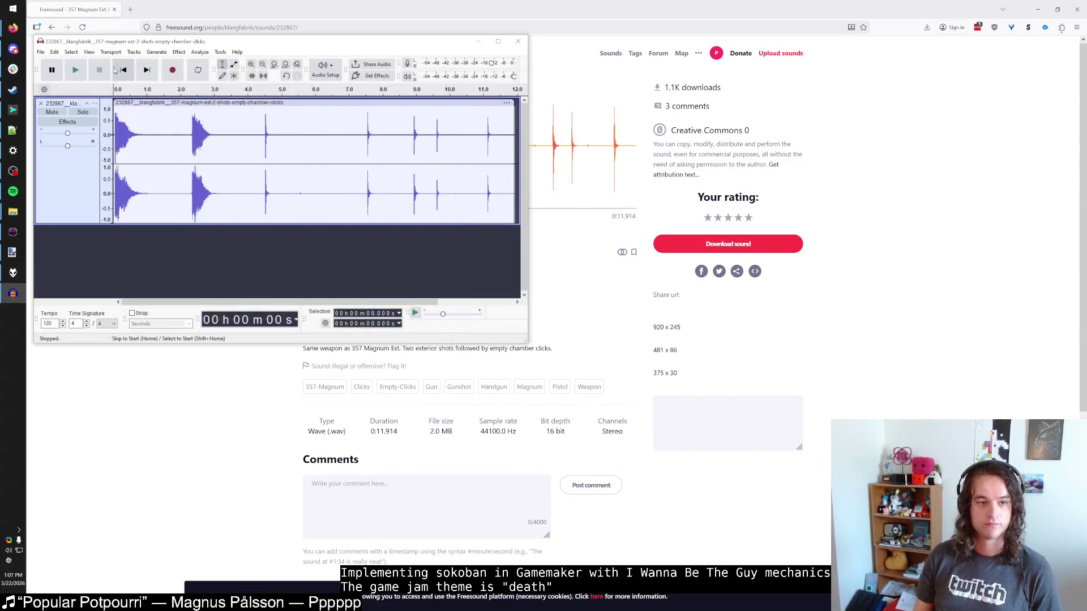
key(ctrl+a)
click(178, 52)
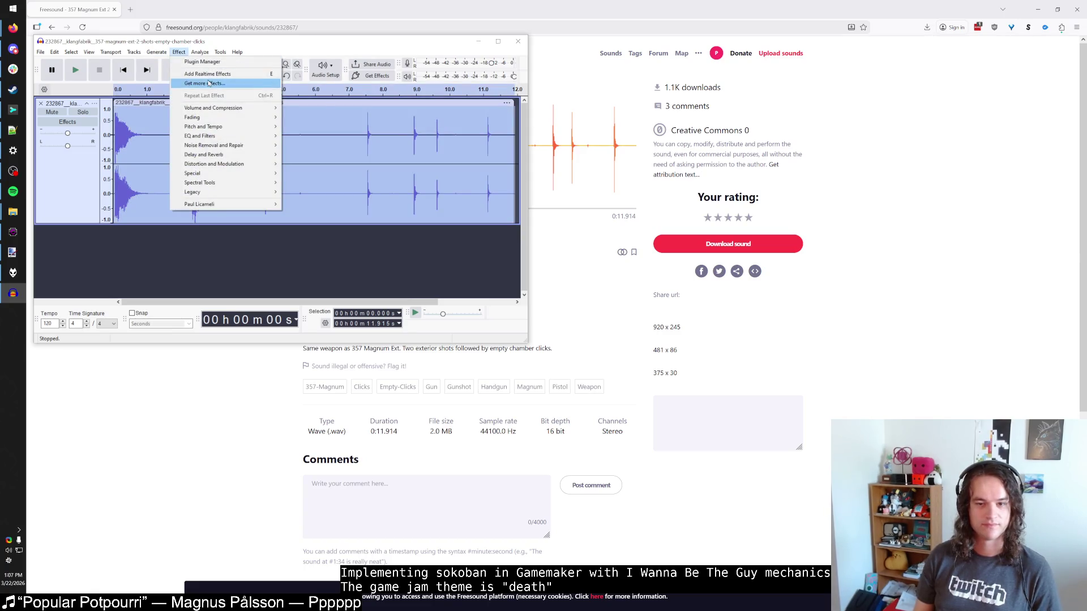
click(251, 49)
click(76, 70)
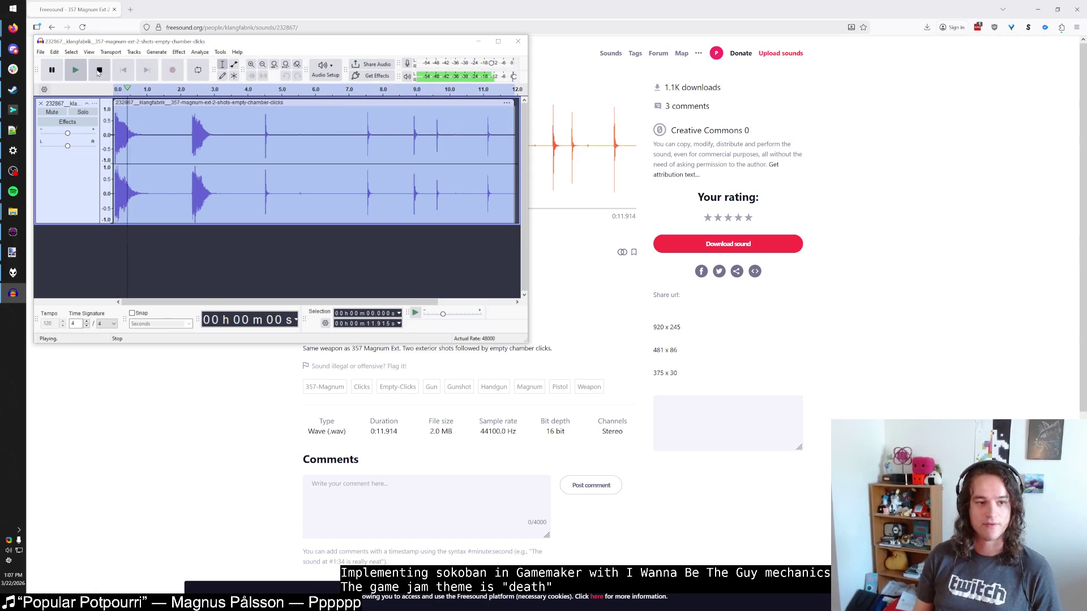
click(520, 44)
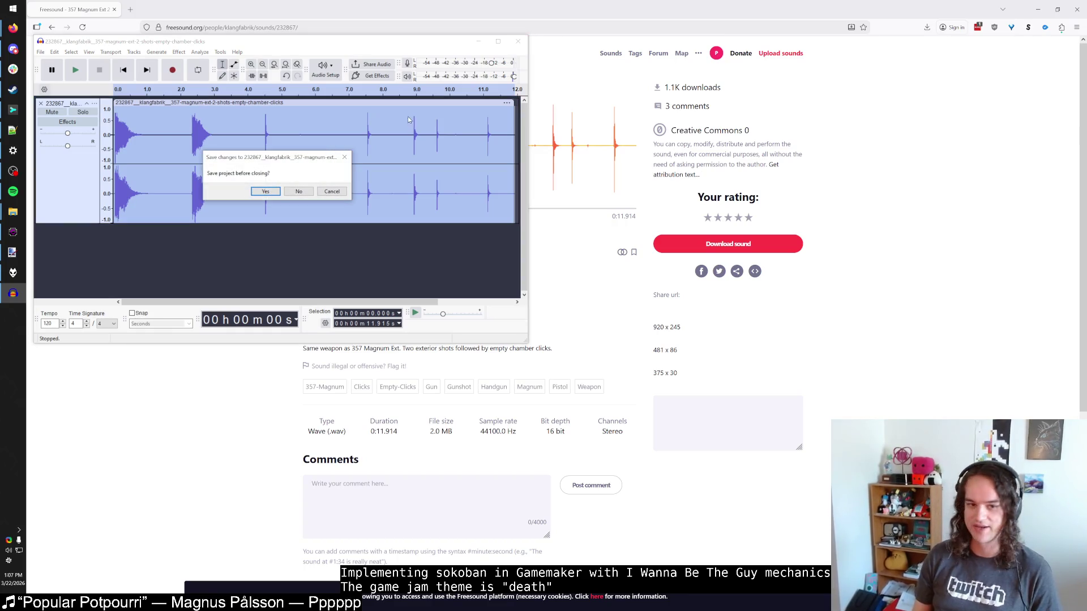
Discard the Magnum clip's changes and open the Pistol Dry Fire (Bersa BP9CC 9x19) sound page.
click(308, 193)
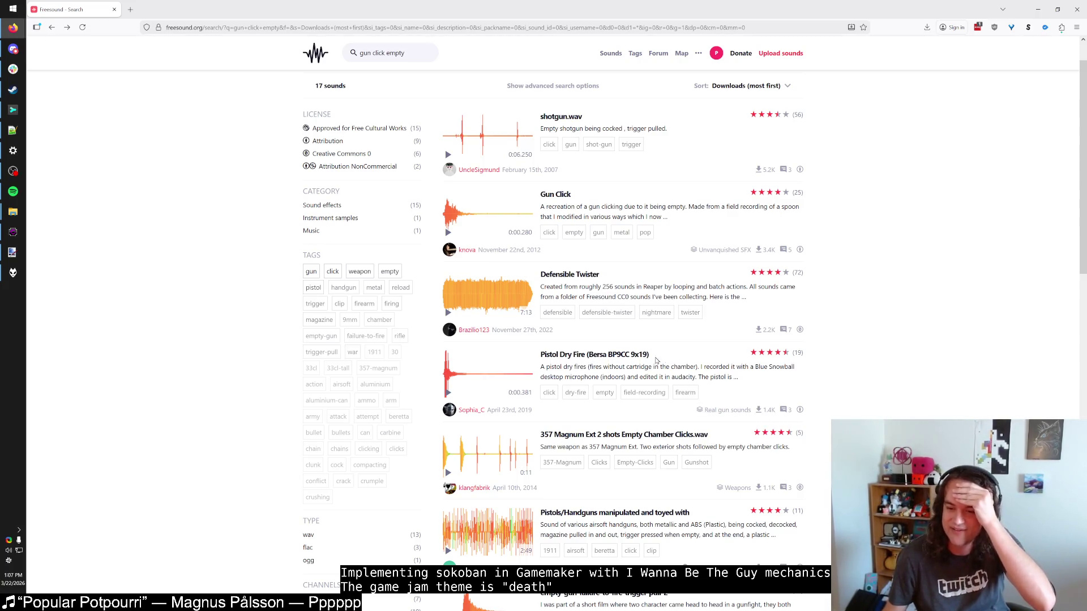
click(635, 355)
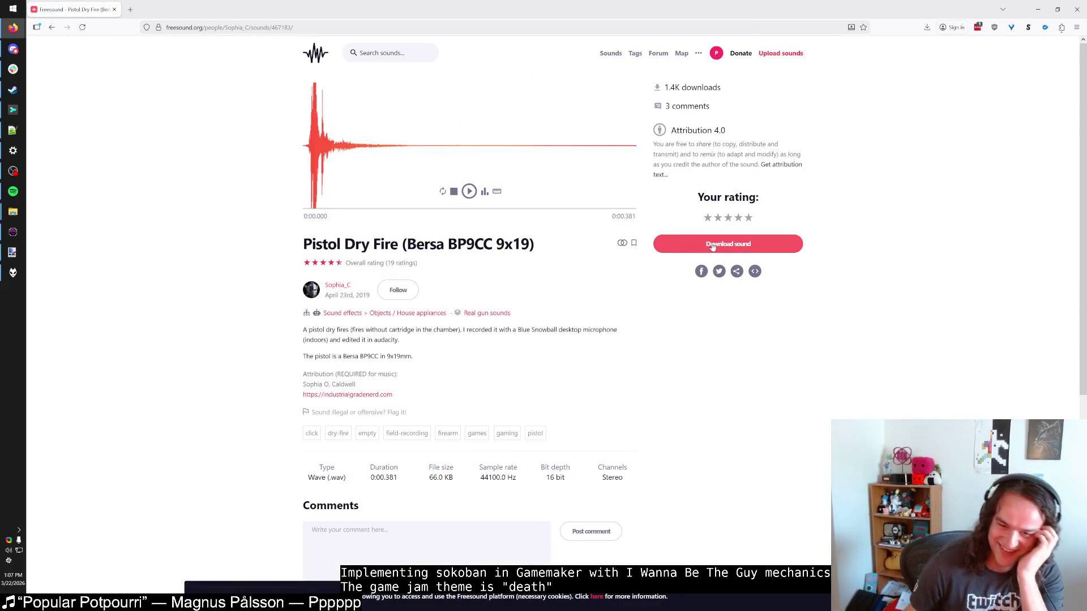
Download the Pistol Dry Fire WAV and show it in the Downloads folder.
click(714, 247)
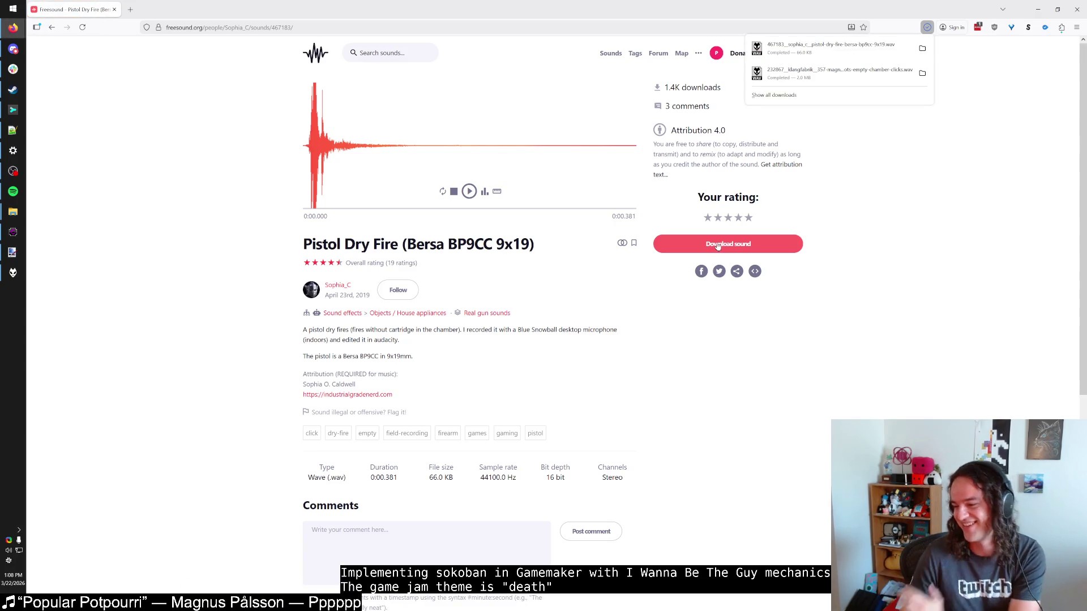
click(922, 48)
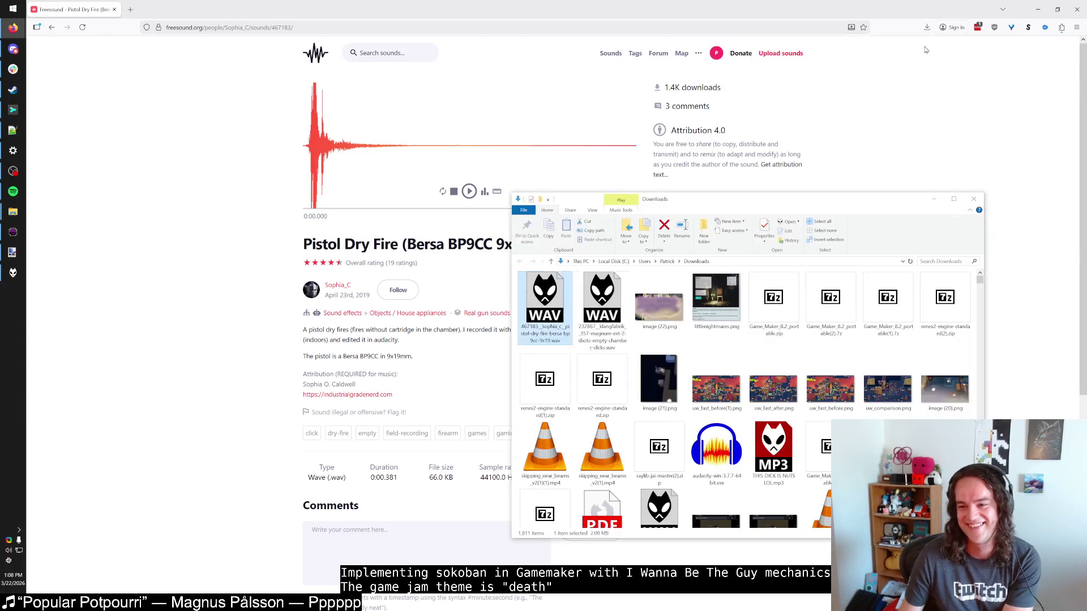
right_click(550, 313)
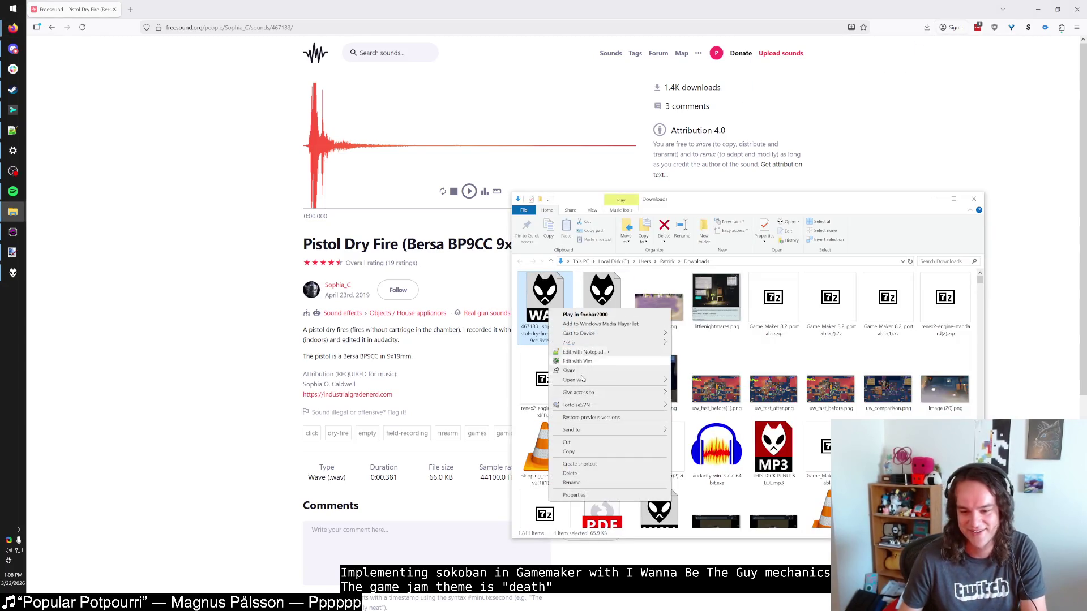
Open the Pistol Dry Fire WAV in Audacity and select the whole clip.
mouse_move(651, 382)
click(702, 382)
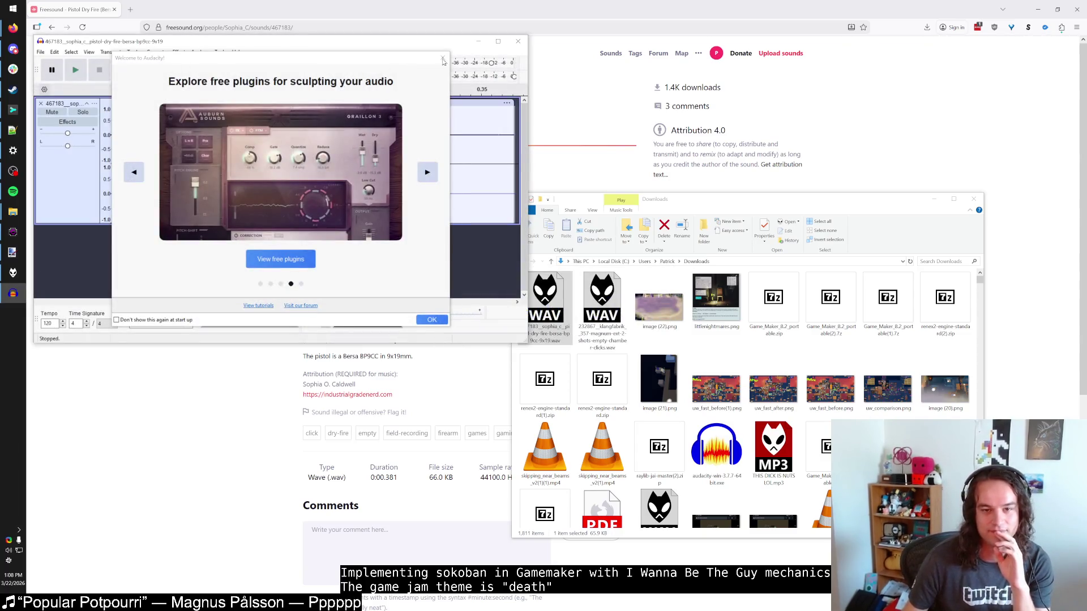
click(443, 60)
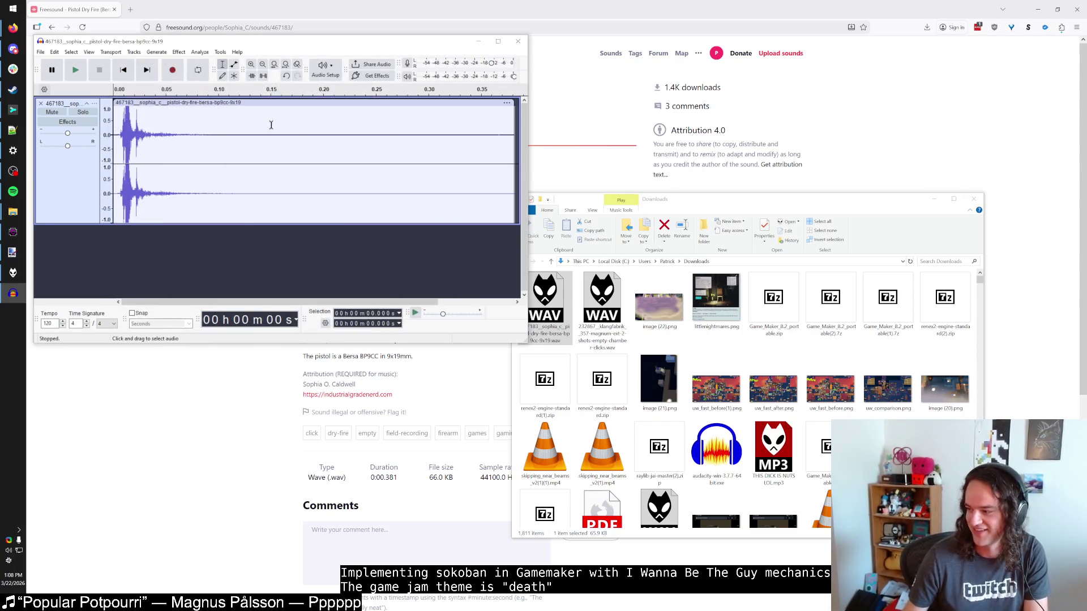
key(ctrl+a)
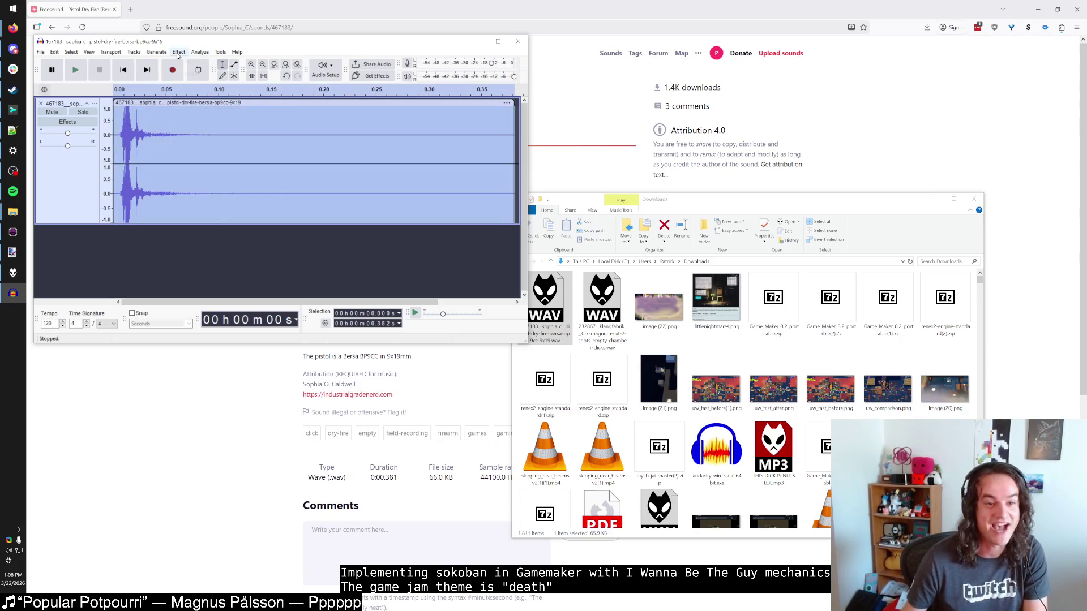
Apply Amplify at -13.8 dB to the pistol clip and play the quieter result.
click(178, 54)
click(179, 54)
click(180, 54)
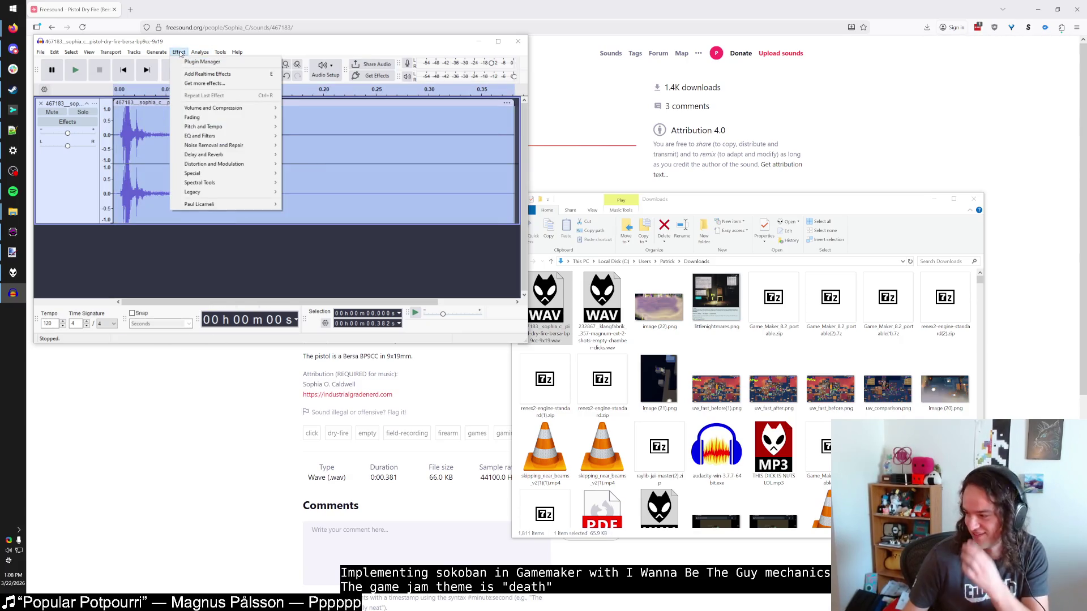
click(180, 54)
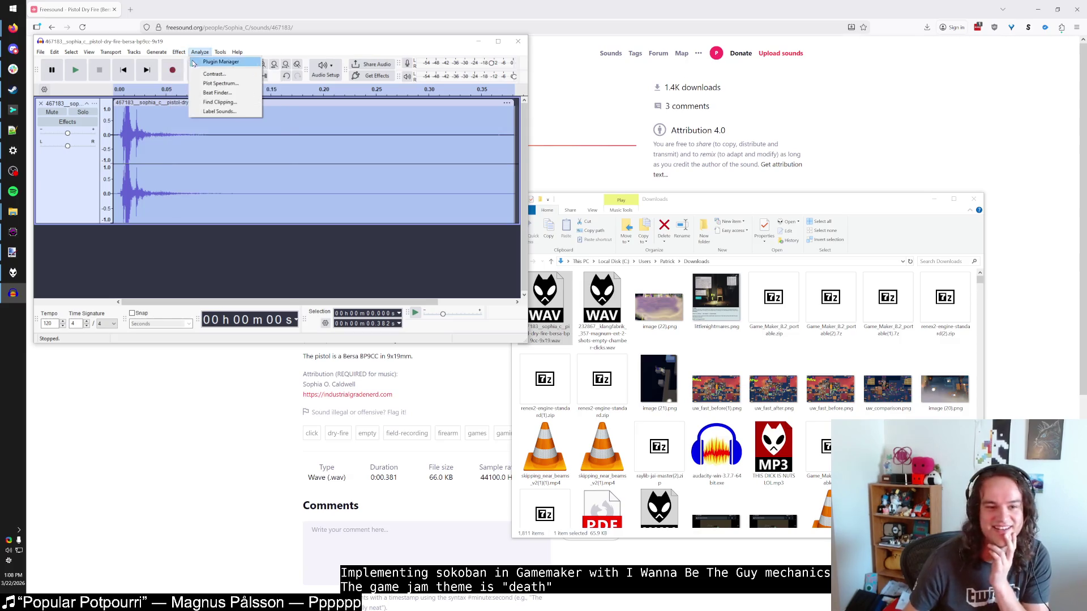
click(180, 54)
mouse_move(207, 112)
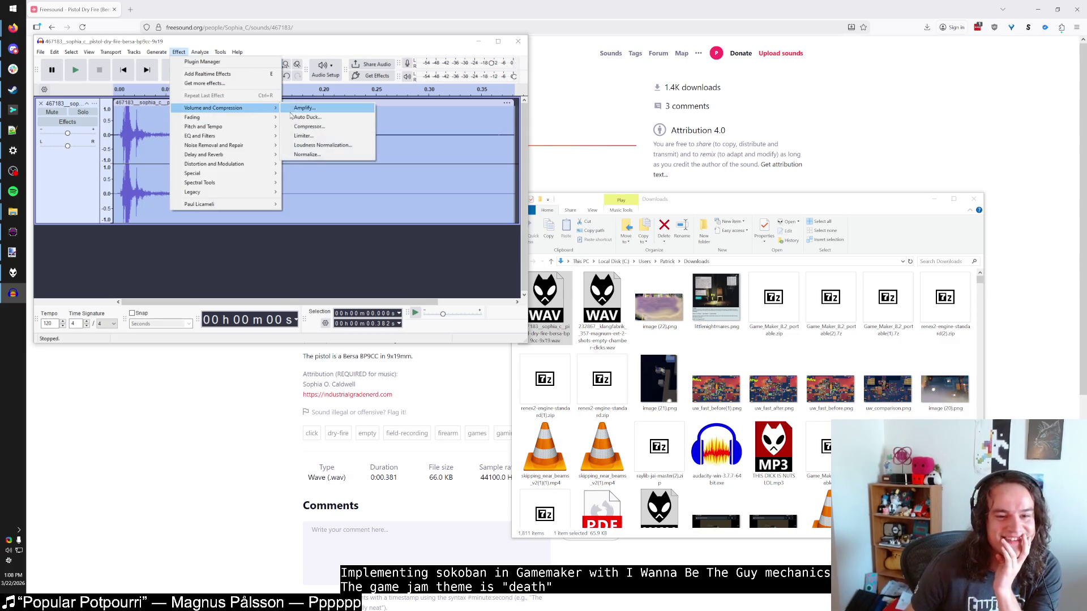
click(305, 109)
drag(299, 190, 268, 193)
click(315, 231)
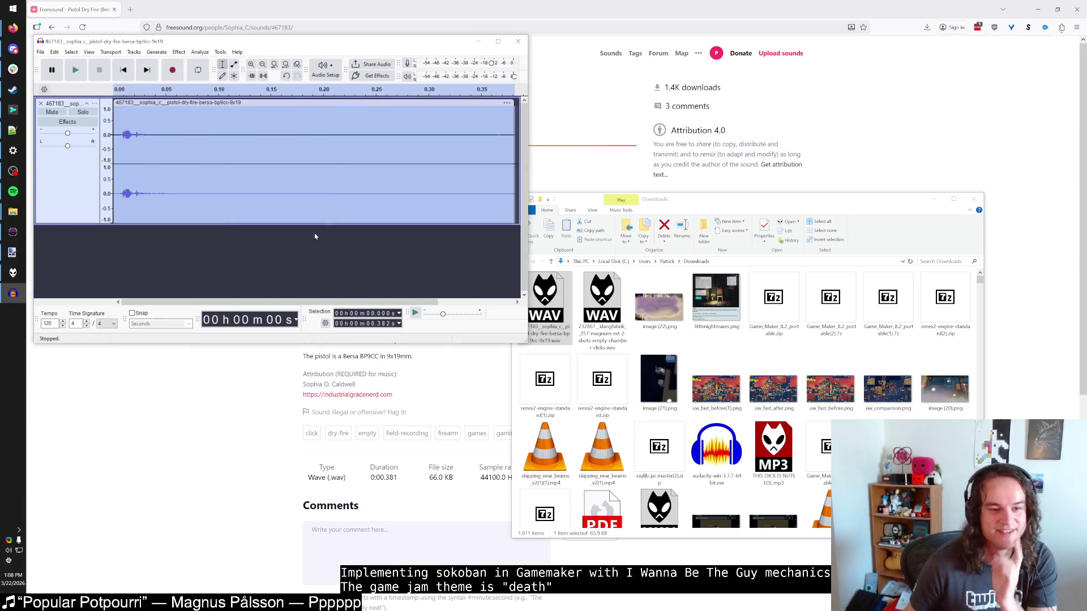
click(123, 69)
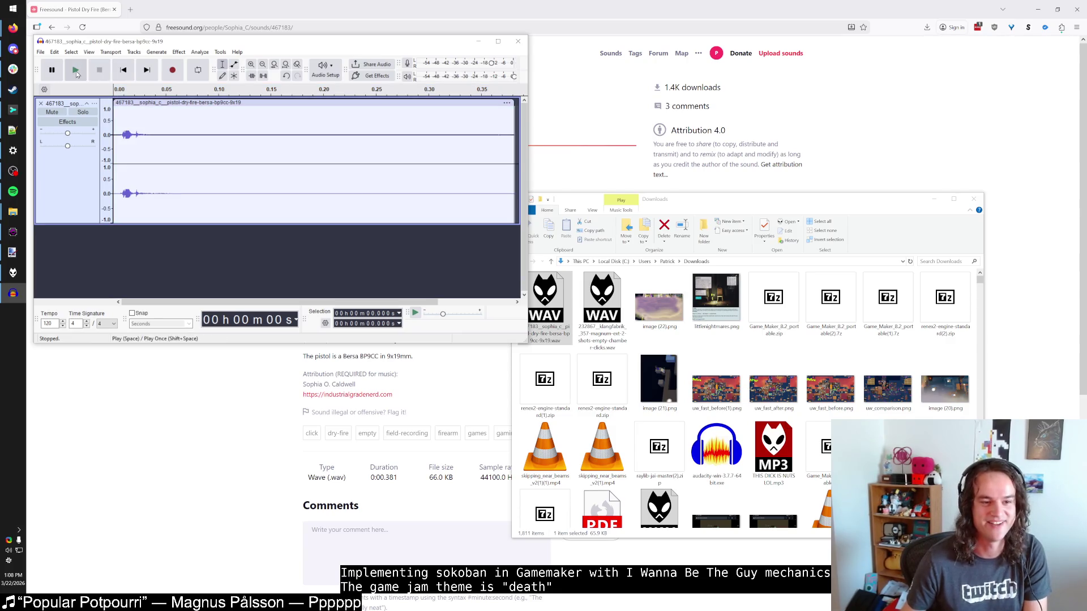
click(77, 70)
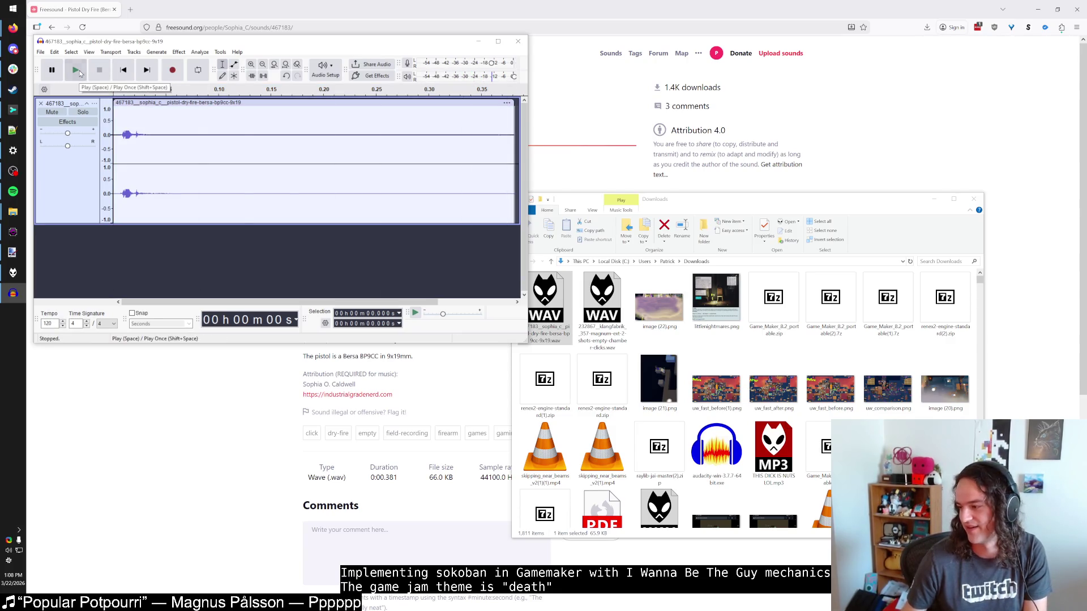
click(77, 70)
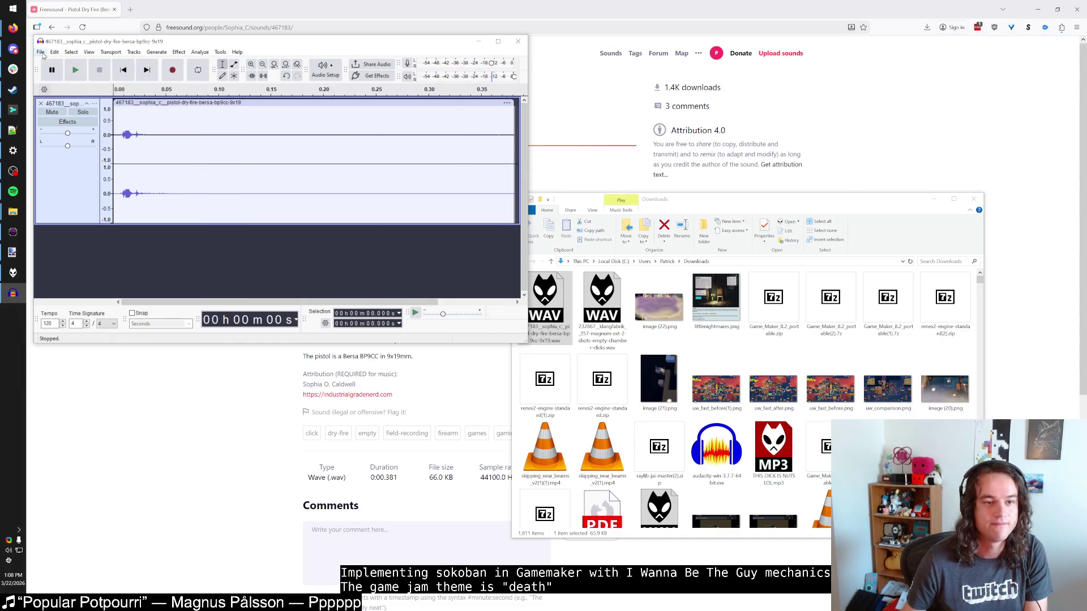
Open sndEnterTeleporter.wav from the game's sounds folder in Audacity.
key(alt+Tab)
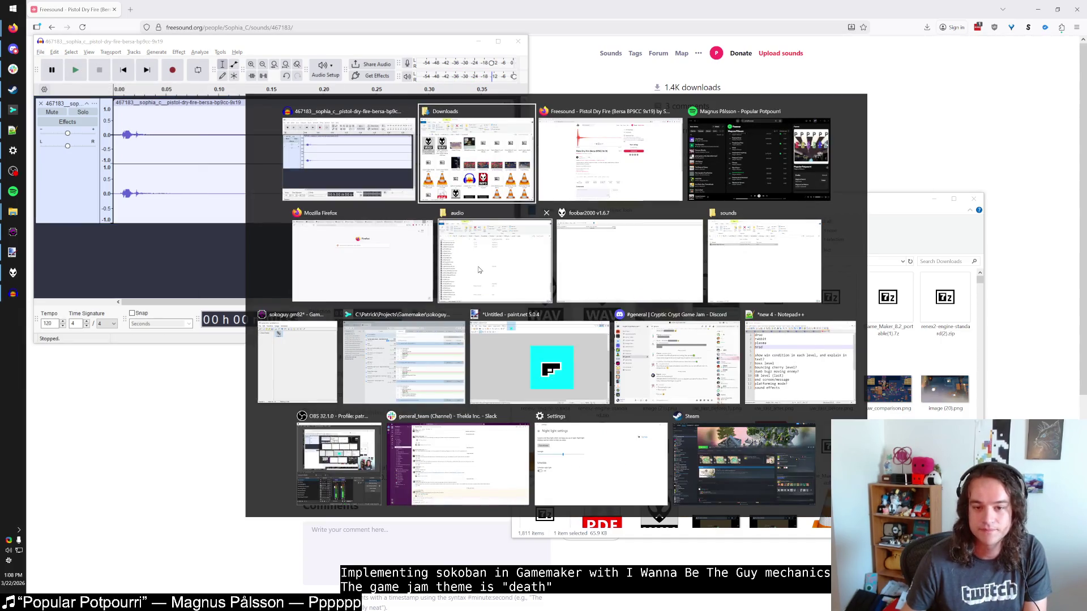
click(765, 260)
right_click(605, 301)
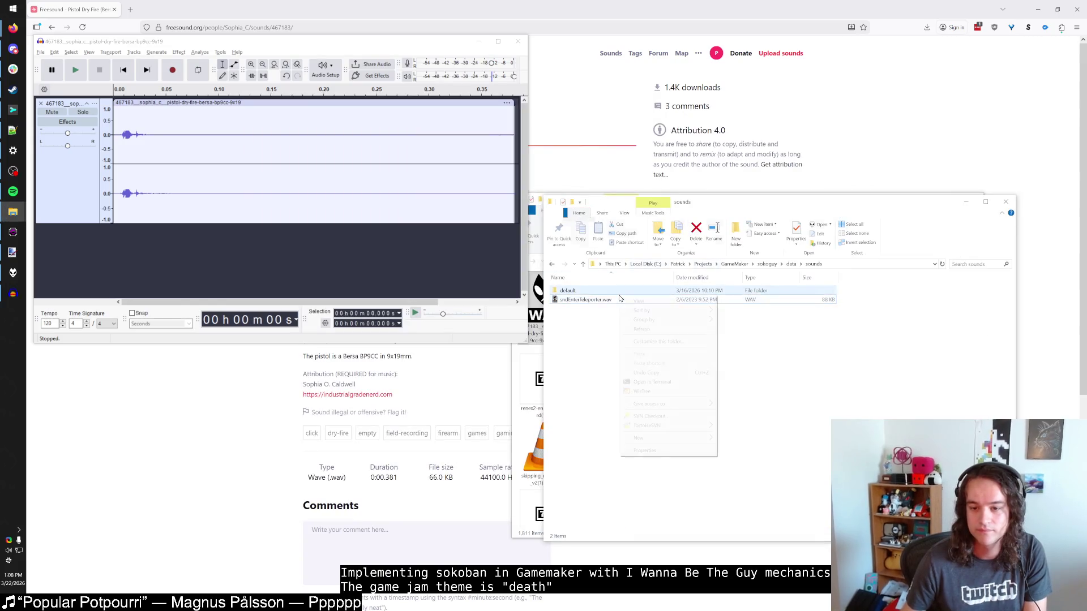
mouse_move(651, 373)
click(741, 373)
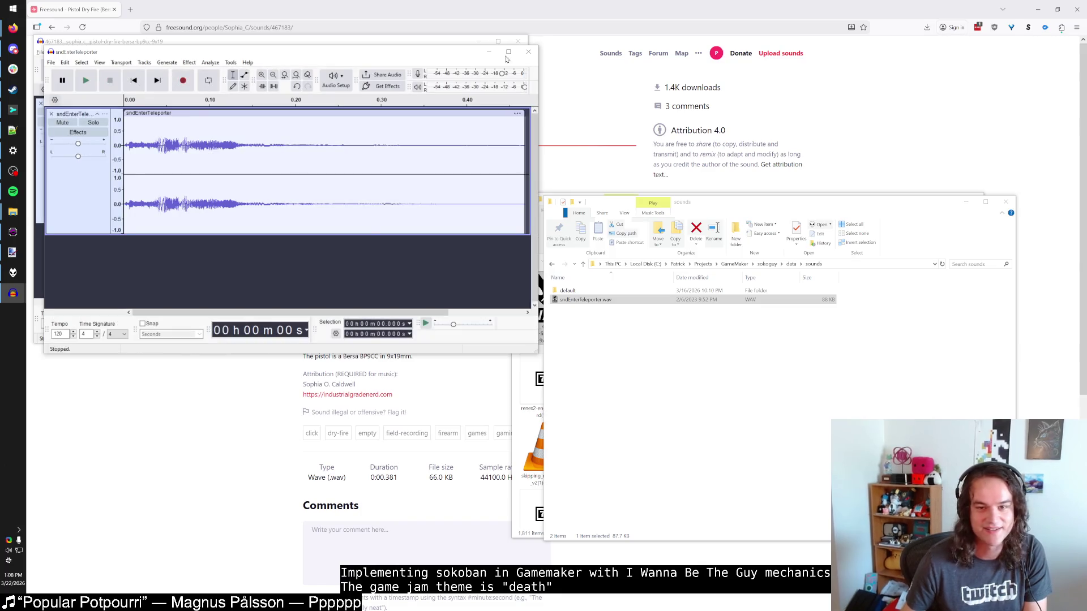
Close the teleporter sound without saving, returning to the quieted pistol clip.
click(531, 55)
click(337, 202)
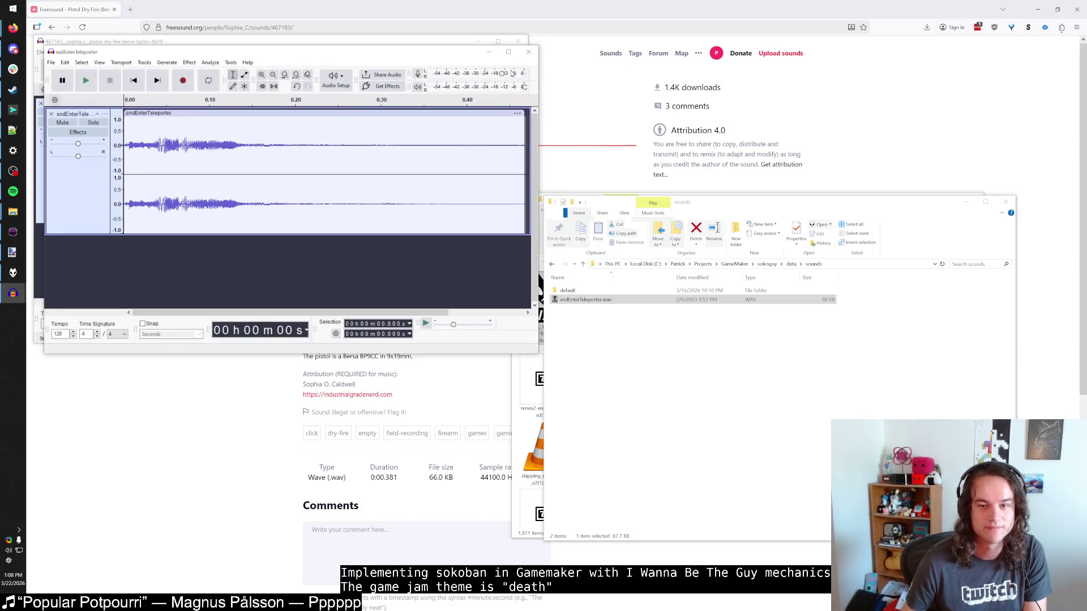
click(310, 202)
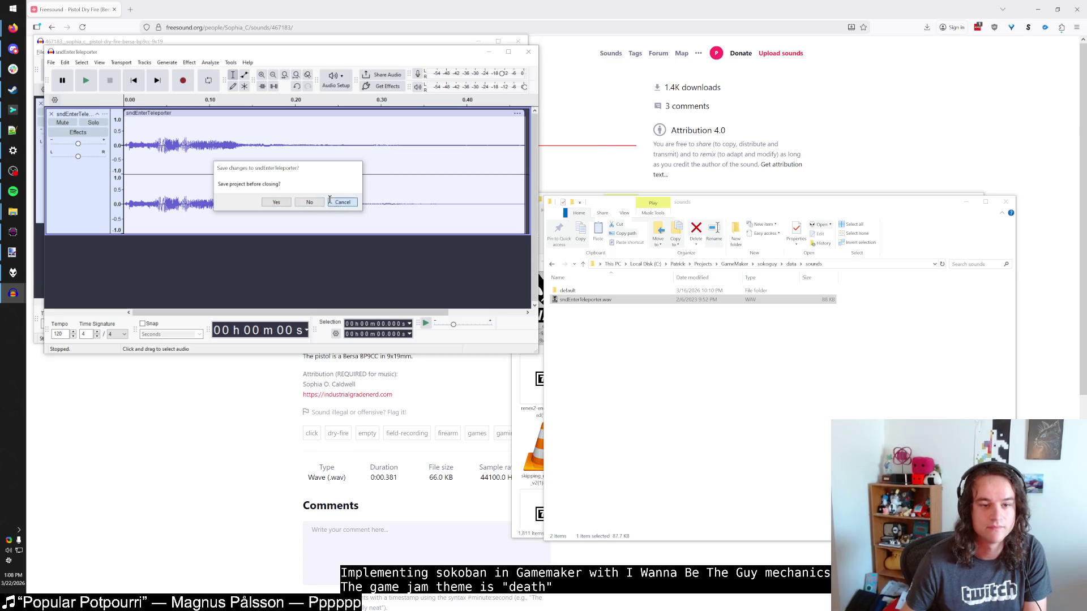
click(528, 52)
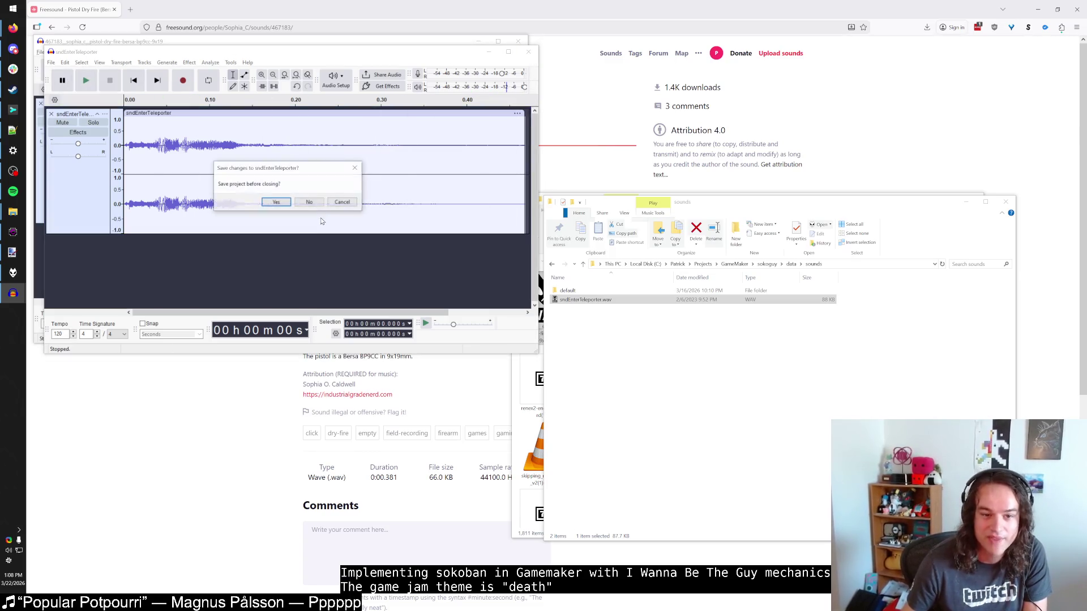
click(308, 202)
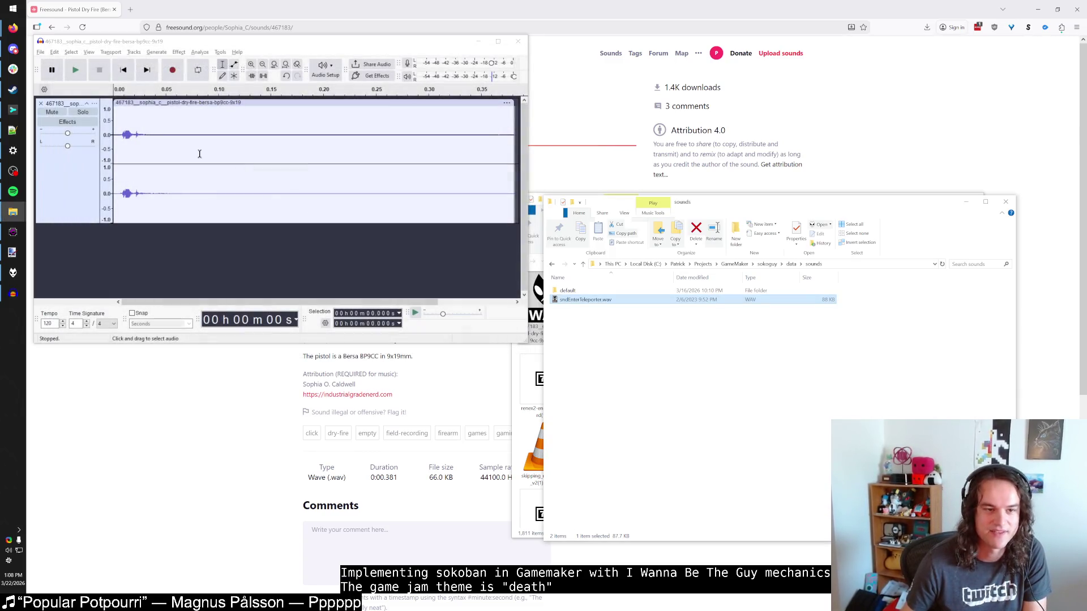
click(40, 52)
Export the quieted pistol clip as a WAV into the game's sounds folder.
click(69, 133)
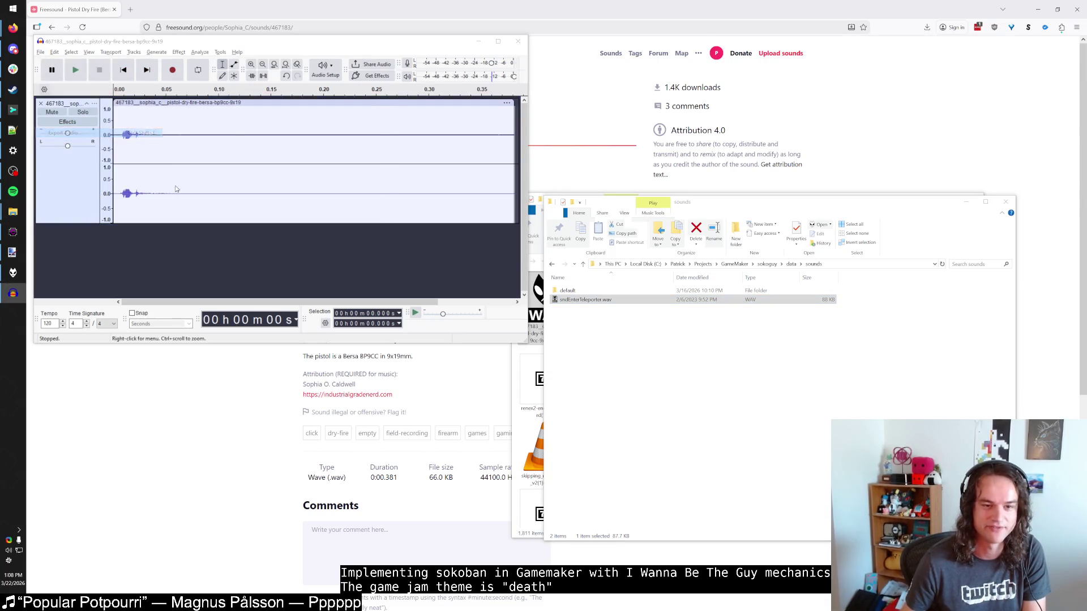
click(273, 149)
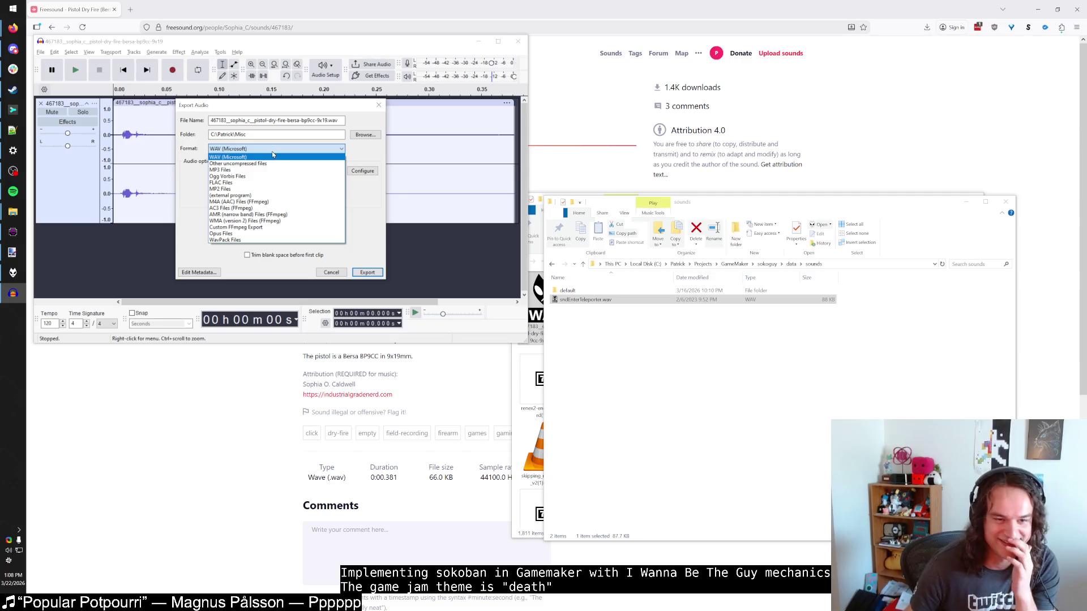
click(272, 156)
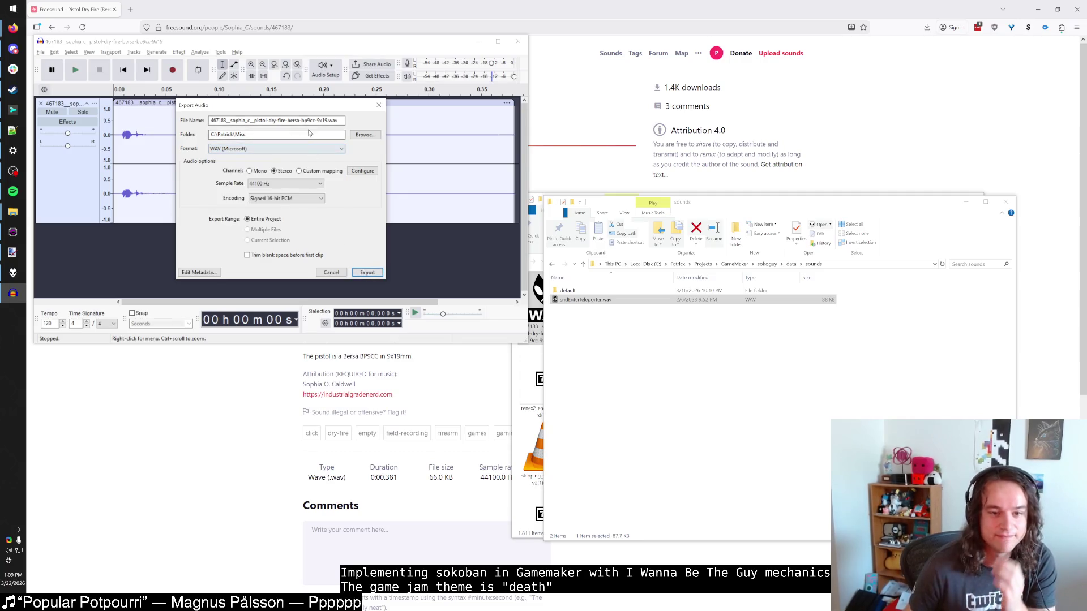
click(380, 270)
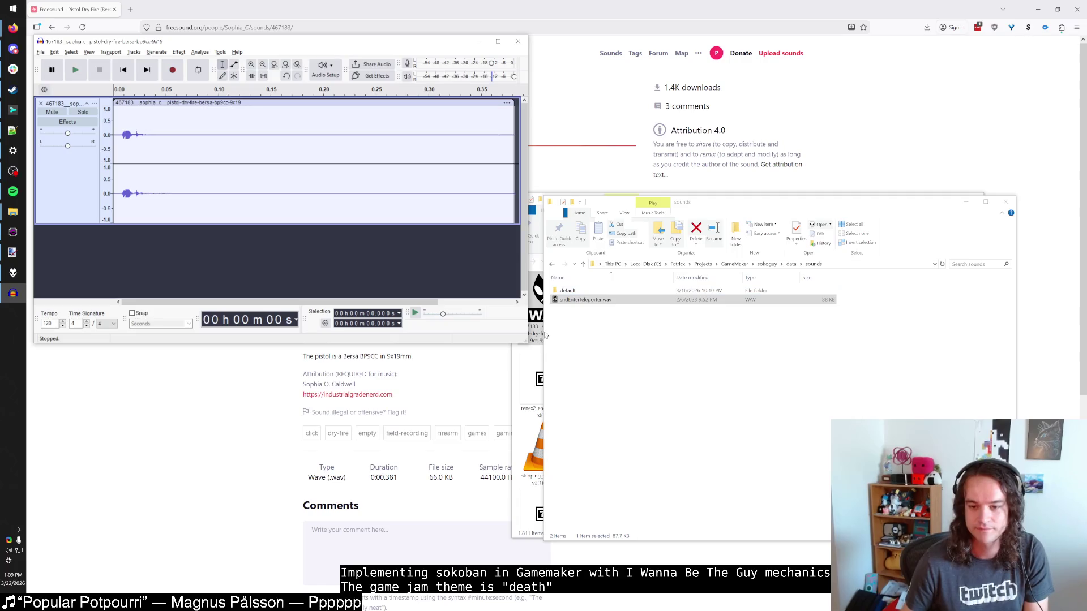
Close Audacity without saving the project.
click(511, 361)
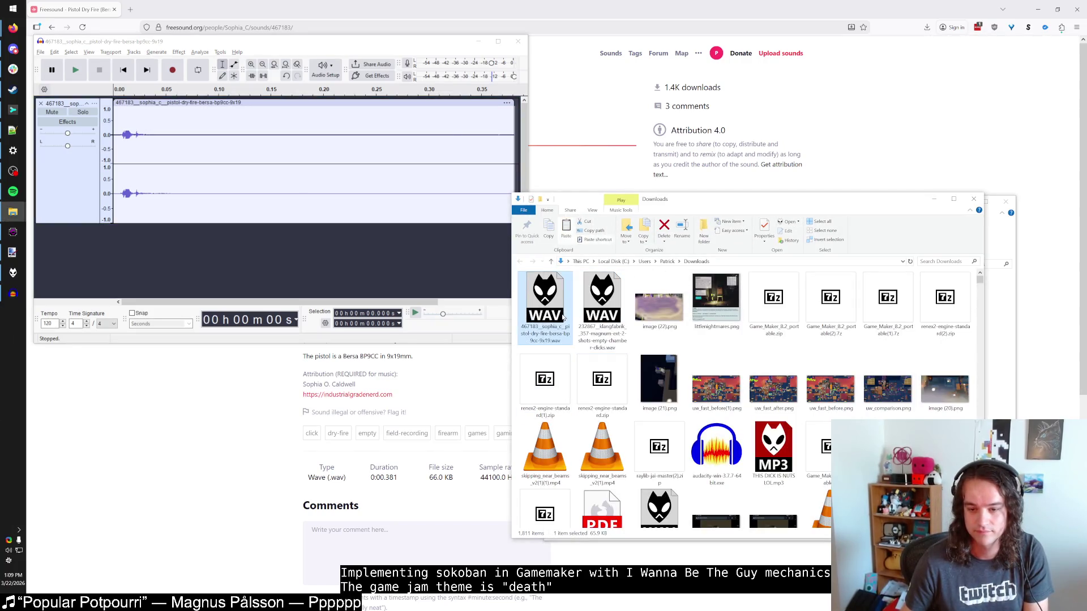
key(alt+Tab)
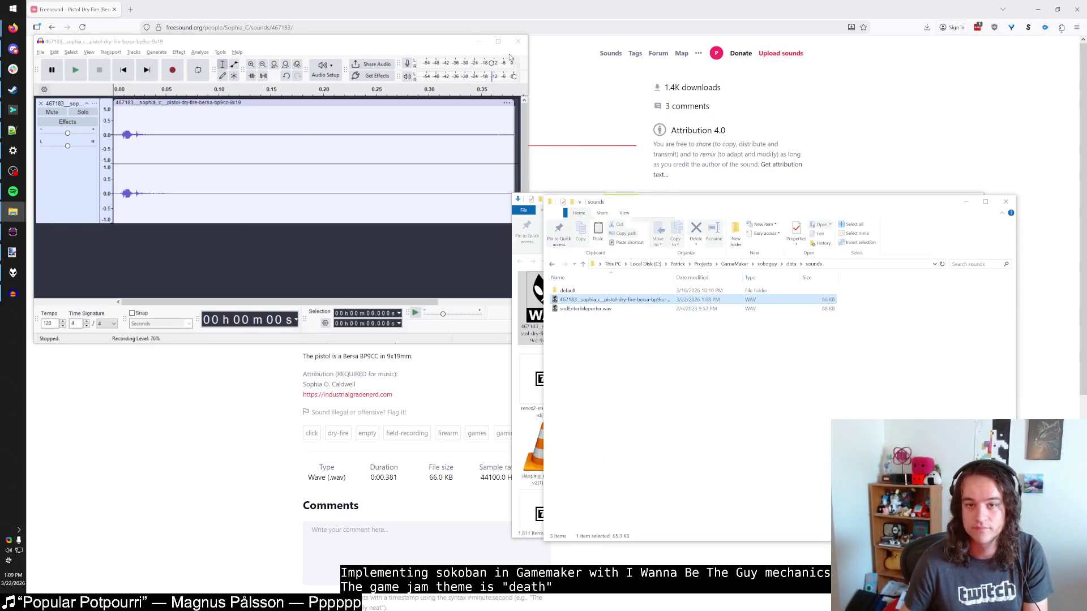
key(alt+F4)
click(297, 191)
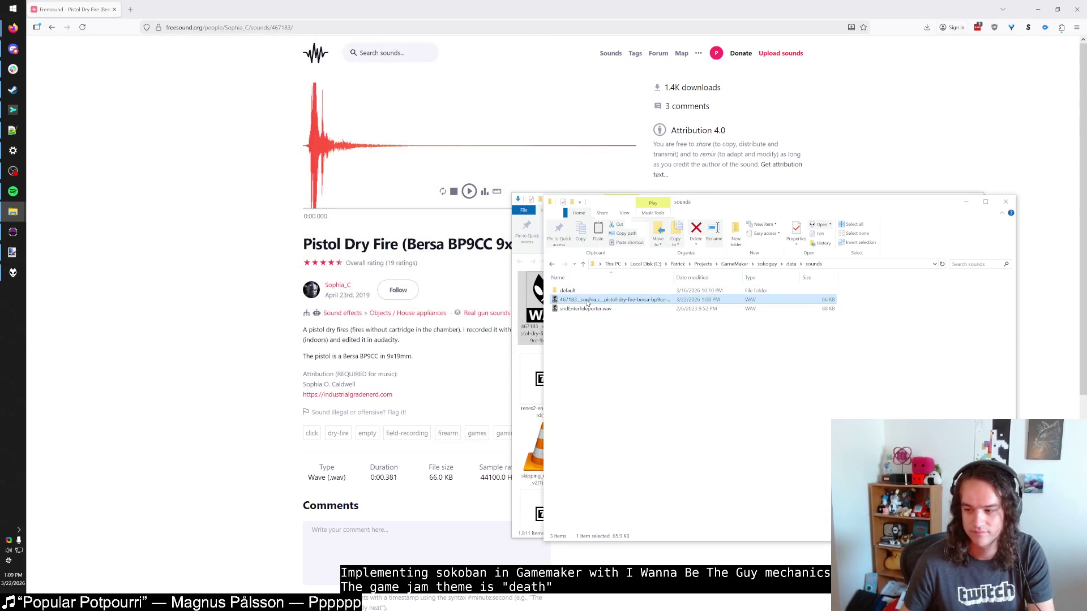
Rename the exported pistol WAV to sndGunEmptyClick.wav.
click(588, 299)
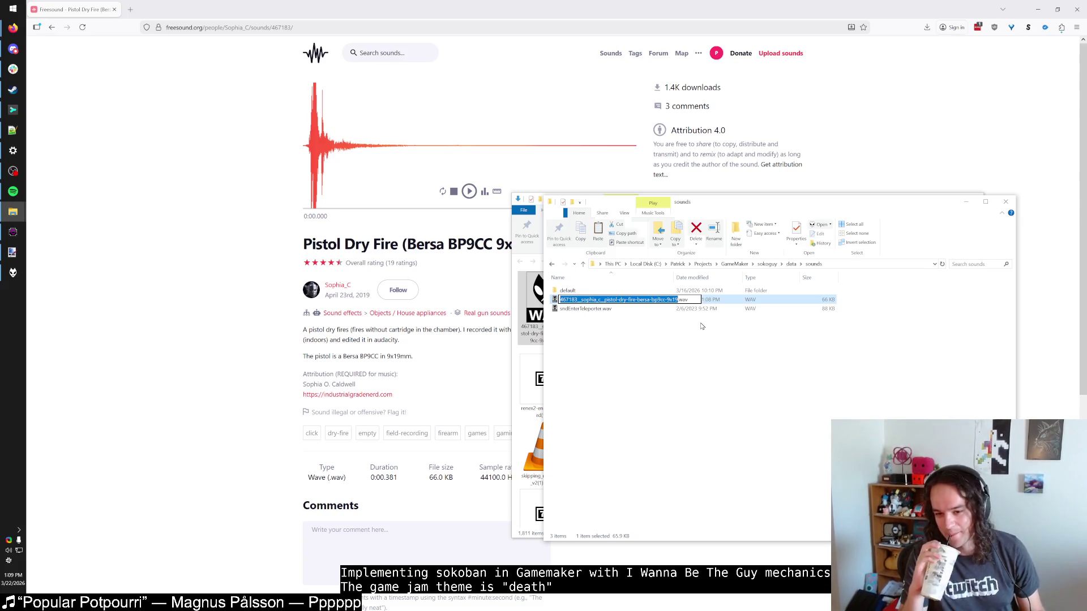
text(snd)
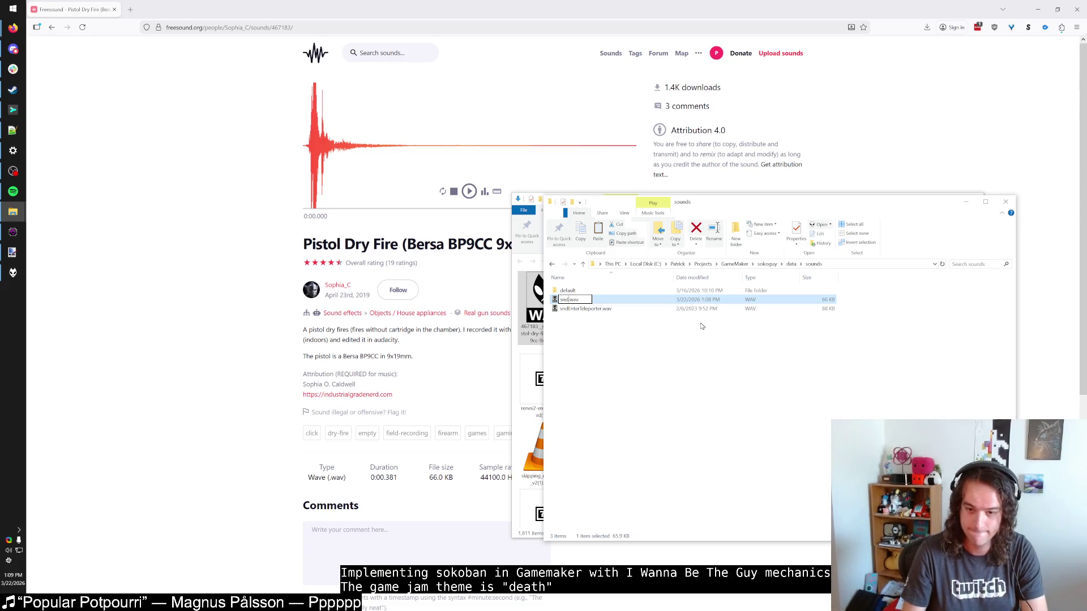
text(GunEmptyClick)
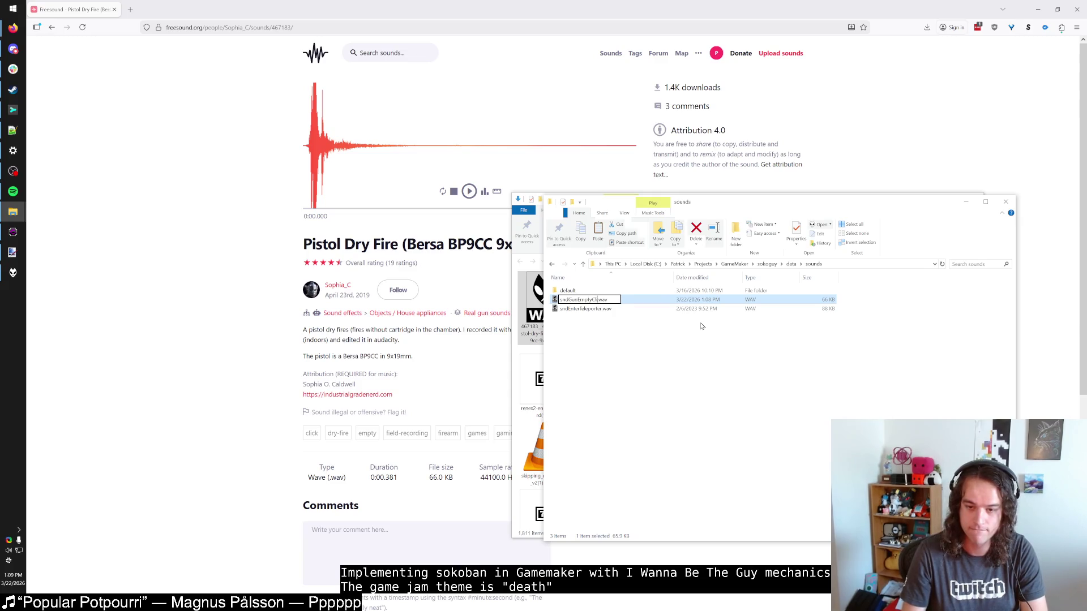
key(Return)
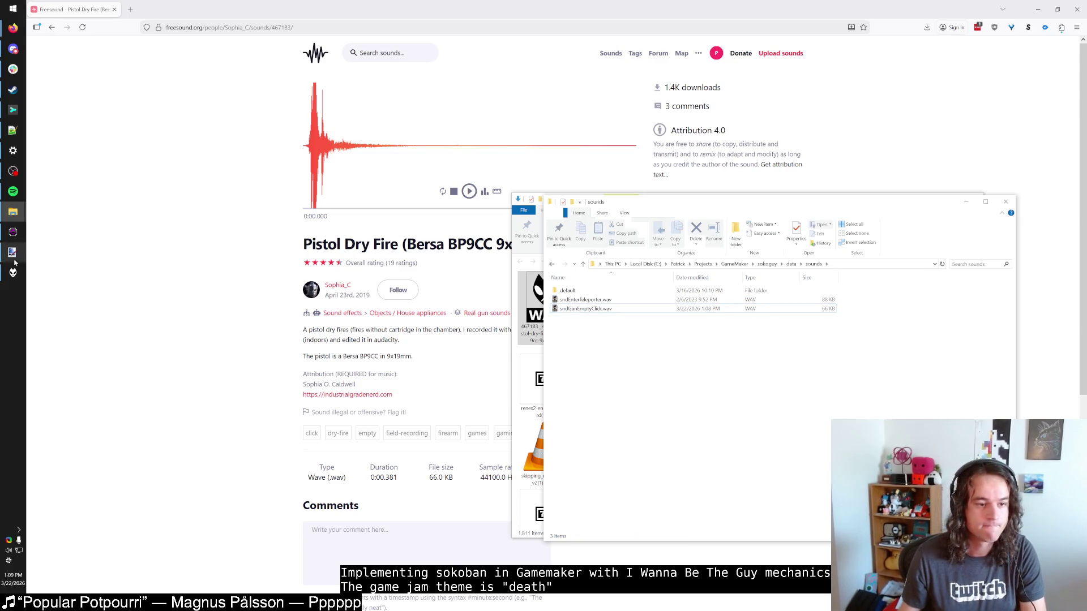
click(14, 232)
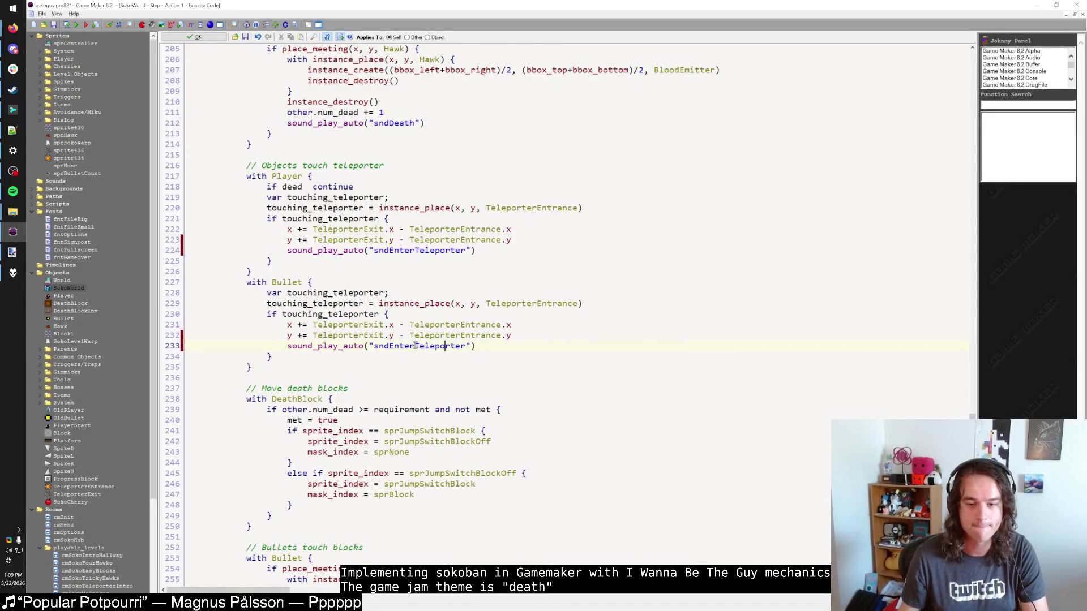
click(479, 249)
key(Return)
text(sndGunEmptyClick)
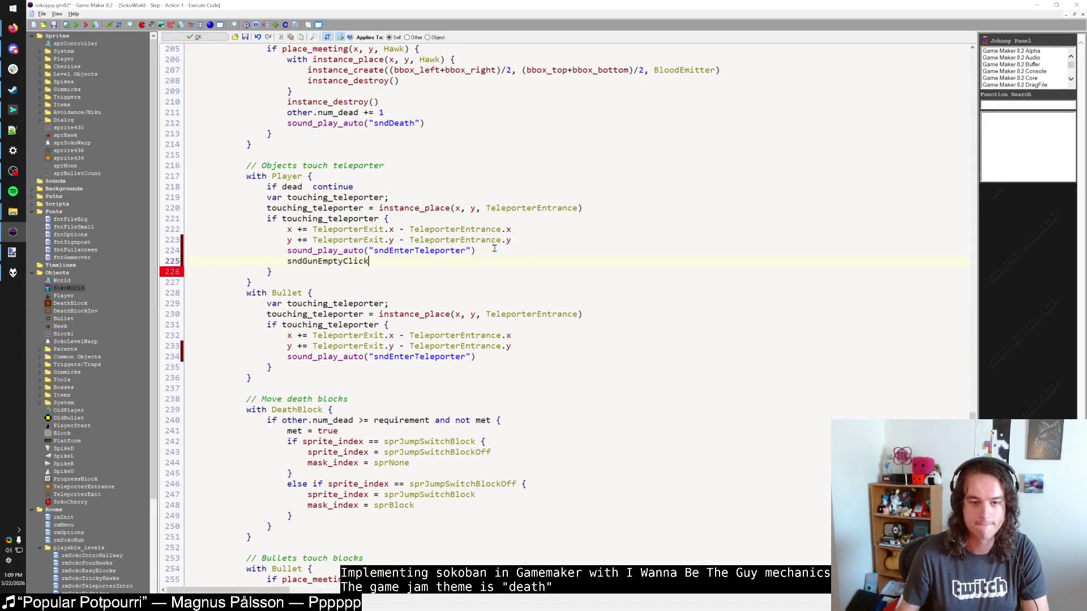
drag(288, 250, 475, 250)
key(ctrl+c)
click(496, 263)
key(ctrl+v)
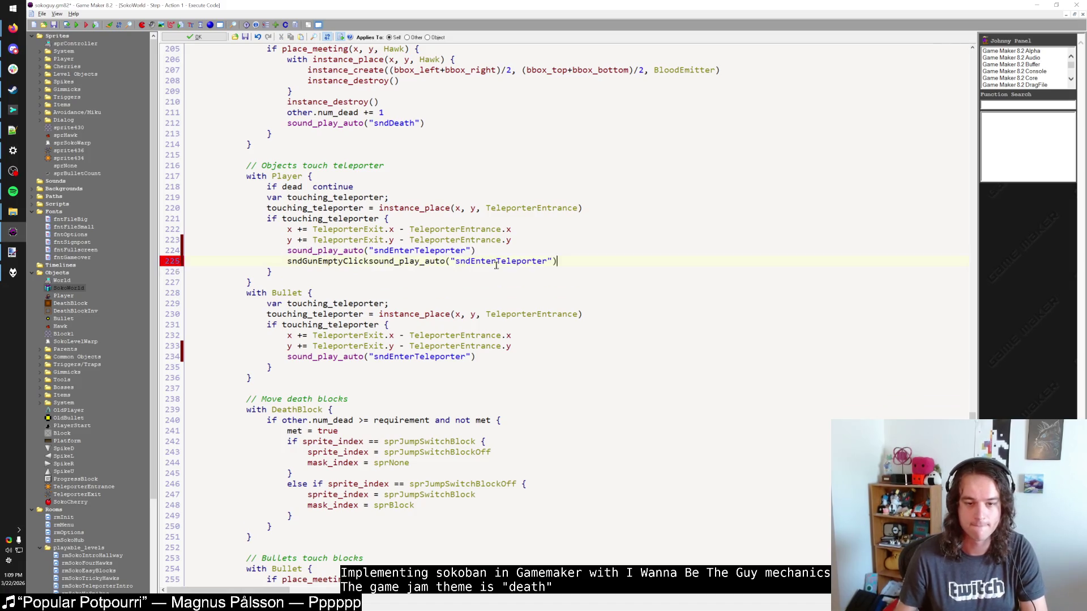
key(ctrl+z)
key(Return)
key(ctrl+v)
double_click(327, 261)
key(ctrl+x)
double_click(419, 272)
key(ctrl+v)
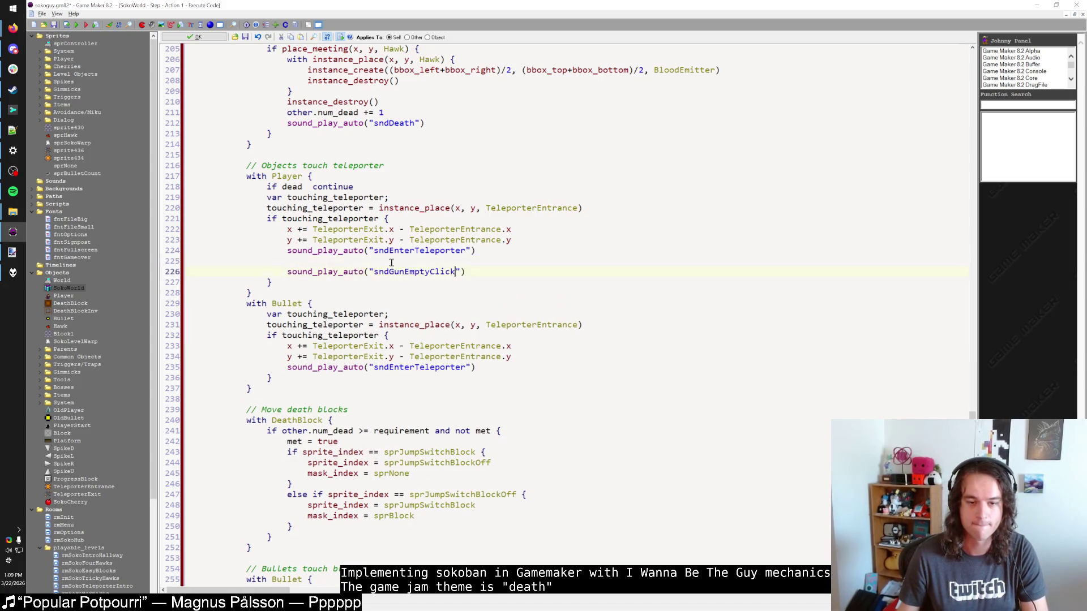
drag(287, 260, 198, 256)
key(Delete)
key(Delete)
drag(466, 261, 294, 267)
key(BackSpace)
key(BackSpace)
key(BackSpace)
scroll(325, 338, up, 5)
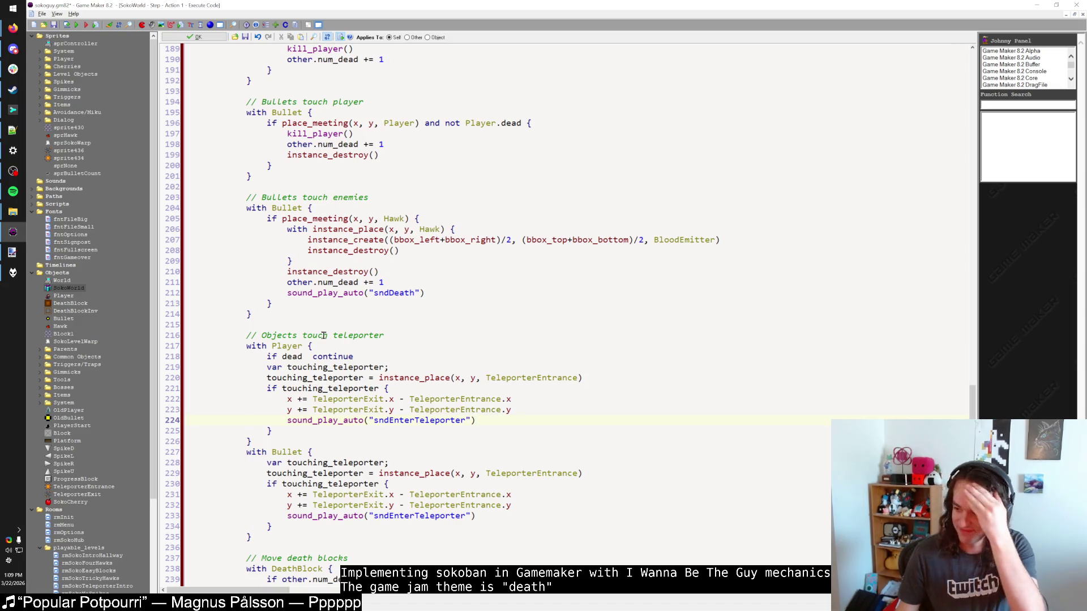
click(386, 308)
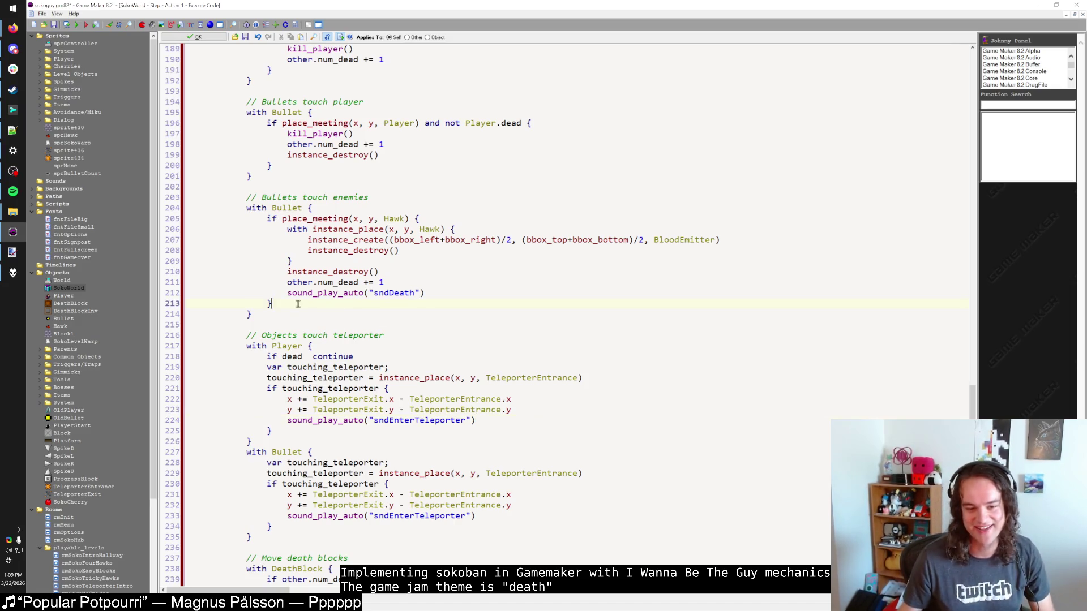
key(Down)
key(Up)
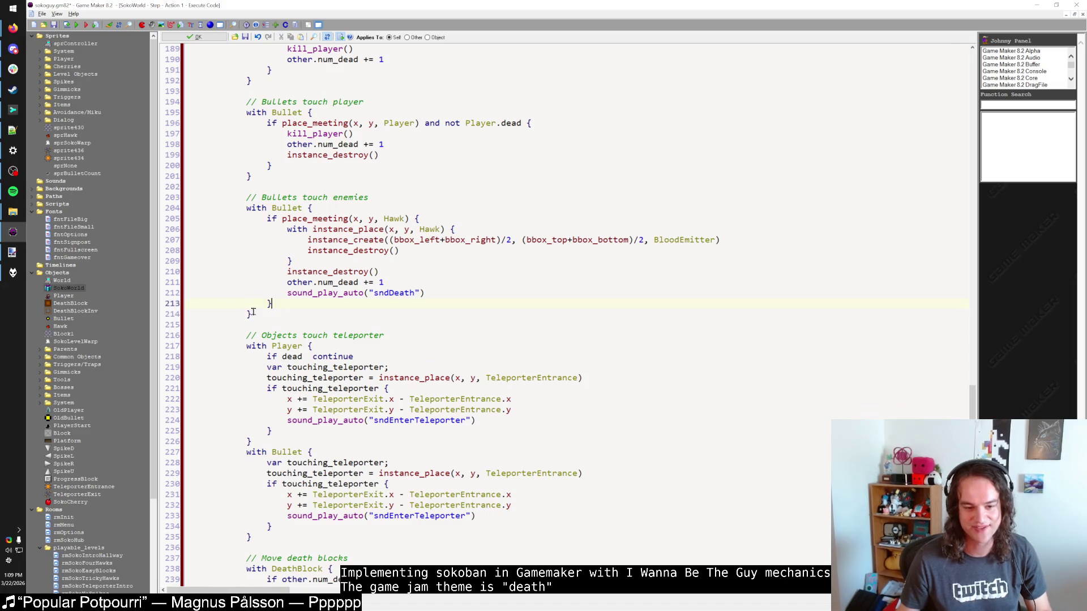
key(Down)
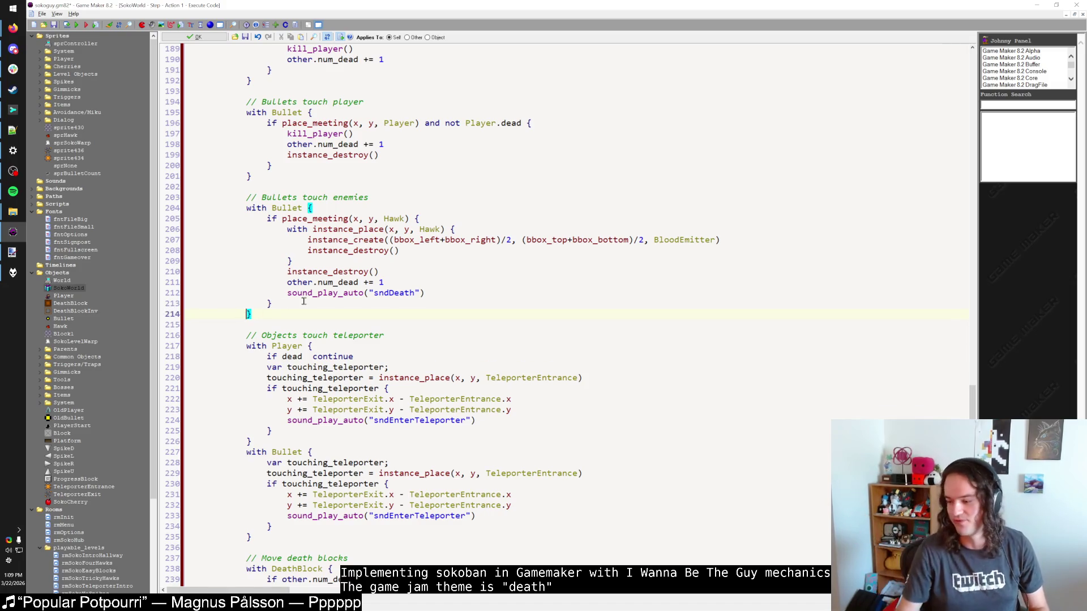
click(274, 302)
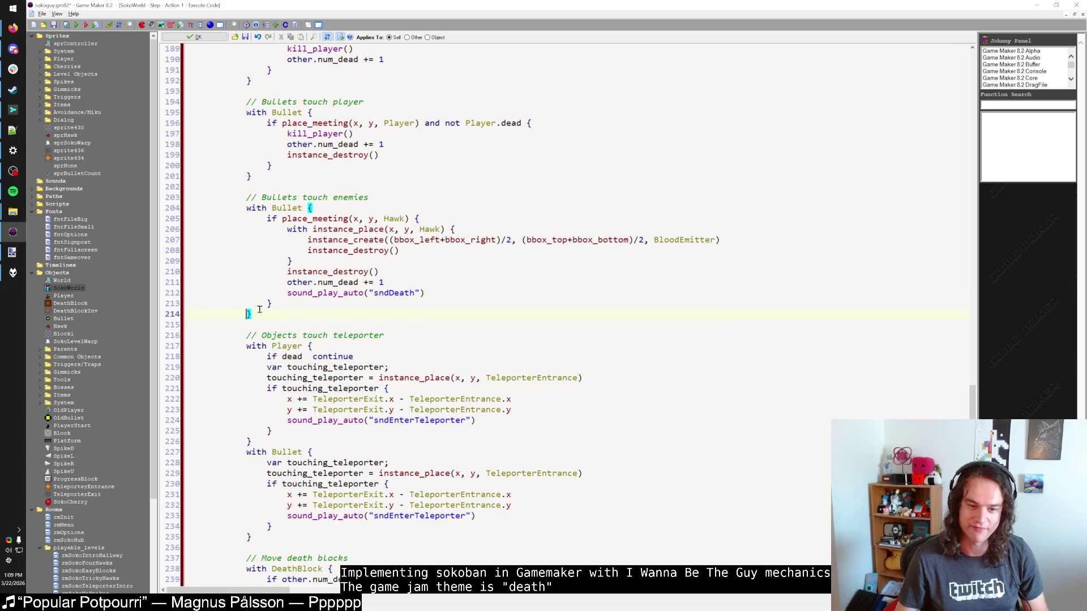
scroll(277, 303, up, 20)
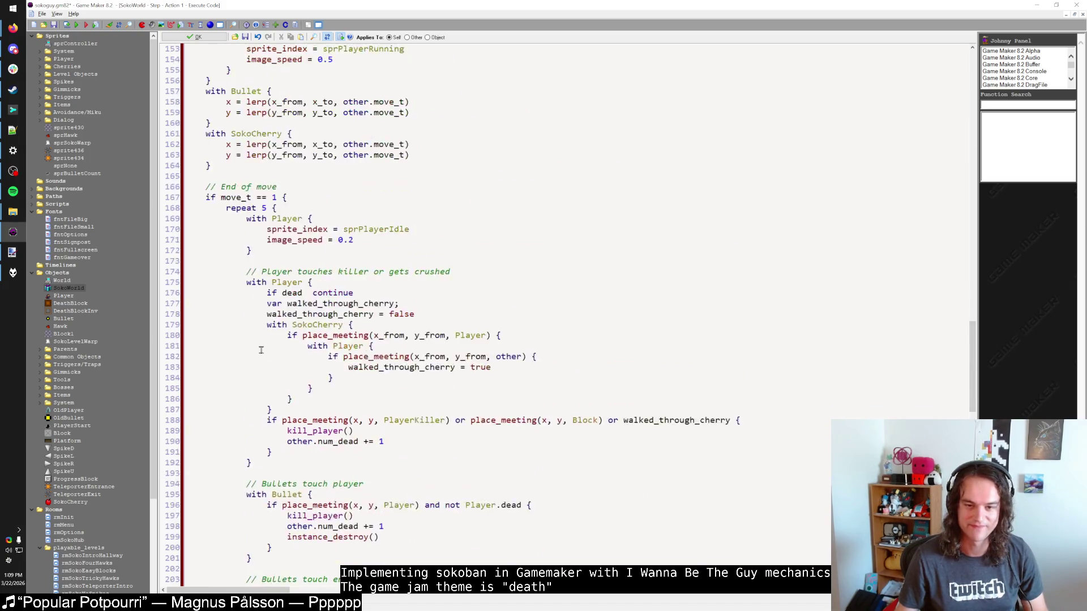
scroll(266, 351, up, 17)
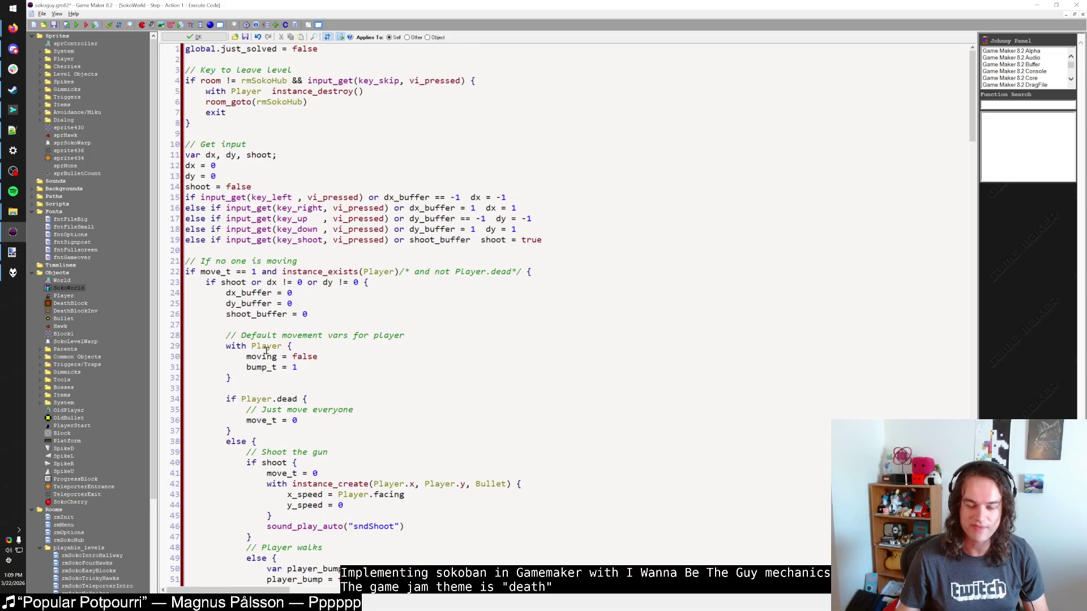
scroll(266, 349, down, 16)
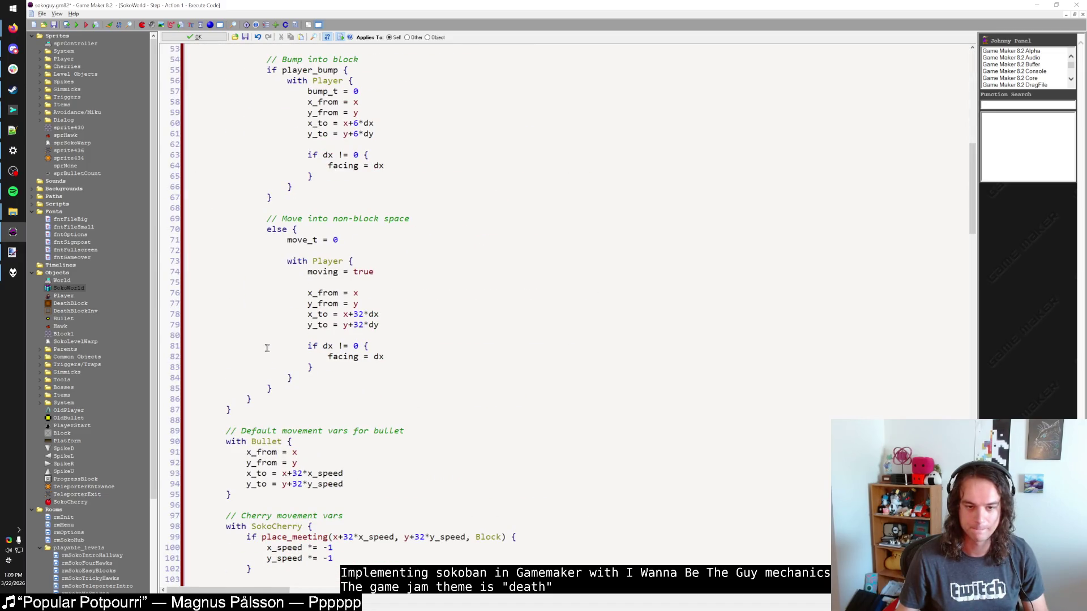
scroll(267, 347, down, 4)
click(309, 240)
click(290, 251)
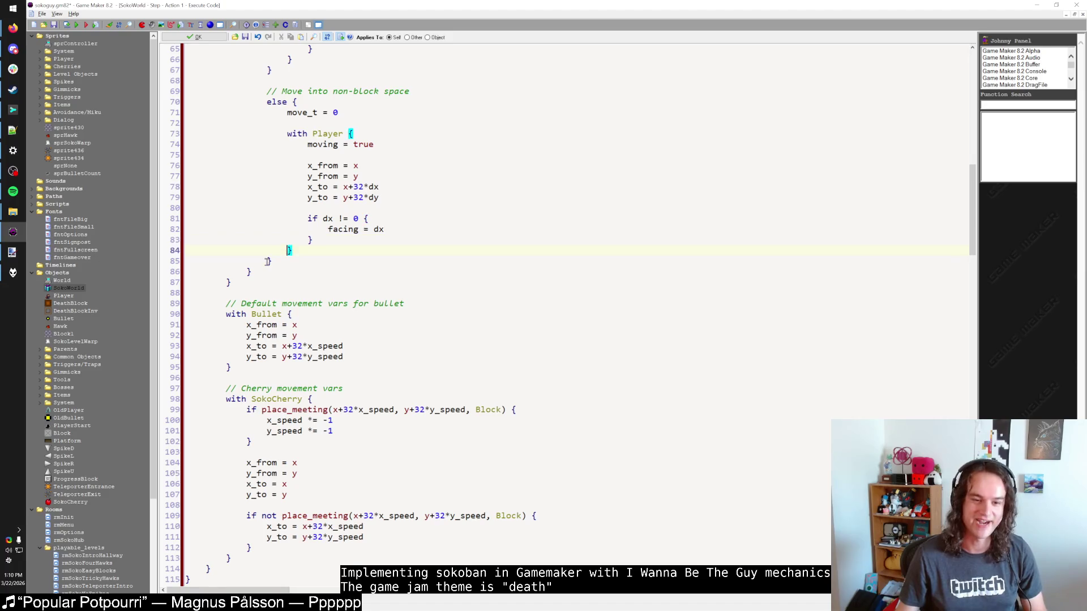
click(270, 261)
click(249, 272)
click(229, 283)
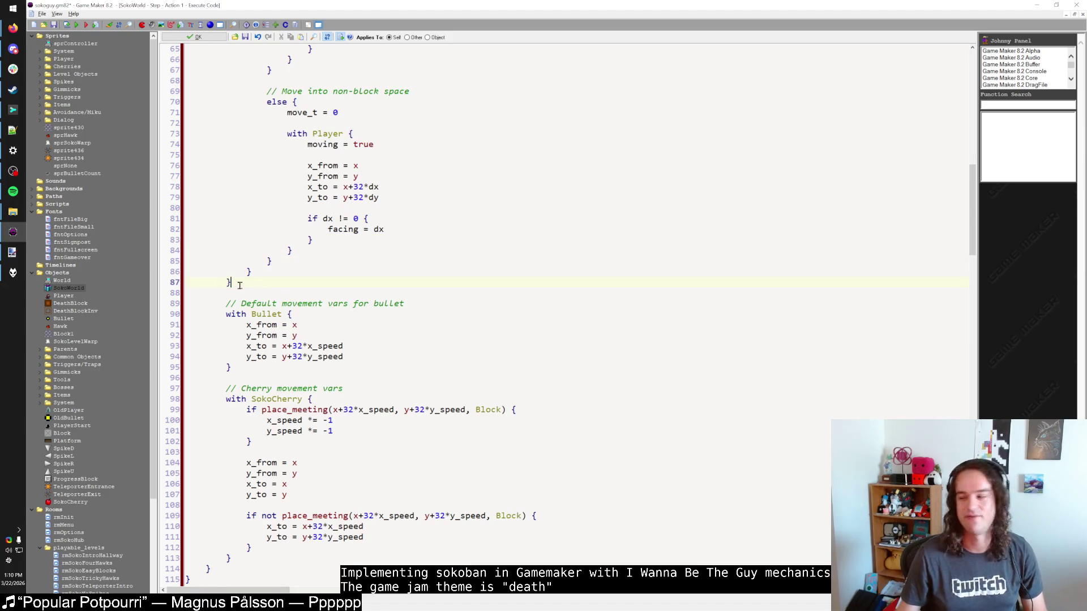
click(249, 272)
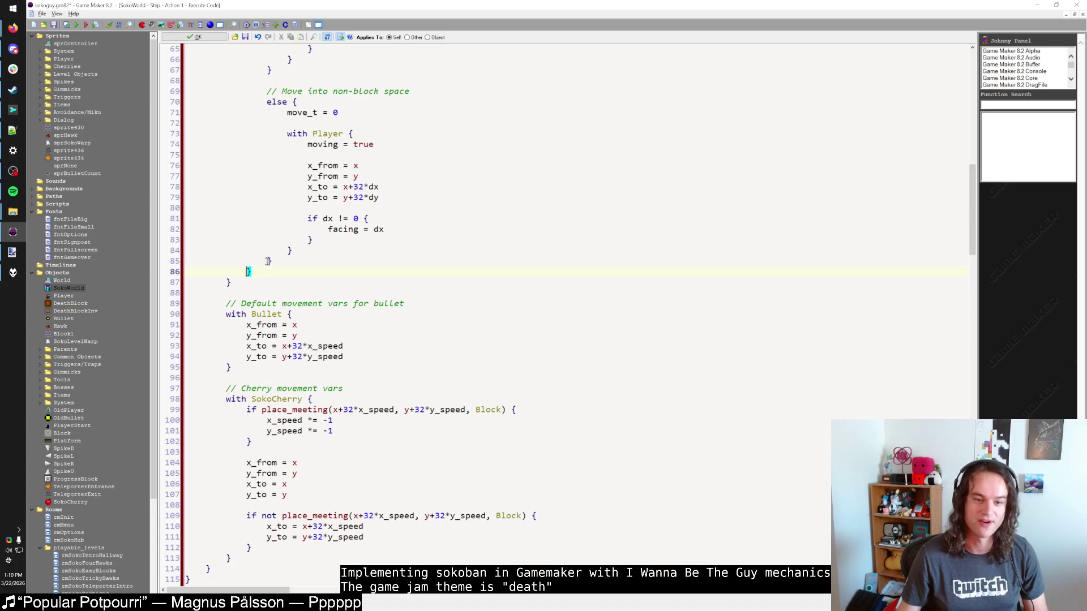
click(269, 262)
click(268, 272)
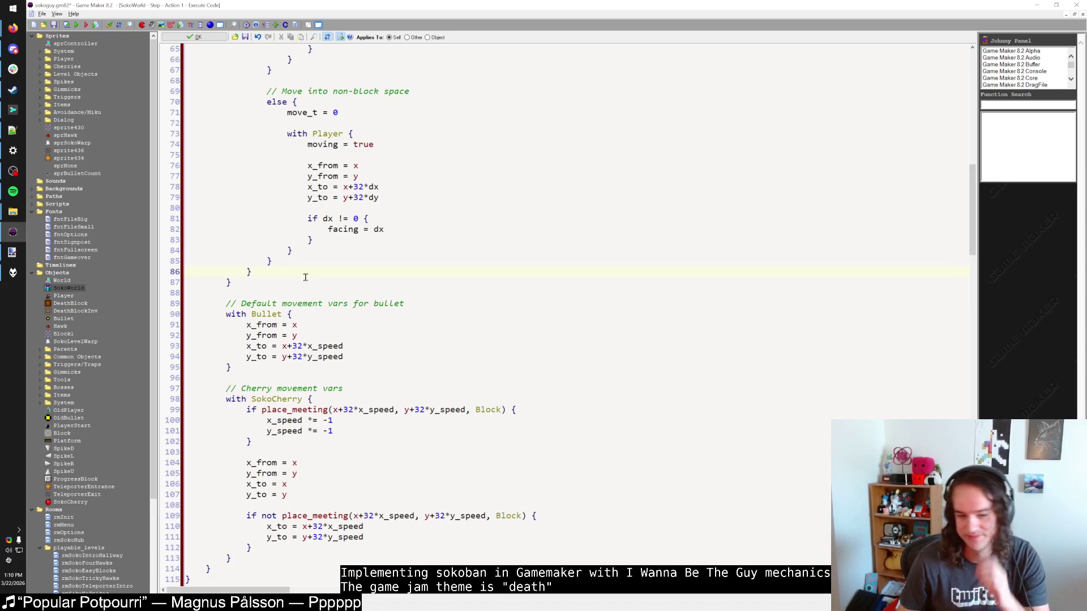
scroll(302, 273, up, 4)
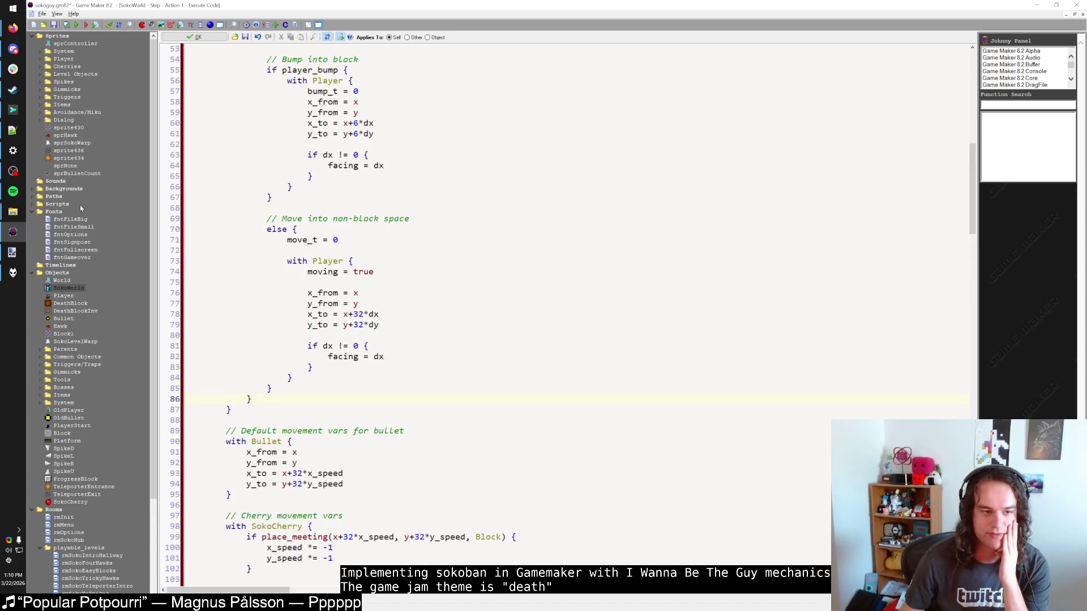
click(13, 191)
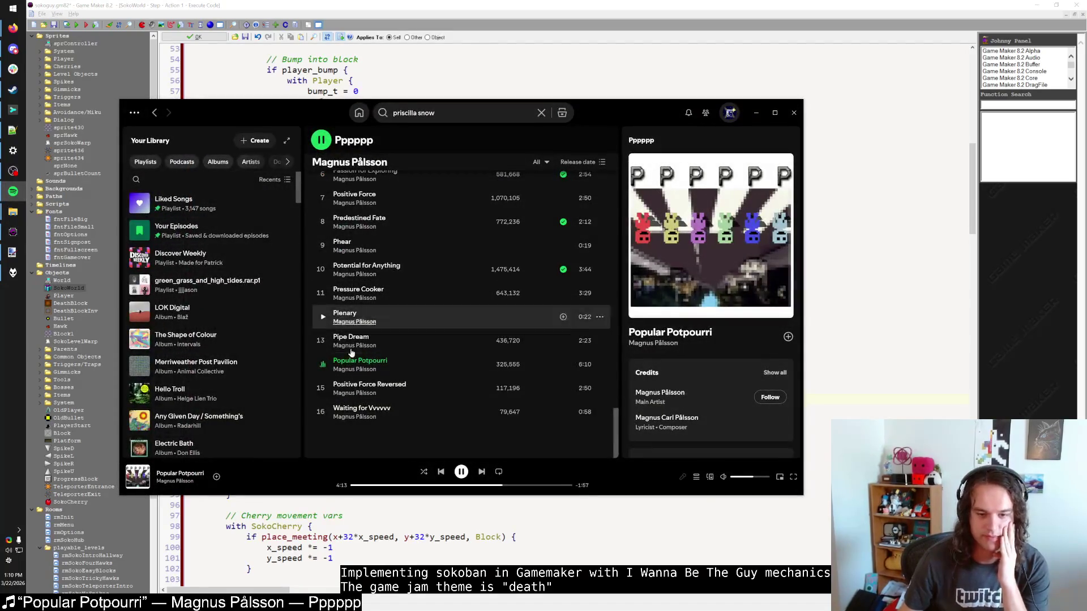
click(755, 112)
scroll(416, 249, up, 9)
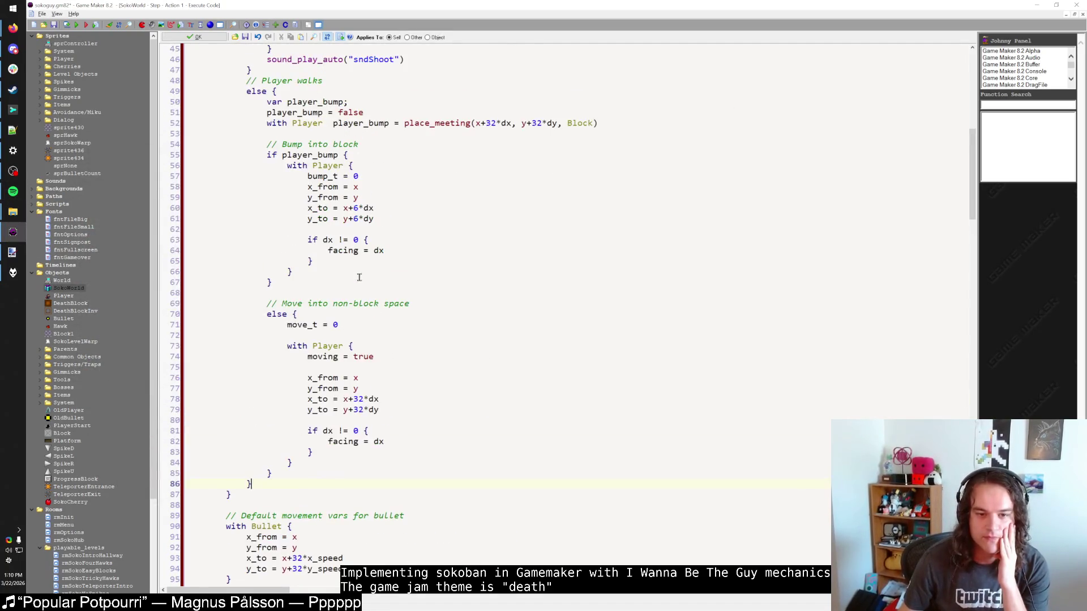
scroll(340, 287, up, 3)
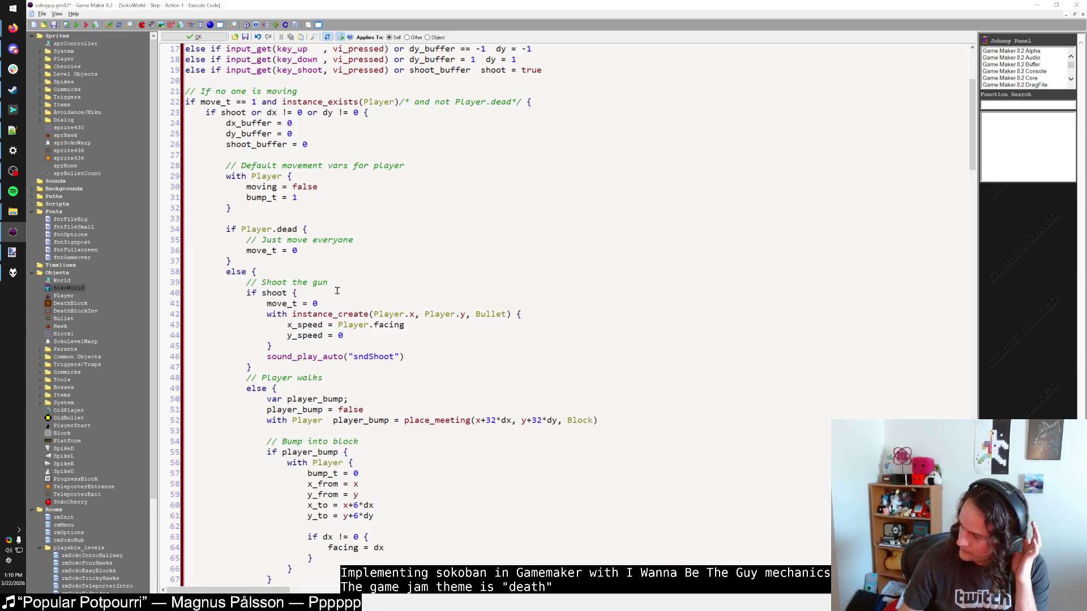
scroll(337, 290, down, 4)
Wrap the bullet and sound lines in an 'if Player.ammo == -1 or Player.ammo > 0' block.
click(409, 230)
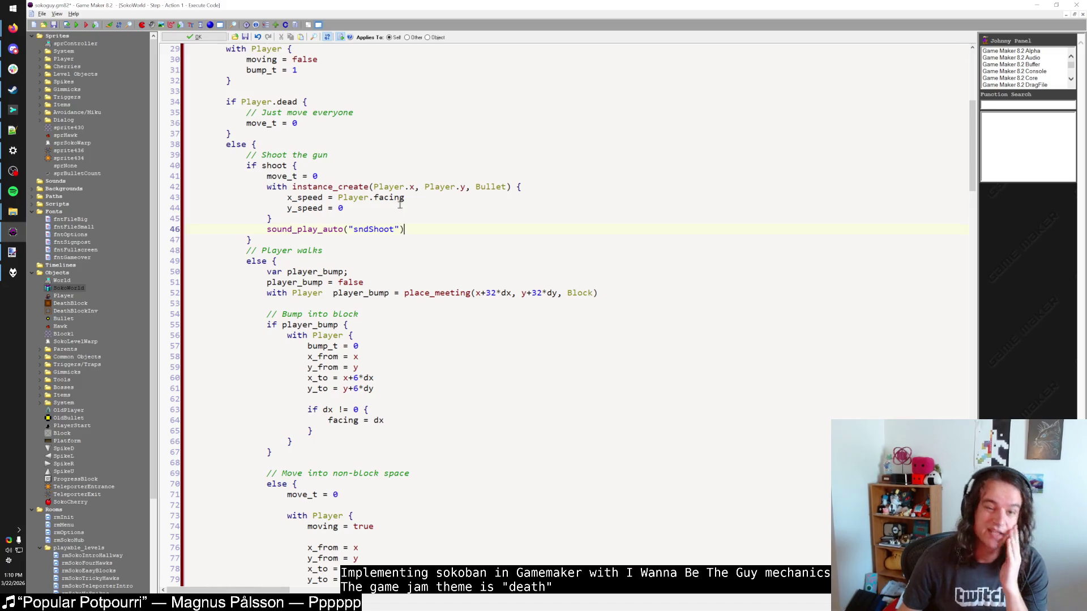
click(383, 179)
key(Return)
text(if )
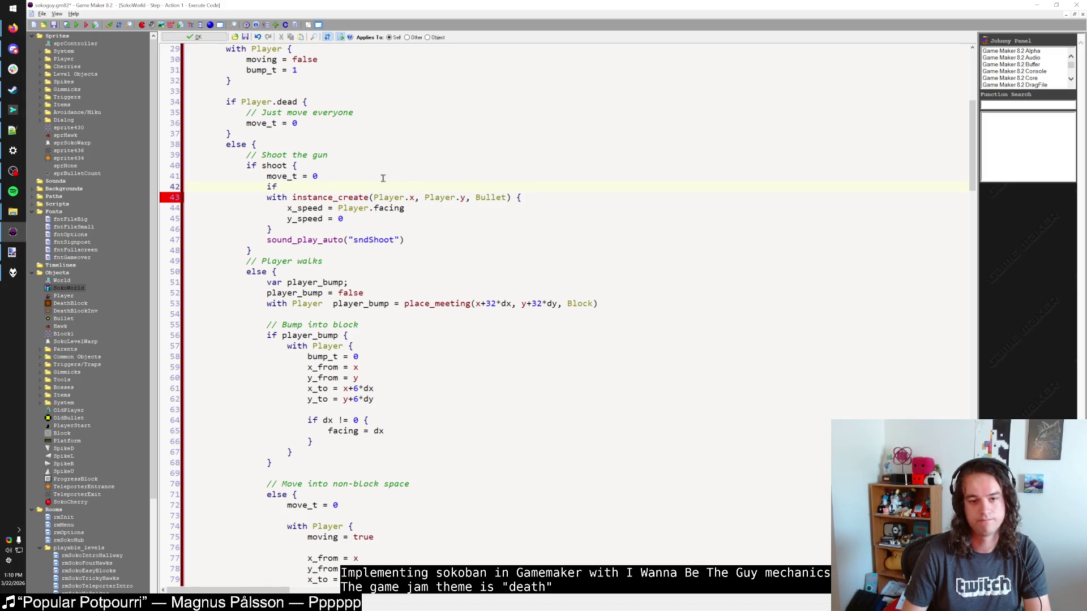
text(Player.ammo >)
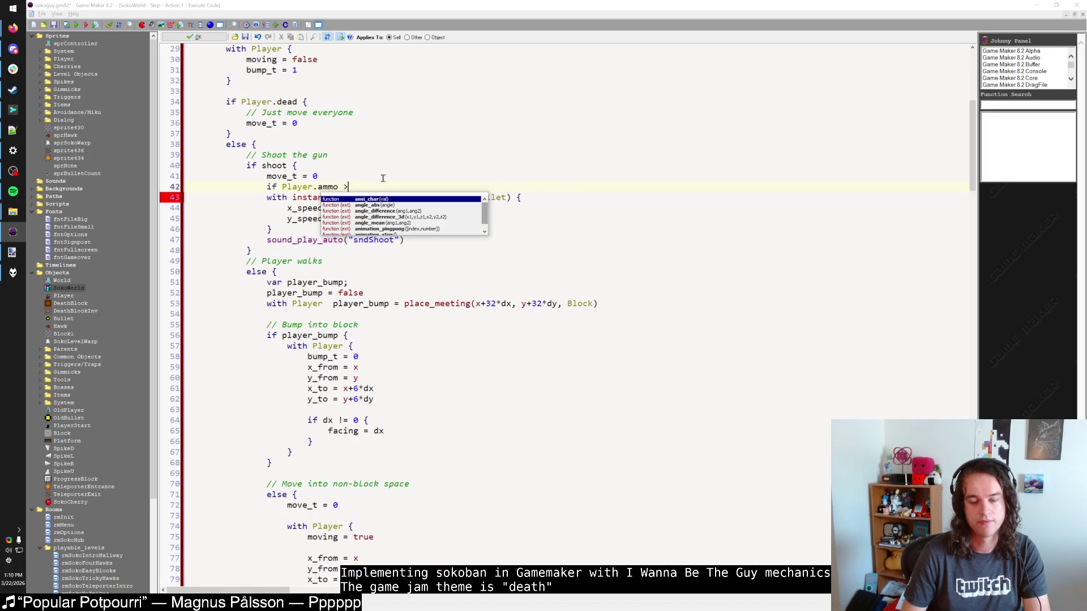
key(Escape)
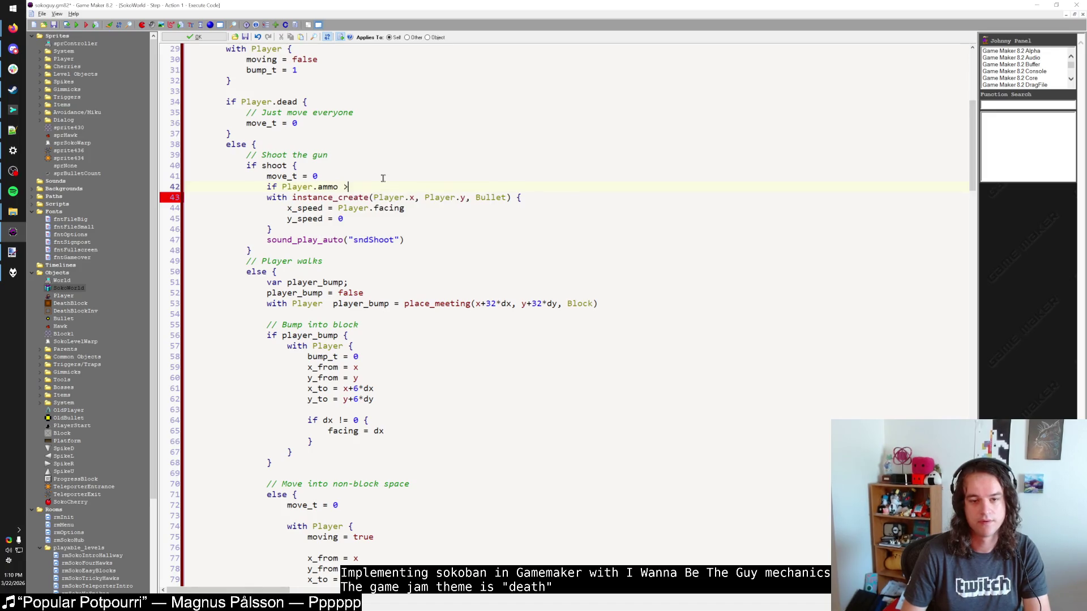
text(== -1 or Player.ammo > 0)
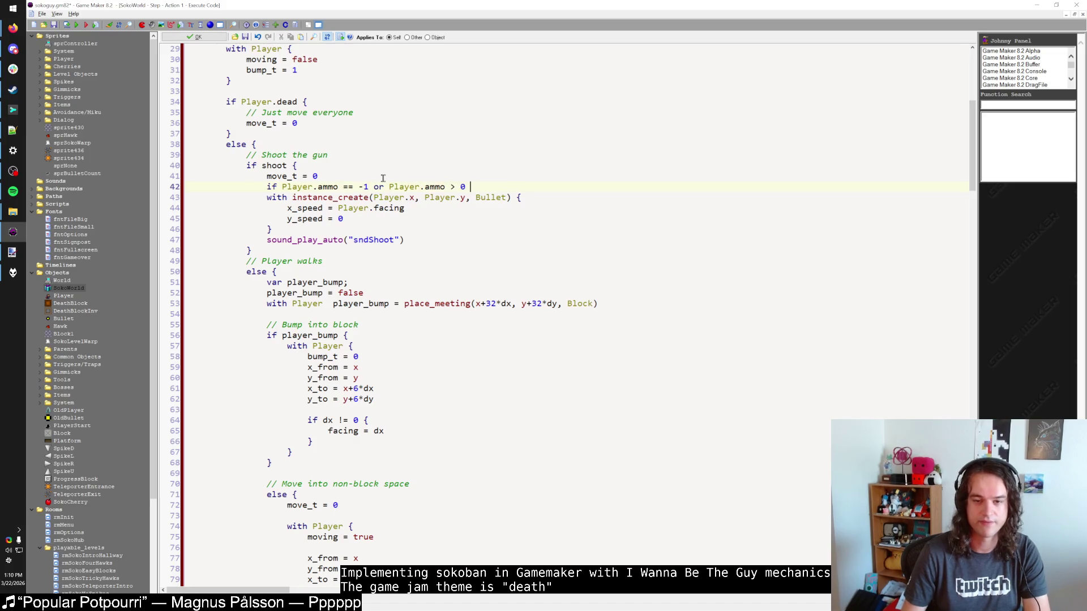
key(Down)
key(Down)
key(Down)
key(End)
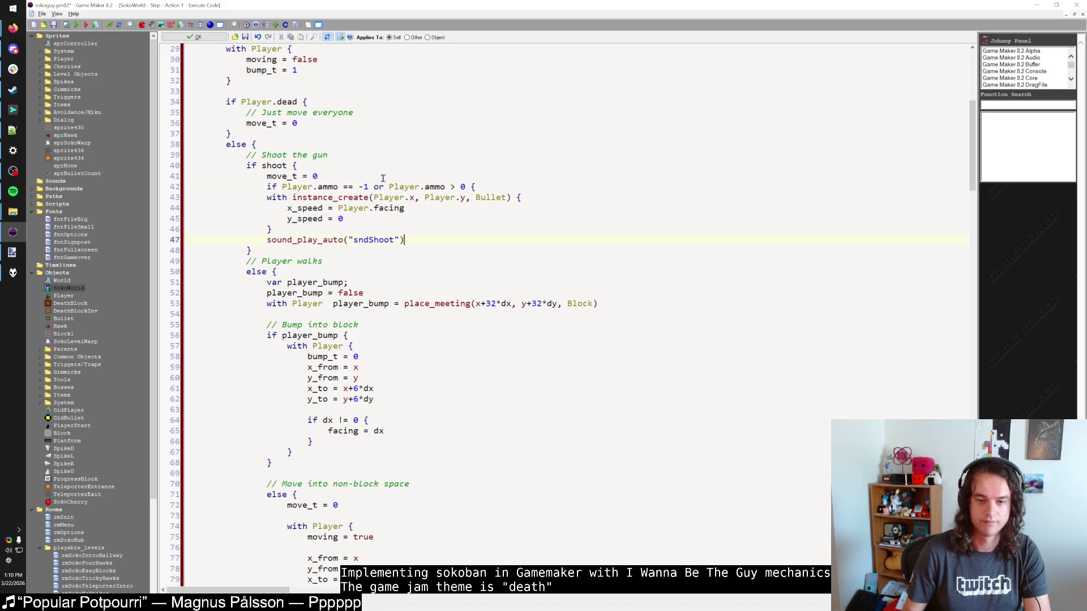
key(Return)
text(})
key(Up)
key(shift+Up)
key(shift+Up)
key(shift+Up)
key(Tab)
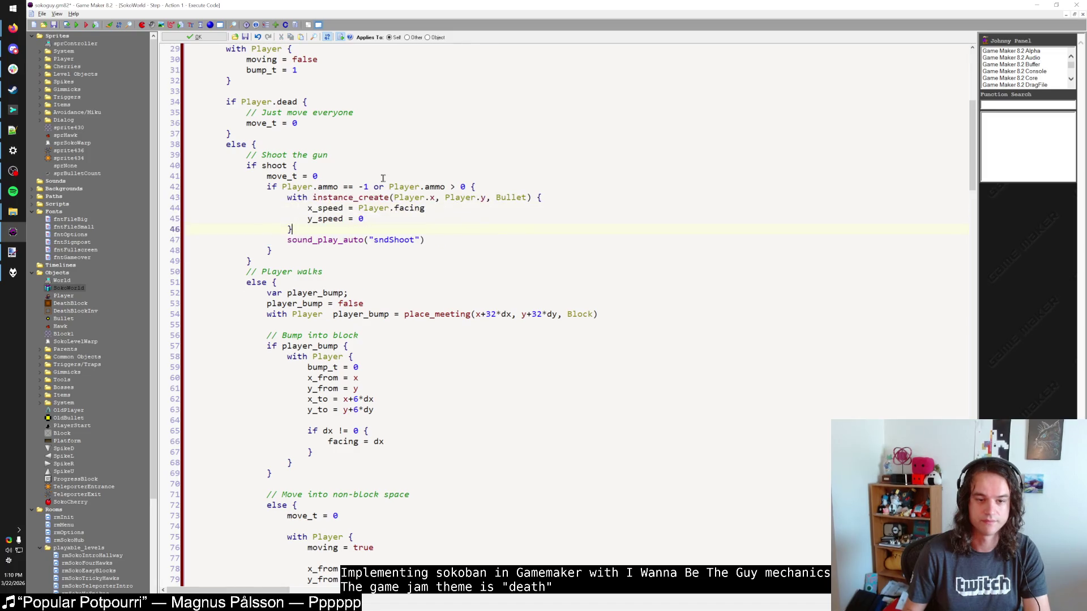
key(Down)
key(Down)
key(End)
Change the condition to Player.ammo == 0 and add an else branch decrementing ammo unless -1.
key(Return)
text(else {)
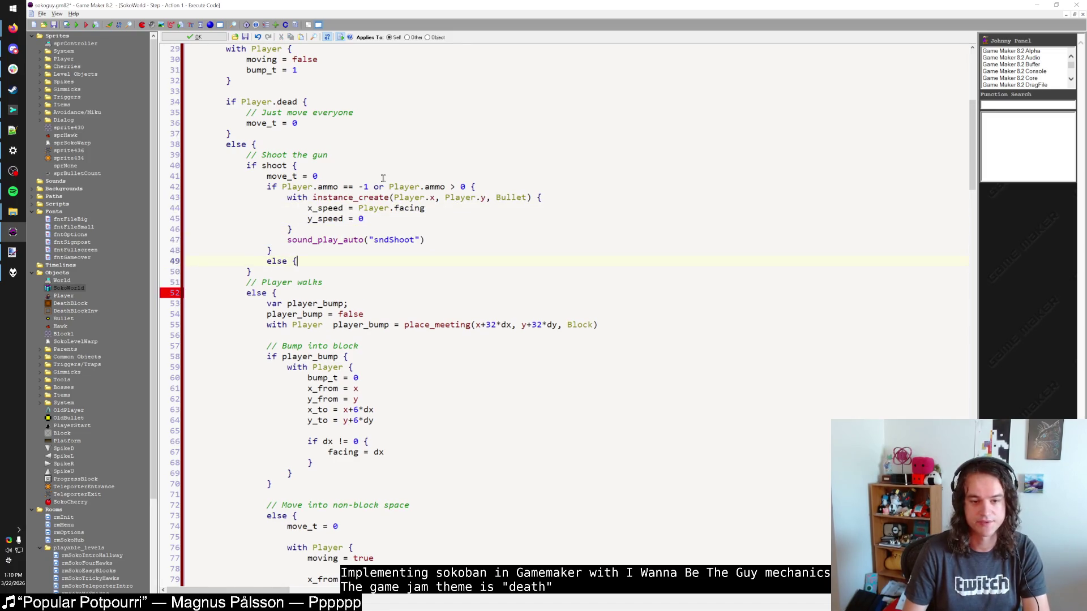
key(ctrl+z)
drag(342, 186, 476, 187)
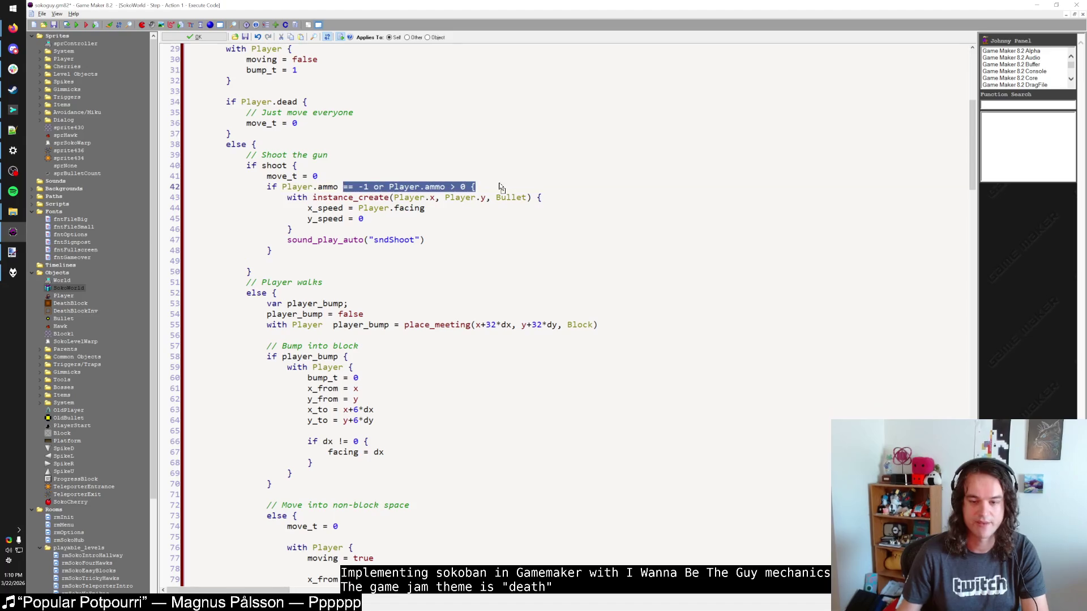
text(== 0)
key(Return)
text(})
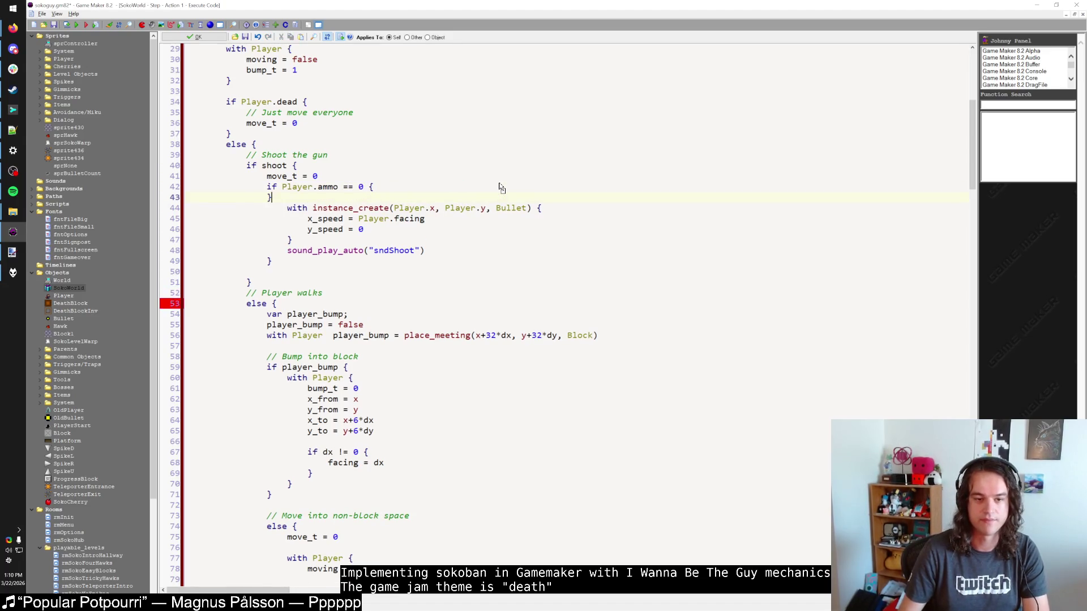
key(Return)
text(else {)
key(Return)
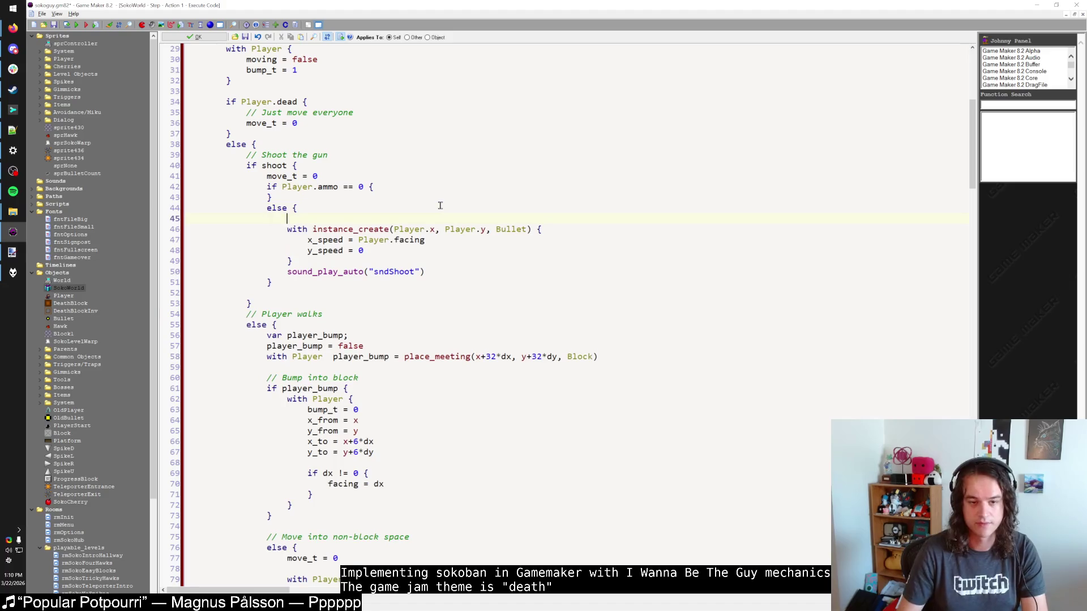
text(if Player.ammo != -1  pl)
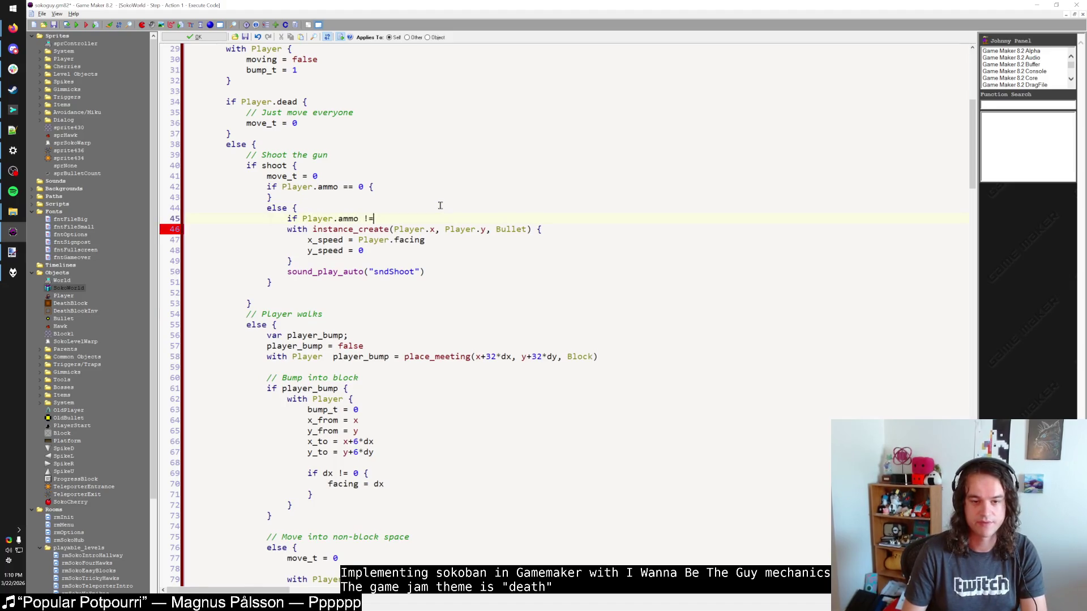
key(BackSpace)
key(BackSpace)
text(Player.amo)
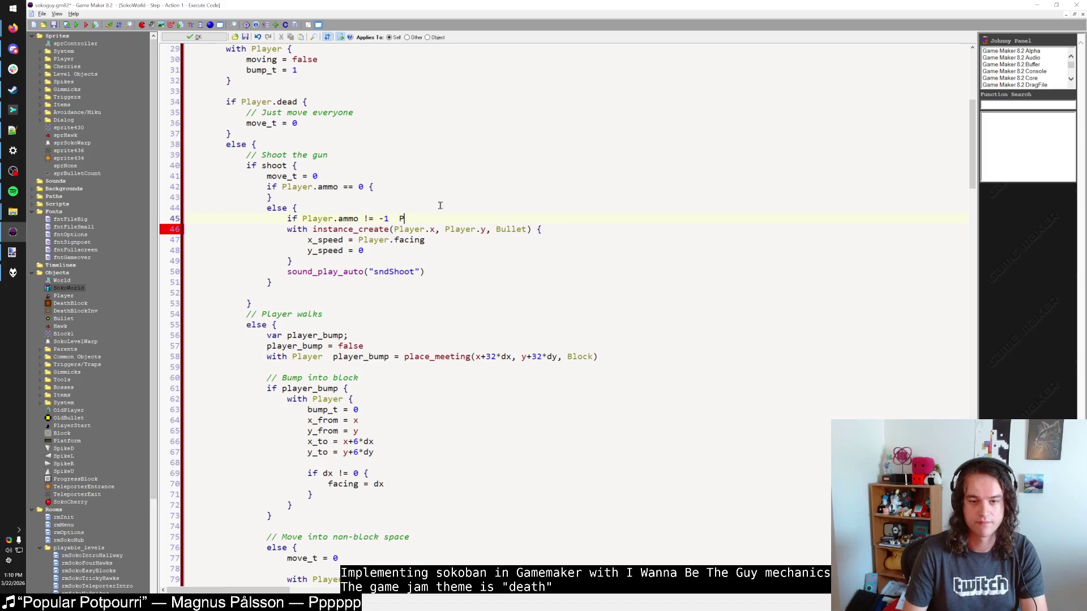
text(mo -= 1)
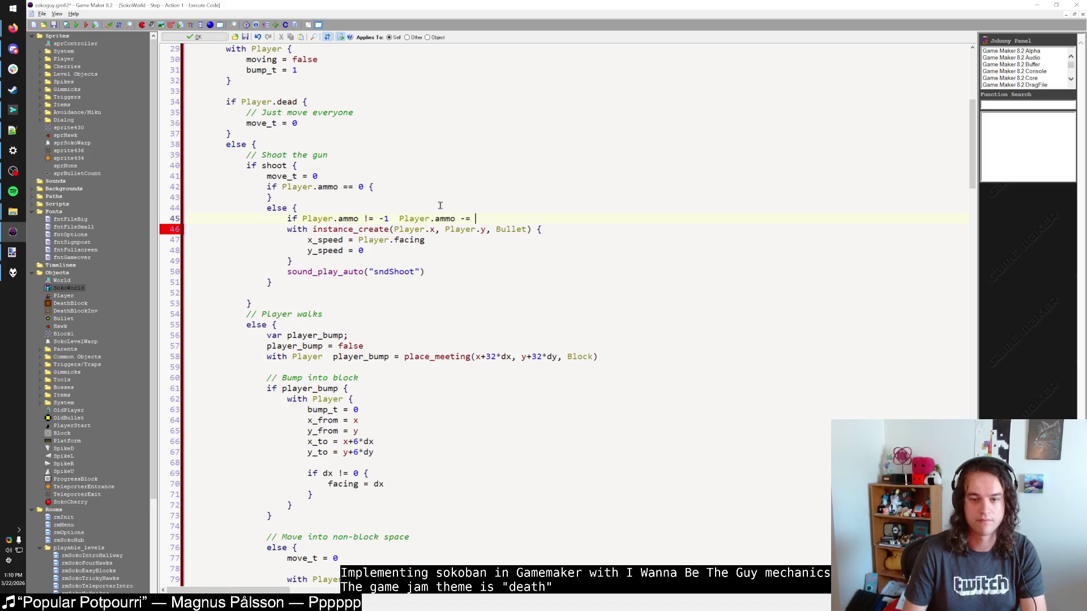
Play sndGunEmptyClick in the empty-ammo branch, review the code, and save the Step code.
key(Up)
key(Up)
key(Up)
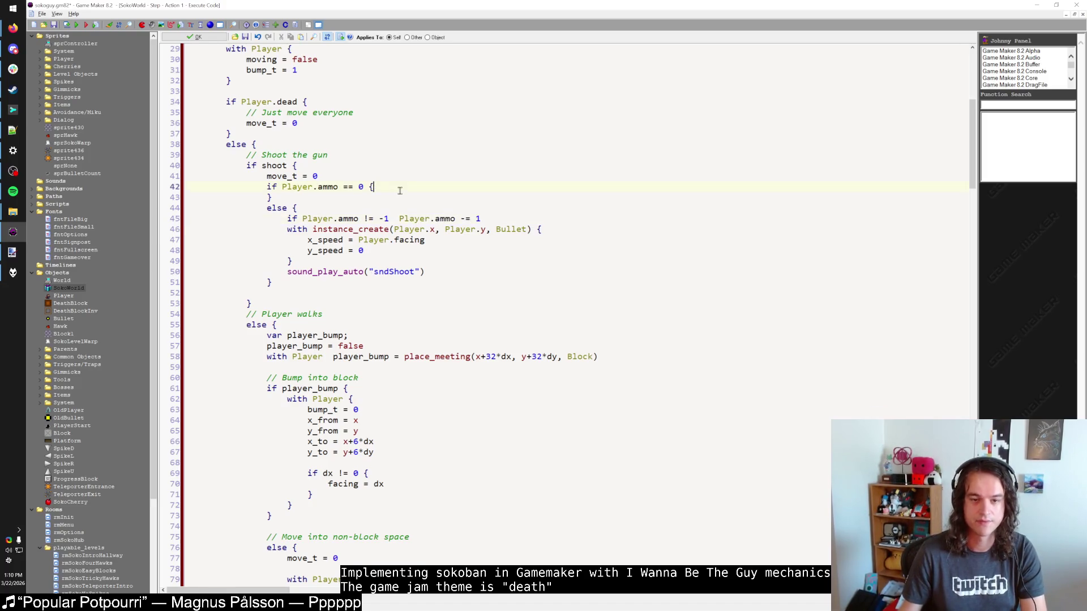
key(Return)
key(Tab)
text(sound_play_auto("sndGunEmptyClick"))
click(372, 208)
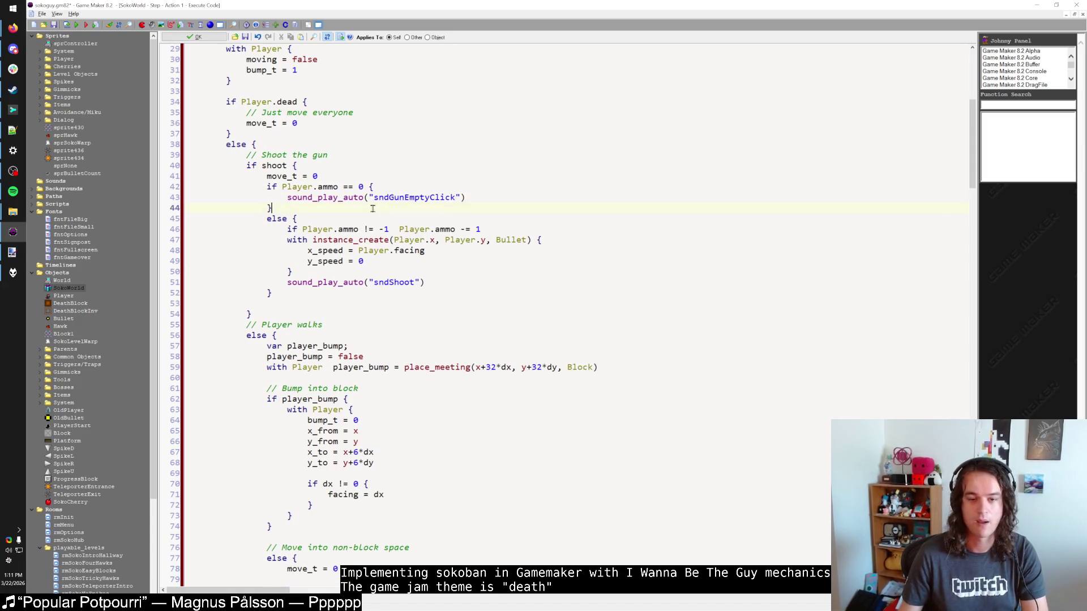
click(490, 229)
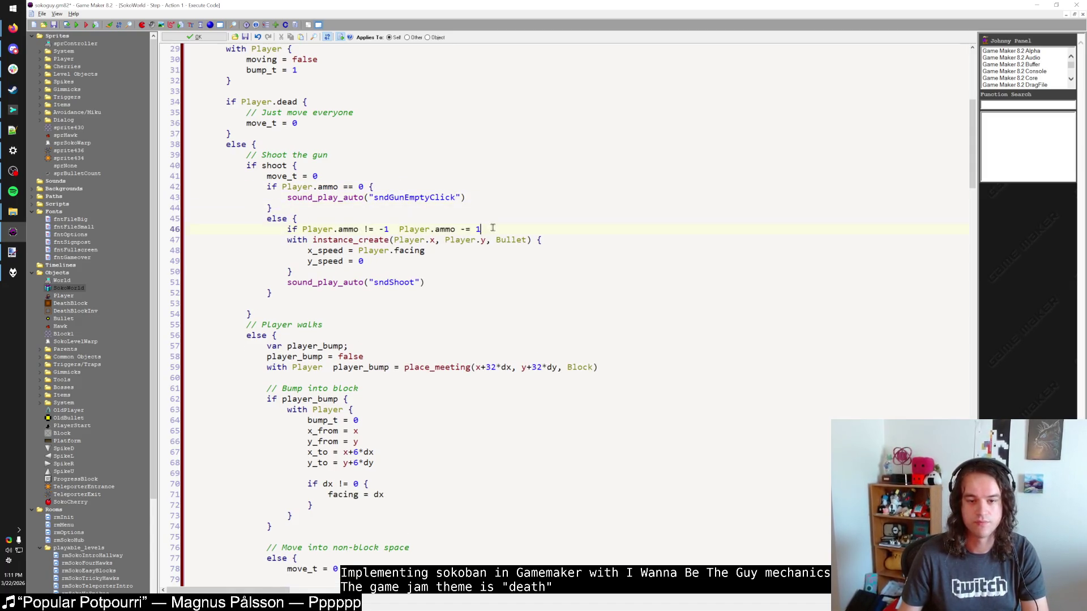
click(452, 272)
click(428, 197)
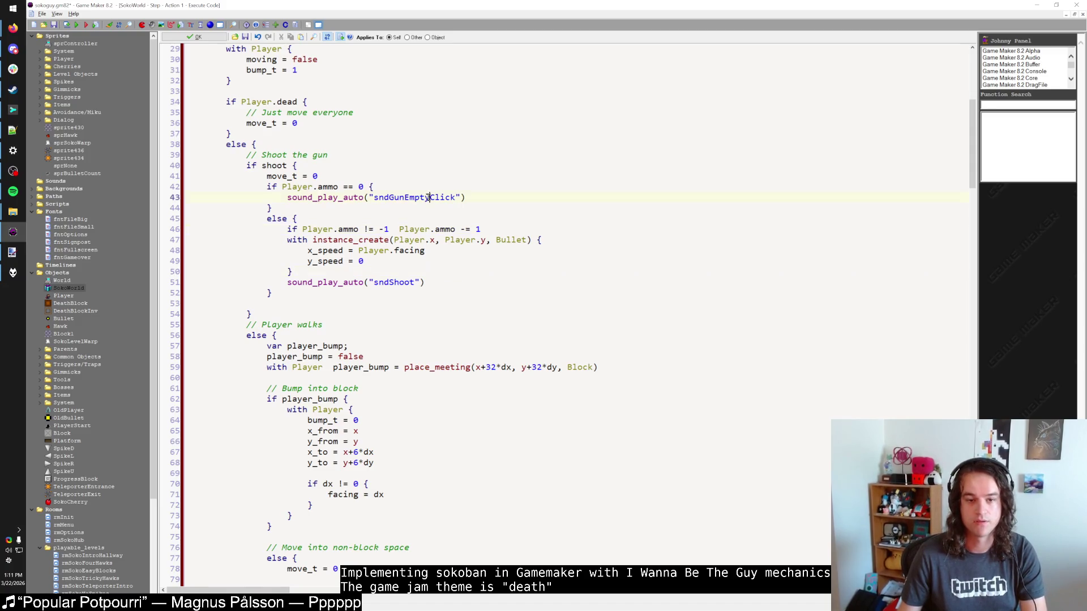
click(426, 206)
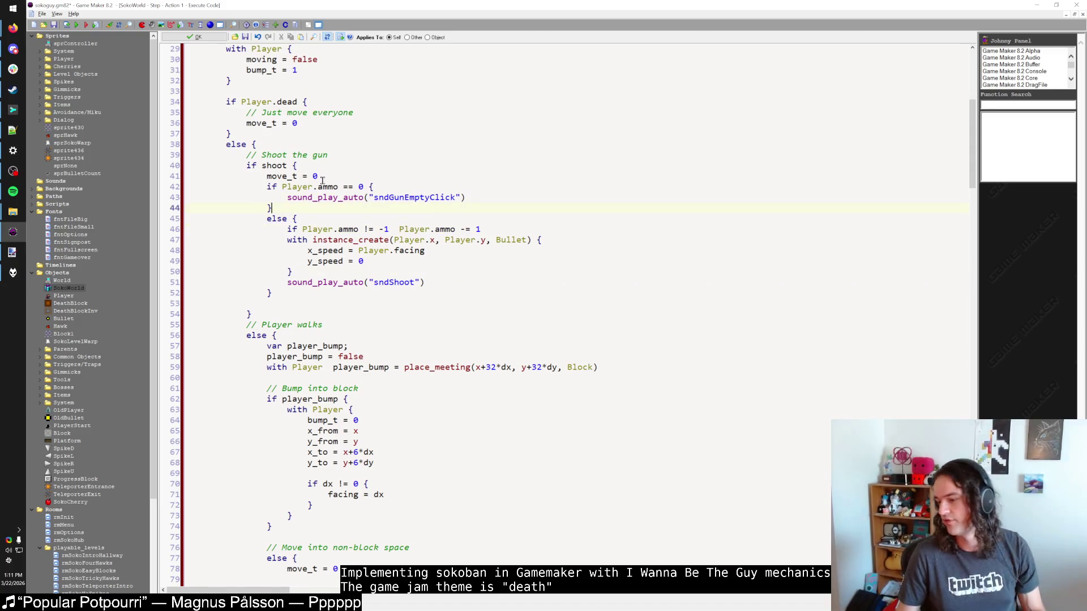
click(314, 198)
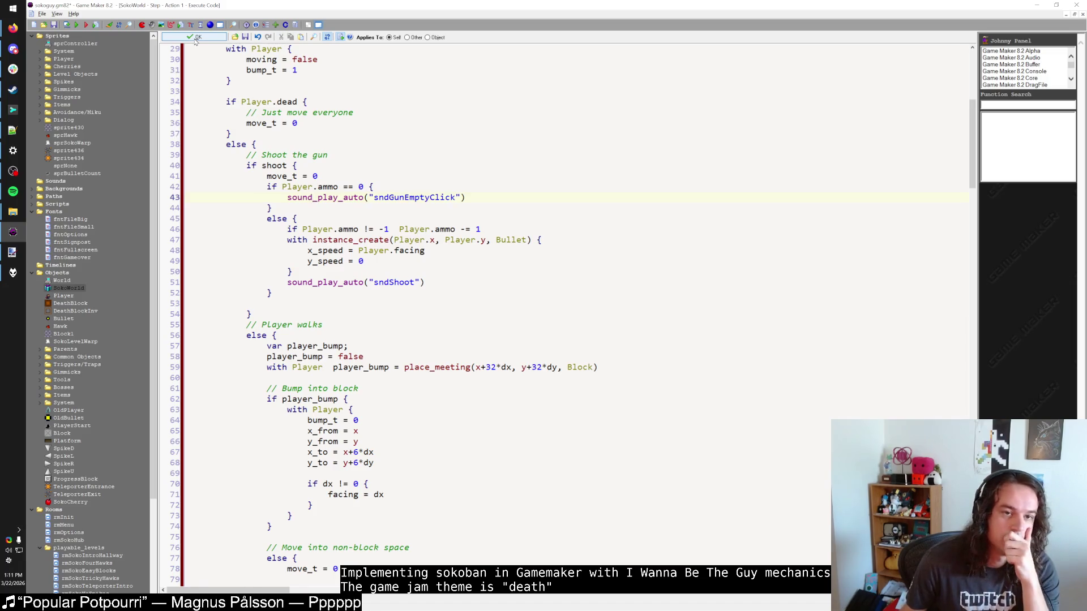
click(194, 39)
Open the PlayerStart object and add 'ammo = -1' to its Create code.
click(194, 165)
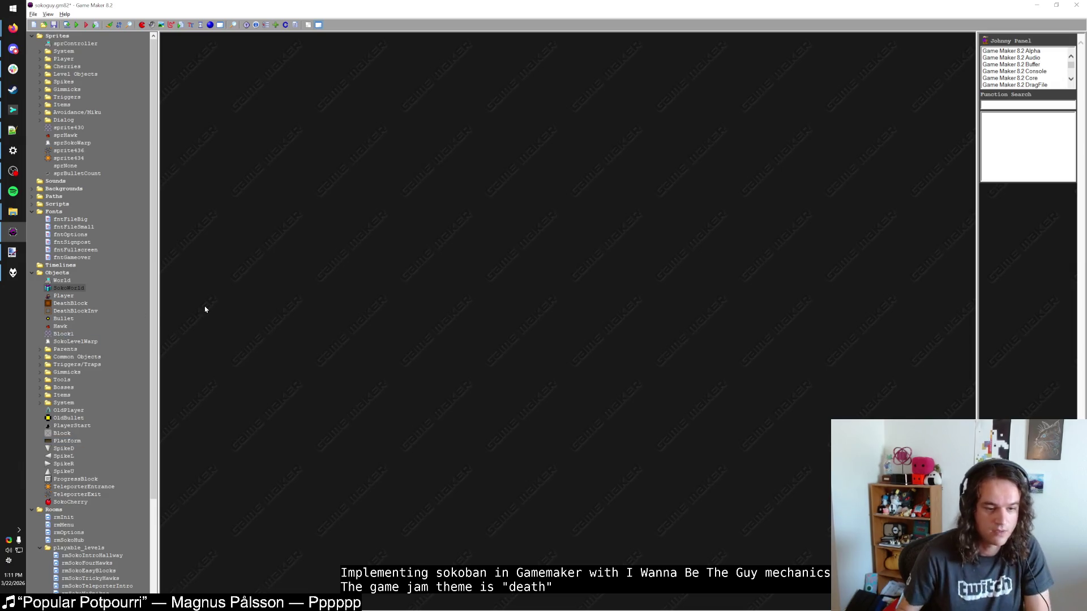
double_click(72, 425)
double_click(396, 101)
scroll(350, 228, down, 2)
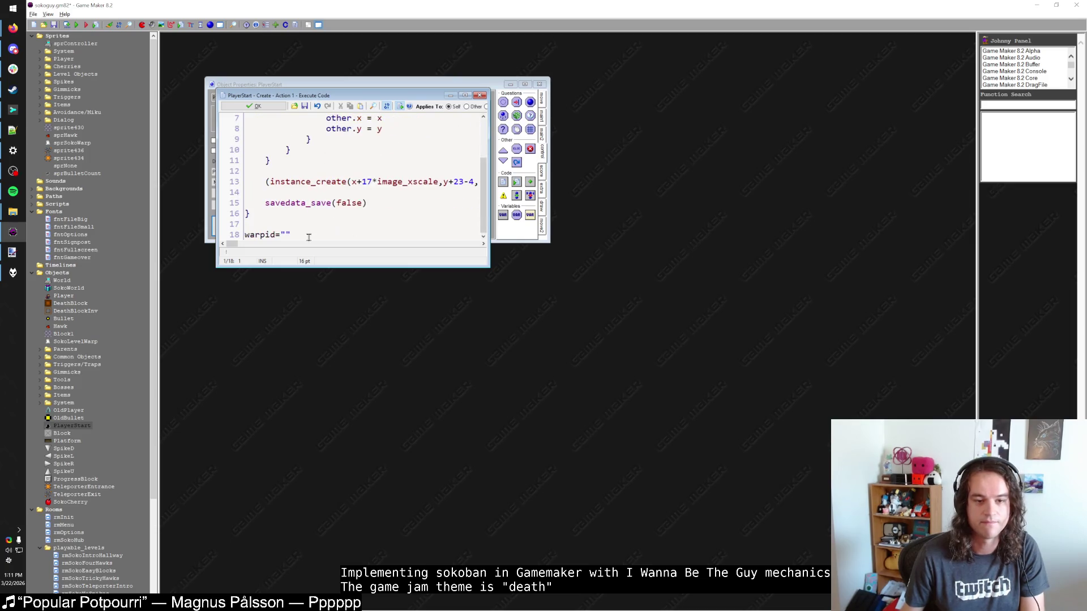
key(Return)
key(Return)
text(ammo )
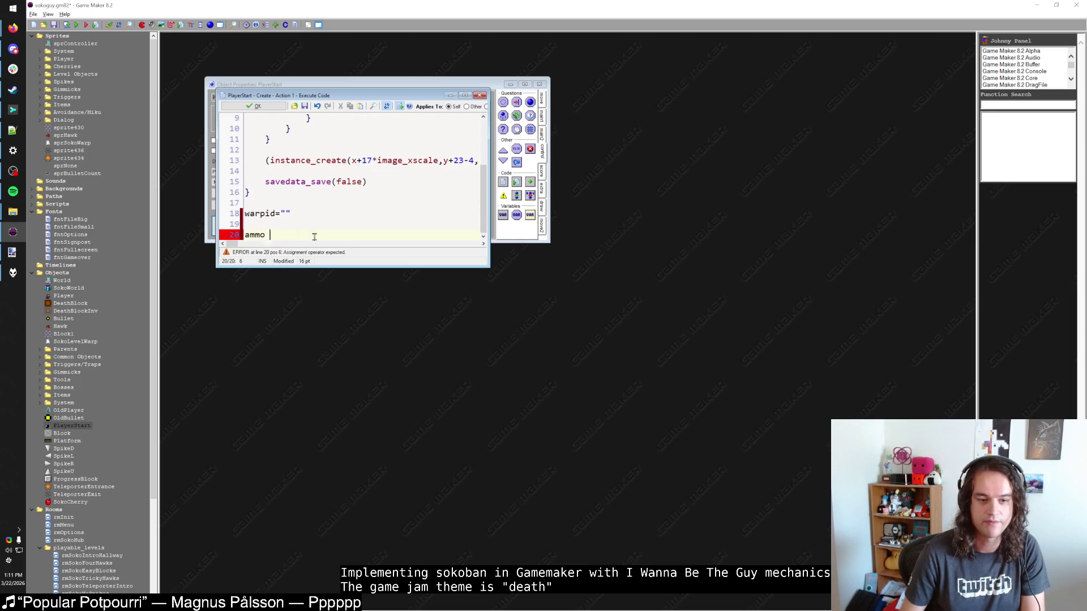
text(= -1)
click(258, 106)
Add a '//field ammo: number' line to PlayerStart's Room Start code and confirm the object.
click(289, 113)
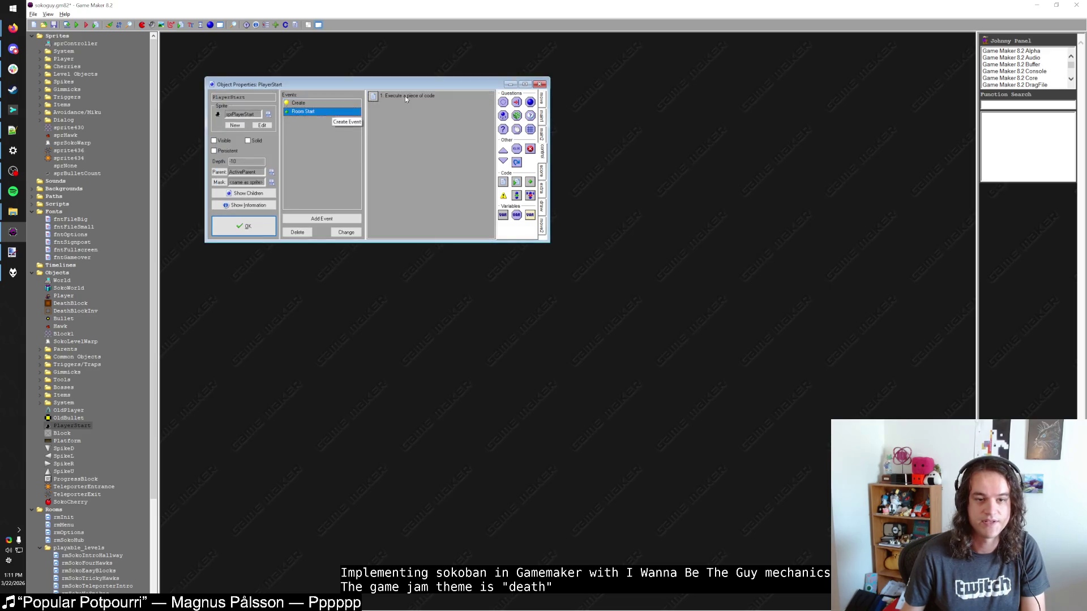
double_click(405, 96)
key(ctrl+a)
key(ctrl+c)
key(End)
key(Return)
key(ctrl+v)
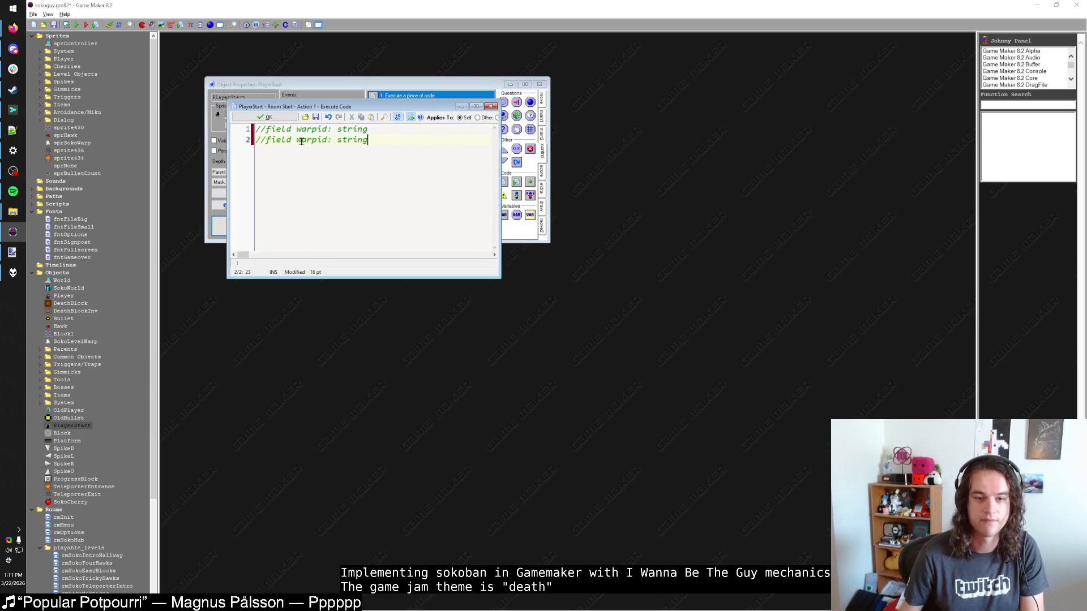
double_click(306, 140)
text(ammo)
double_click(340, 140)
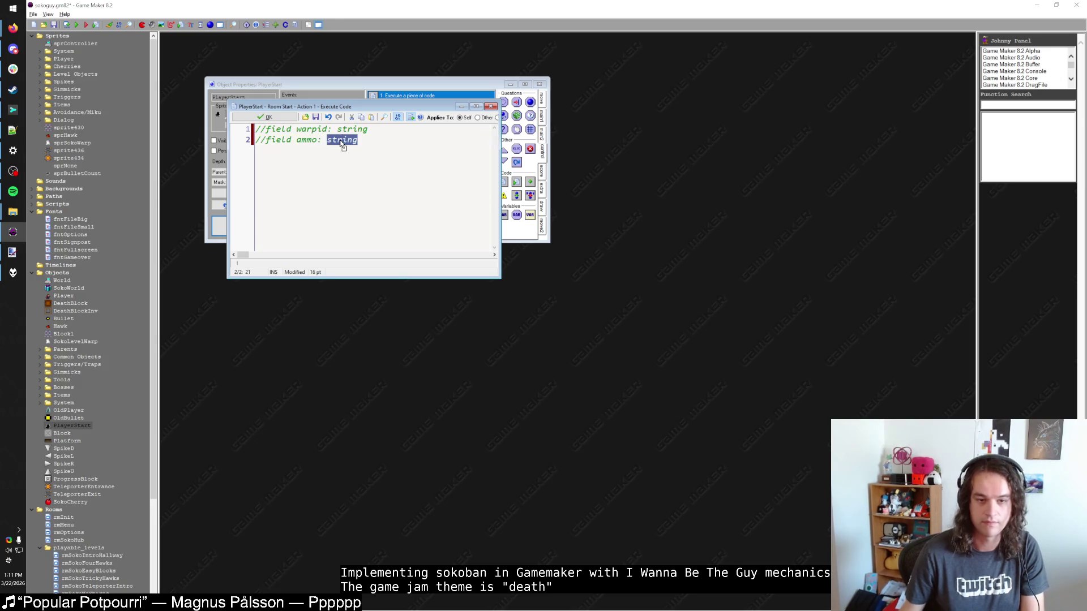
text(number)
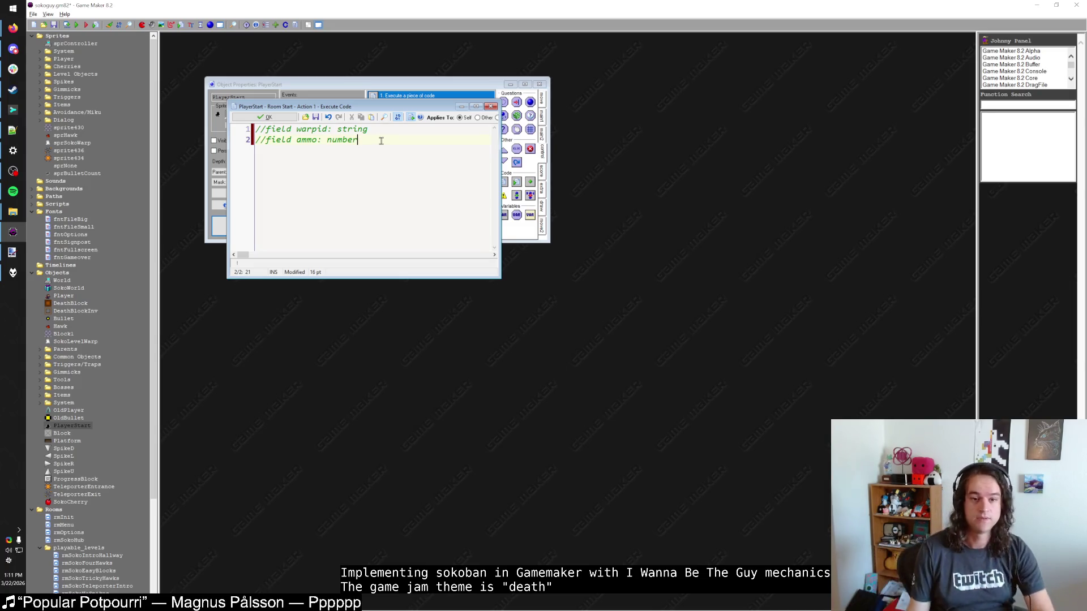
click(278, 123)
click(340, 104)
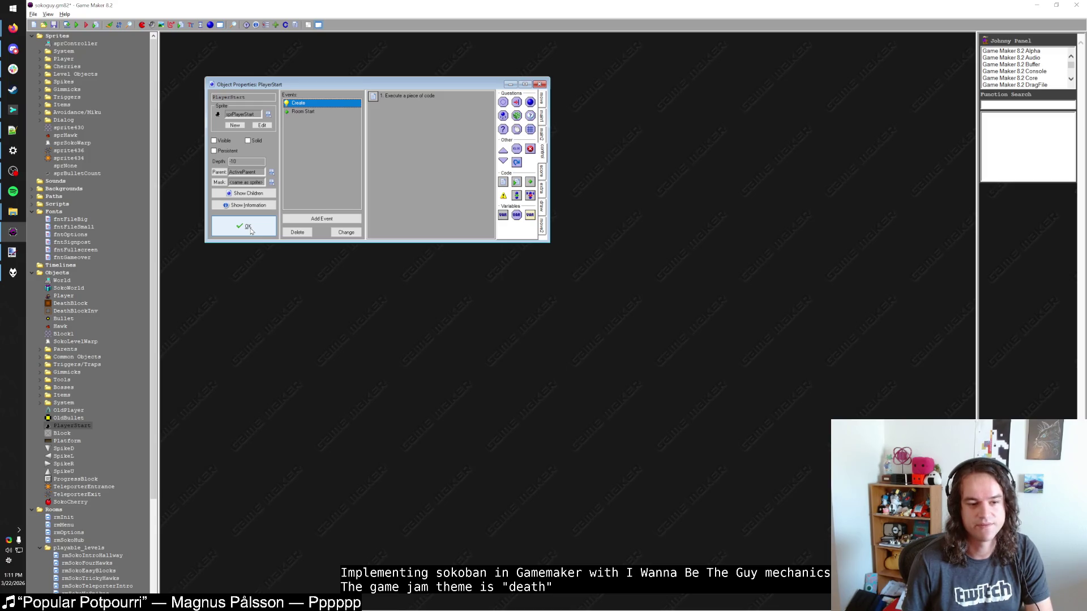
click(248, 226)
Open the Player's Room Start code and add a new line below persistent = false.
double_click(63, 296)
click(336, 144)
click(410, 130)
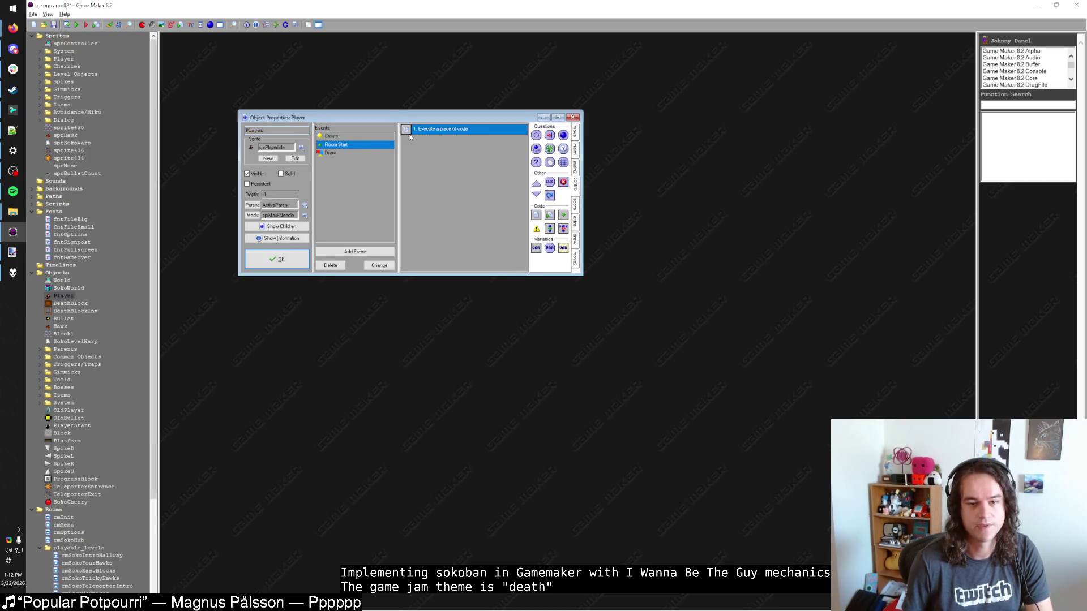
double_click(411, 135)
key(Return)
text(ammo)
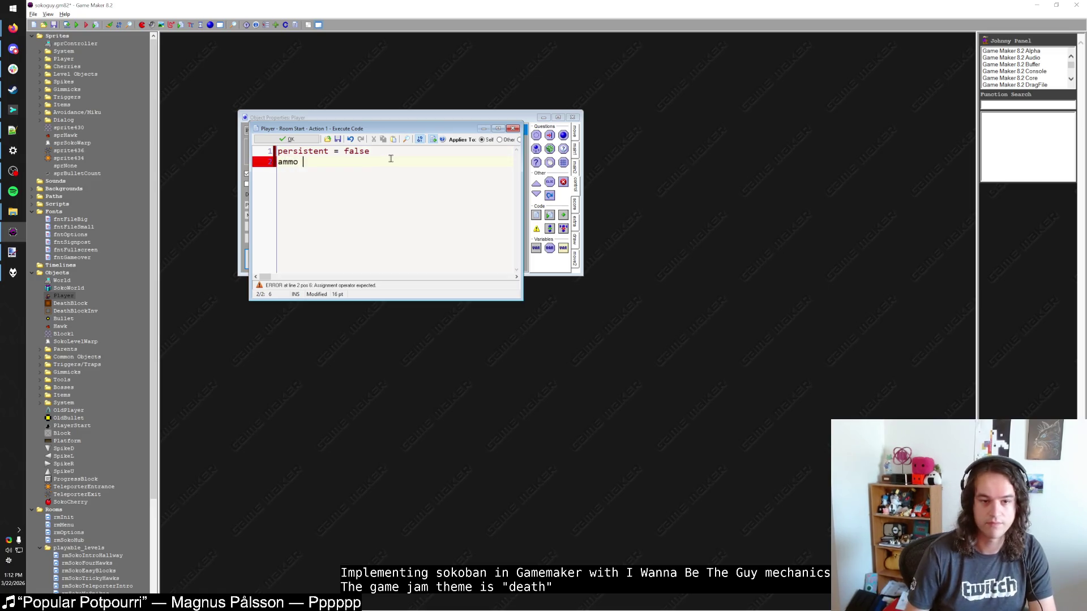
key(shift+Home)
text(uf)
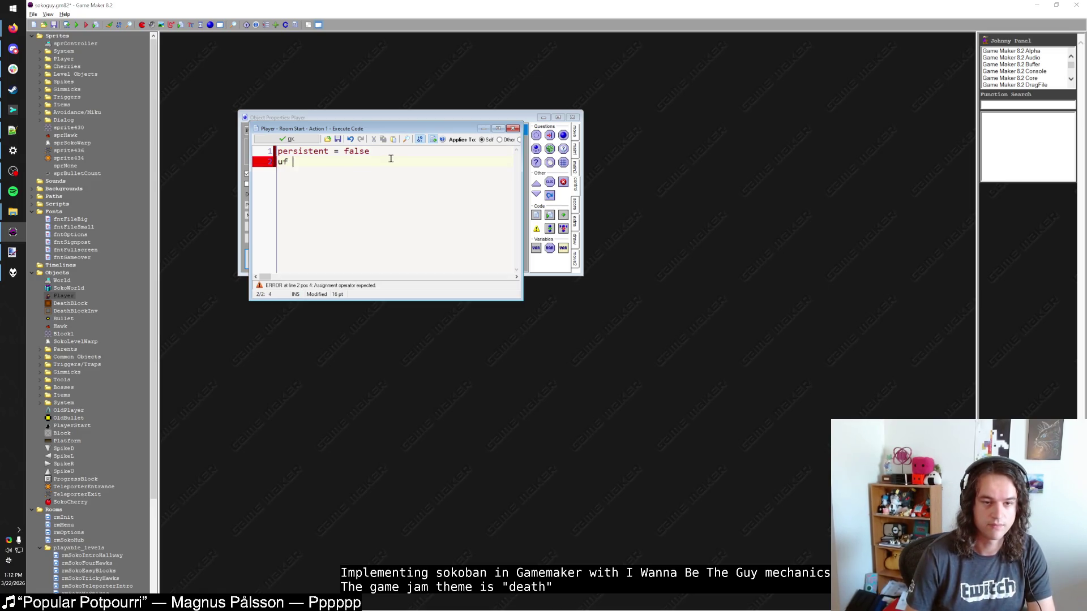
Rewrite line 2, first trying ammo = -1, then starting if instance_exists.
key(BackSpace)
key(BackSpace)
text(if instance)
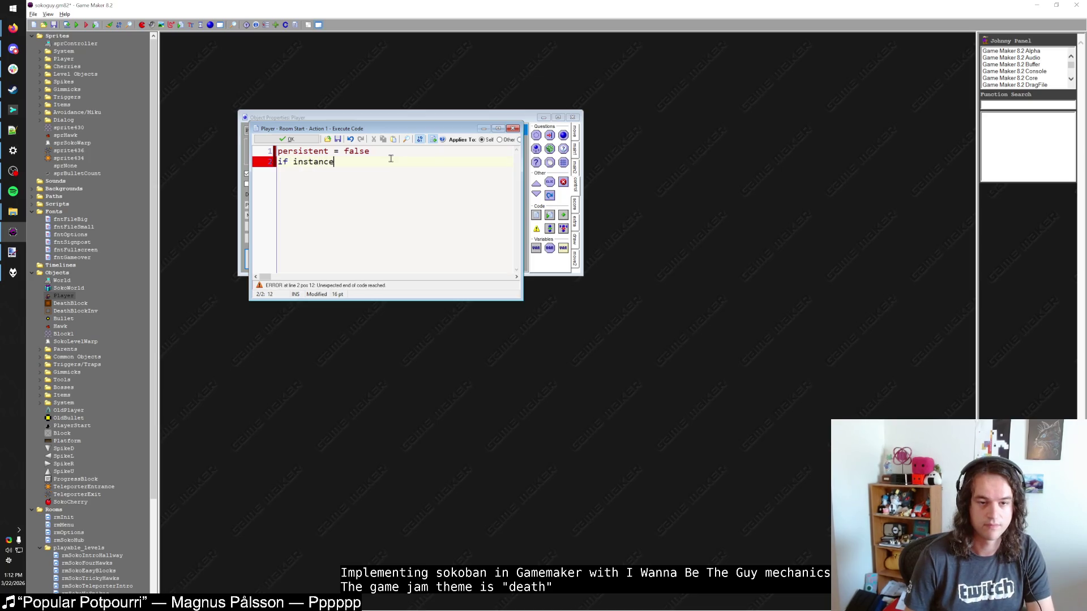
key(shift+Home)
key(BackSpace)
text(ammo = -1)
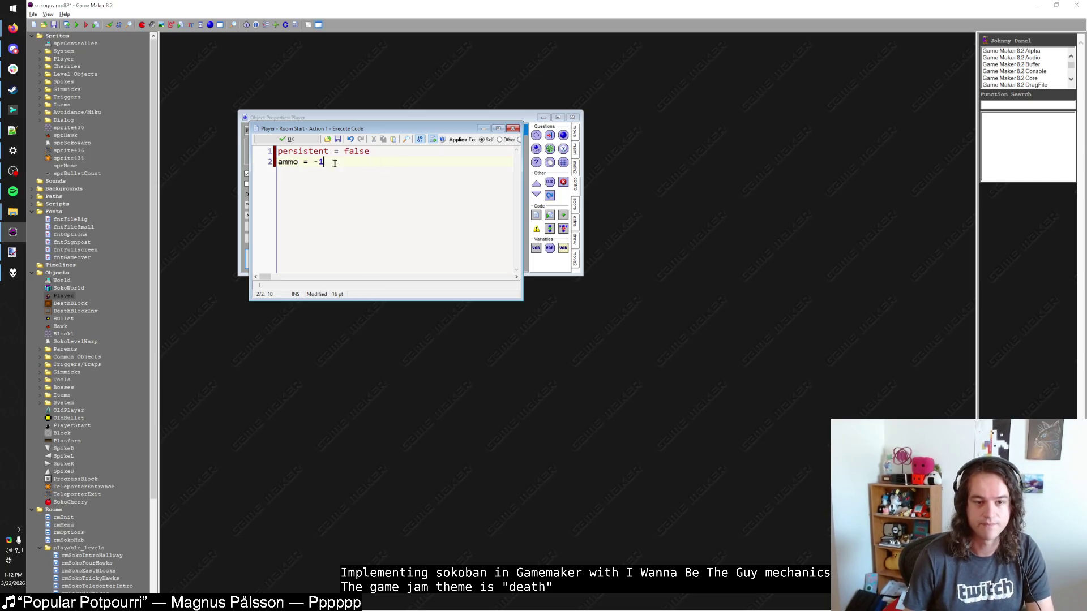
click(255, 163)
text(if instance_ex)
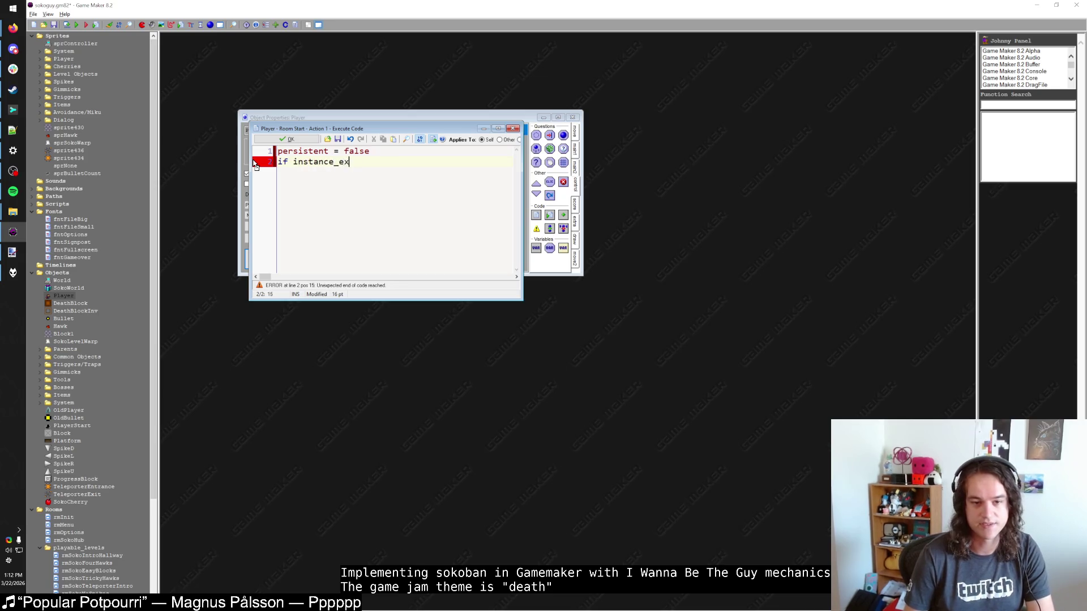
text(ists()
Check the Player's Create code, then complete: if instance_exists(PlayerStart) { ammo = PlayerStart.ammo }.
click(287, 139)
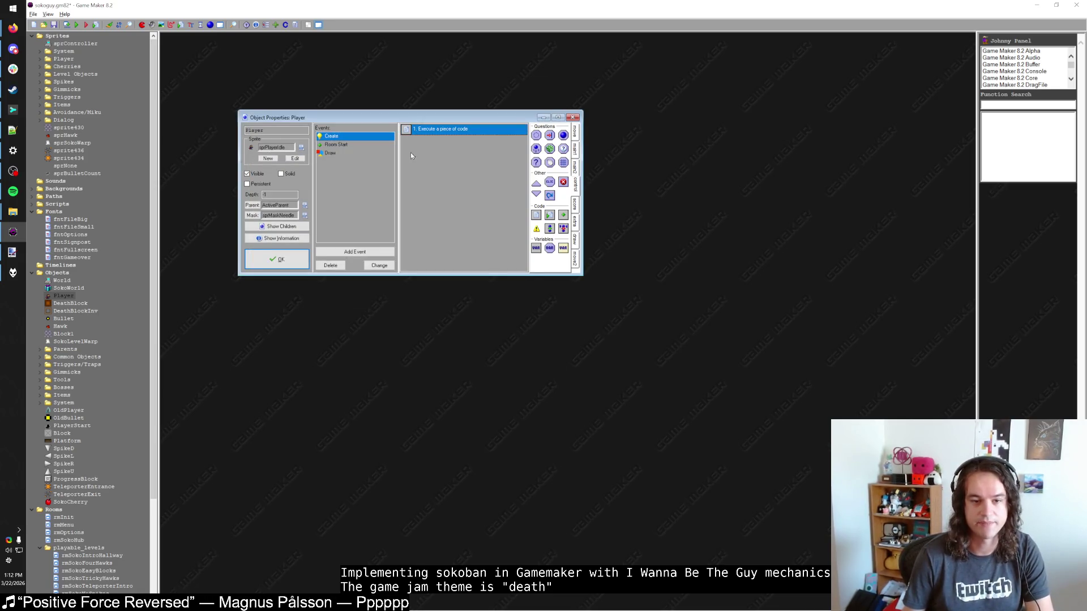
double_click(414, 130)
click(300, 151)
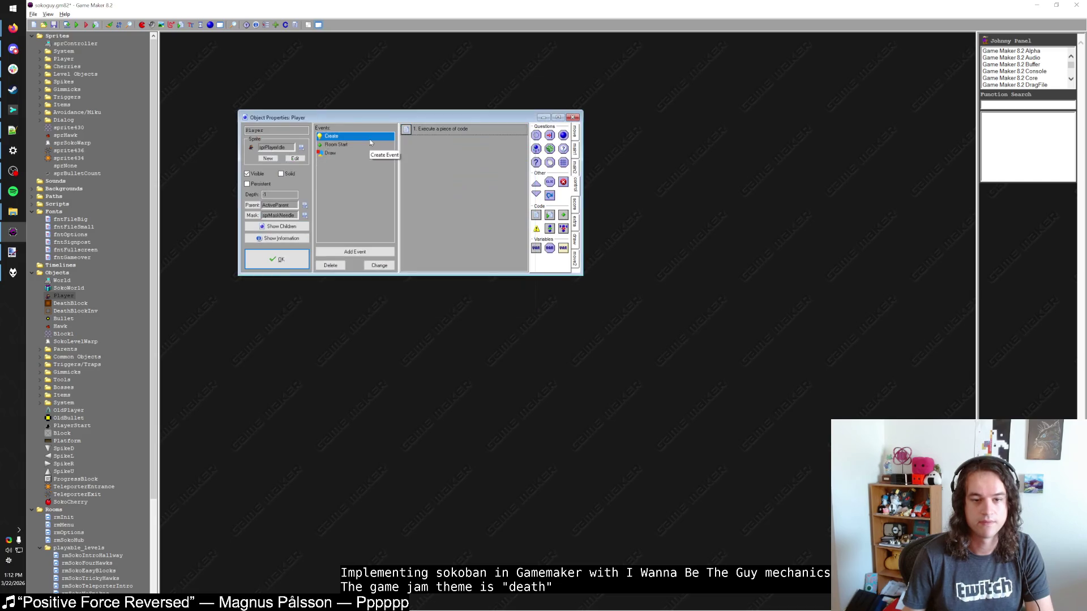
click(340, 143)
double_click(416, 129)
text(()
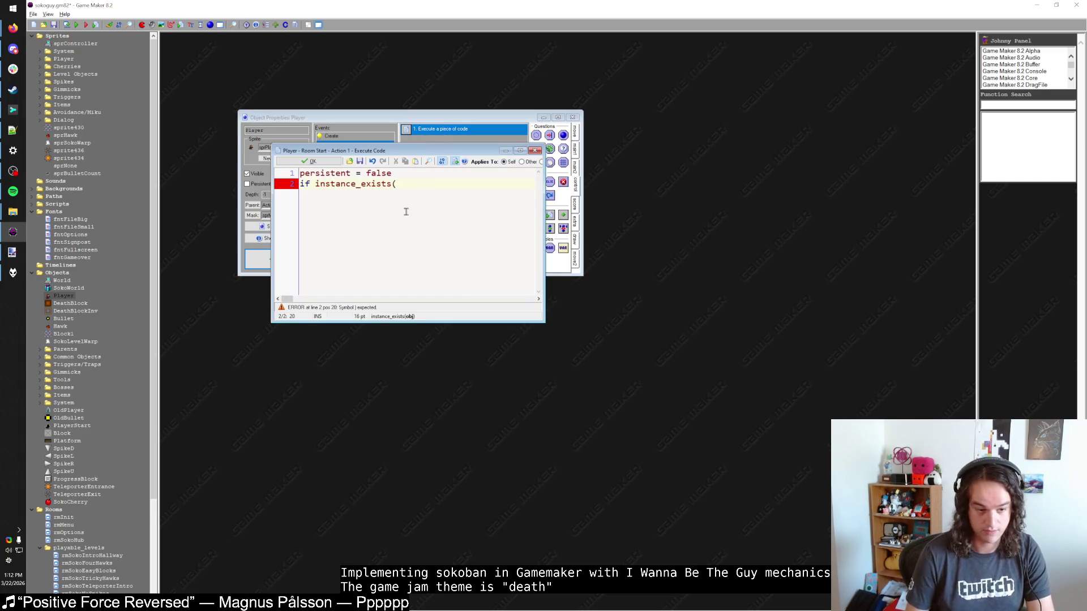
text(PlayerStart) {)
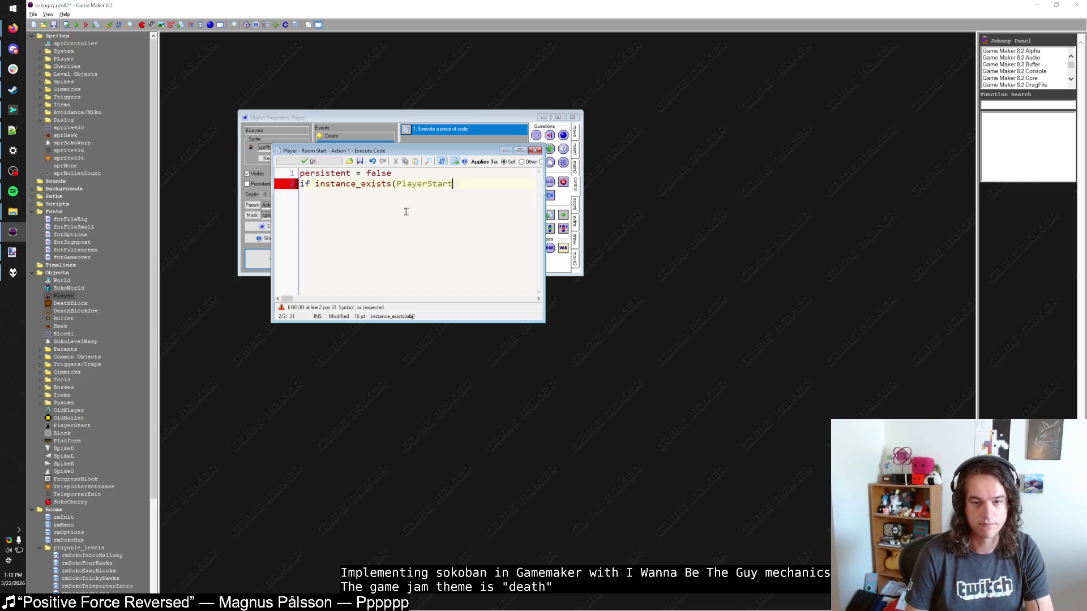
key(Return)
text(ammo = P)
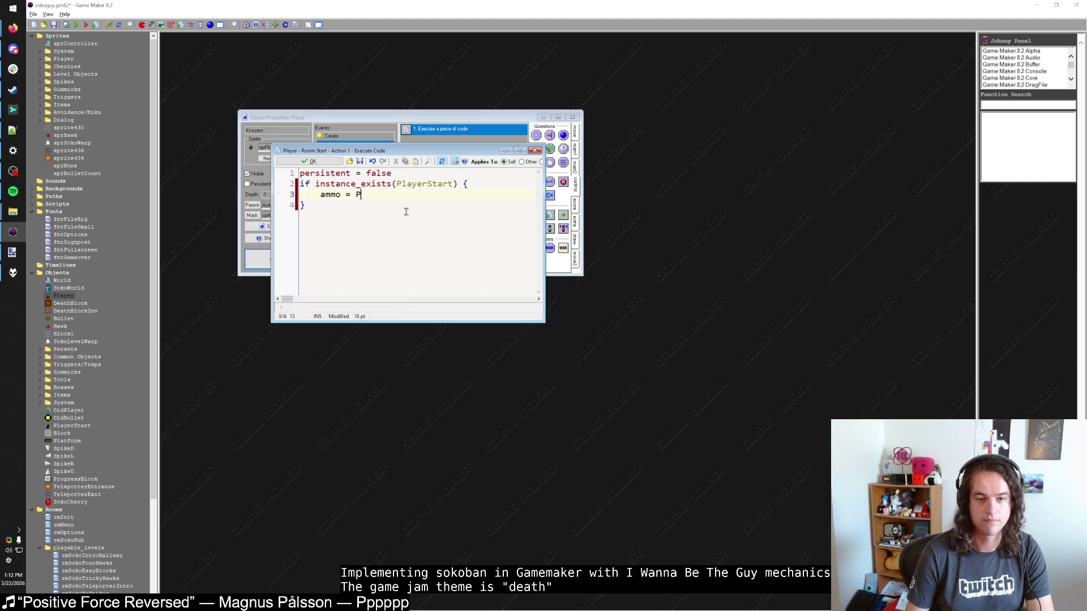
text(layerStart.amo)
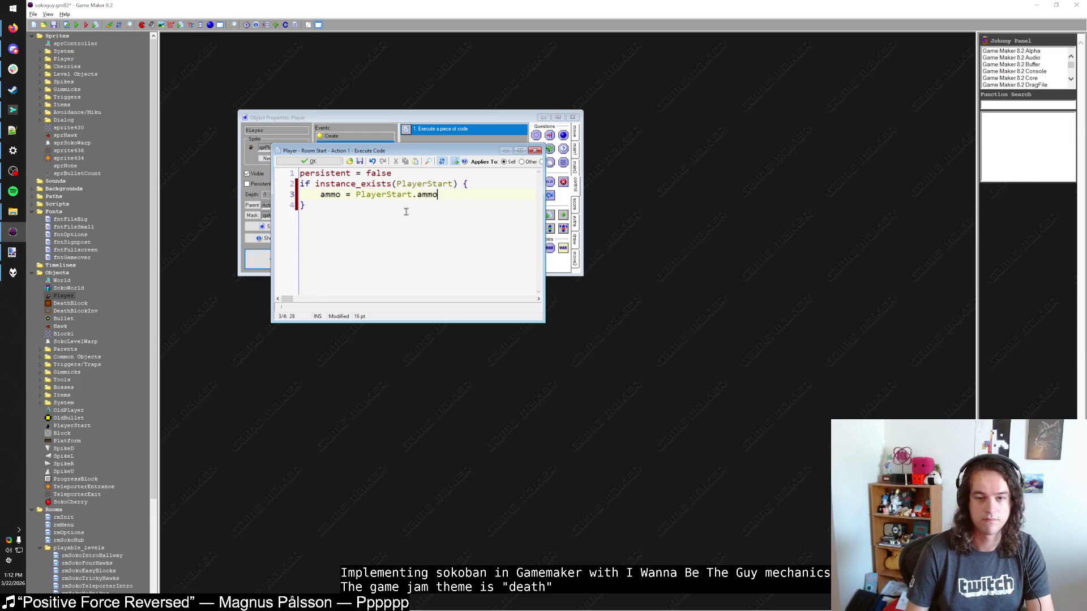
Review PlayerStart's Create code, then confirm and close all object windows.
middle_click(401, 194)
double_click(498, 174)
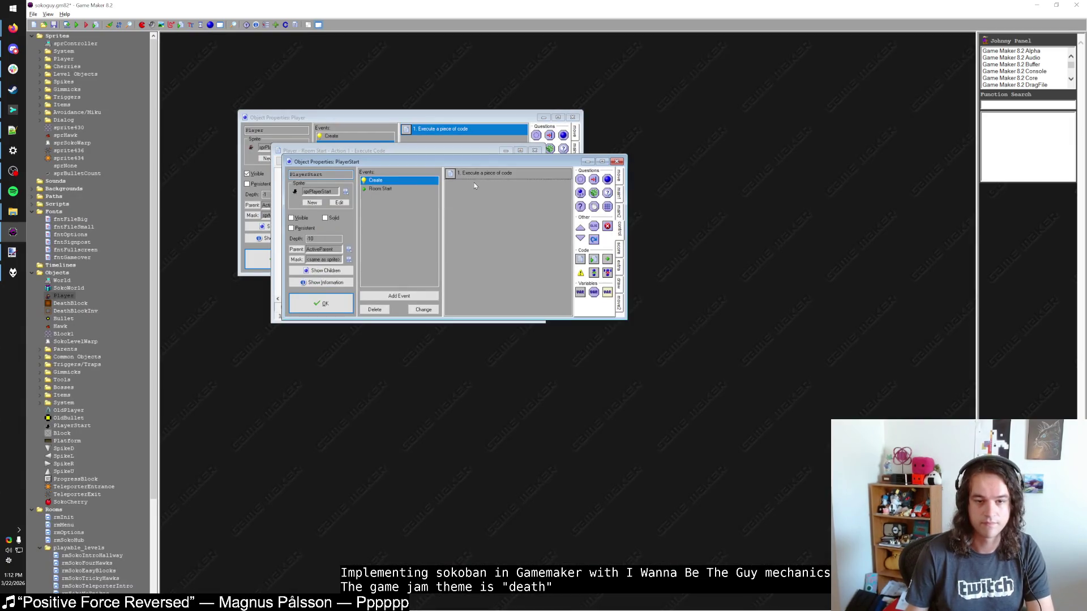
scroll(437, 238, down, 3)
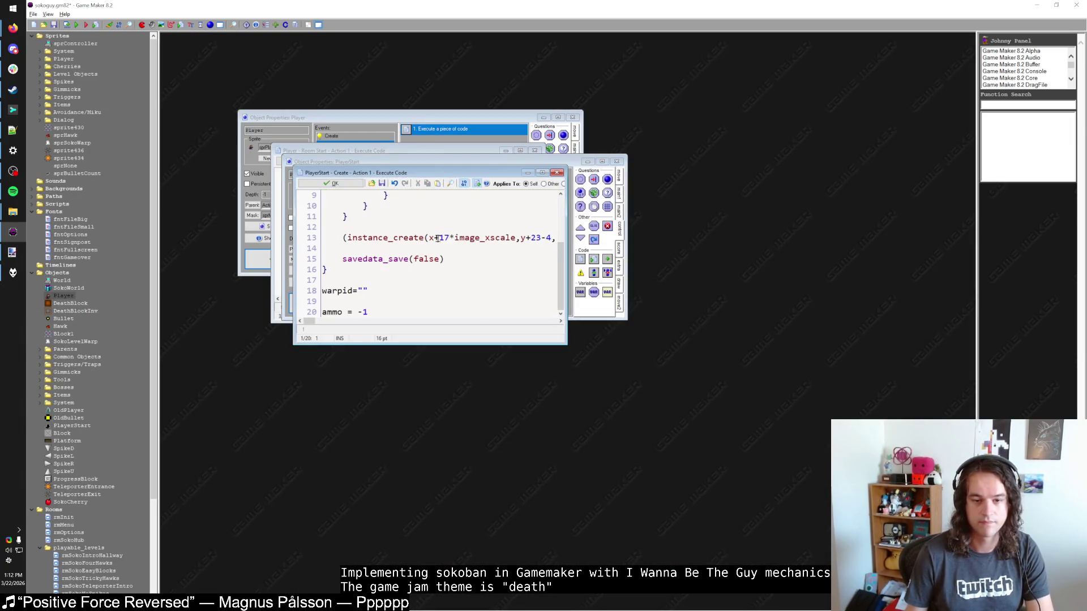
click(331, 183)
click(326, 299)
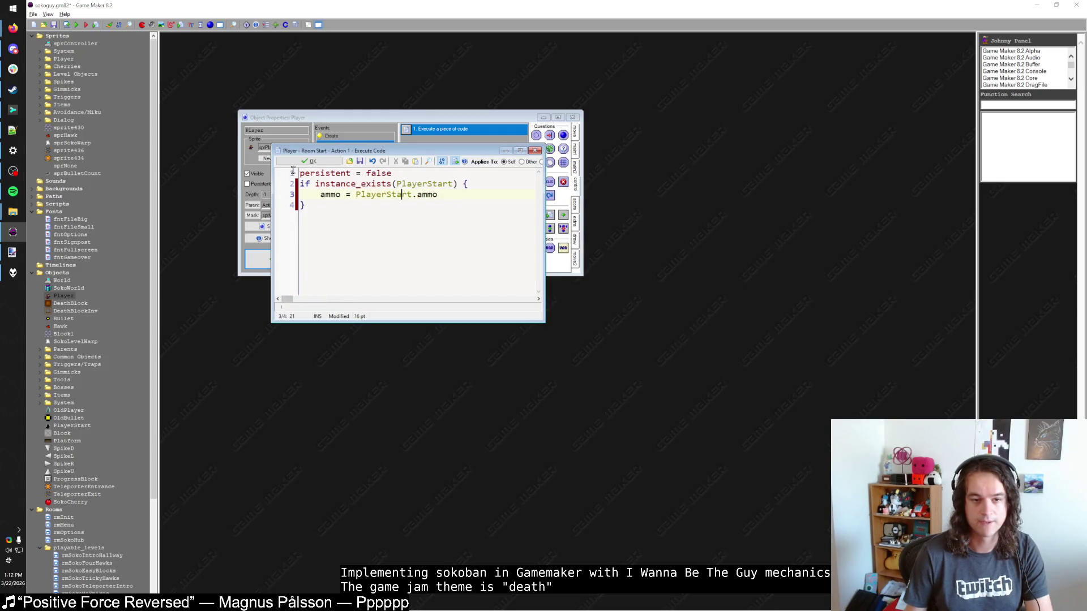
click(310, 161)
click(277, 259)
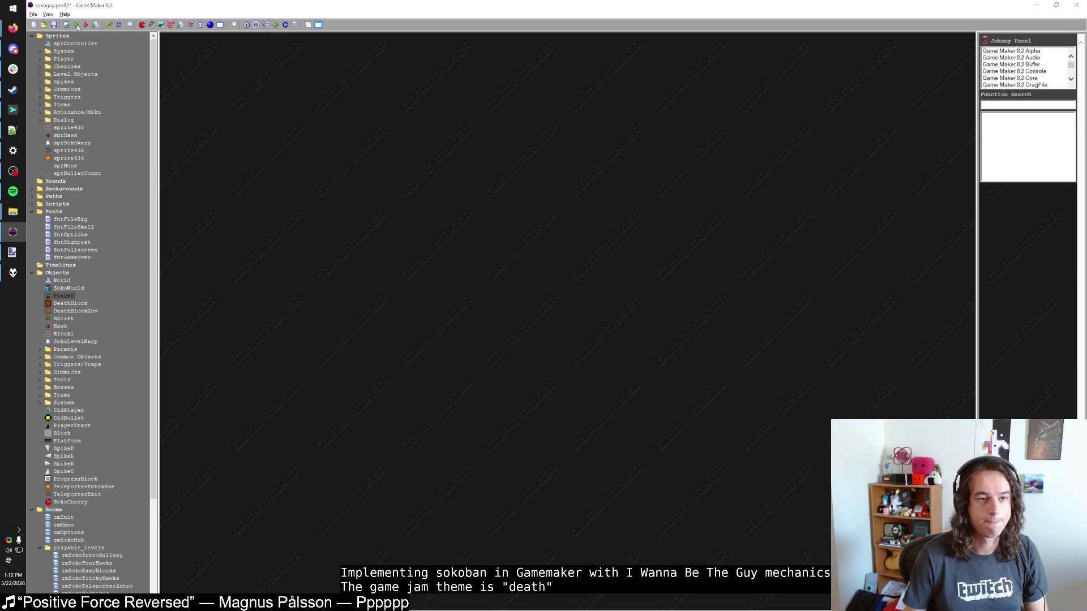
Minimize Spotify to get back to the rmSokoUnusualDeath room editor.
scroll(96, 526, down, 5)
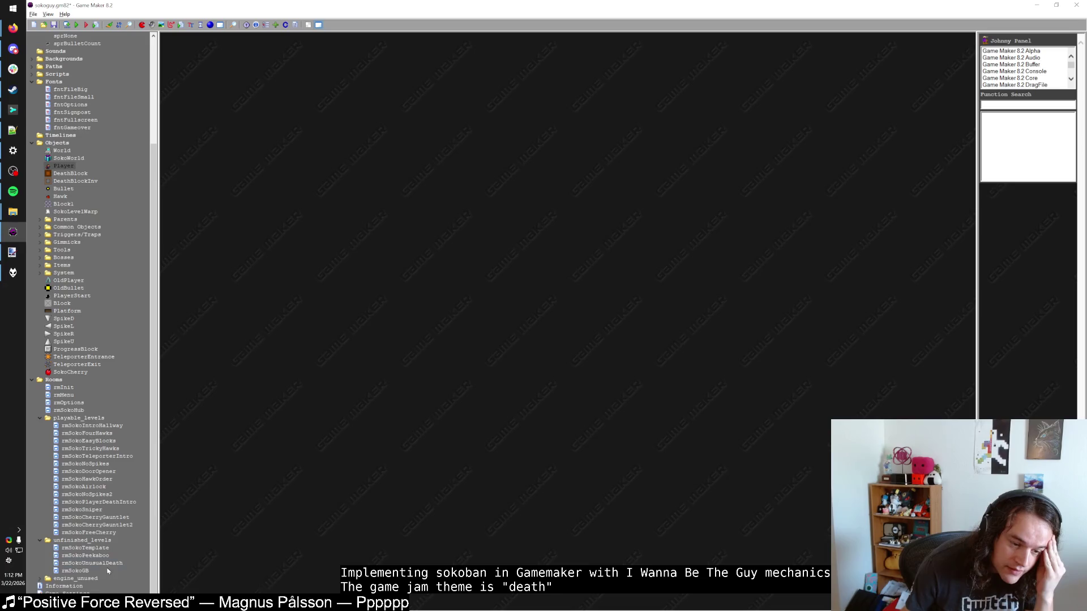
key(alt+Tab)
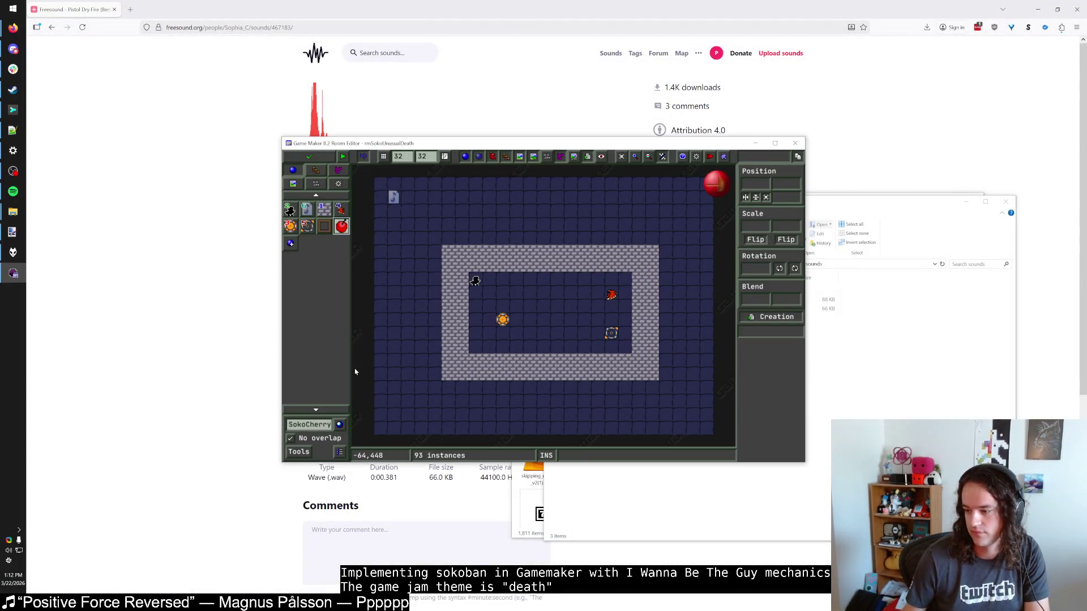
key(alt+Tab)
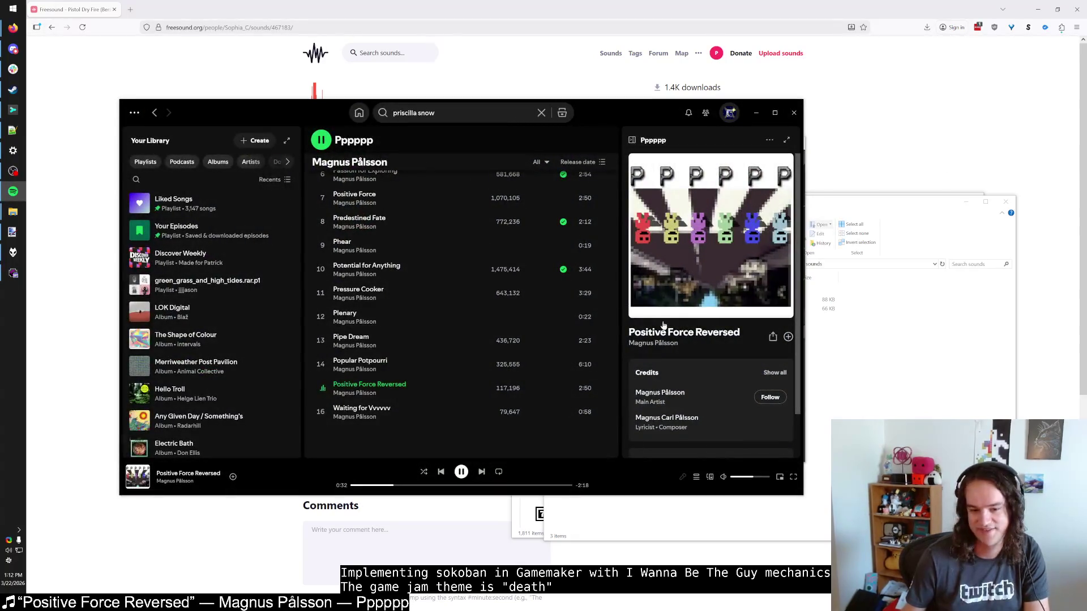
click(755, 118)
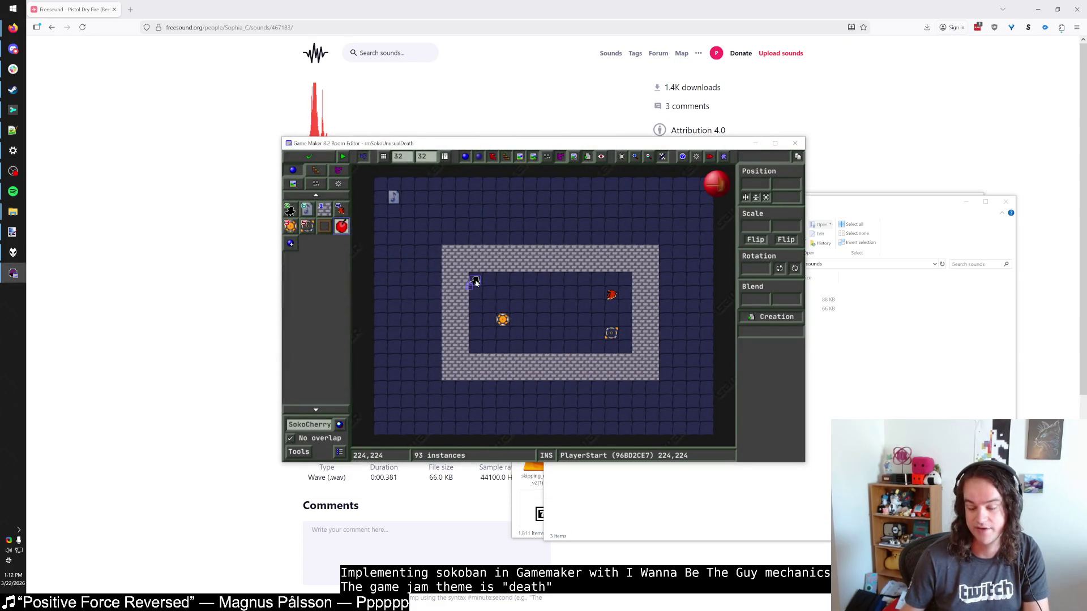
Set the PlayerStart instance's warpid and ammo fields, then save and close the room.
click(475, 282)
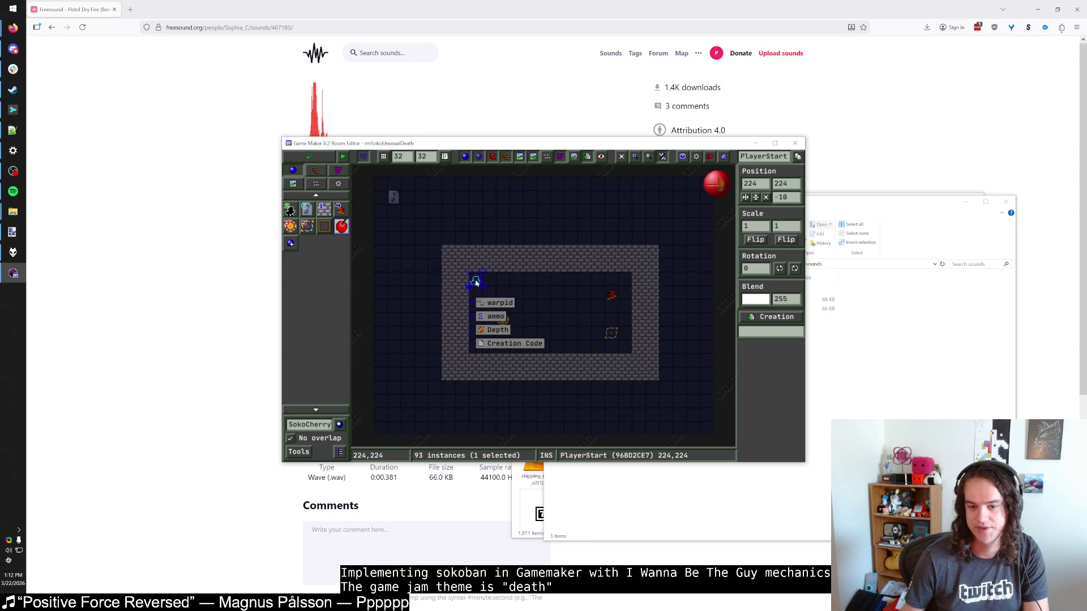
click(497, 303)
click(543, 326)
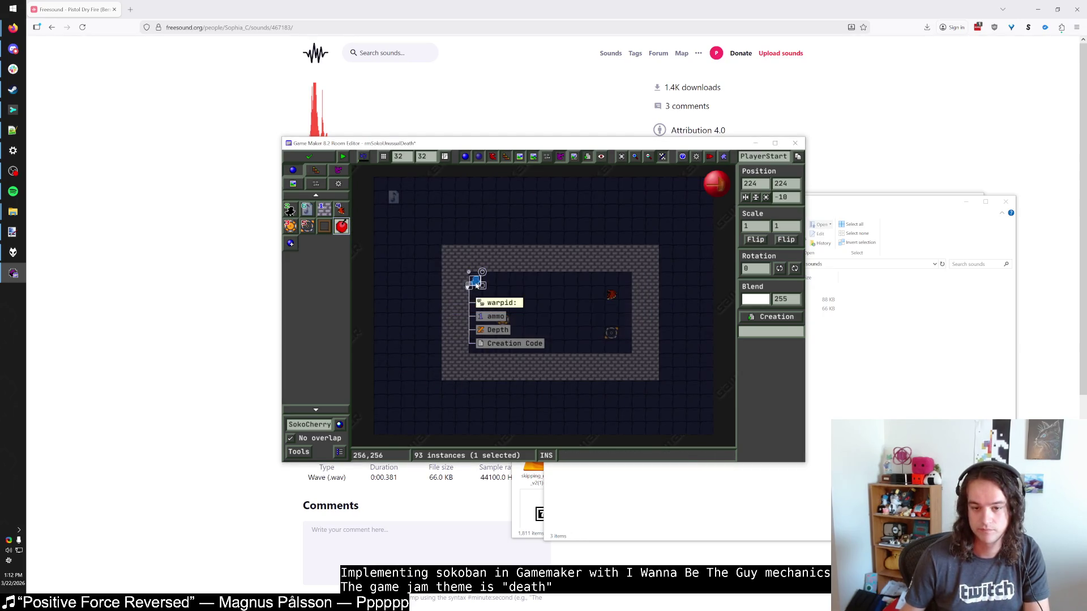
click(520, 317)
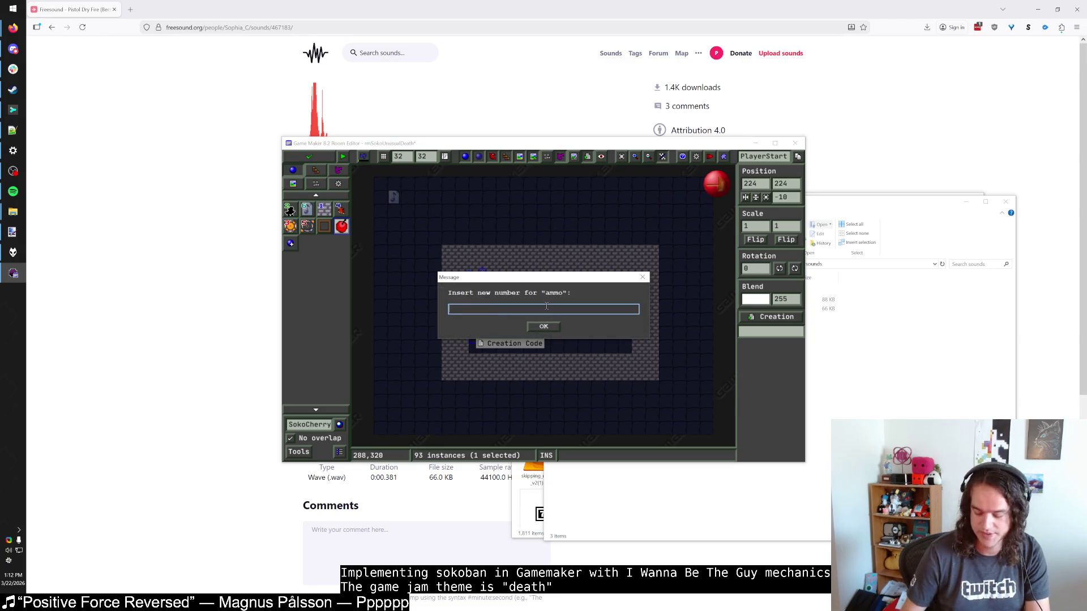
text(1)
key(Return)
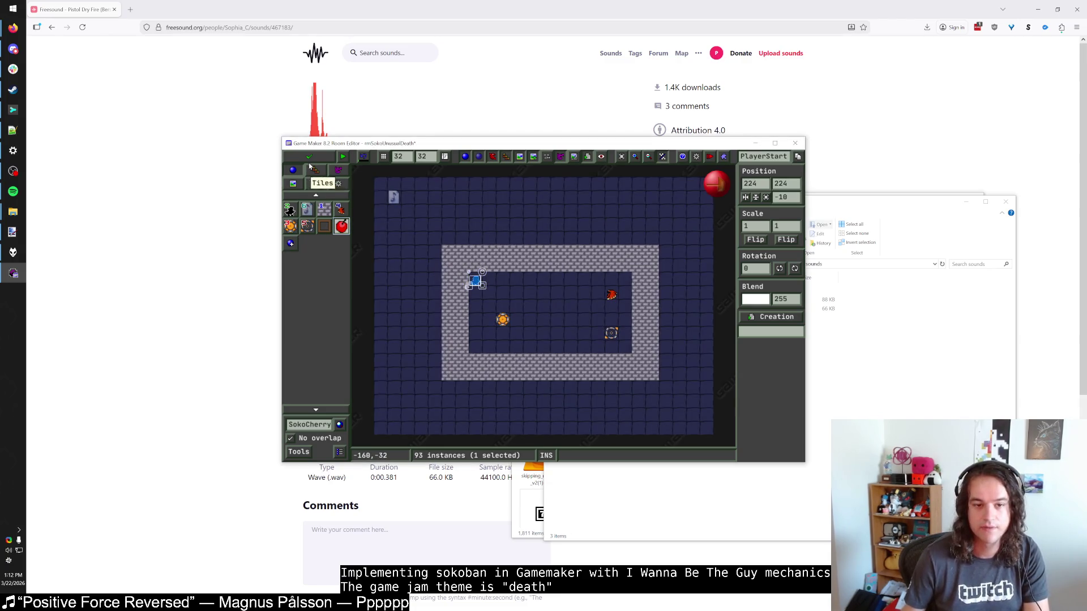
click(308, 157)
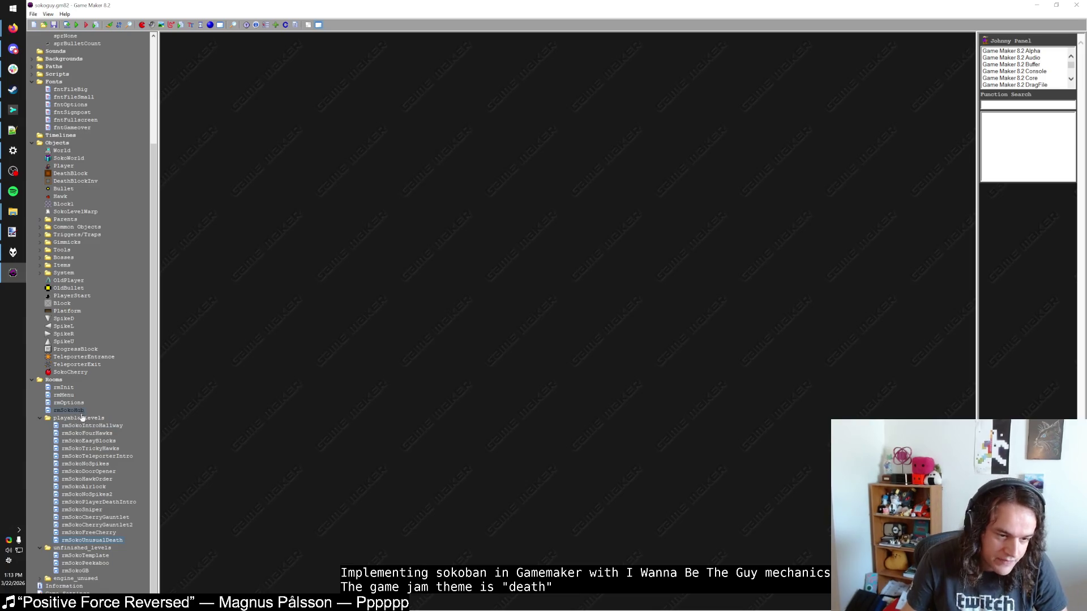
Duplicate rmSokoTemplate, rename the copy rmSokoLimitedAmmo, and switch to Firefox.
right_click(79, 556)
click(148, 488)
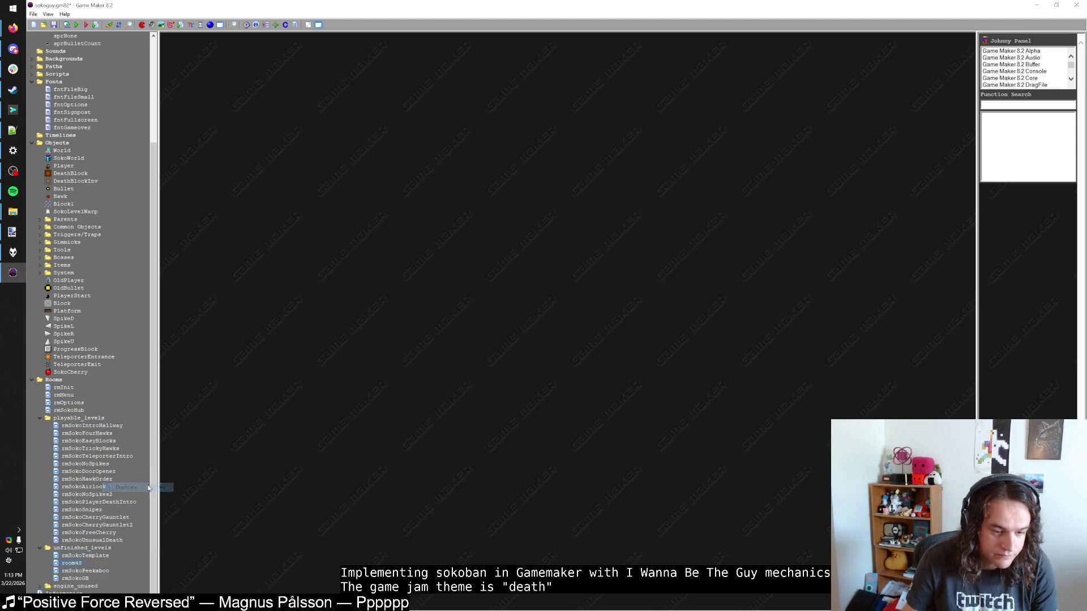
key(F2)
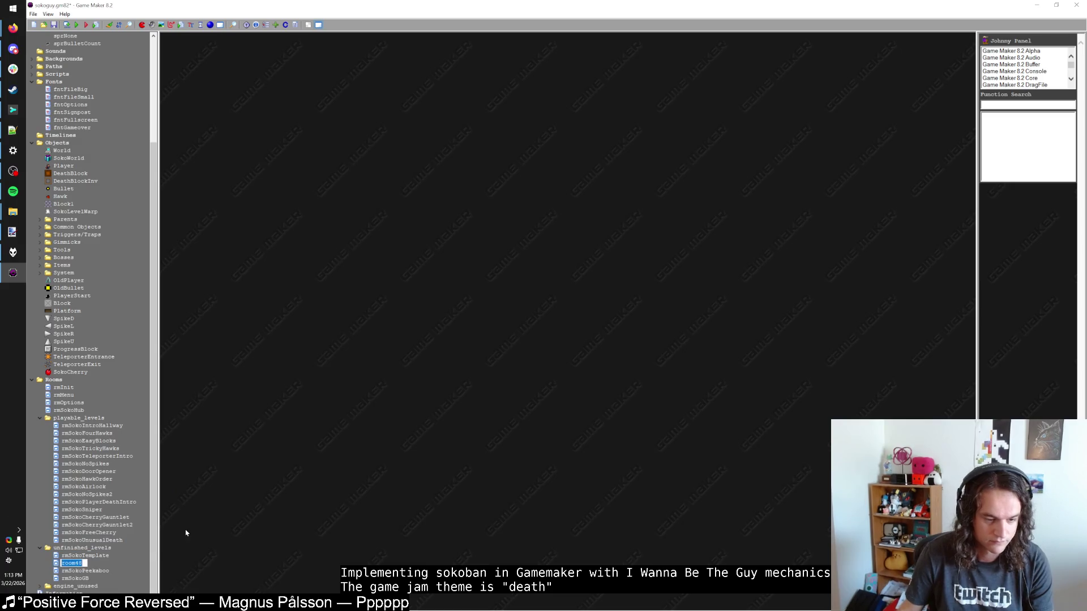
text(rmSok)
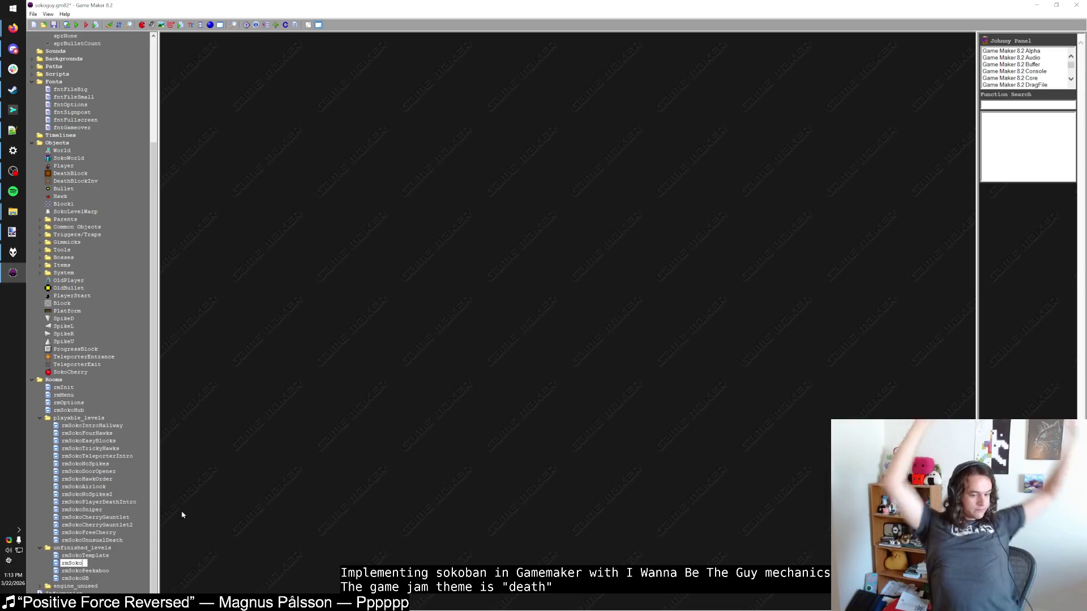
text(Limite)
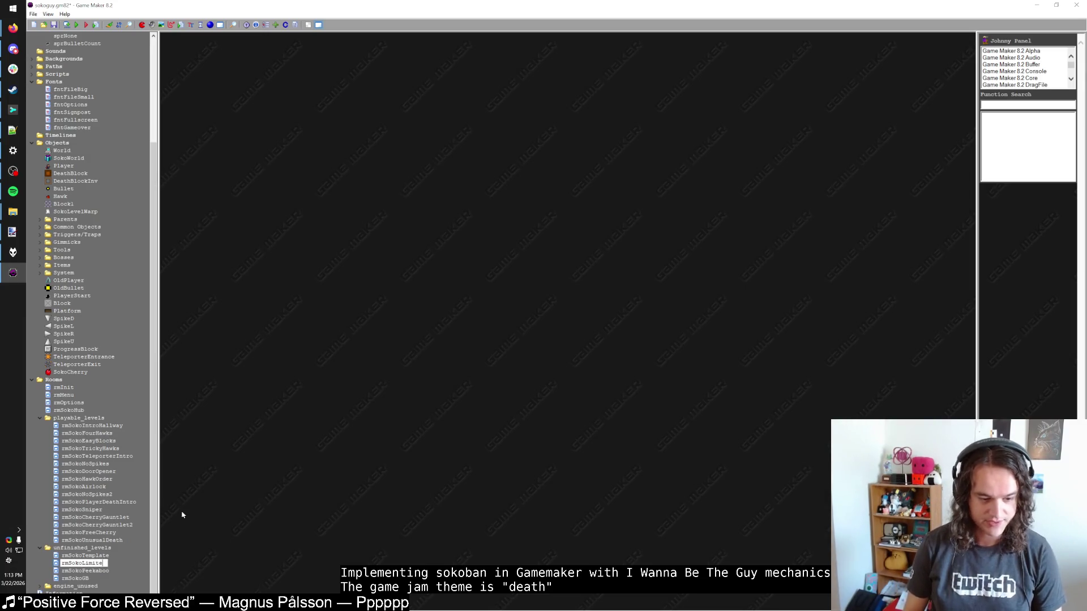
text(dAmmo)
key(Return)
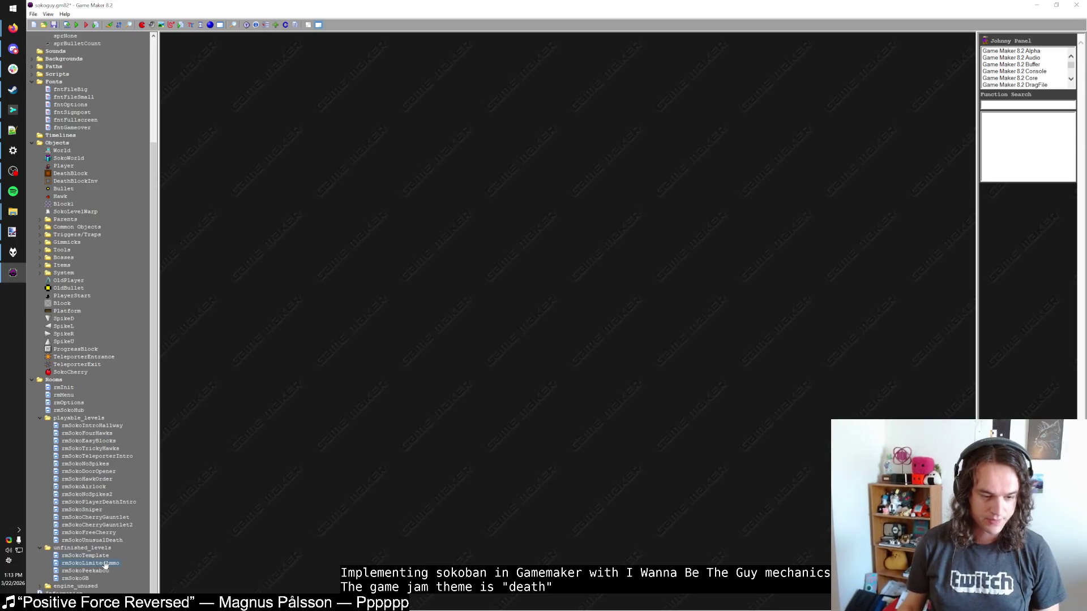
key(alt+Tab)
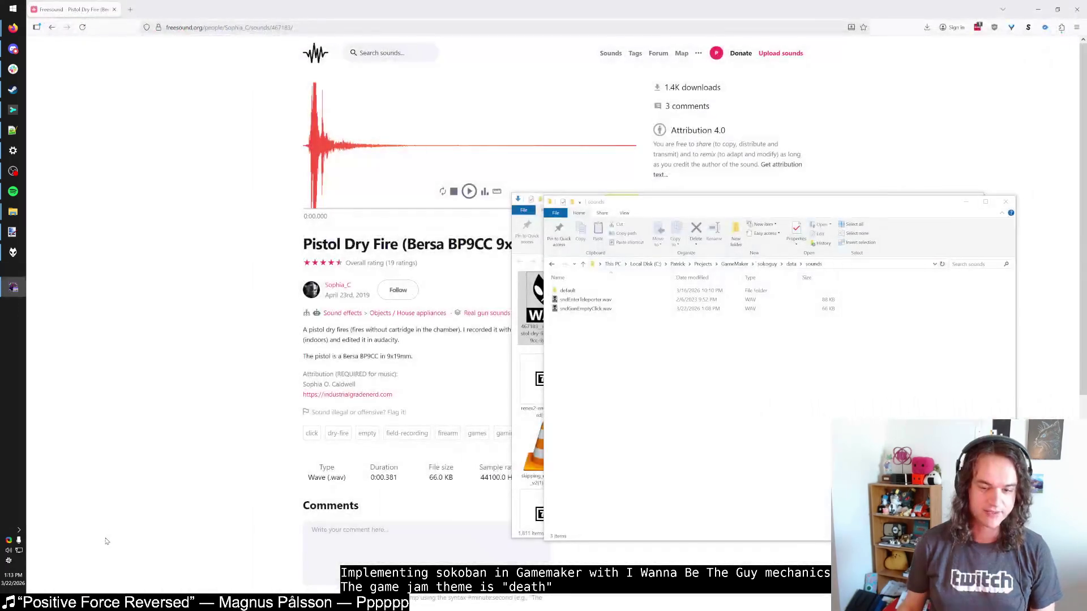
Maximize the rmSokoLimitedAmmo room editor and assign its PlayerStart a new ammo value.
click(13, 273)
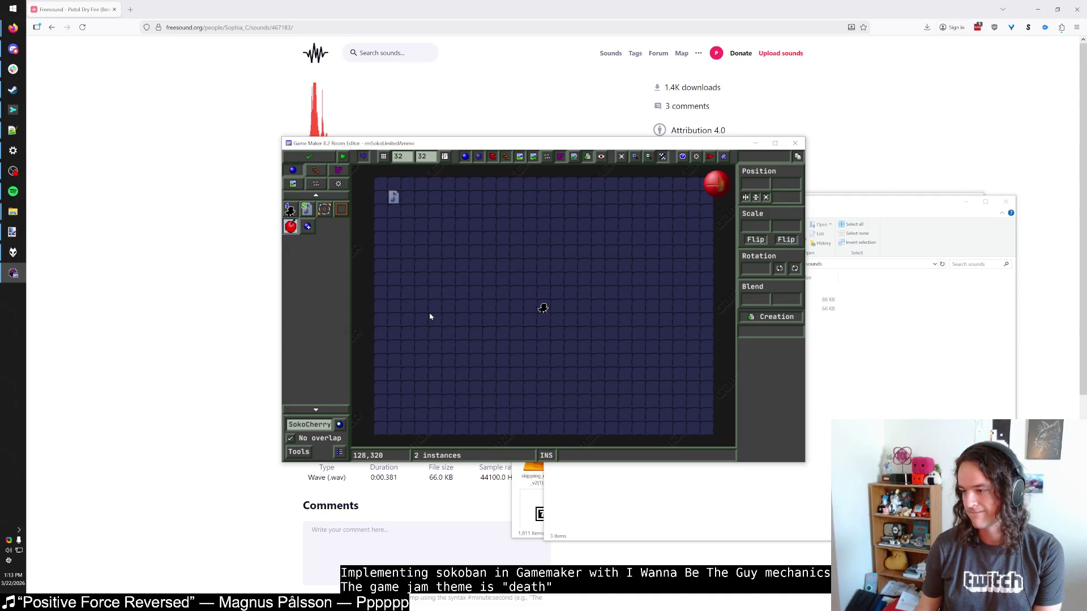
double_click(453, 144)
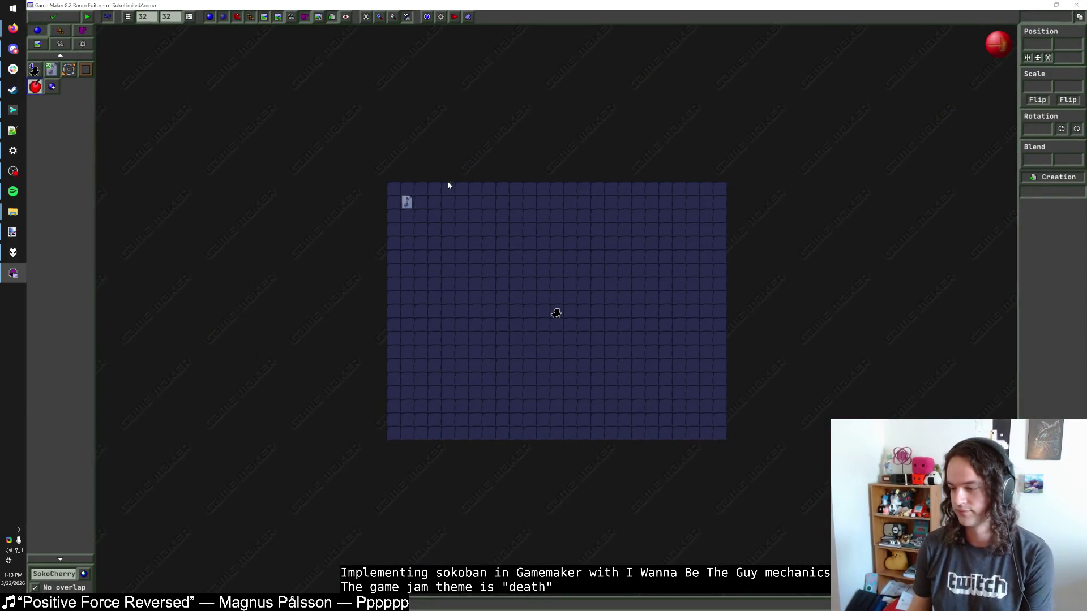
click(544, 324)
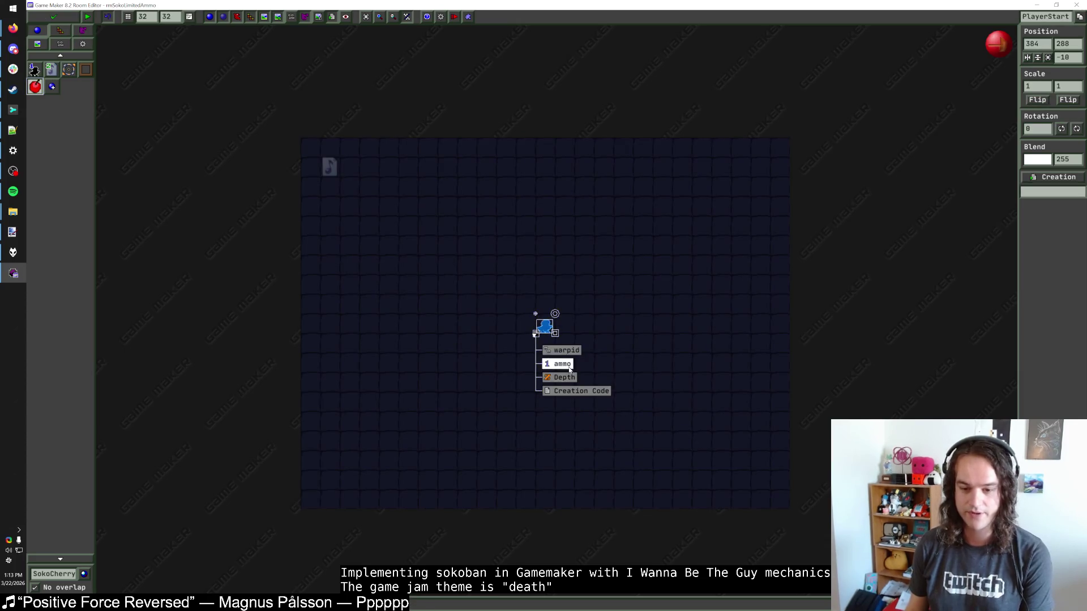
click(569, 369)
click(543, 322)
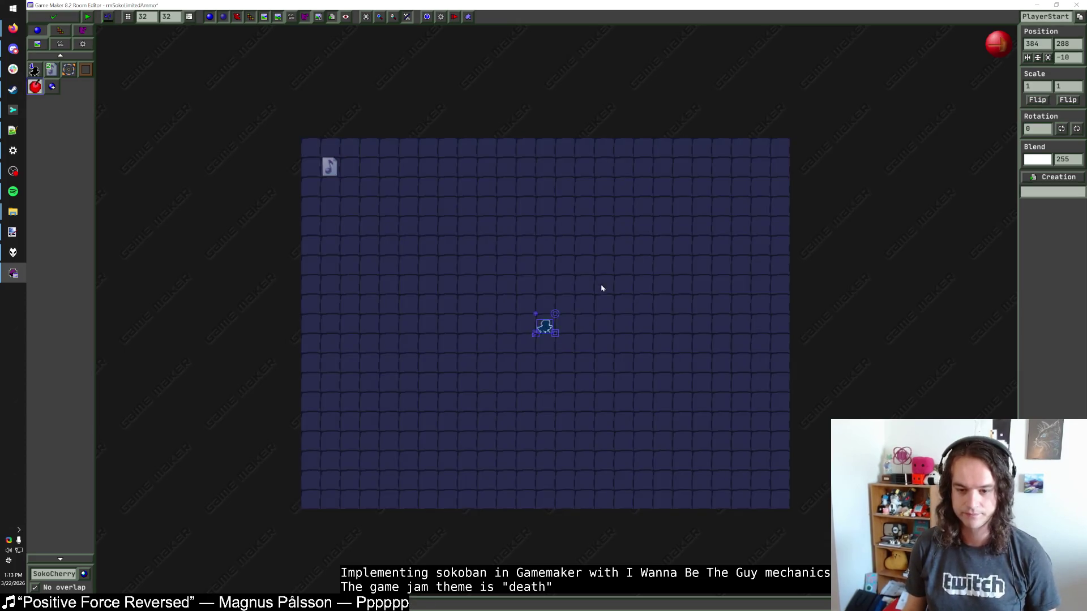
click(117, 87)
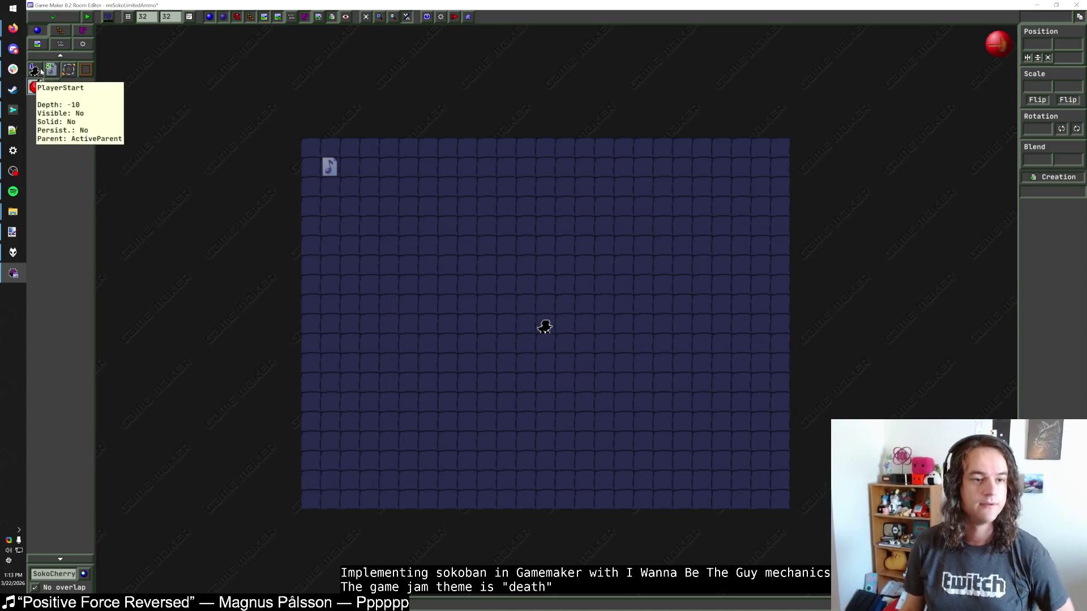
Place a ShootBlock in the room.
click(68, 574)
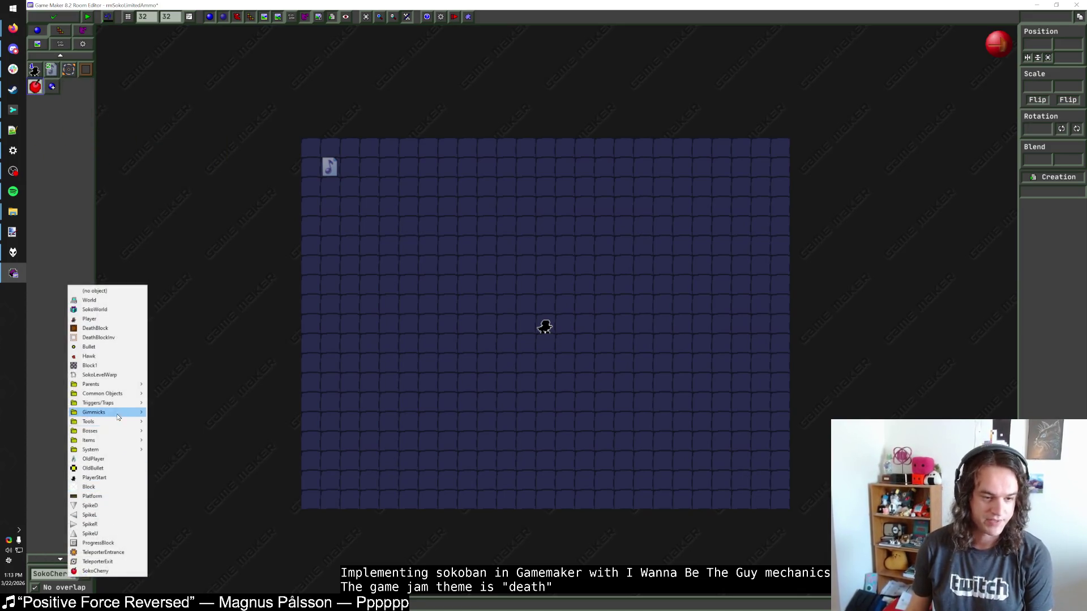
mouse_move(118, 406)
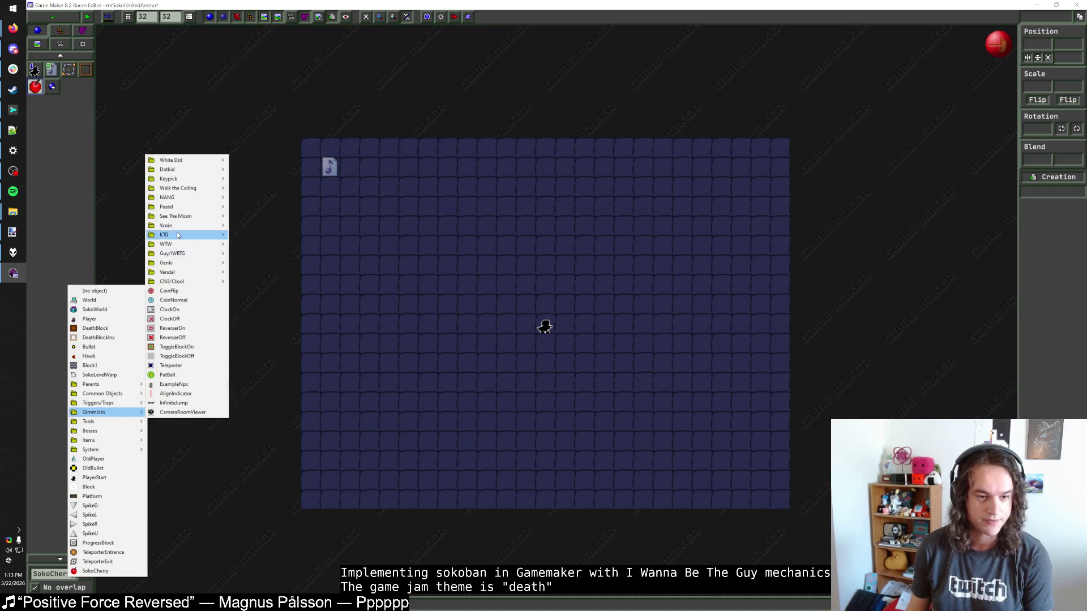
mouse_move(187, 241)
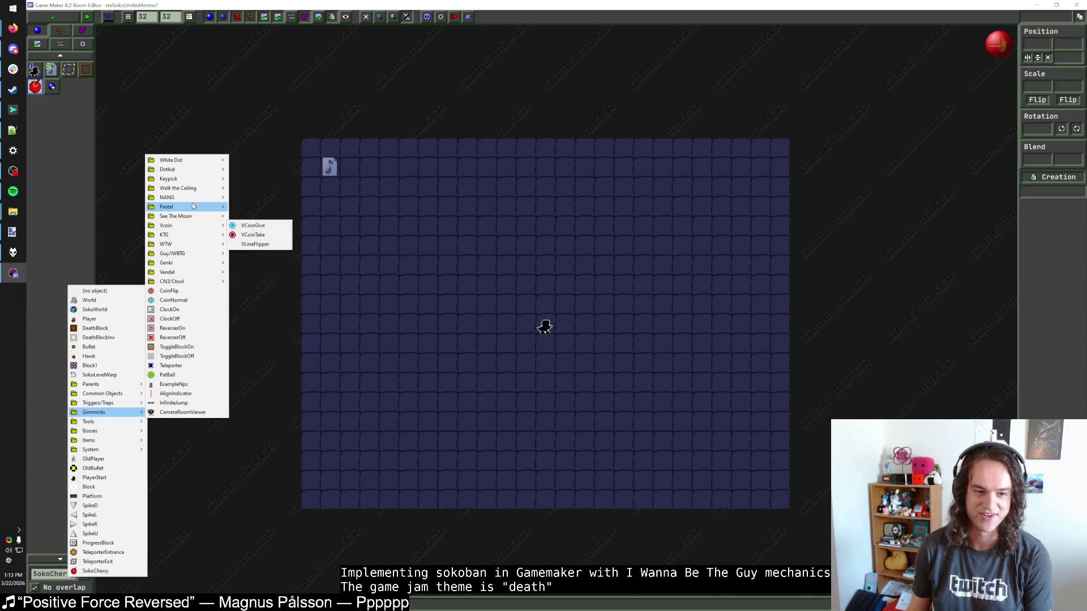
mouse_move(192, 195)
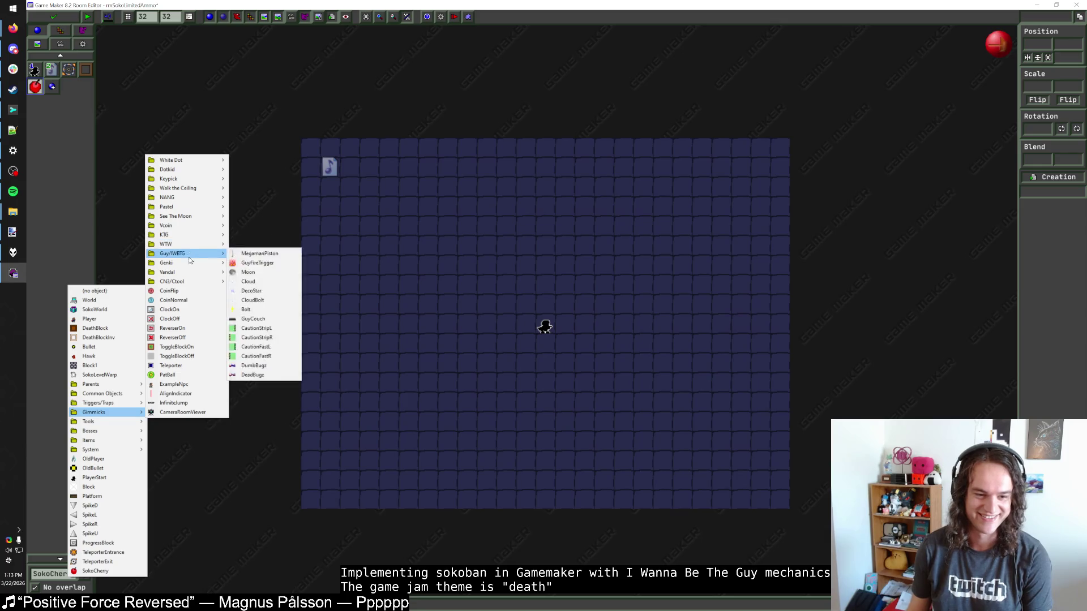
click(258, 263)
click(485, 304)
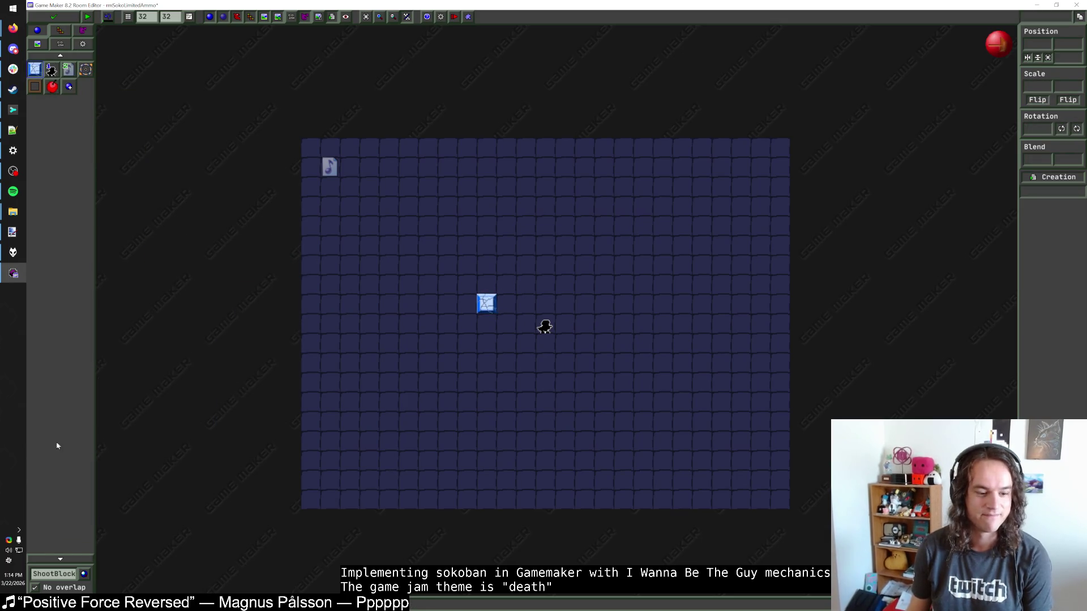
Place a Block1 wall up-left and shift the ShootBlock one cell right.
click(60, 576)
click(85, 366)
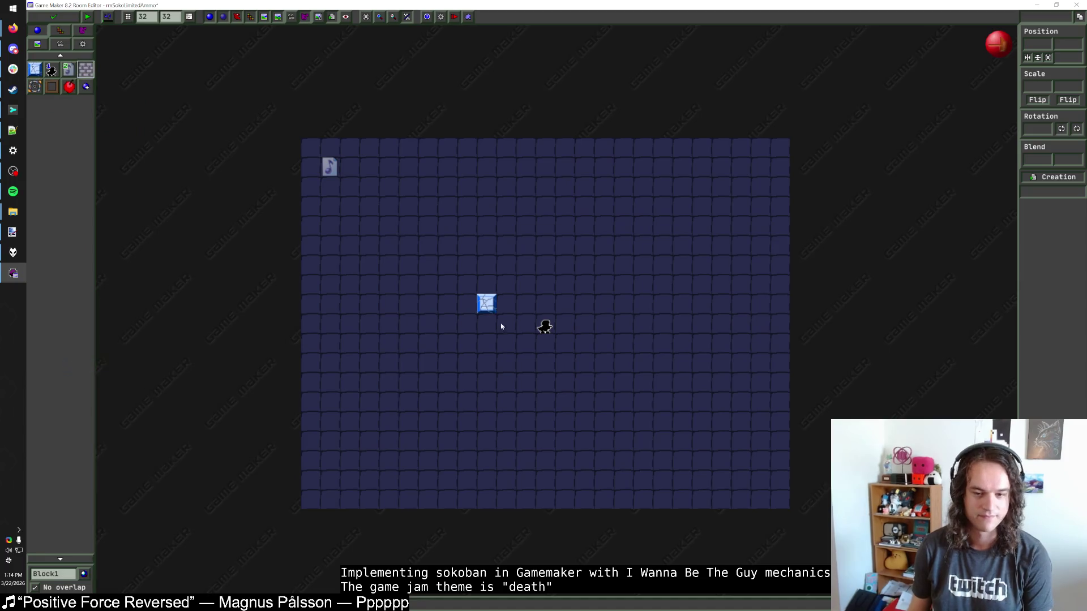
click(479, 296)
drag(479, 296, 461, 276)
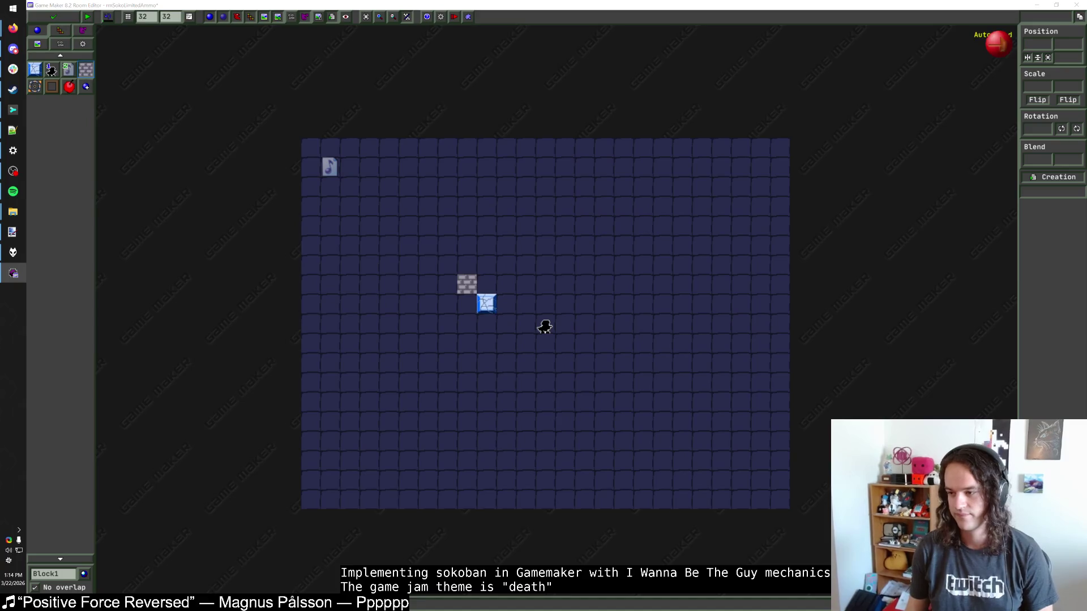
click(14, 191)
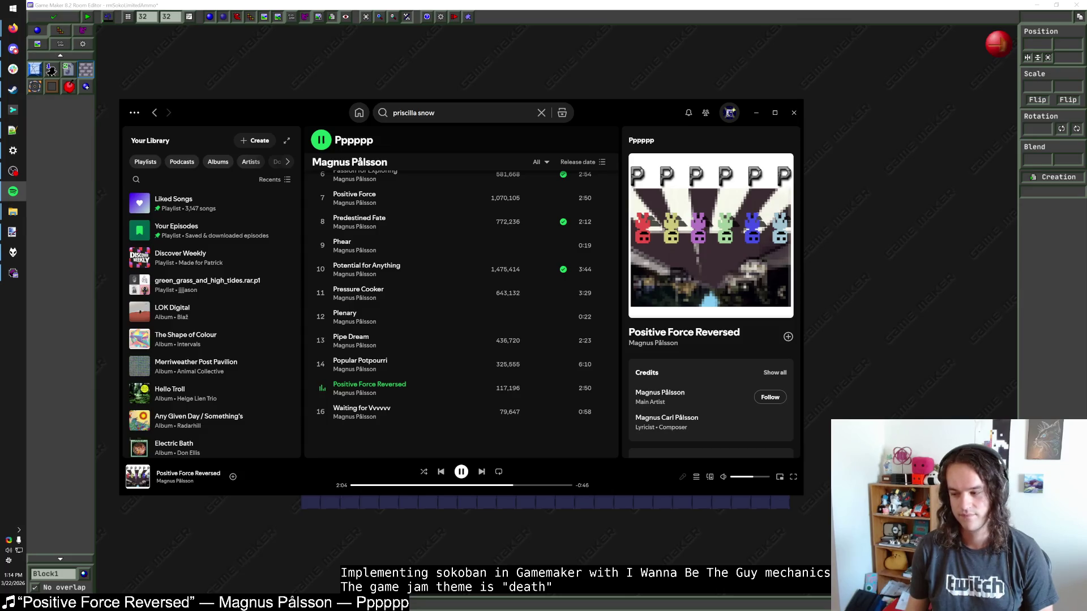
click(13, 191)
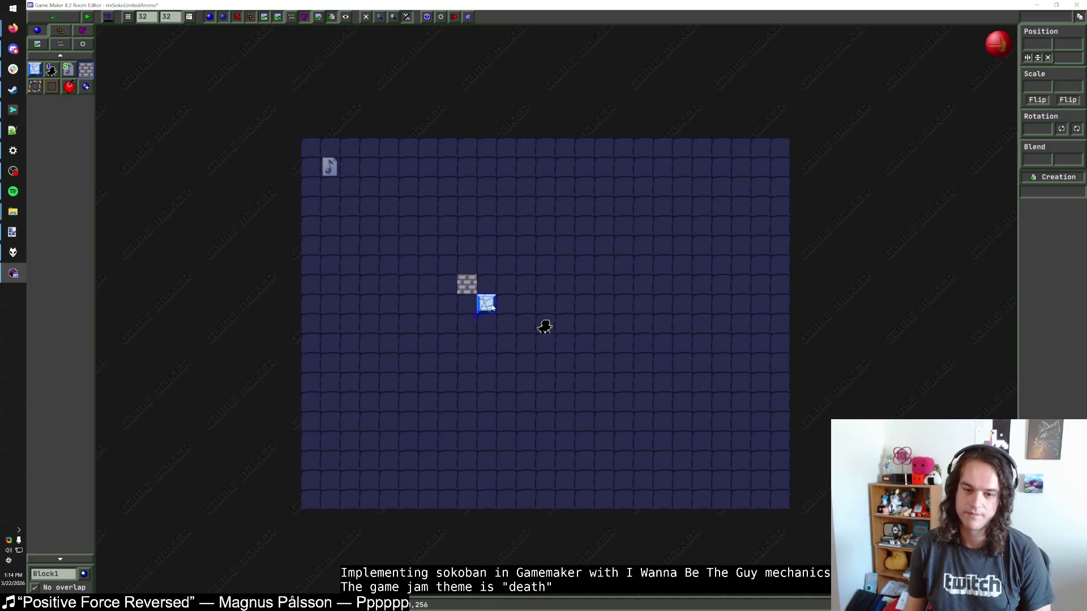
drag(493, 306, 512, 304)
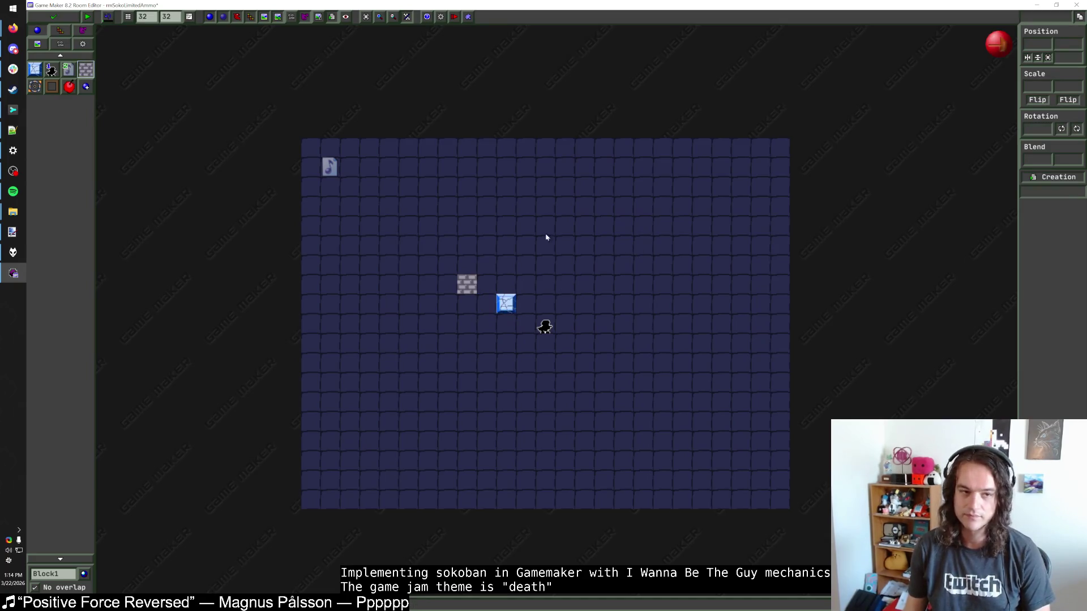
Add a SokoCherry beside the ShootBlock with an x_speed of 1.
click(69, 86)
click(479, 299)
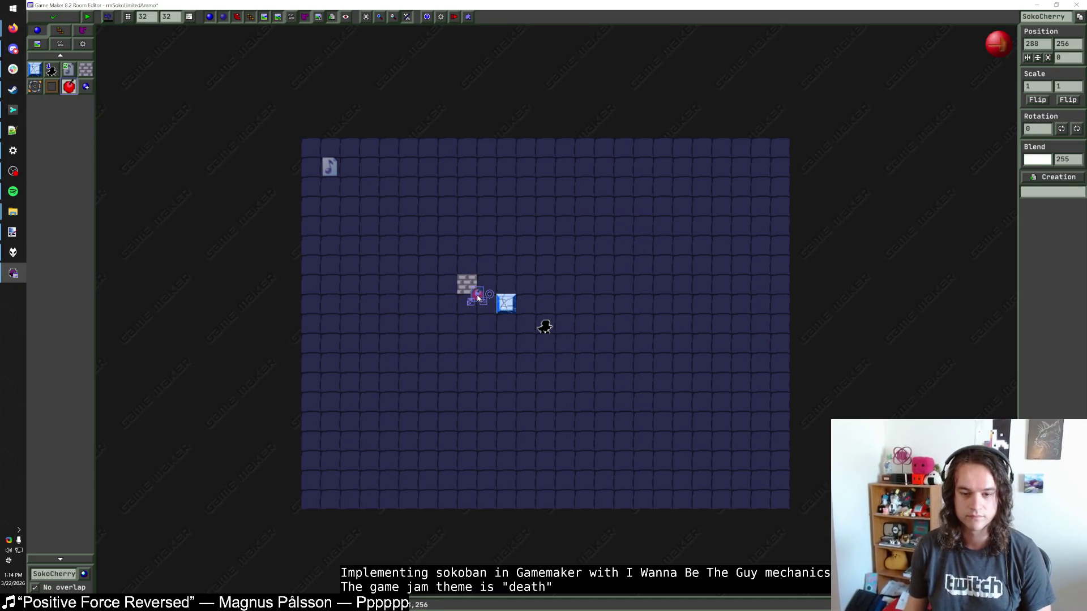
double_click(1037, 44)
text(16)
double_click(1067, 44)
text(1)
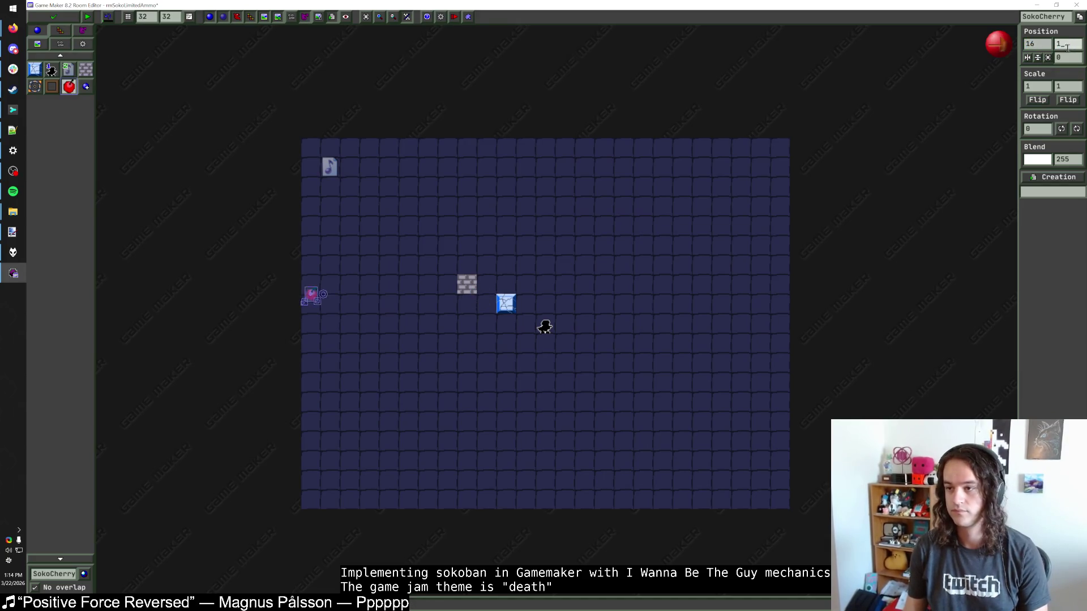
text(6)
mouse_move(311, 147)
mouse_down()
mouse_move(525, 323)
mouse_move(484, 312)
mouse_up()
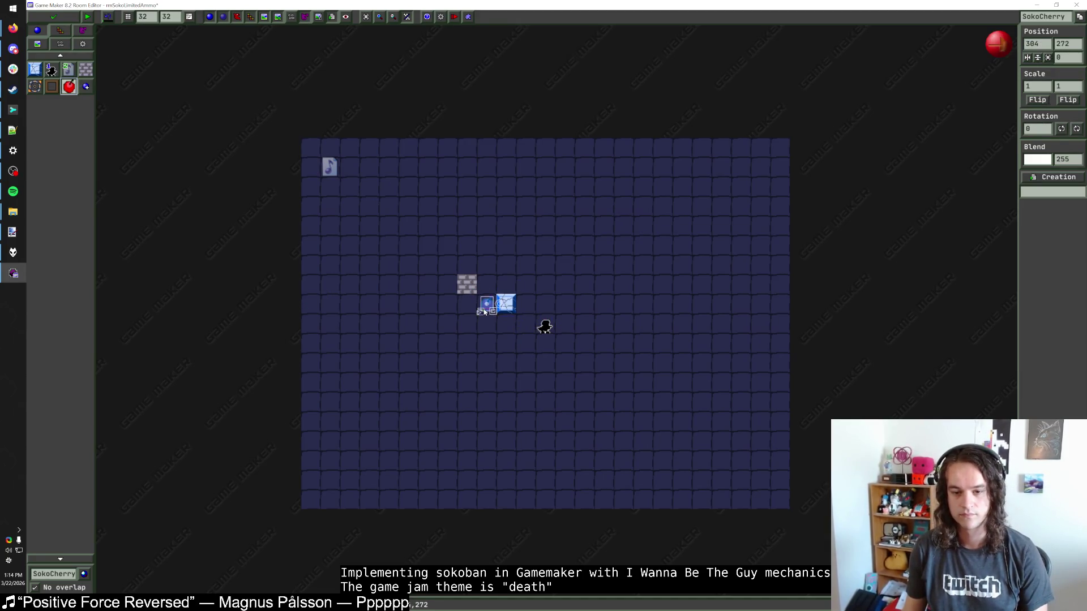
right_click(484, 311)
click(532, 327)
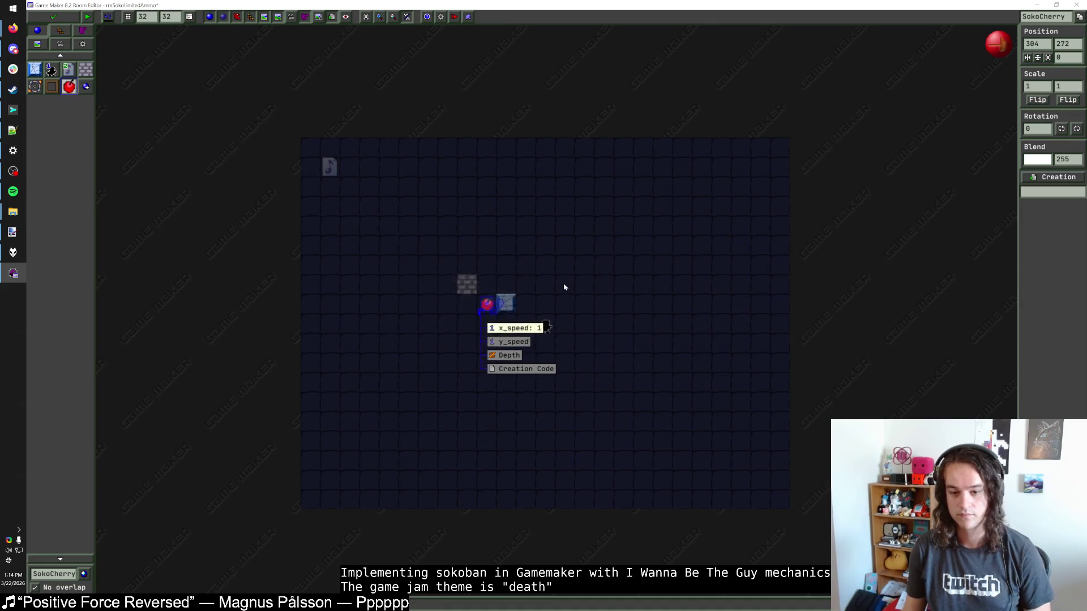
Add a second ShootBlock two rows lower with a cherry left of it, and move the player down-left.
click(457, 299)
click(461, 296)
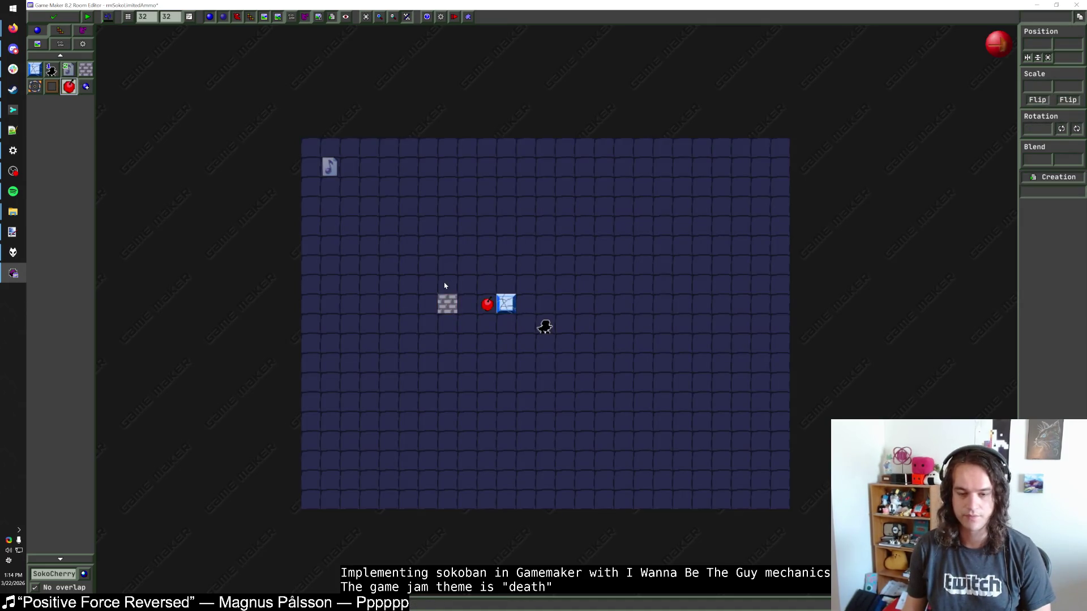
mouse_move(489, 304)
mouse_move(501, 304)
mouse_down()
mouse_move(523, 304)
mouse_move(492, 362)
mouse_up()
click(507, 306)
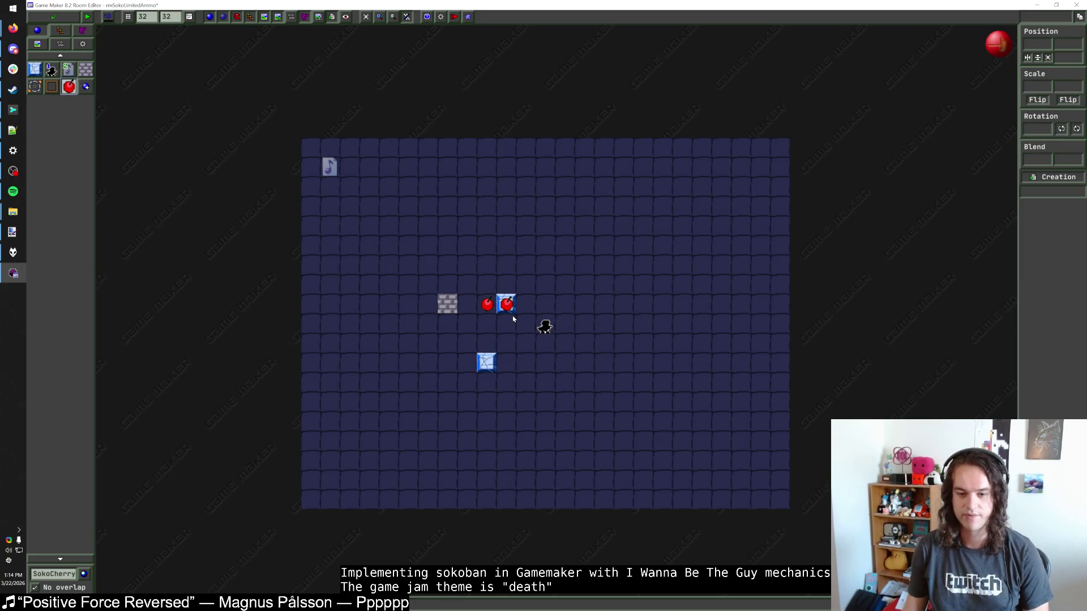
drag(510, 311, 462, 365)
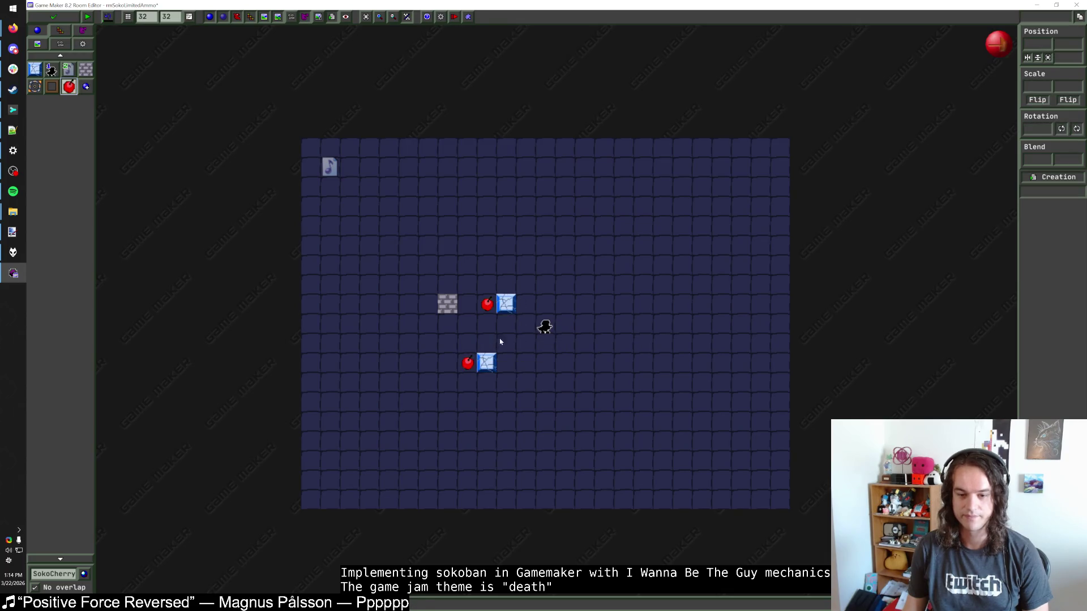
drag(544, 328, 525, 347)
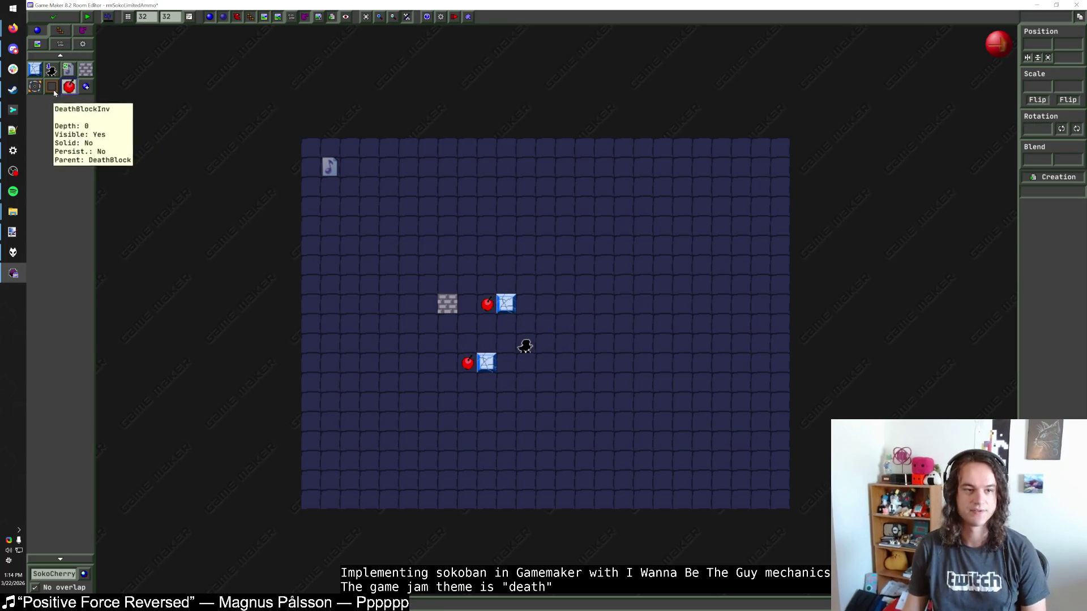
click(54, 573)
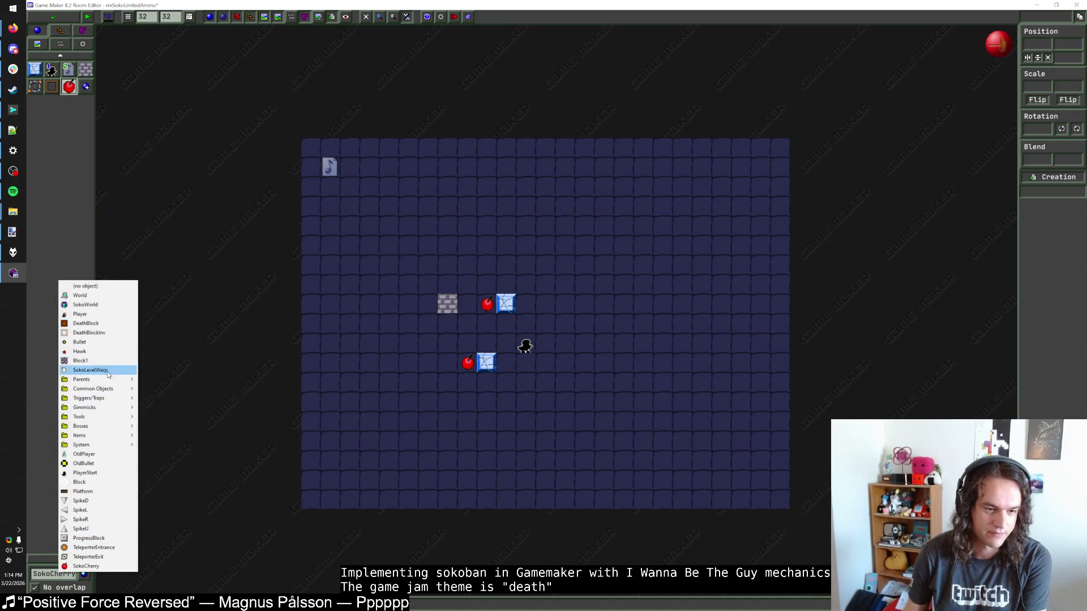
Place a Hawk below-right of the cherries near the player.
click(79, 351)
drag(562, 309, 564, 328)
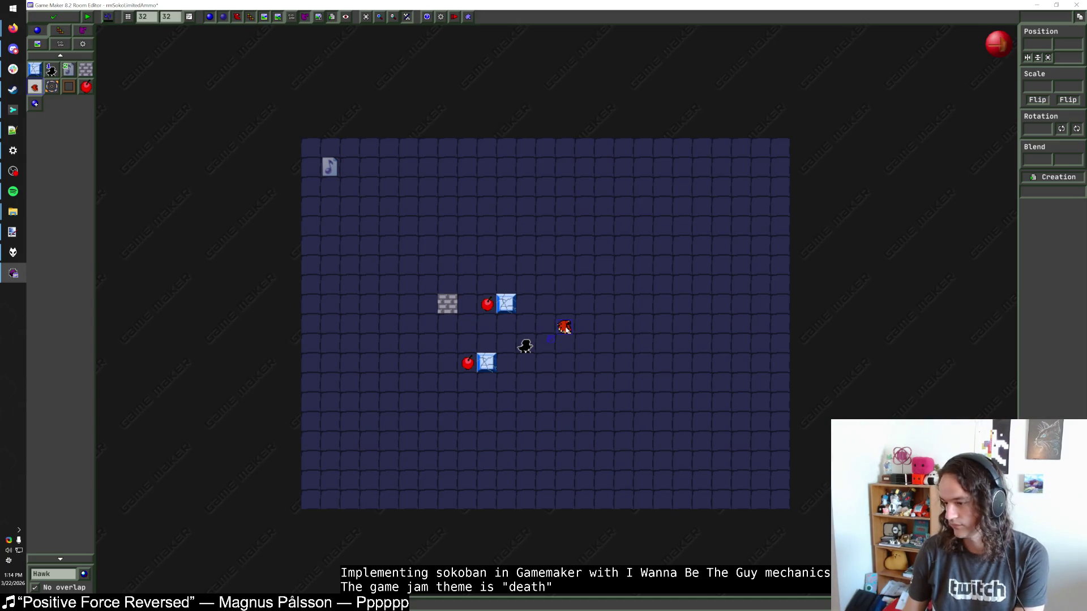
click(515, 304)
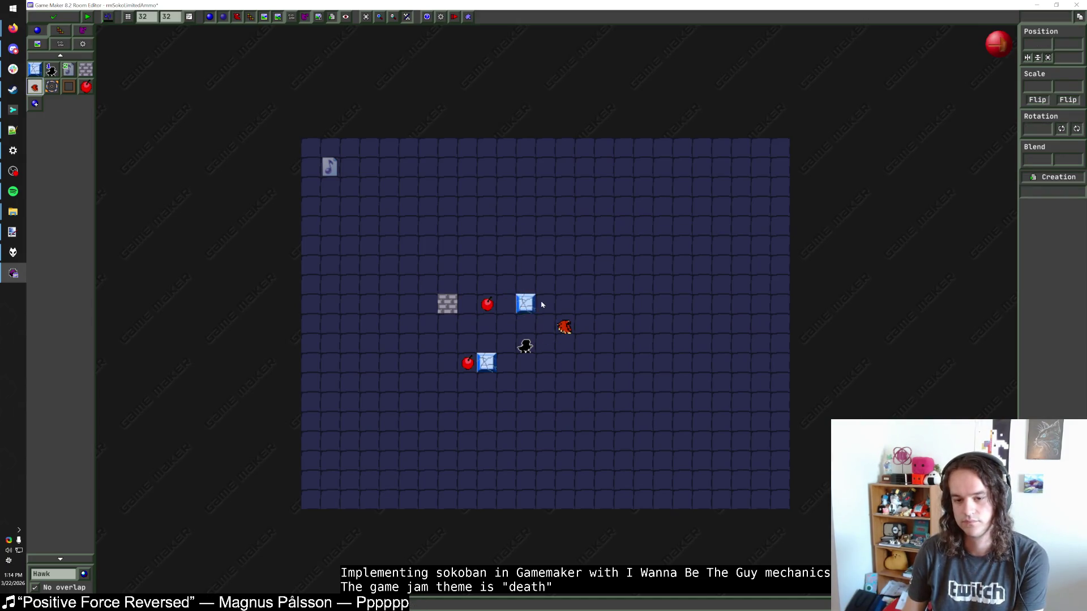
click(553, 311)
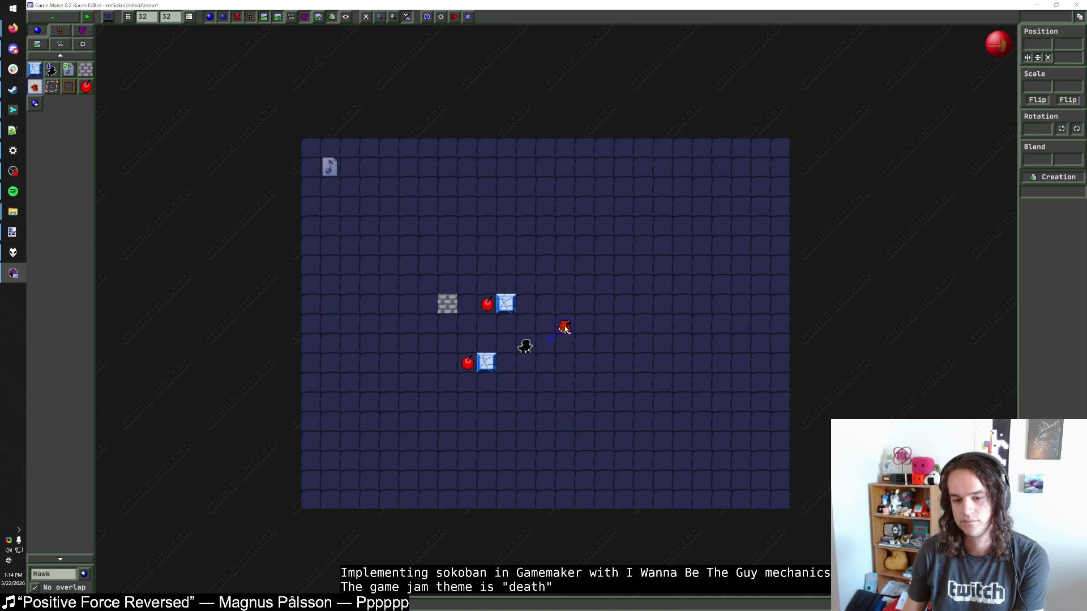
mouse_move(565, 329)
mouse_down()
mouse_move(544, 366)
mouse_move(524, 341)
mouse_move(564, 328)
mouse_up()
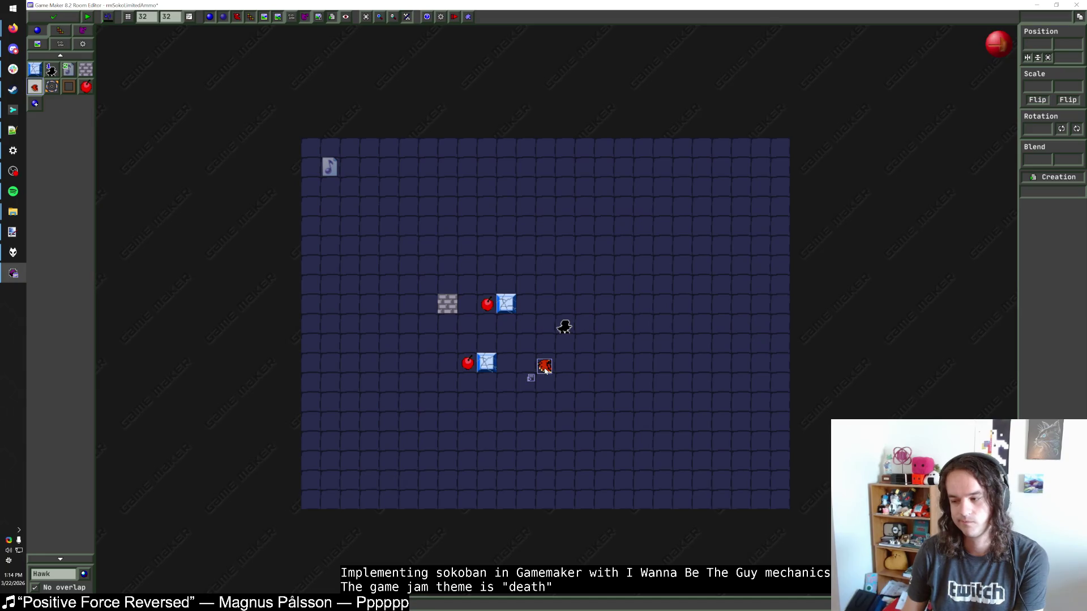
Arrange three ShootBlocks in a cluster between the two cherries beside the player.
click(508, 309)
drag(486, 363, 526, 324)
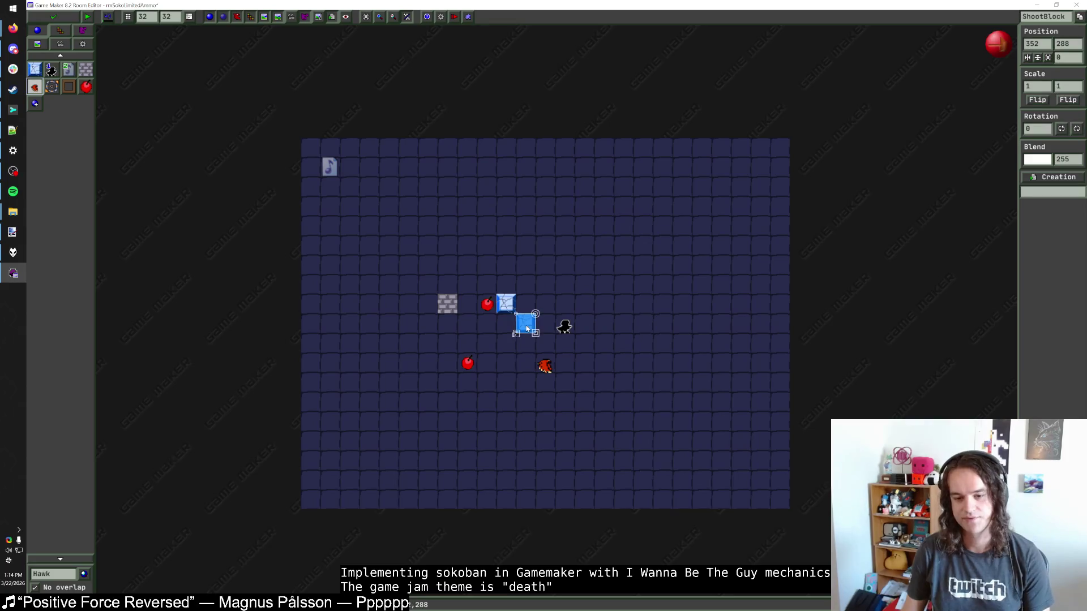
click(486, 363)
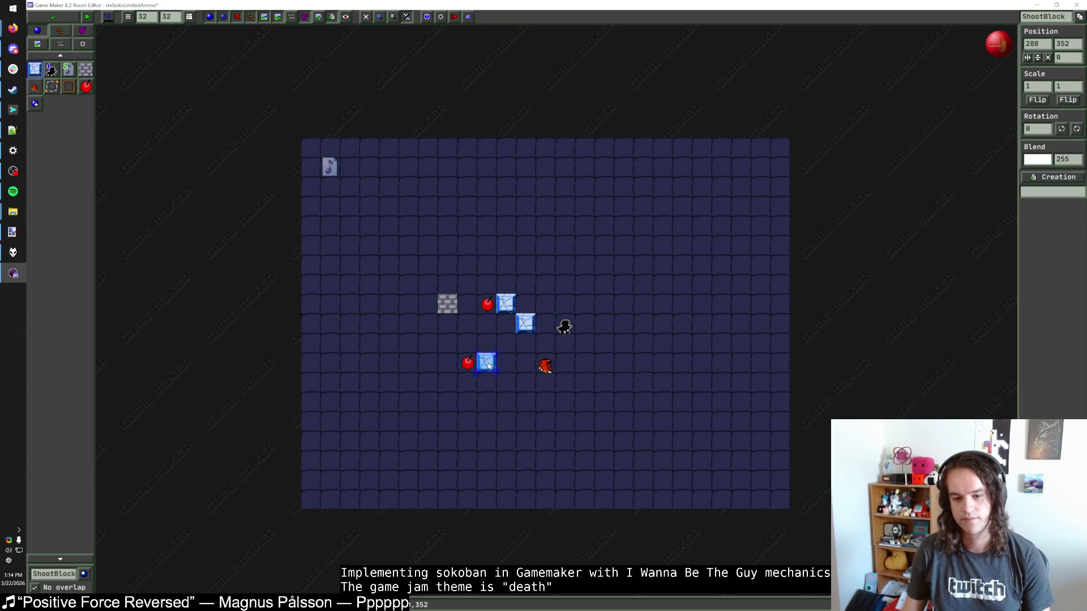
drag(486, 363, 489, 346)
click(514, 357)
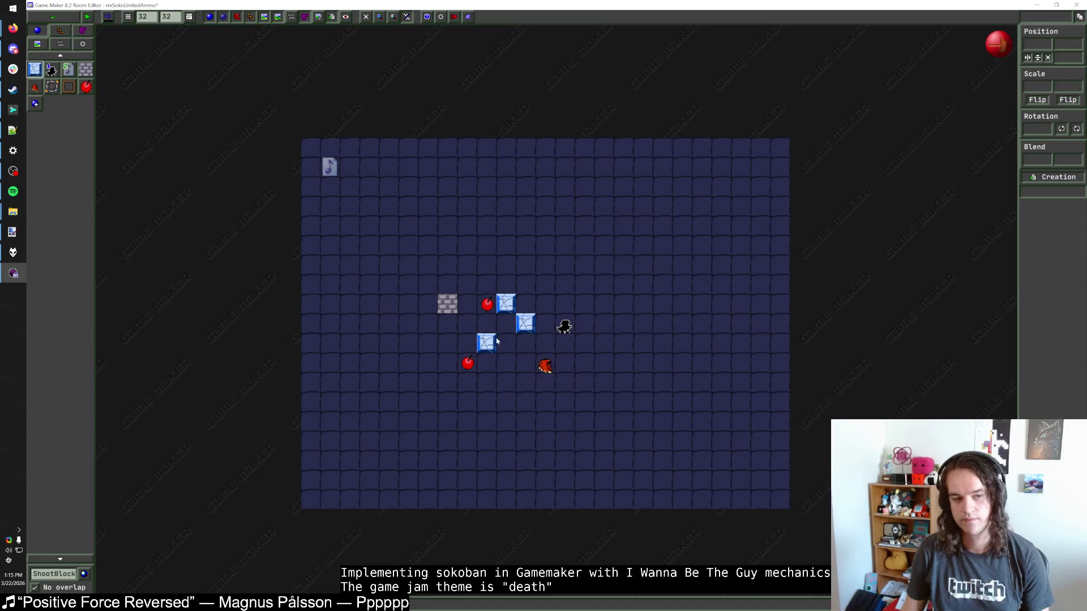
click(21, 196)
Play 'Waiting for Vvvvvv' from the Pppppp album in Spotify.
double_click(413, 412)
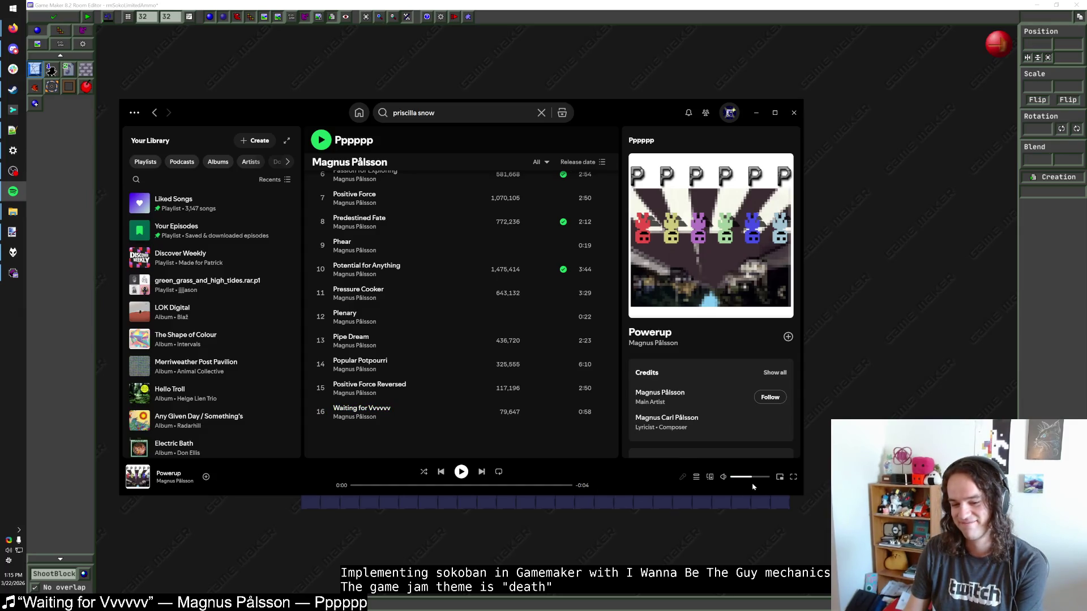
Go back and browse Liked Songs to reach the Four Tet artist page.
scroll(420, 407, up, 3)
scroll(420, 407, up, 4)
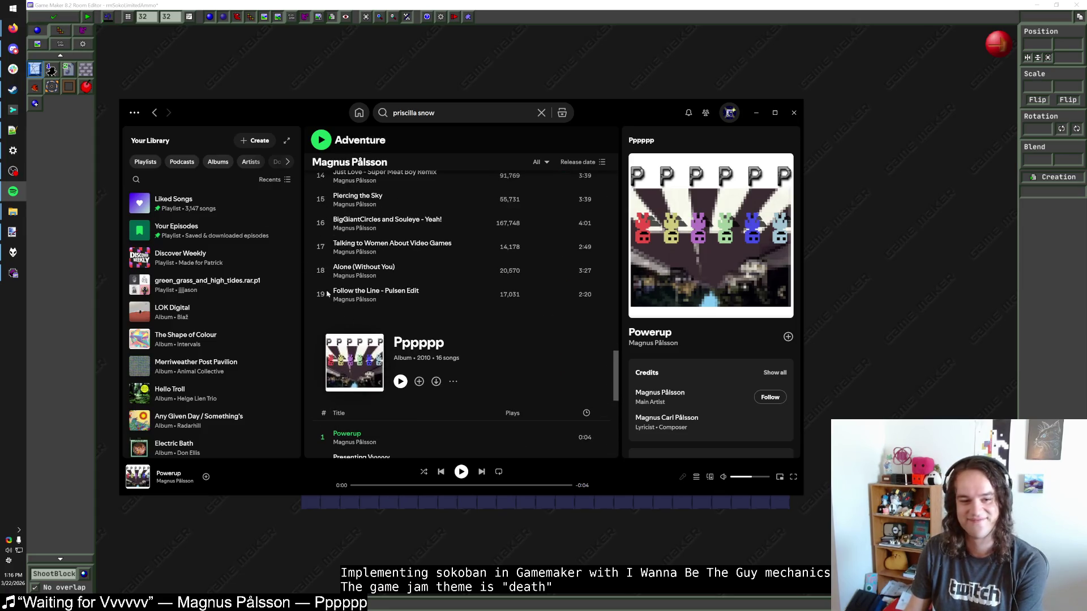
click(157, 117)
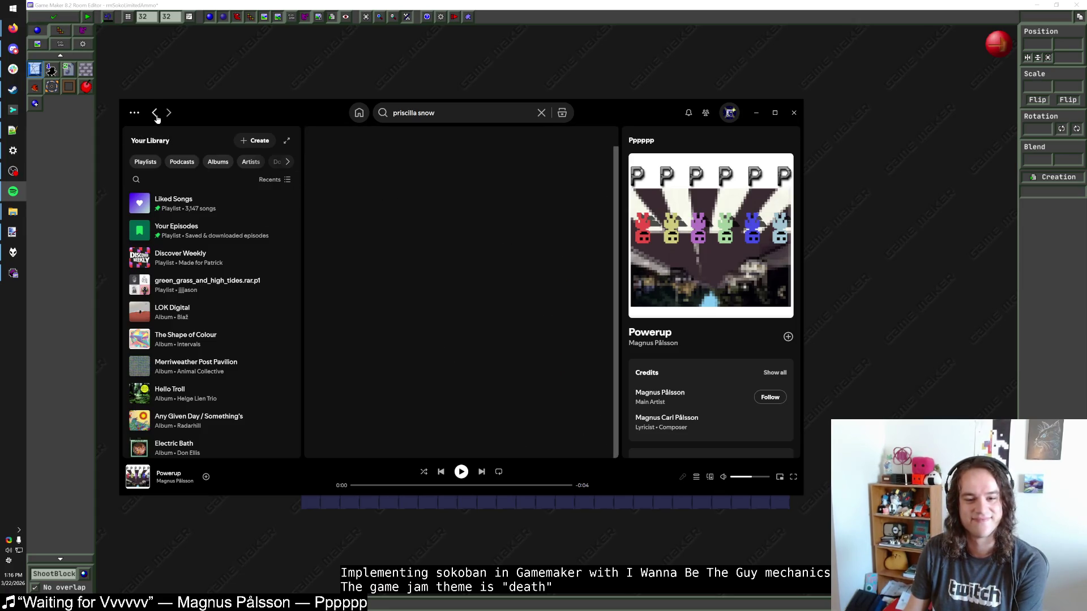
click(201, 204)
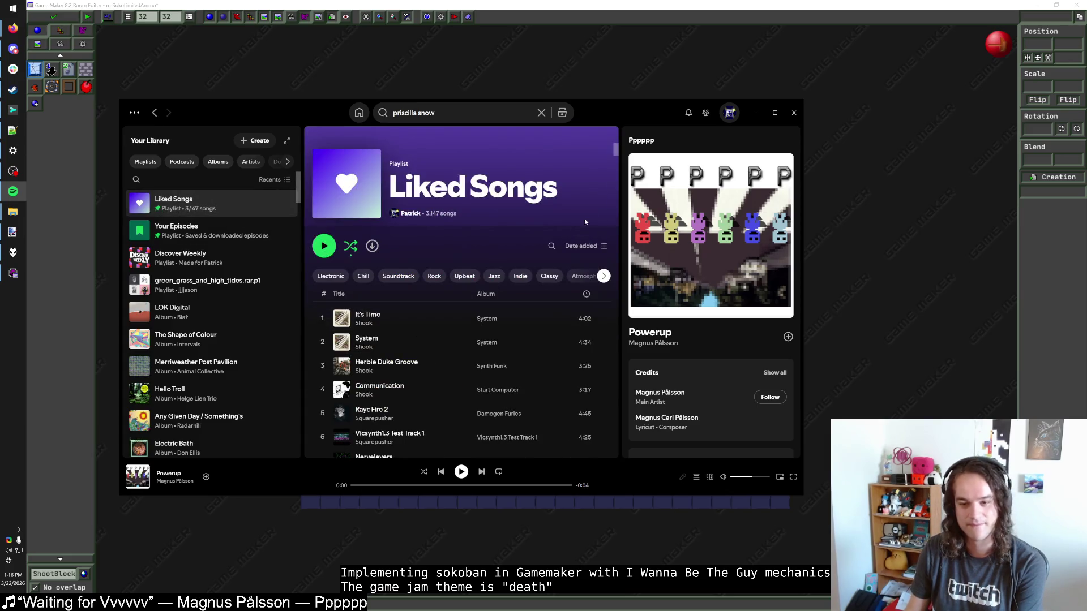
drag(615, 150, 615, 324)
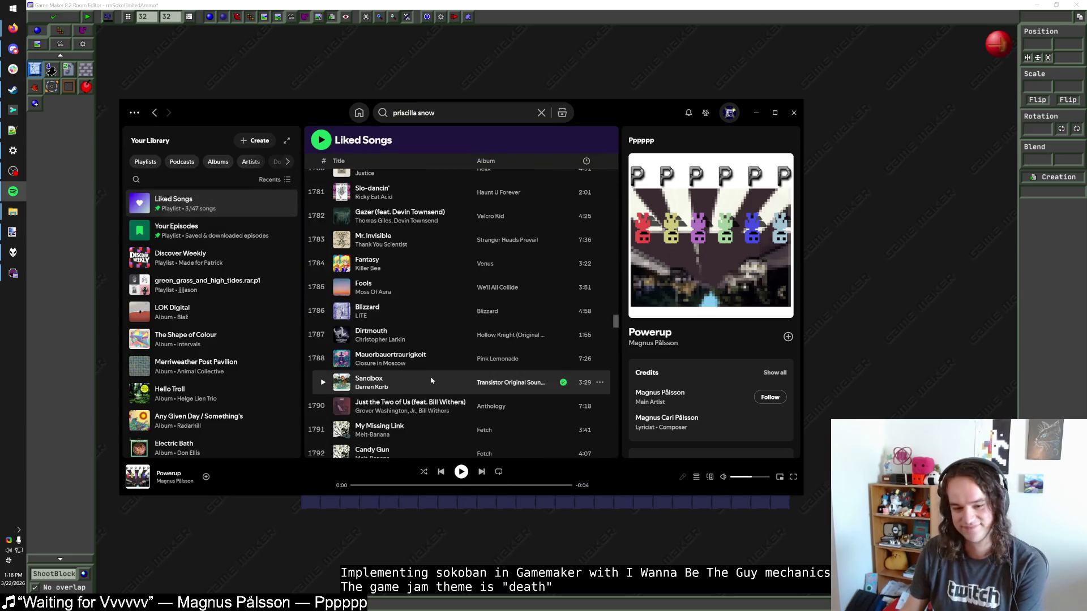
scroll(404, 394, down, 8)
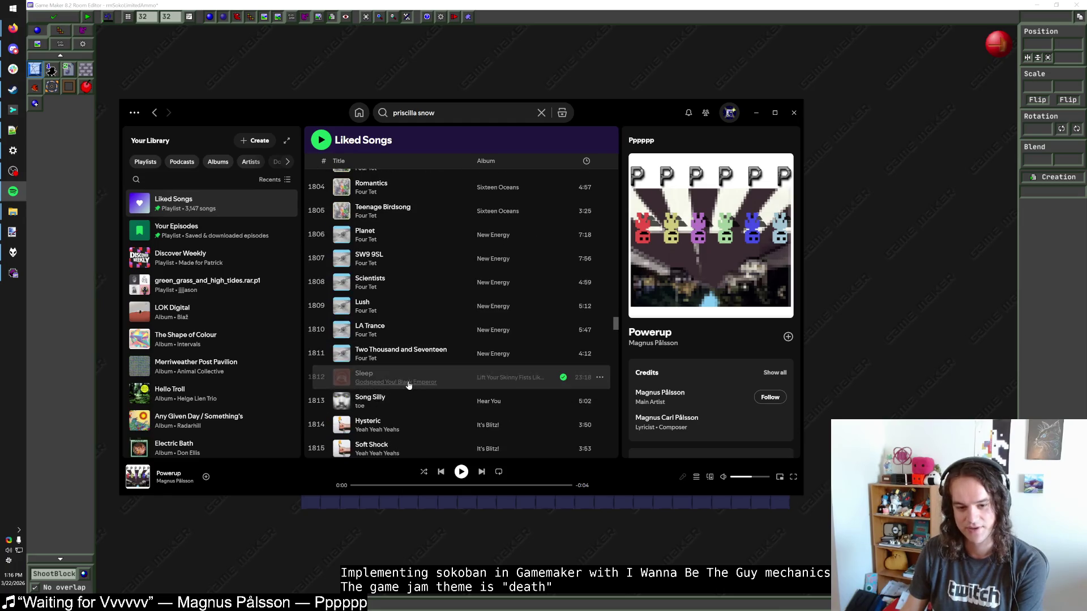
scroll(407, 390, down, 3)
scroll(410, 383, down, 5)
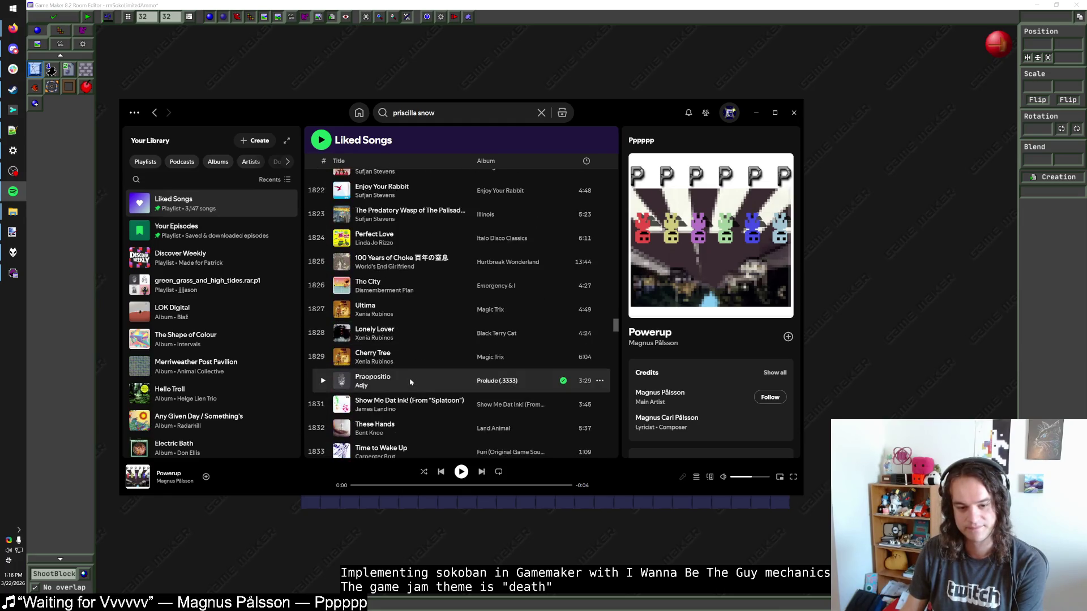
click(370, 320)
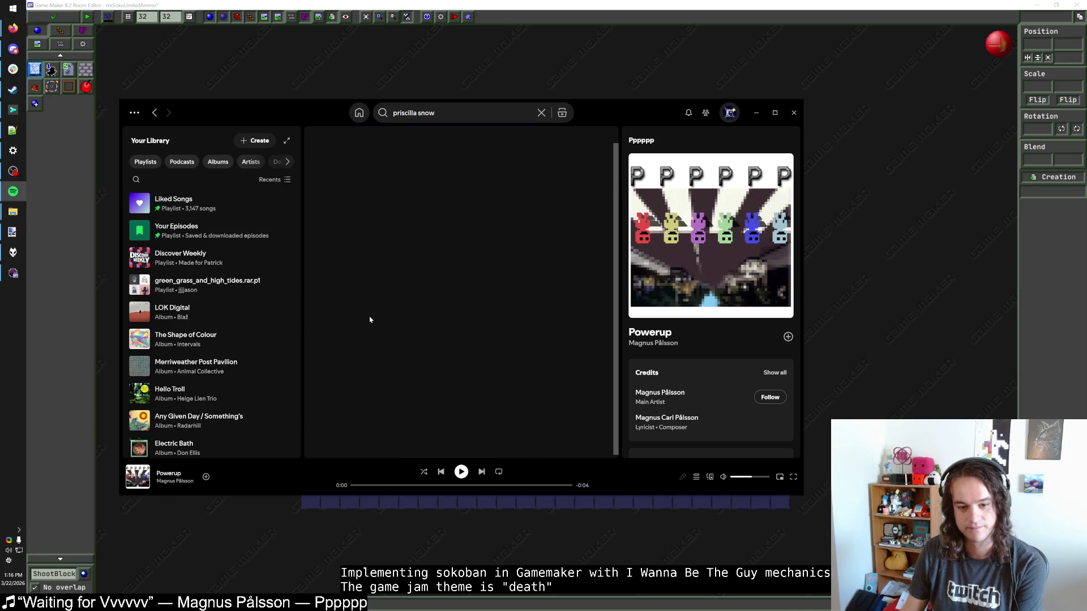
Play Four Tet's New Energy album from Alap, then minimize Spotify.
scroll(385, 346, down, 10)
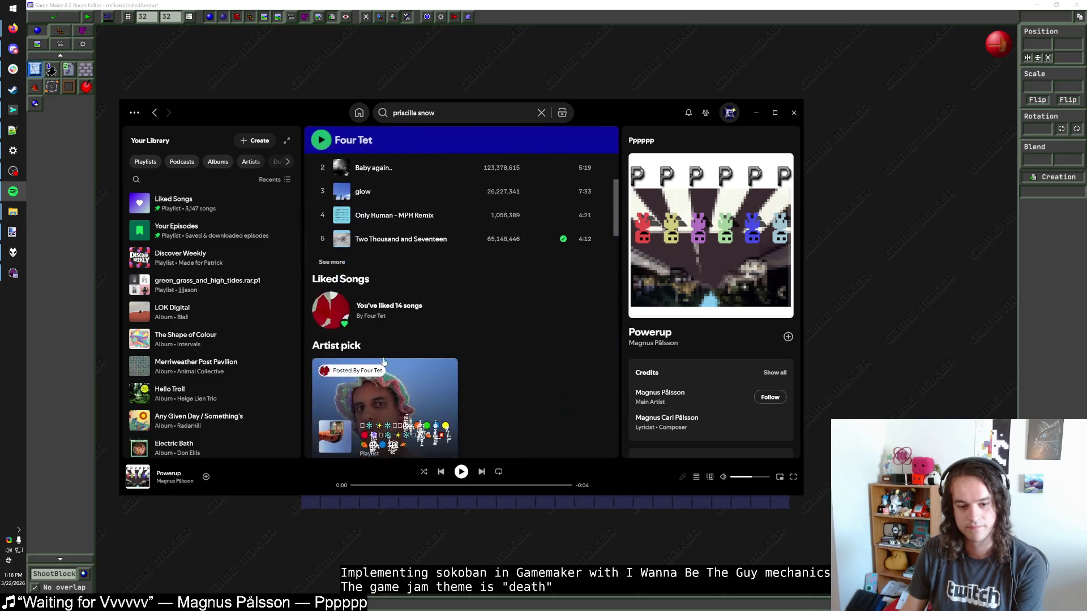
click(420, 190)
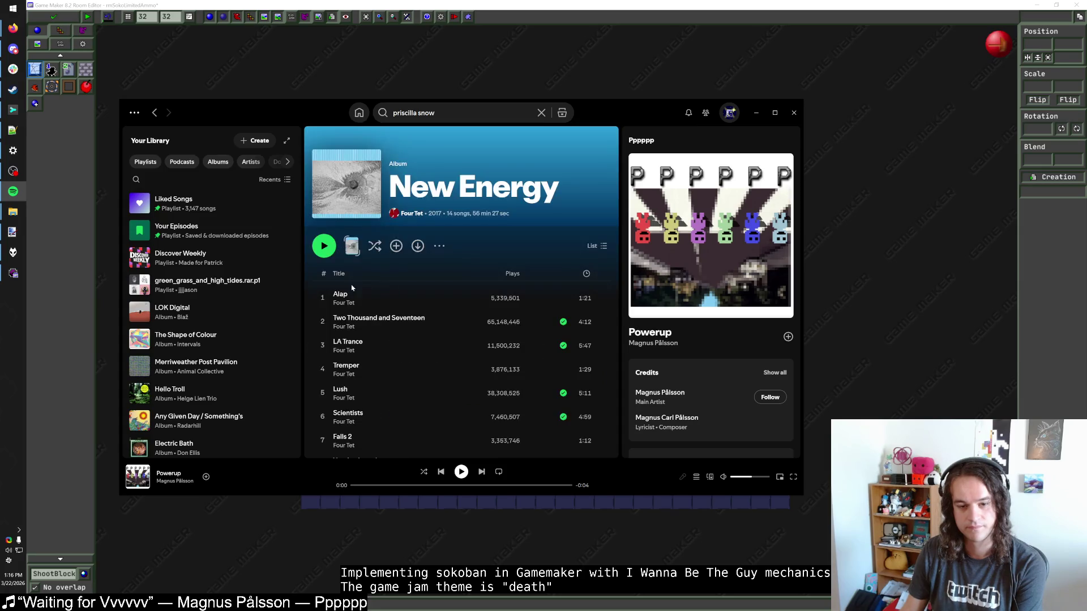
click(322, 246)
scroll(396, 255, down, 3)
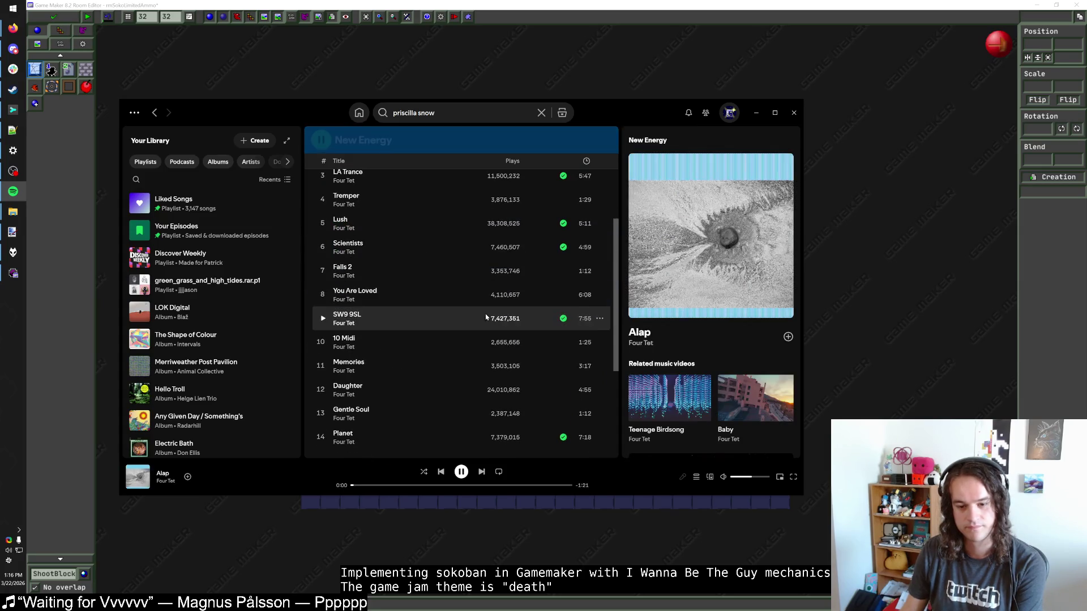
click(757, 120)
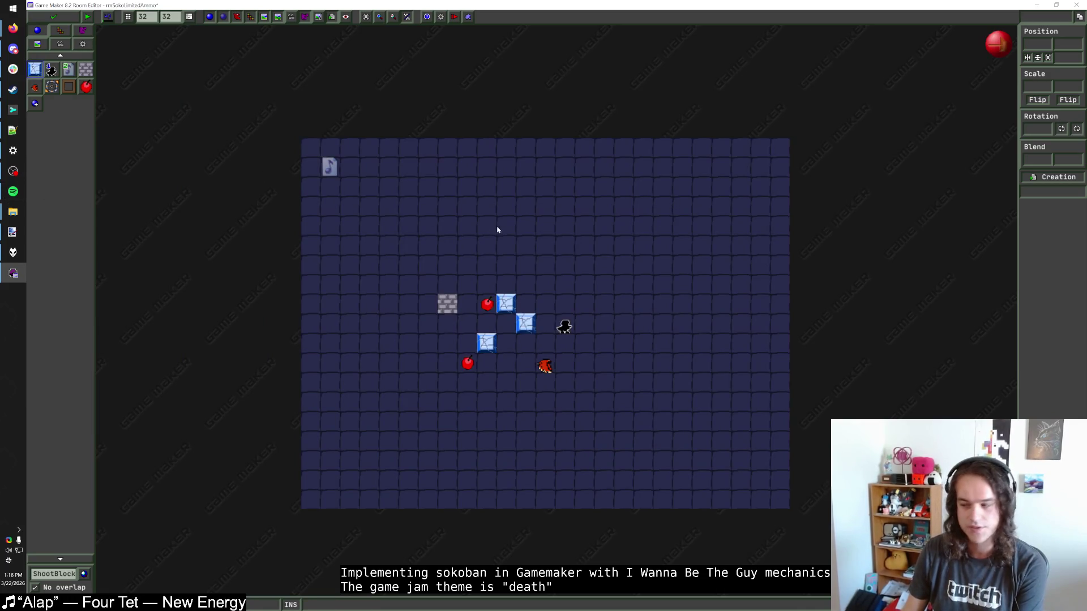
Place a second Hawk at 384,224 above-right of the shoot blocks, then bring Spotify back.
click(34, 87)
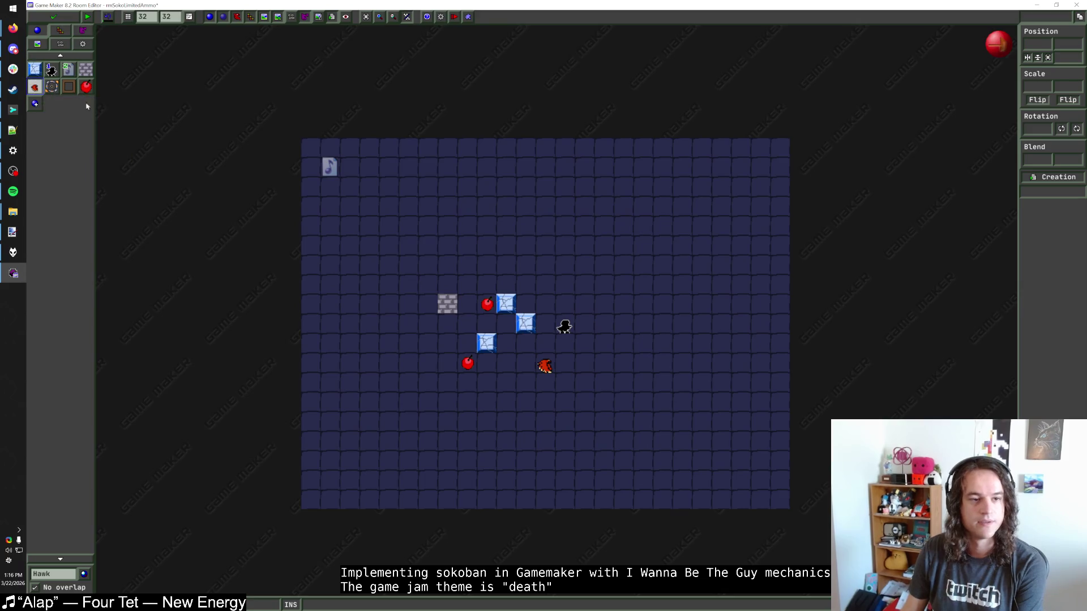
click(561, 281)
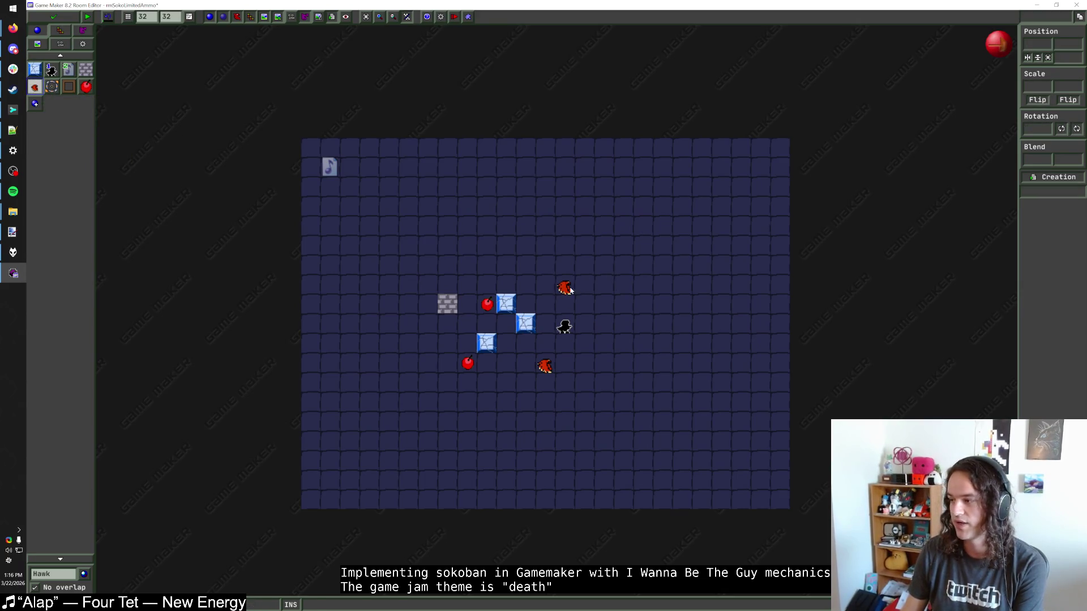
mouse_move(571, 290)
mouse_down()
mouse_move(562, 267)
mouse_move(544, 287)
mouse_up()
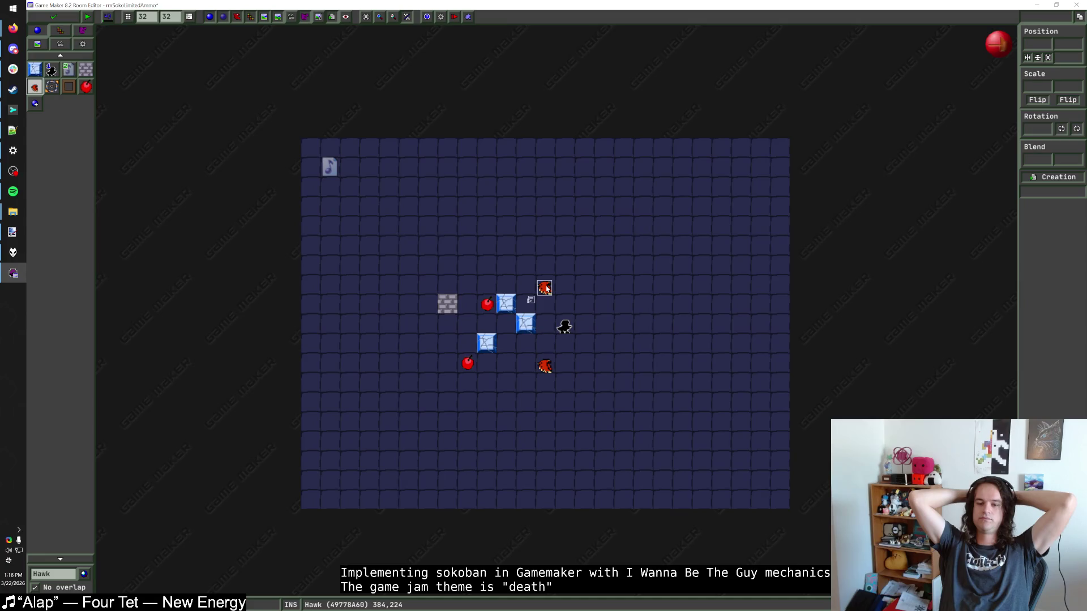
click(13, 191)
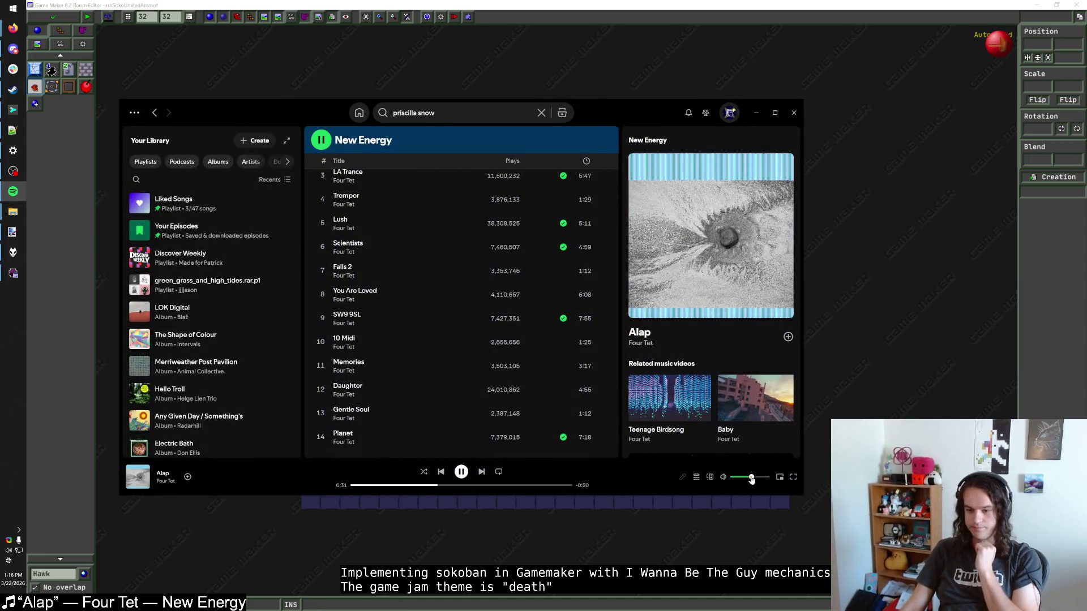
Glance at the Freesound page in Firefox, then return to the rmSokoLimitedAmmo room editor.
key(alt+Tab)
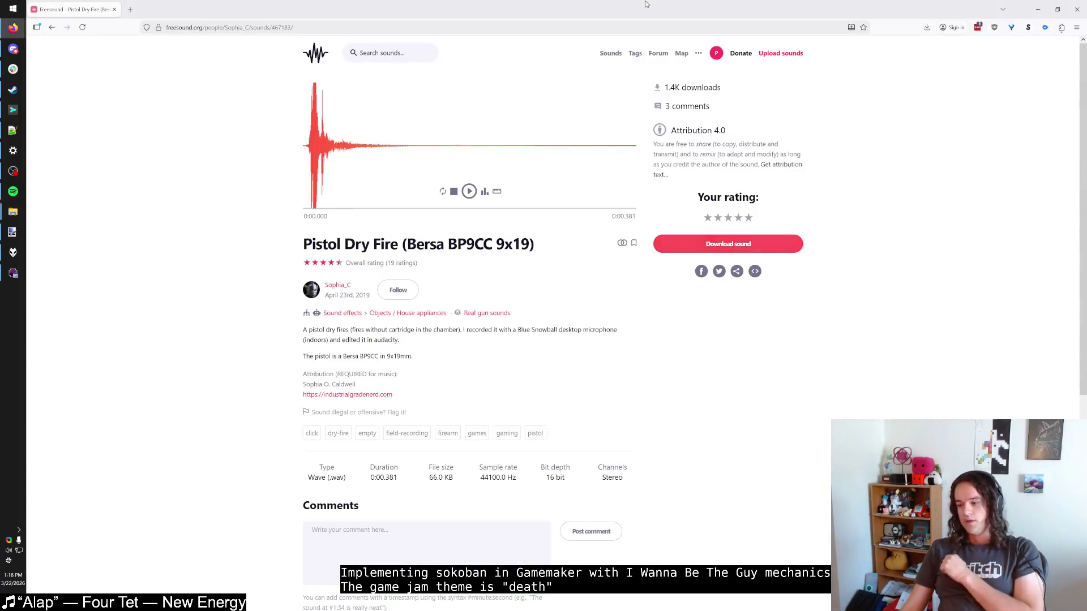
key(alt+Tab)
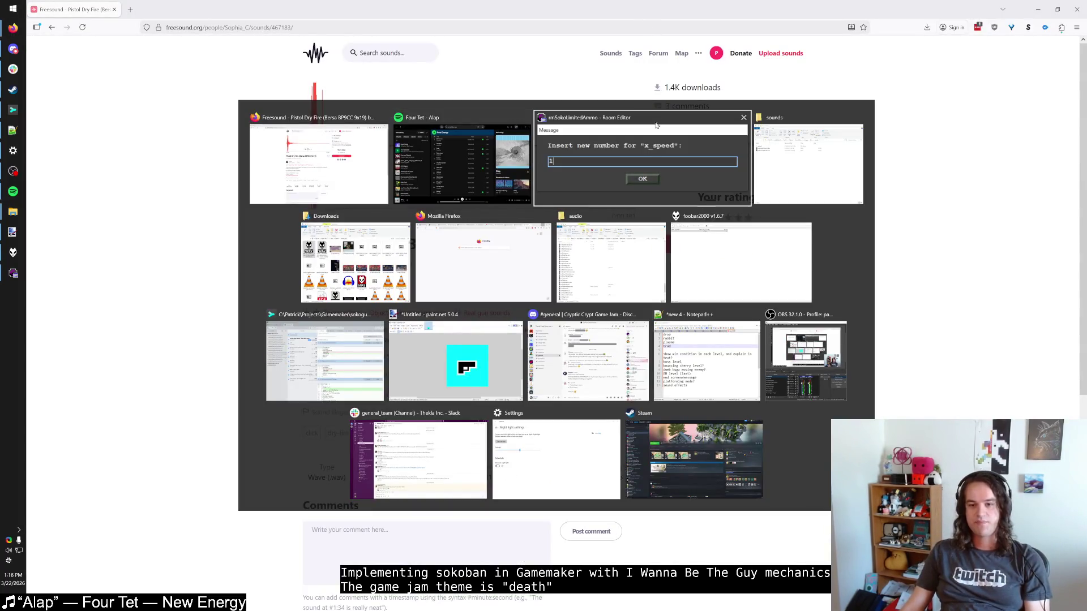
click(657, 124)
key(alt+Tab)
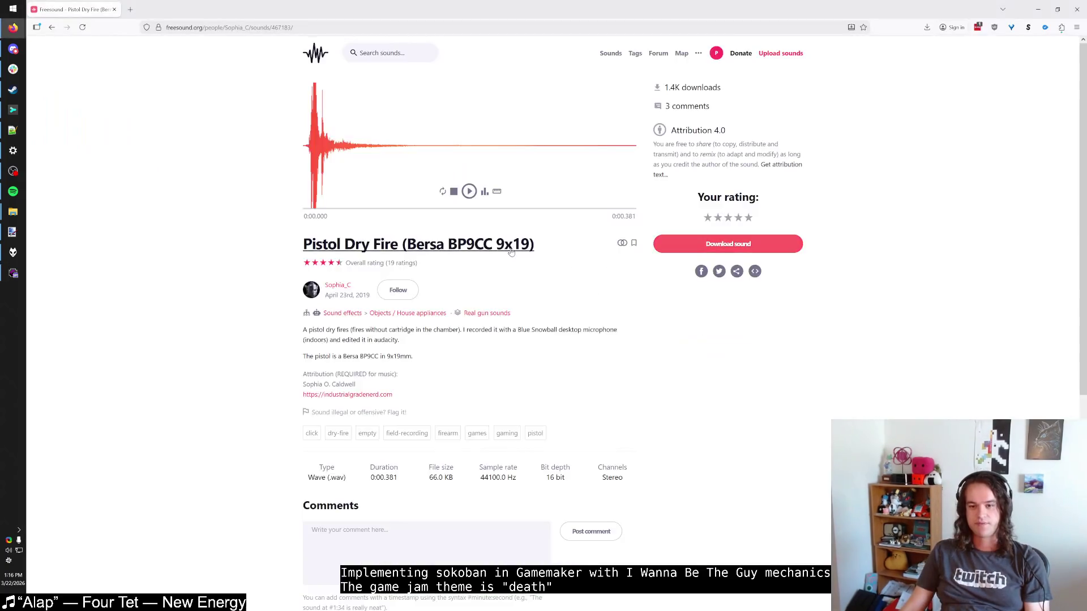
key(alt+Tab)
key(alt+Tab)
key(alt+Tab)
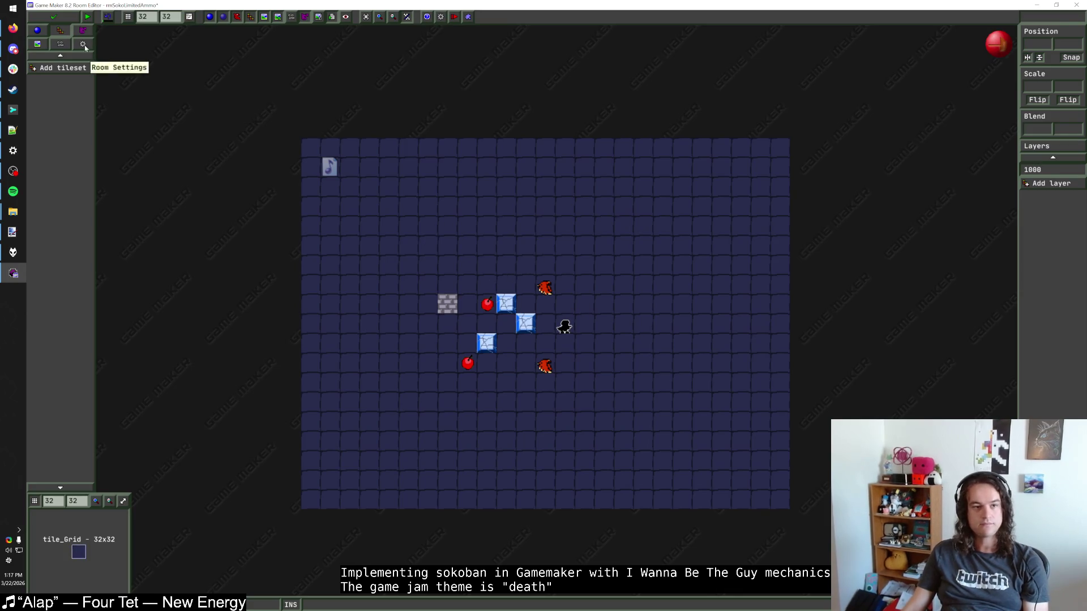
Return the room editor to object placement, then bring Spotify forward with its track list scrolled up.
key(Tab)
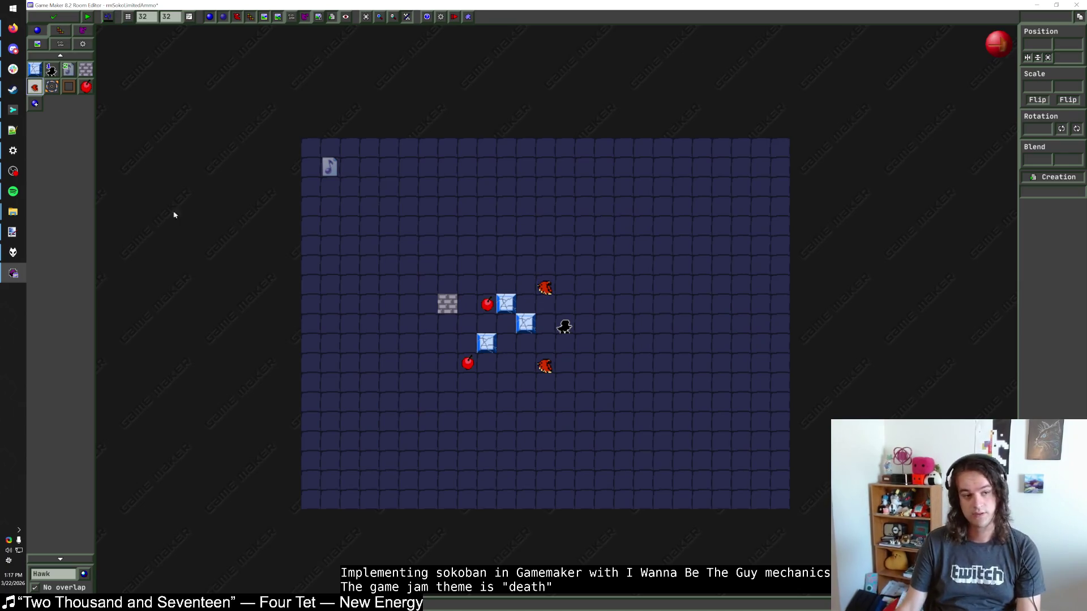
click(13, 192)
scroll(409, 318, up, 2)
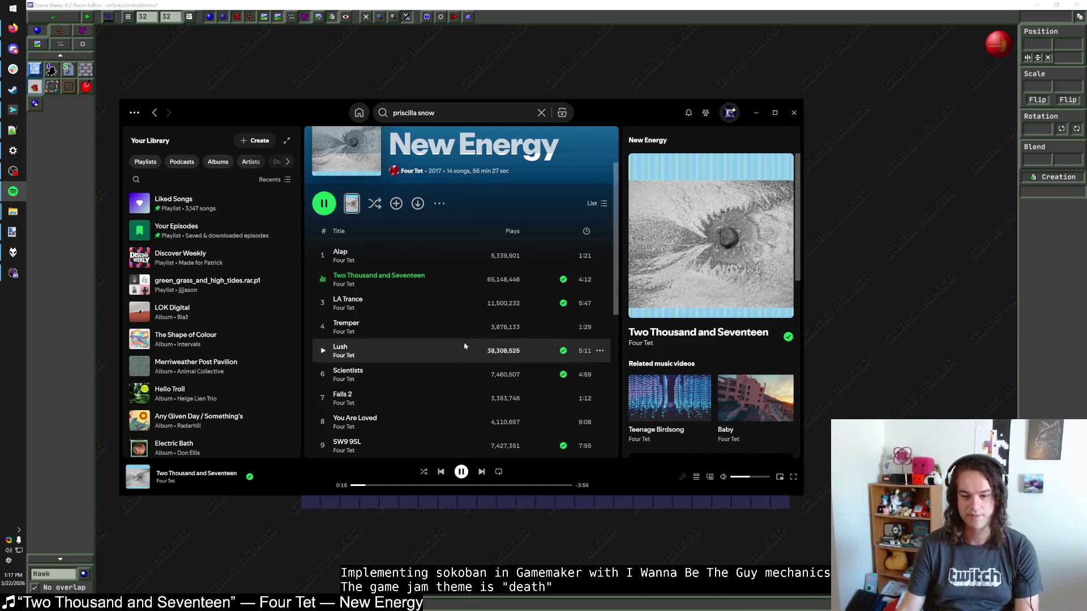
click(756, 113)
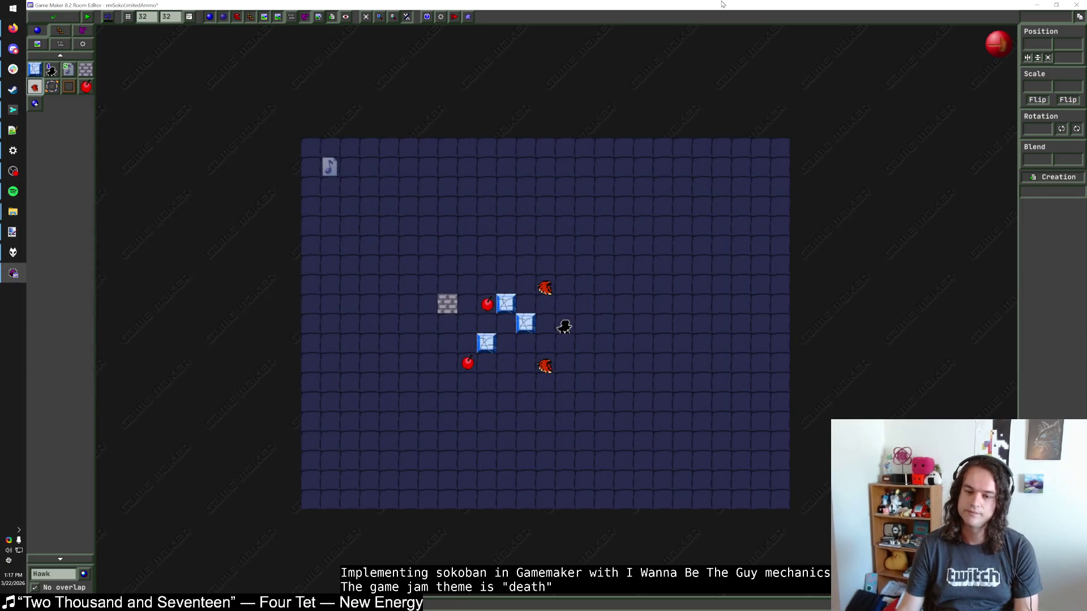
key(alt+Tab)
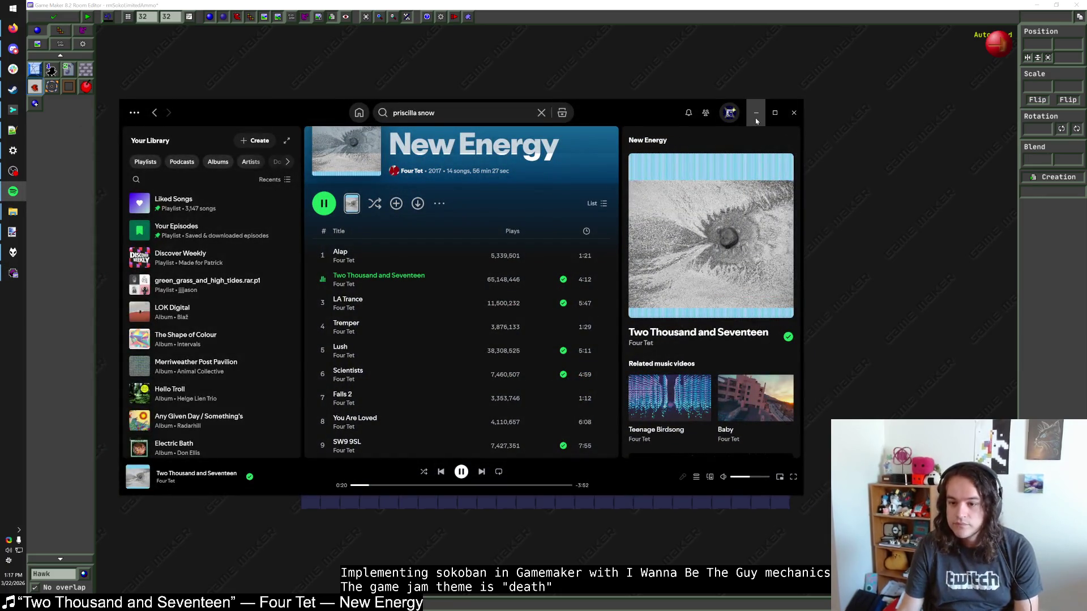
click(756, 119)
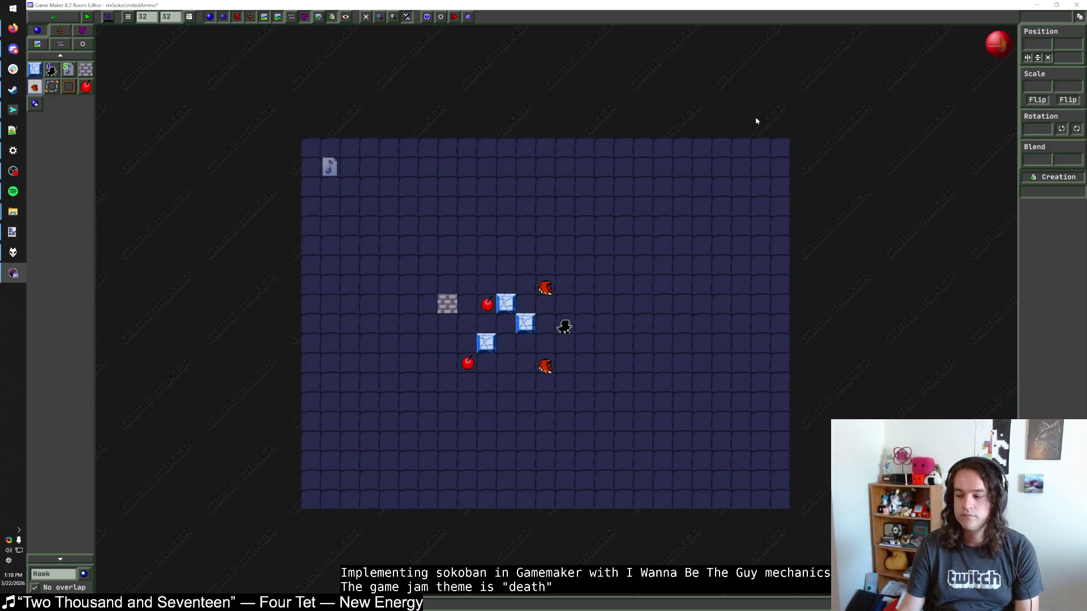
key(alt+Tab)
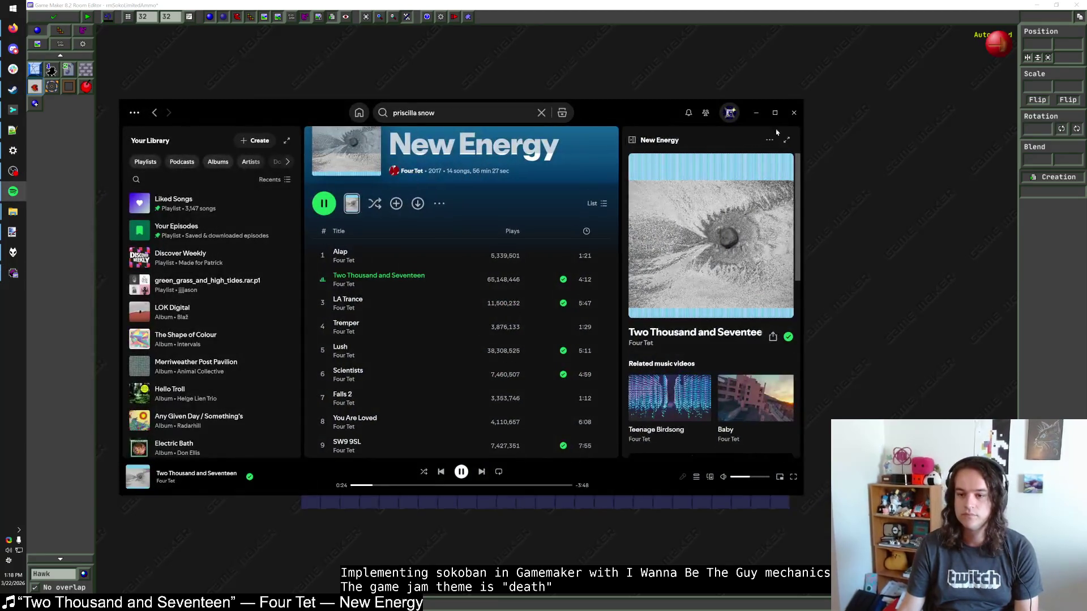